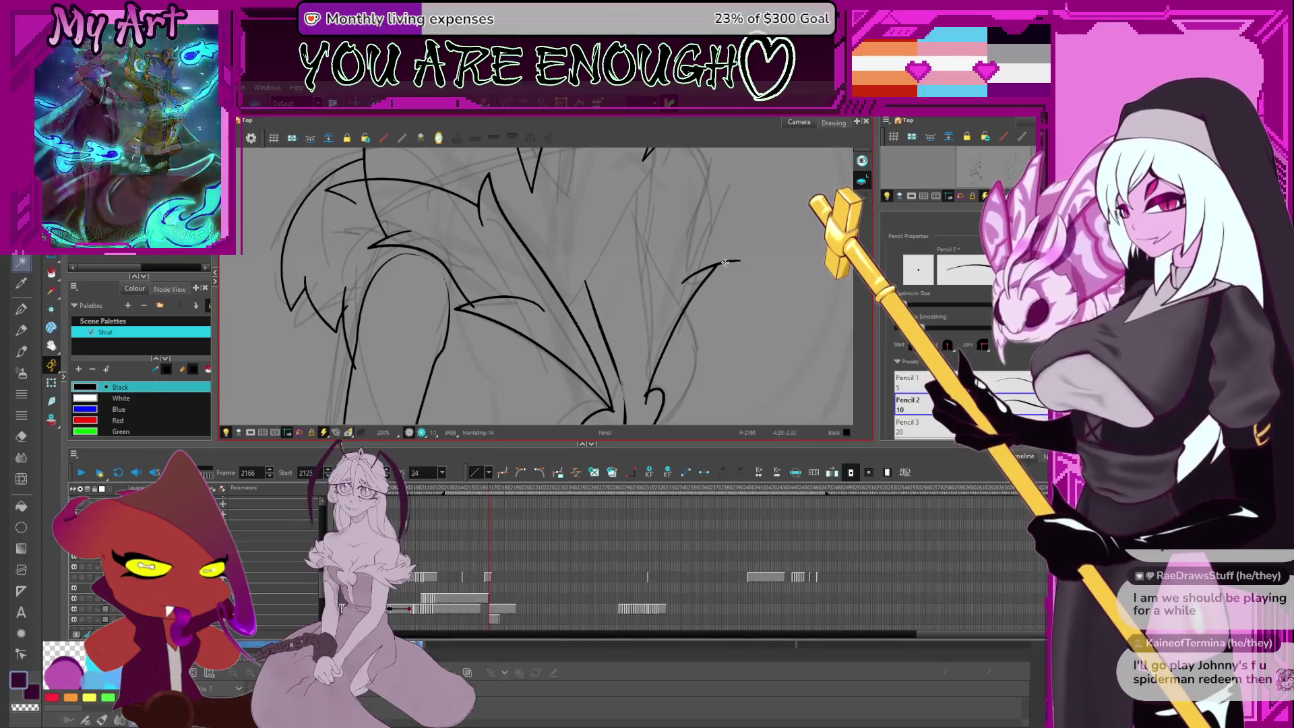
Select points on the short curved stroke, then recentre and rotate the view over the skirt
left_click_drag(733, 273, 730, 315)
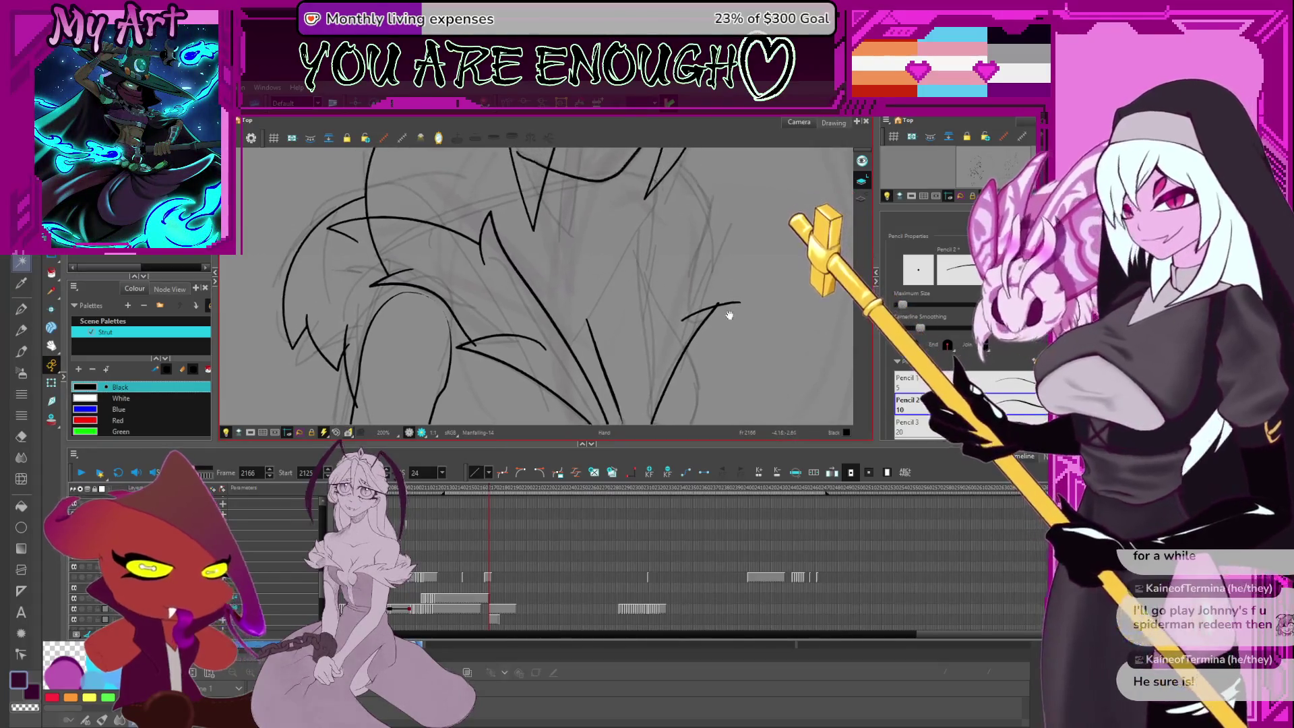
key("alt+q")
left_click(698, 288)
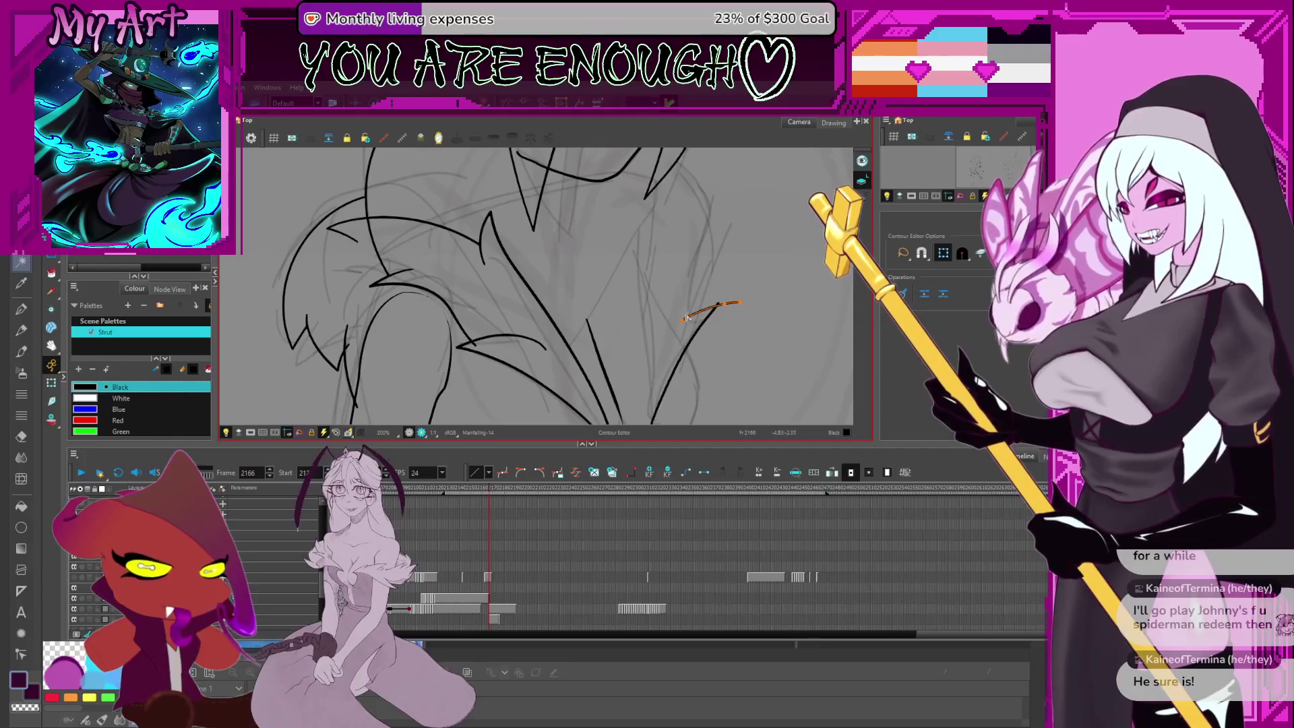
left_click(695, 317)
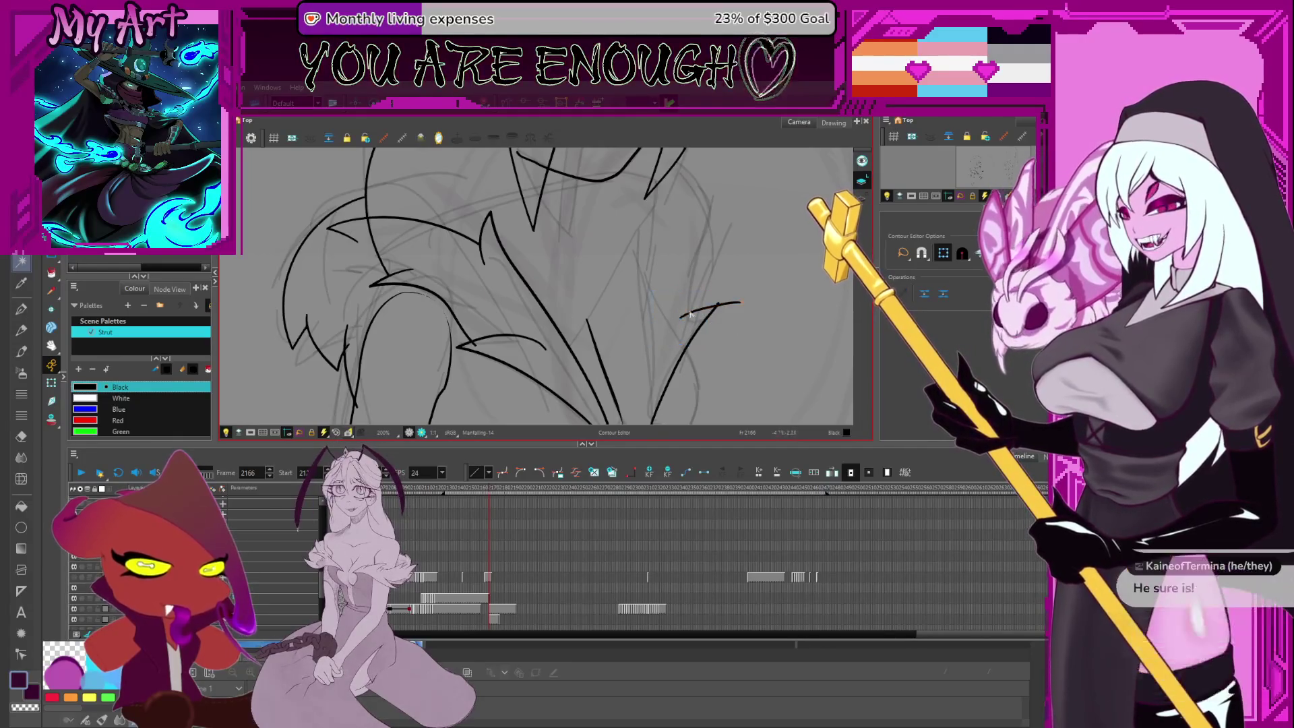
key("alt+slash")
key("2")
mouse_move(694, 300)
left_mouse_down()
mouse_move(708, 287)
mouse_move(710, 335)
left_mouse_up()
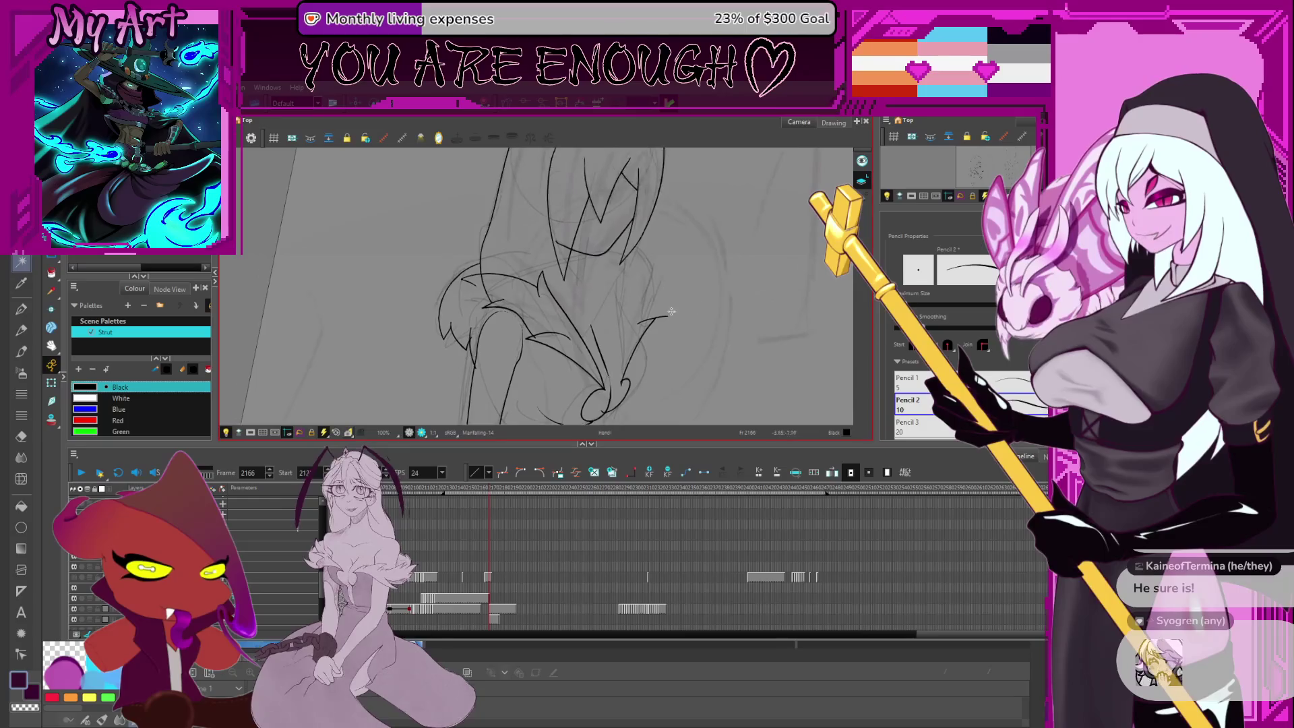
scroll(622, 360, "up", 2)
left_click_drag(622, 359, 619, 326)
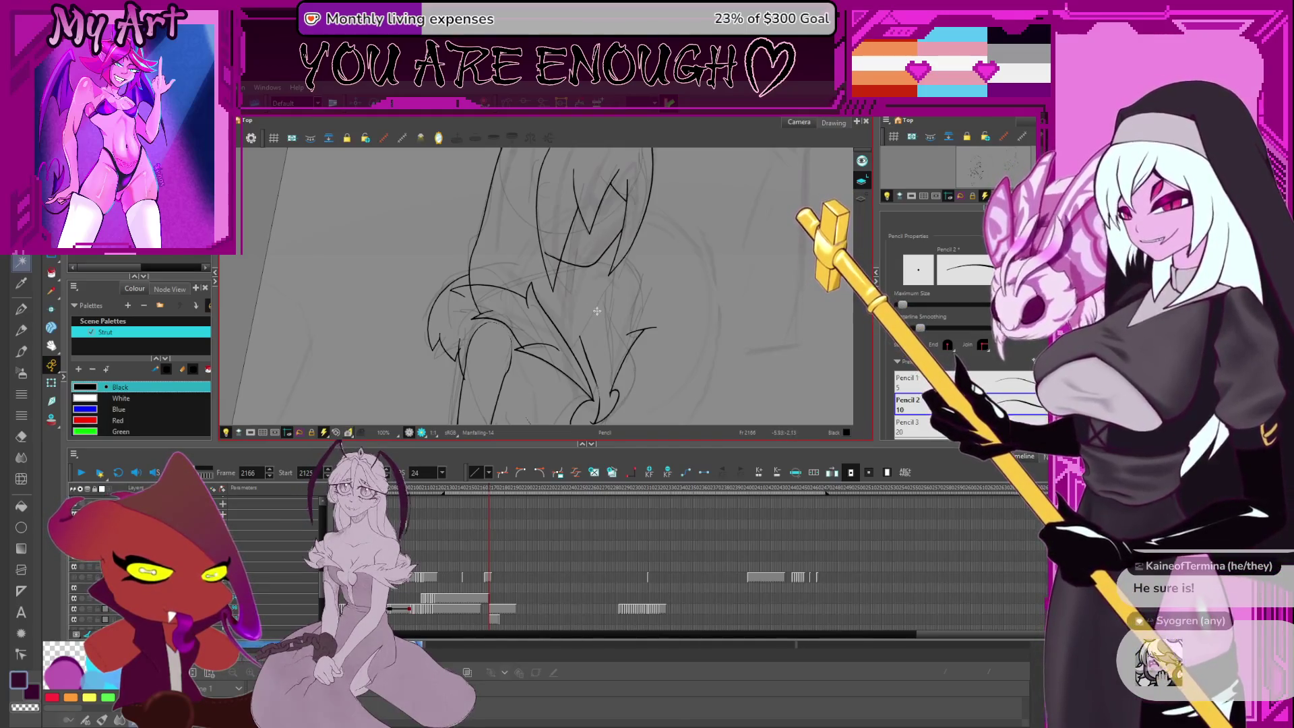
left_click_drag(550, 292, 550, 322)
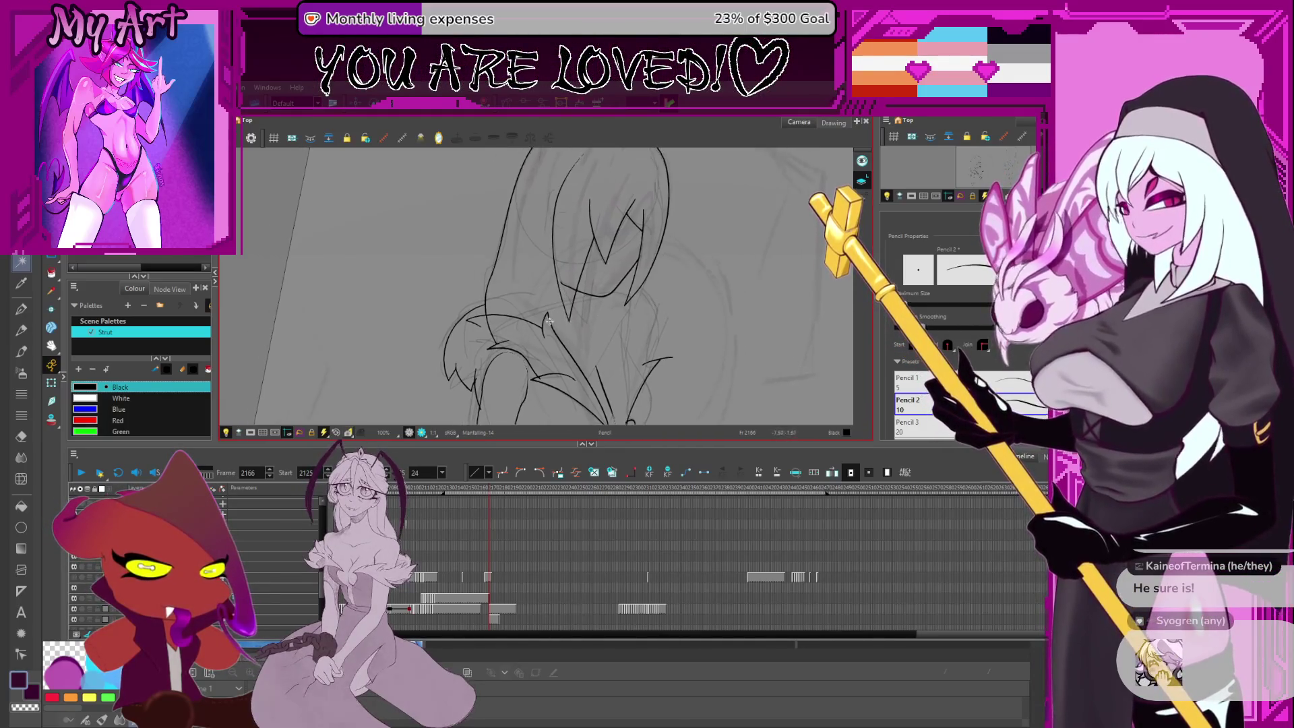
Rotate the canvas and step between frames to get back to the sketch frame
key("alt+s")
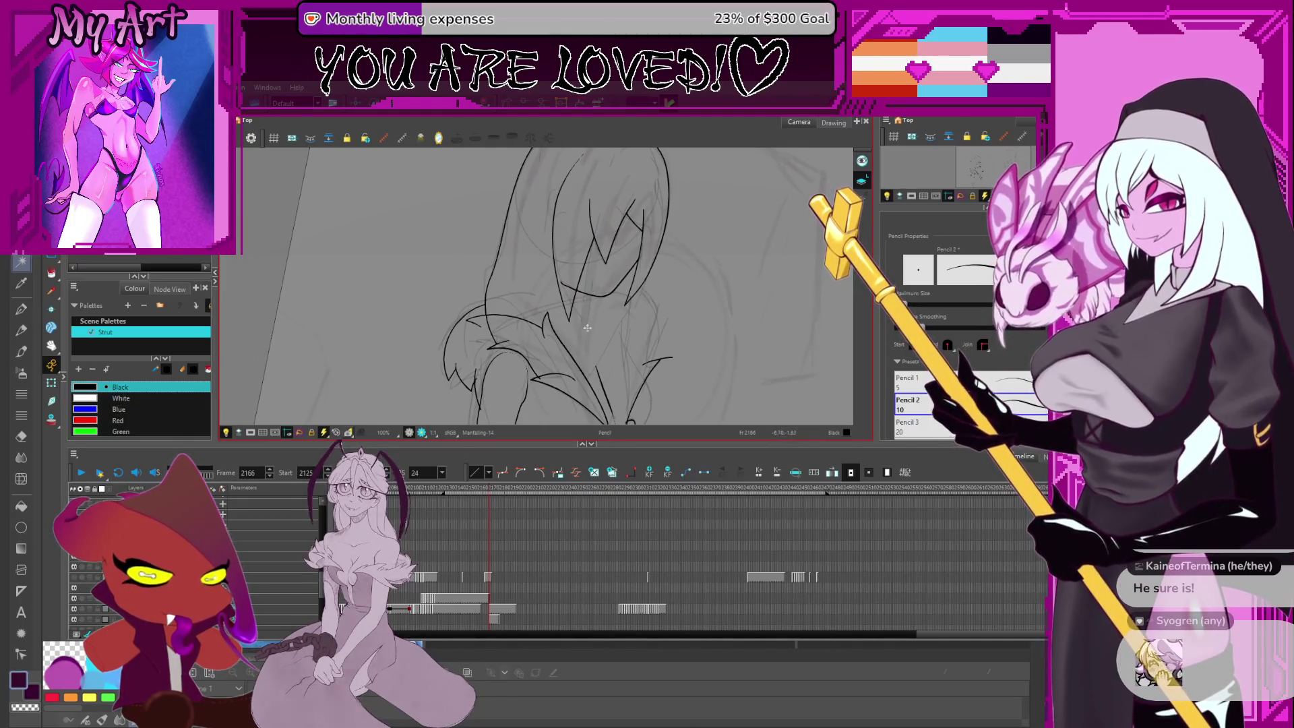
mouse_move(592, 304)
left_mouse_down()
mouse_move(586, 338)
mouse_move(600, 337)
mouse_move(637, 256)
left_mouse_up()
key("alt+slash")
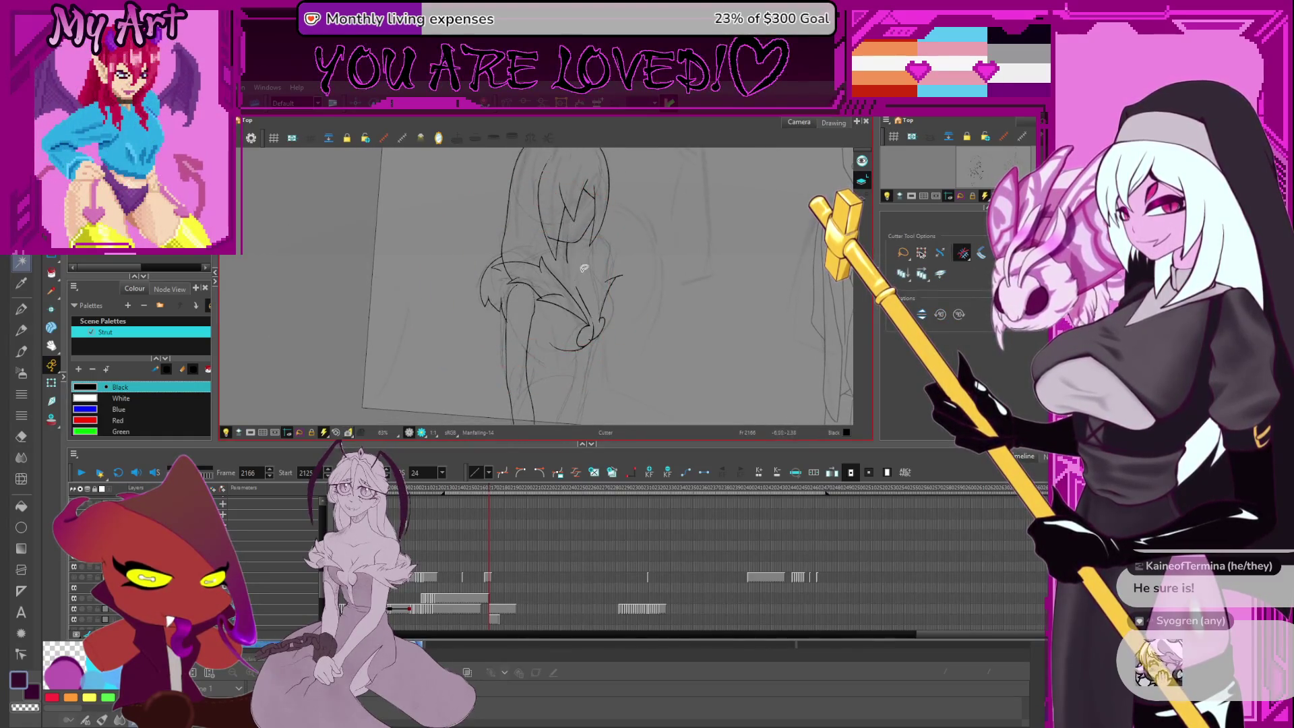
key("period")
key("period")
mouse_move(561, 272)
left_mouse_down()
mouse_move(582, 297)
mouse_move(544, 327)
left_mouse_up()
scroll(582, 297, "down", 2)
key("comma")
key("comma")
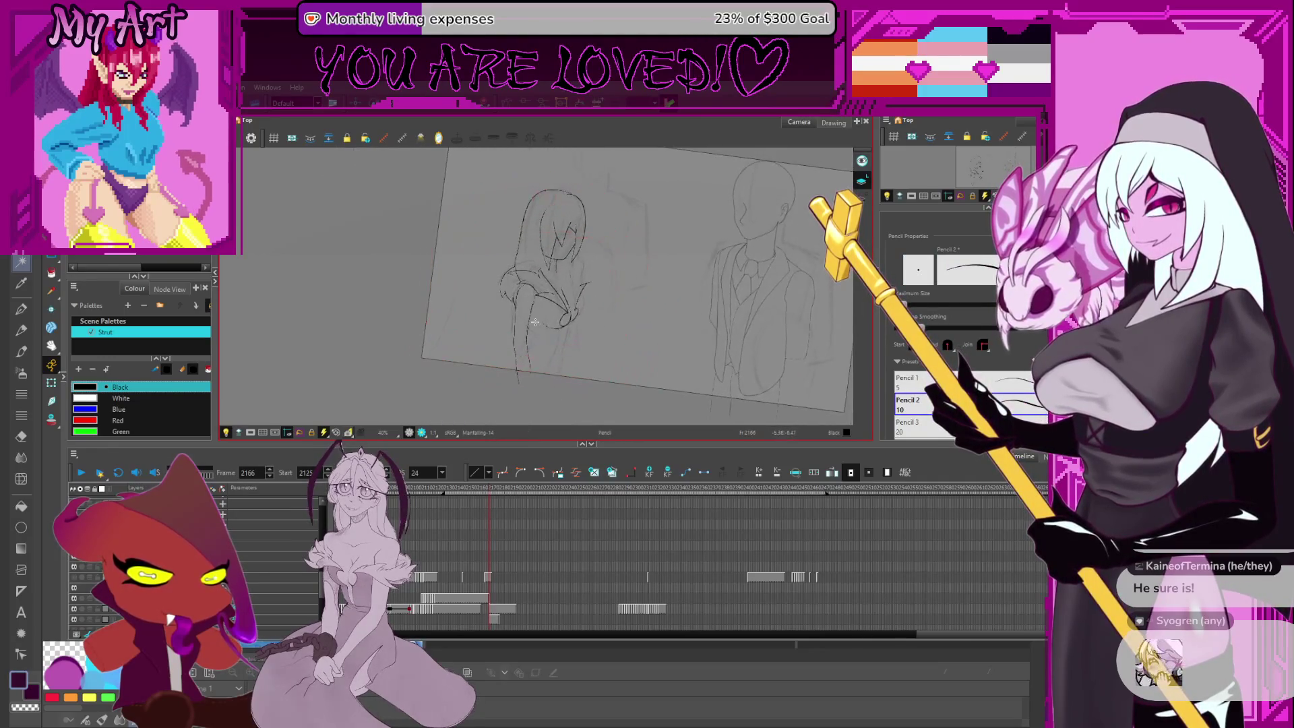
Select the girl's leg stroke and drag it down, shifting and skewing it into place
left_click(558, 297)
scroll(572, 323, "up", 2)
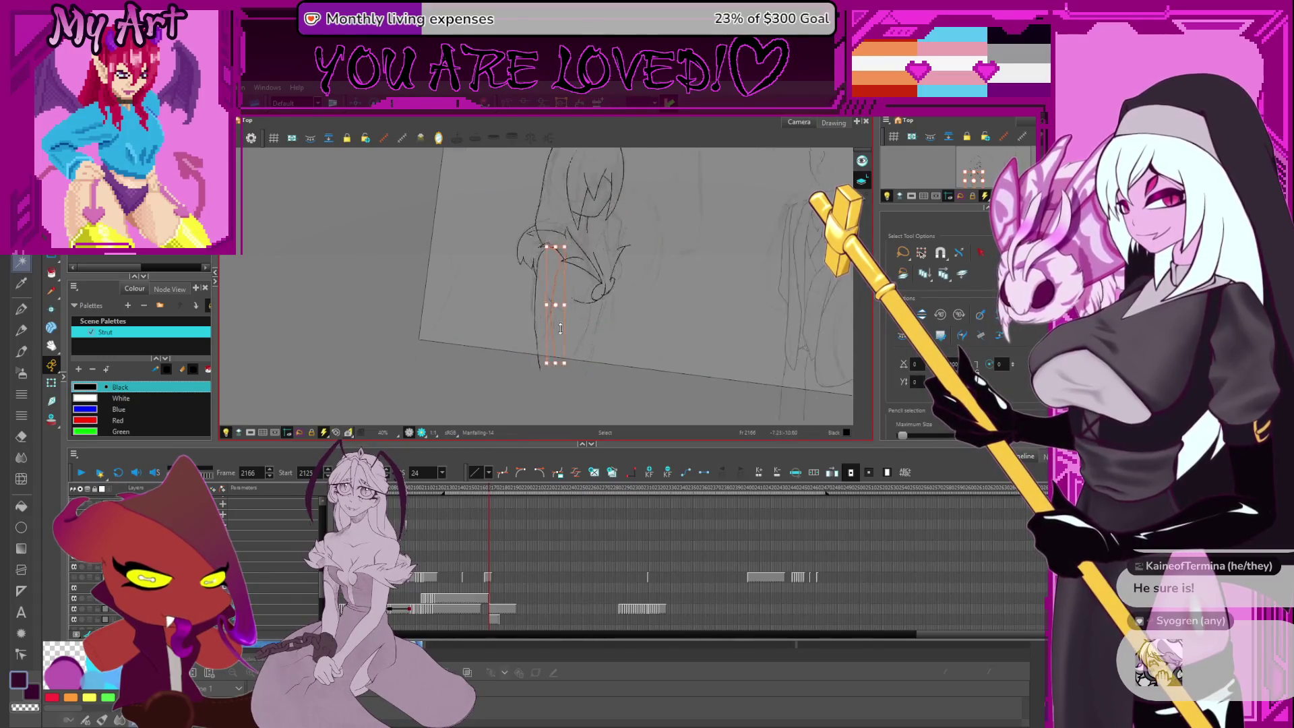
left_click_drag(572, 323, 563, 324)
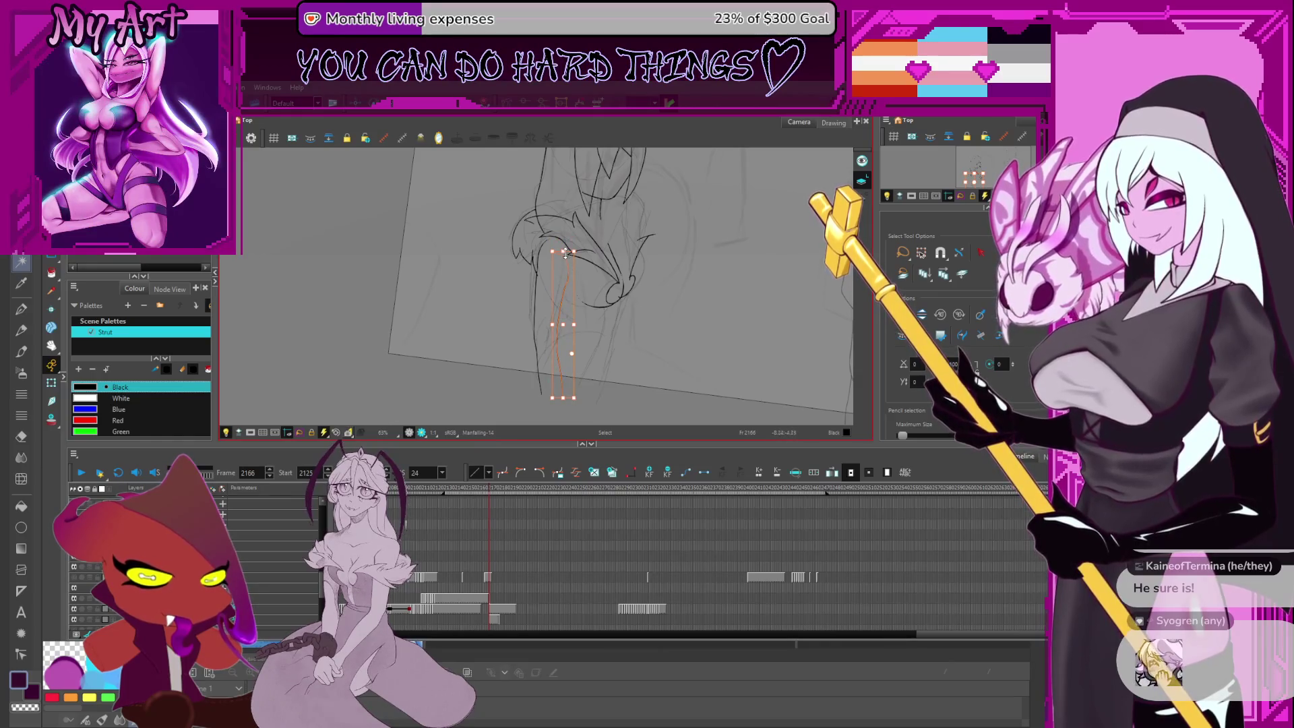
left_click(564, 317)
left_click_drag(561, 320, 561, 333)
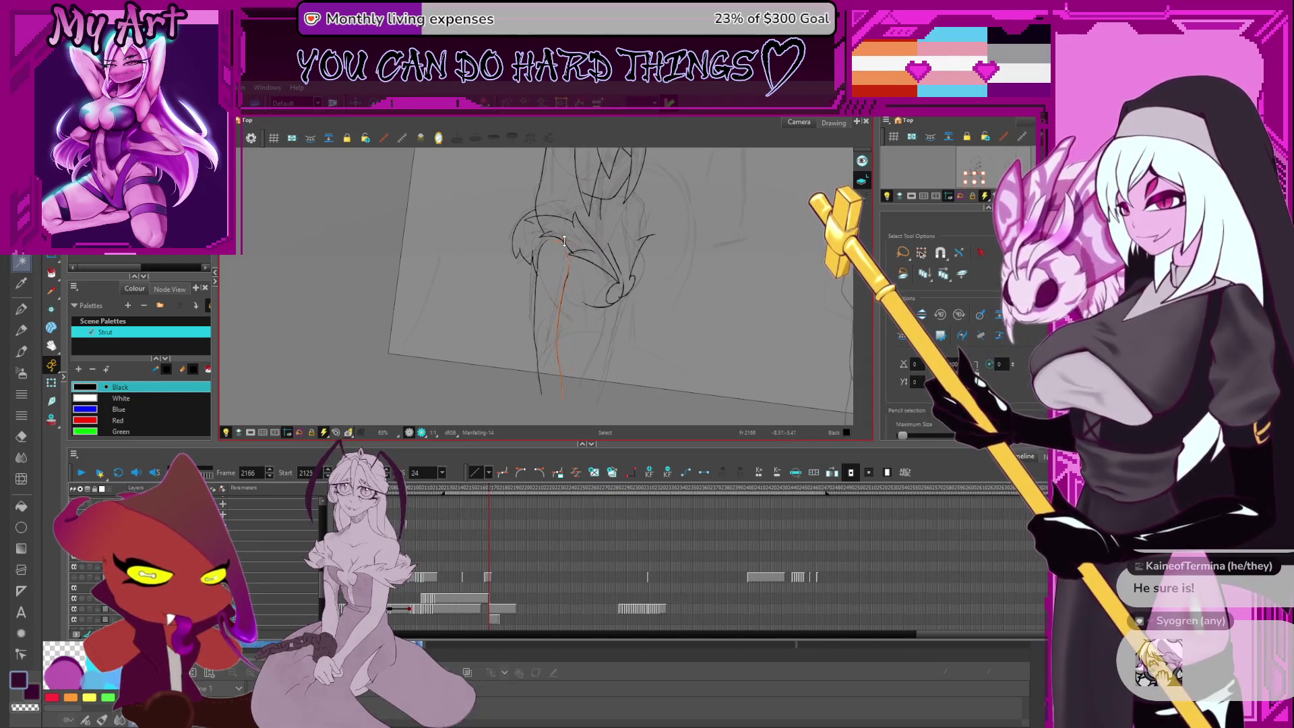
key("alt+q")
scroll(627, 273, "up", 4)
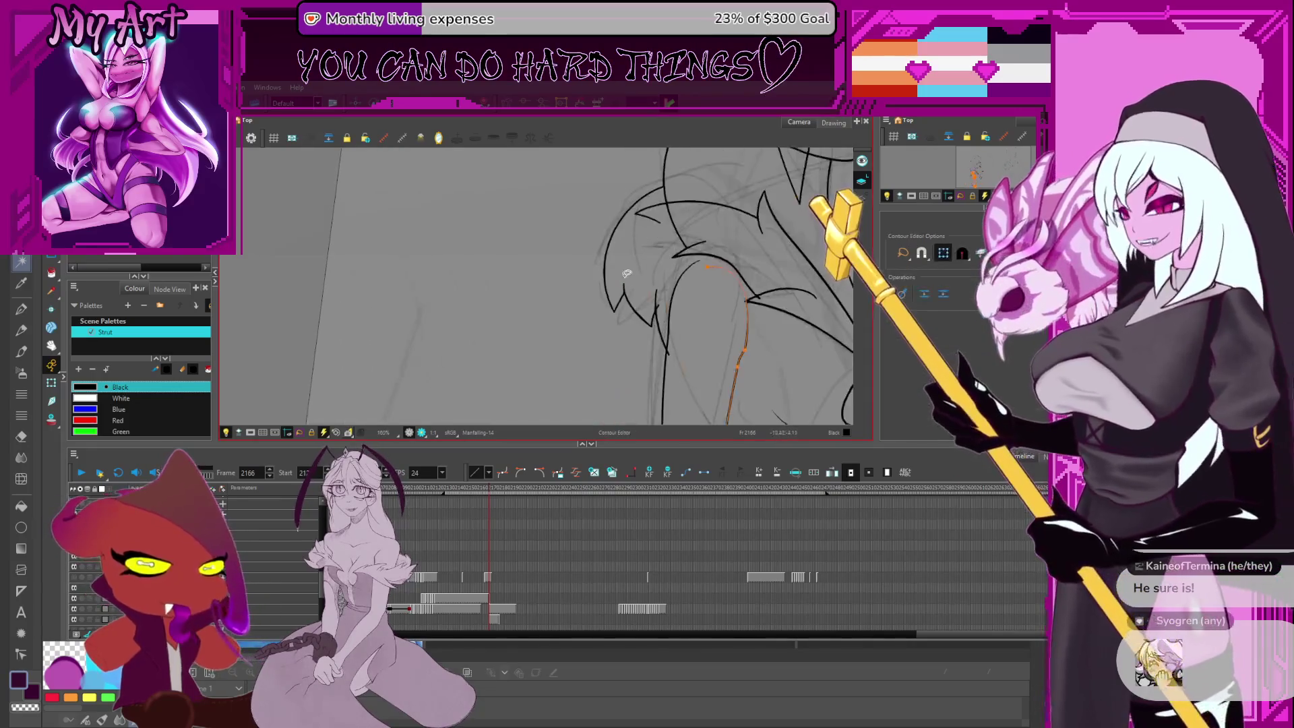
scroll(627, 273, "up", 3)
Pull out a Bezier handle to bend the leg line where it meets the skirt
mouse_move(697, 256)
left_mouse_down()
mouse_move(772, 245)
mouse_move(678, 218)
mouse_move(697, 216)
left_mouse_up()
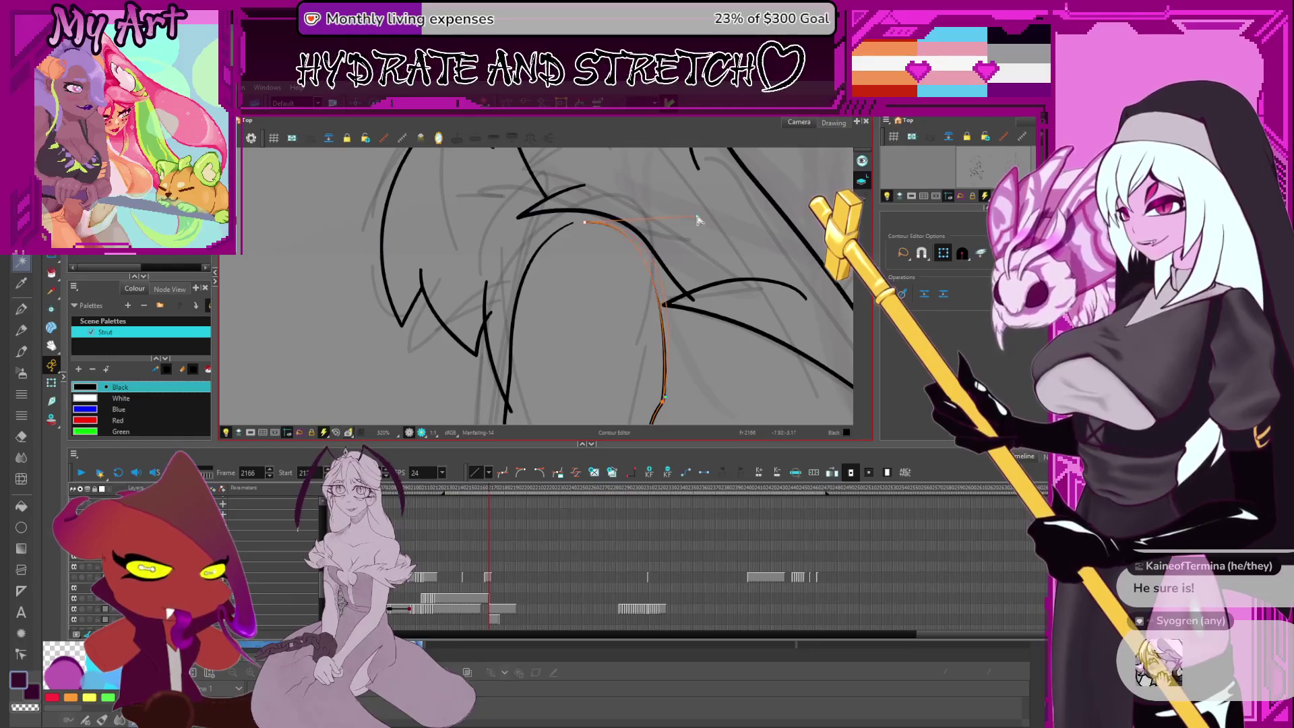
scroll(630, 233, "down", 5)
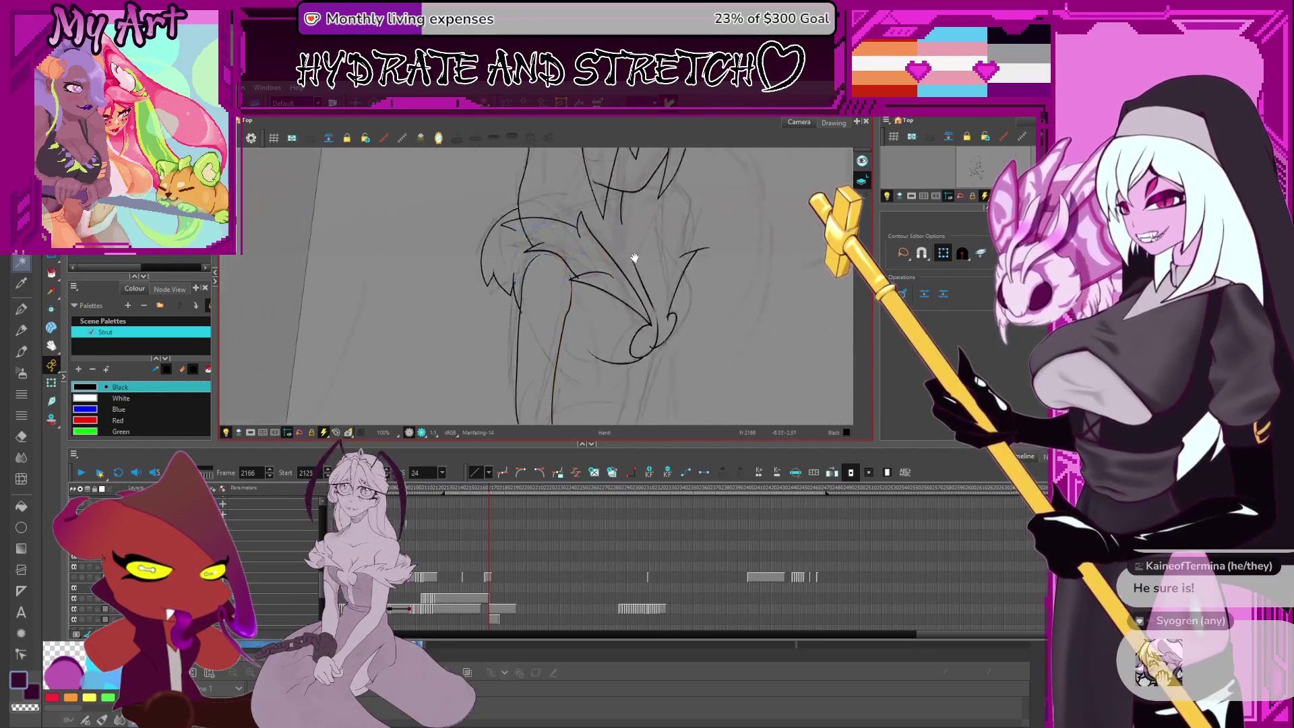
scroll(630, 233, "down", 2)
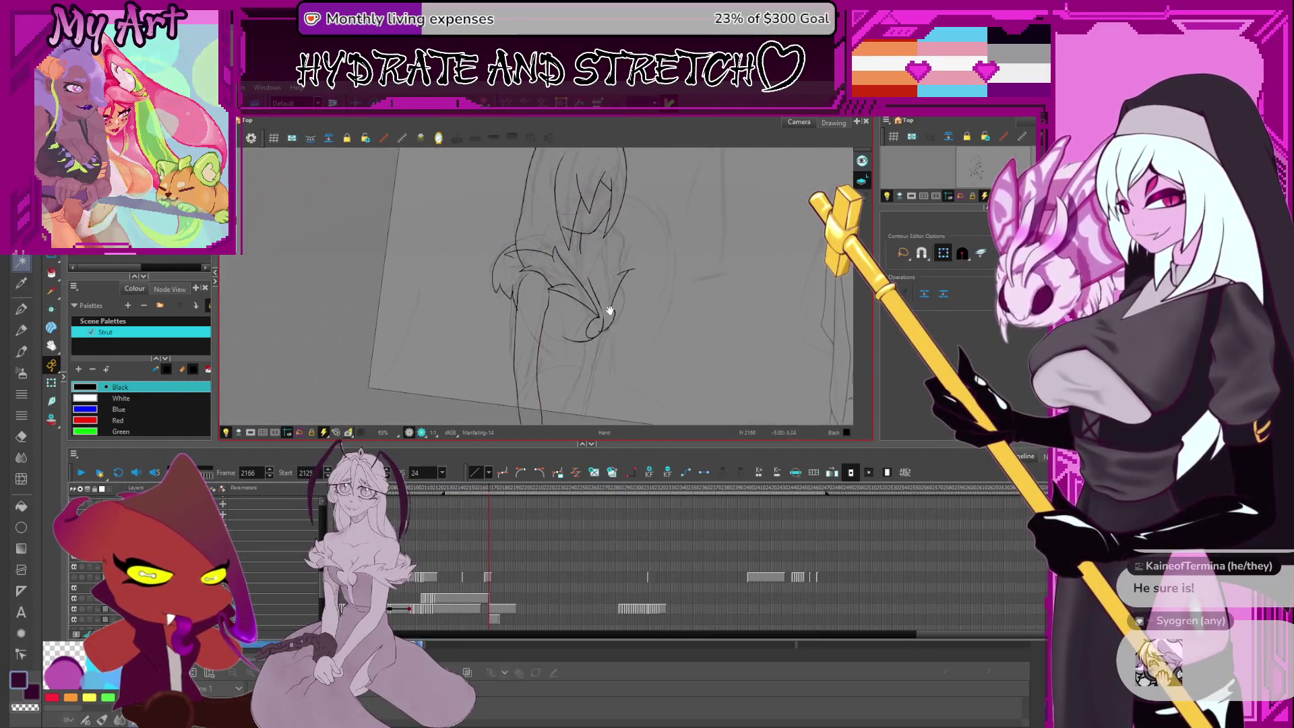
left_click(620, 269)
scroll(620, 268, "up", 3)
key("alt+/")
mouse_move(621, 274)
left_mouse_down()
mouse_move(633, 230)
mouse_move(583, 308)
mouse_move(652, 260)
left_mouse_up()
scroll(633, 231, "up", 1)
Select the new short stroke and the long lower skirt stroke for reshaping
key("alt+q")
left_click(588, 336)
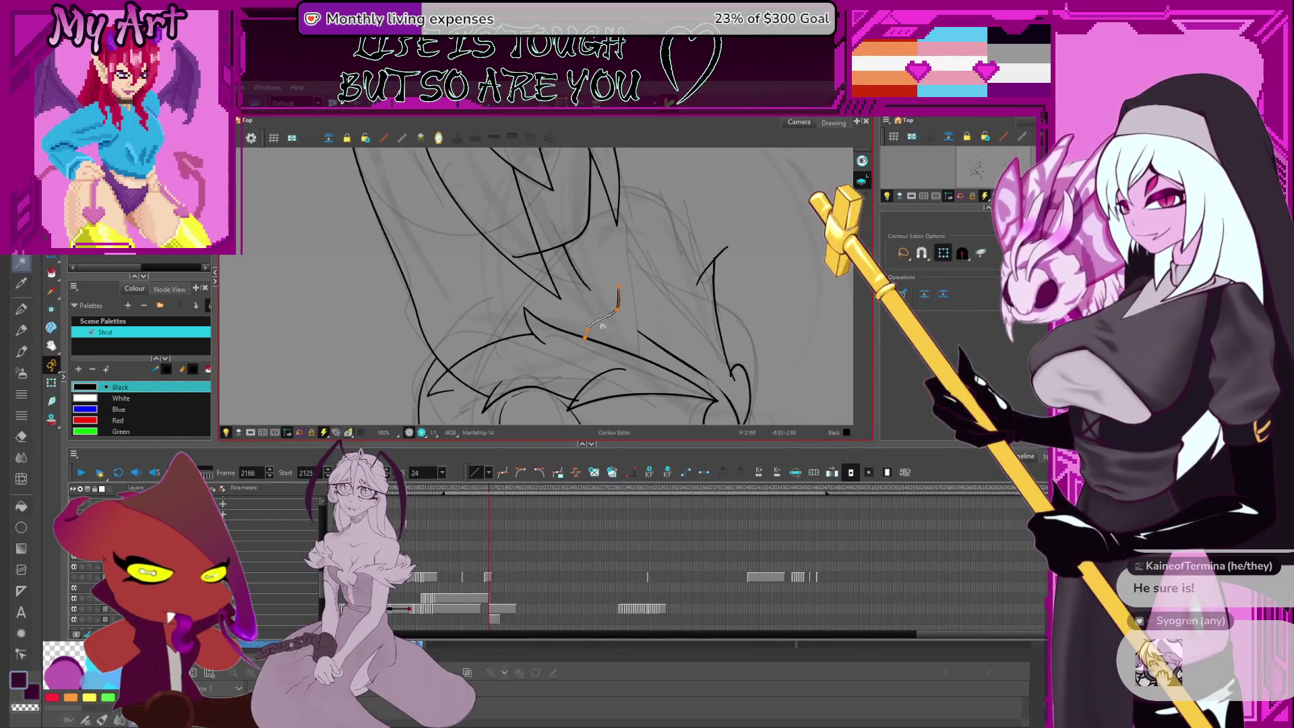
left_click(590, 336, "shift")
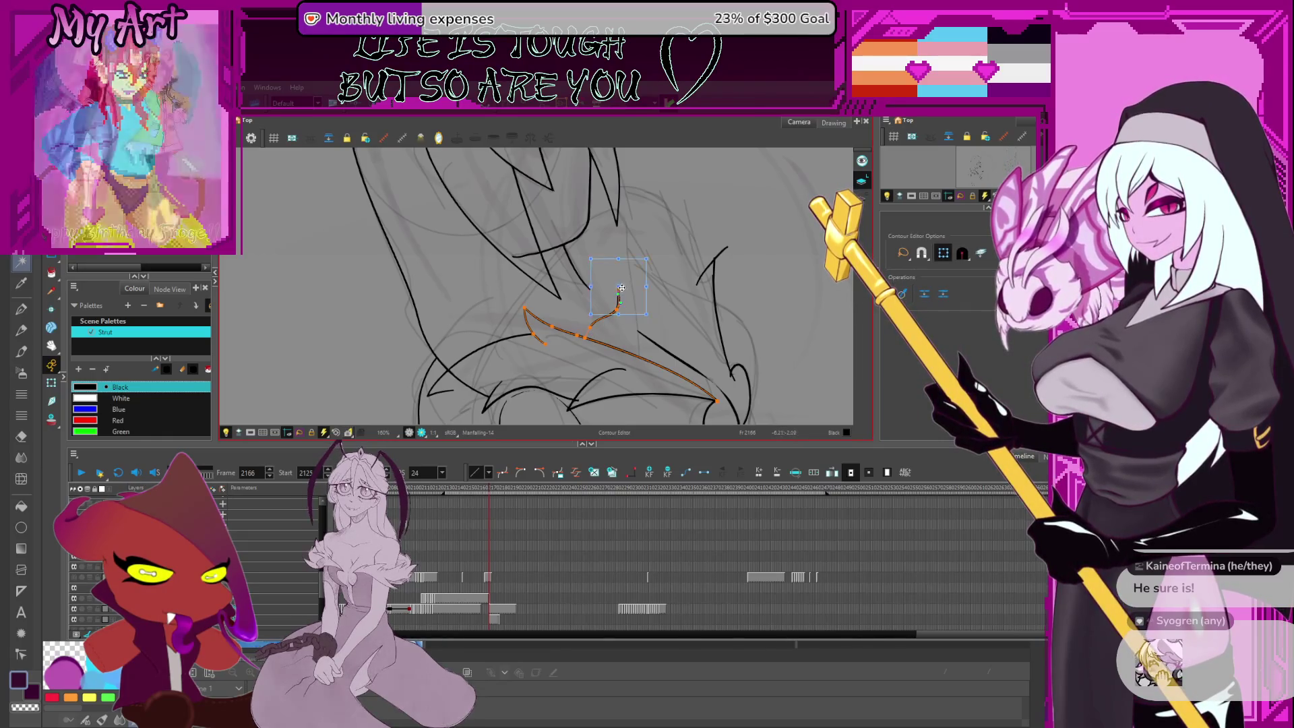
scroll(682, 246, "down", 2)
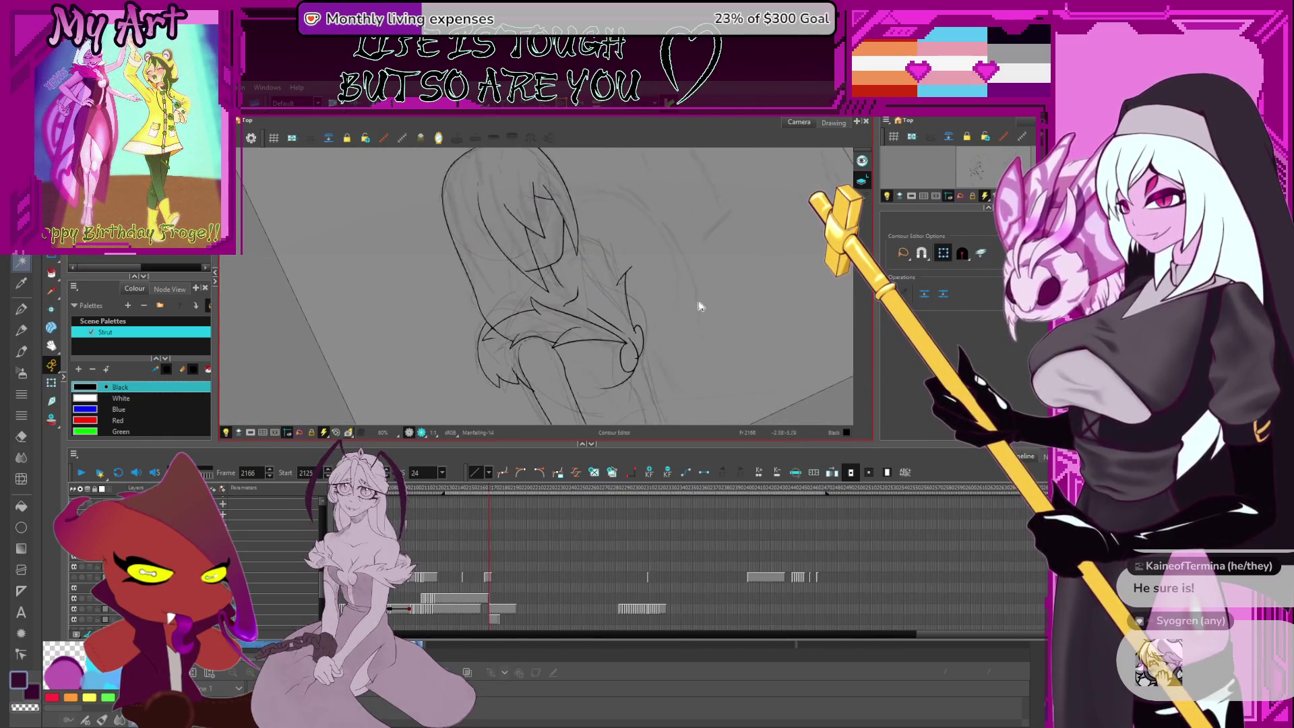
scroll(627, 343, "up", 2)
key("alt+/")
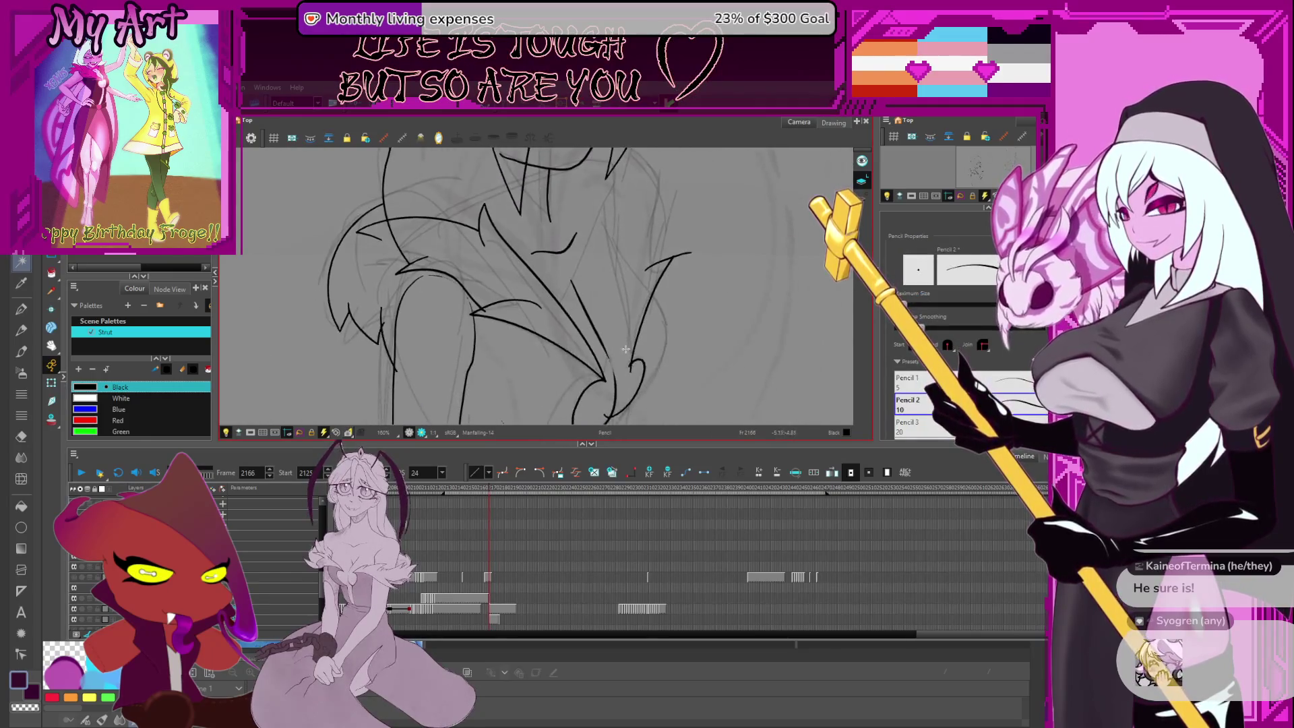
scroll(625, 370, "down", 2)
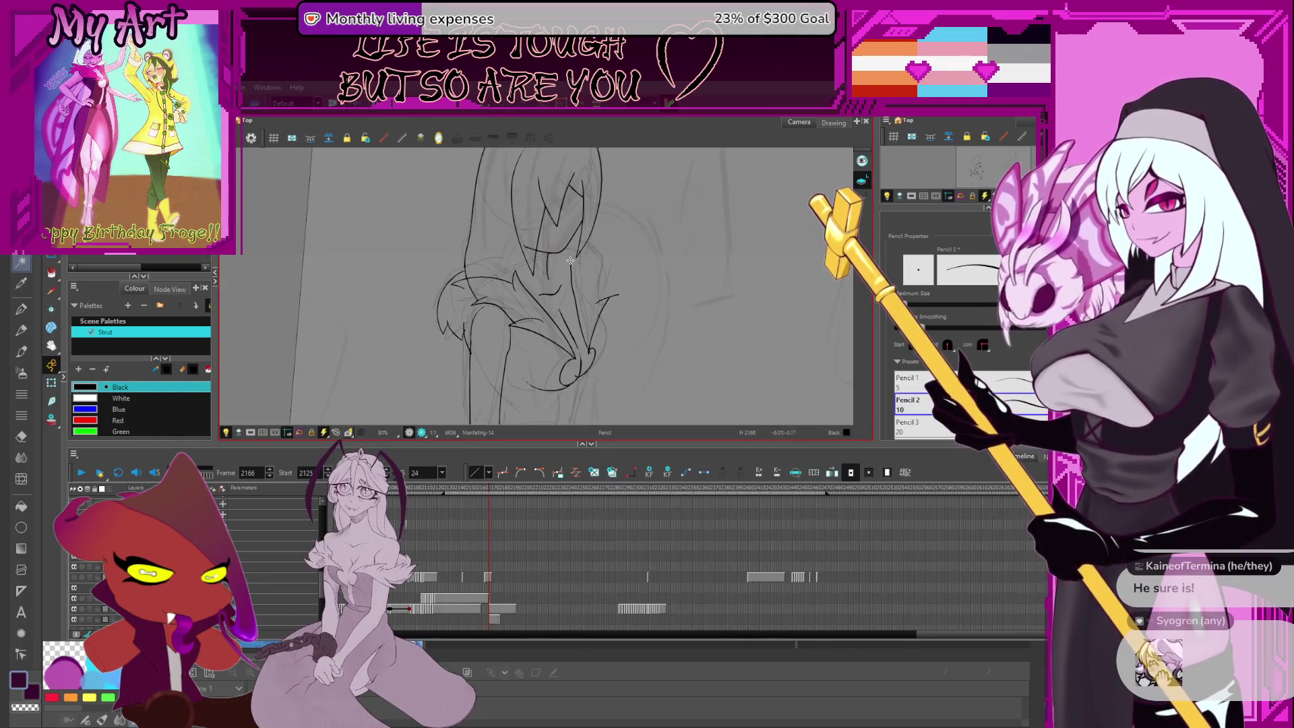
scroll(570, 259, "up", 2)
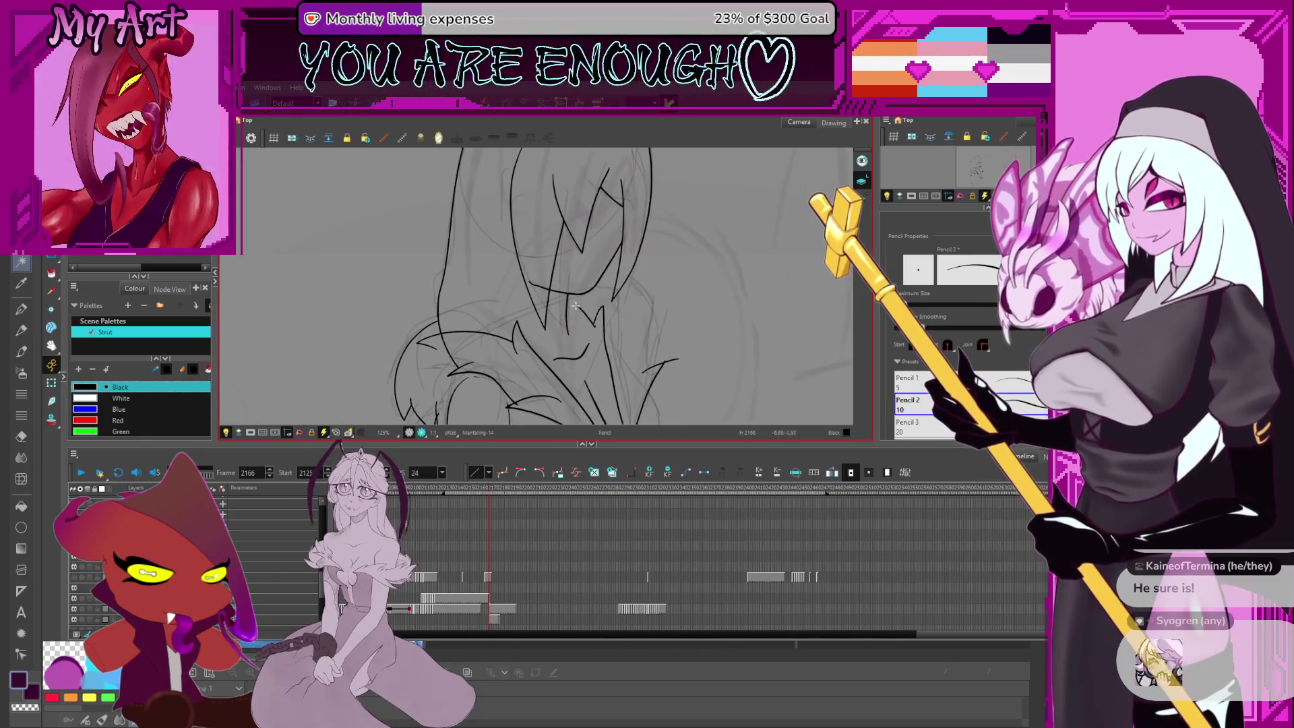
Reshape the waist-to-hem fold stroke by adjusting its curve points, then clear the selection
left_click_drag(596, 331, 594, 295)
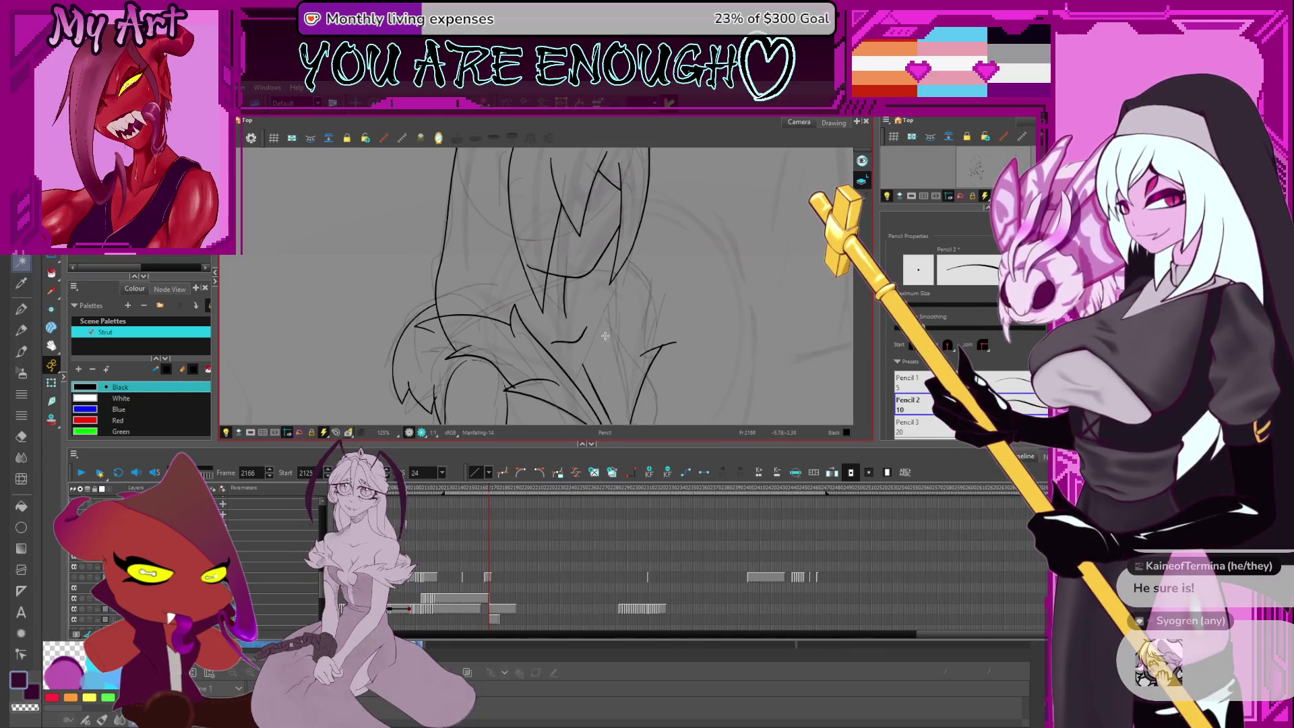
left_click_drag(583, 334, 560, 280)
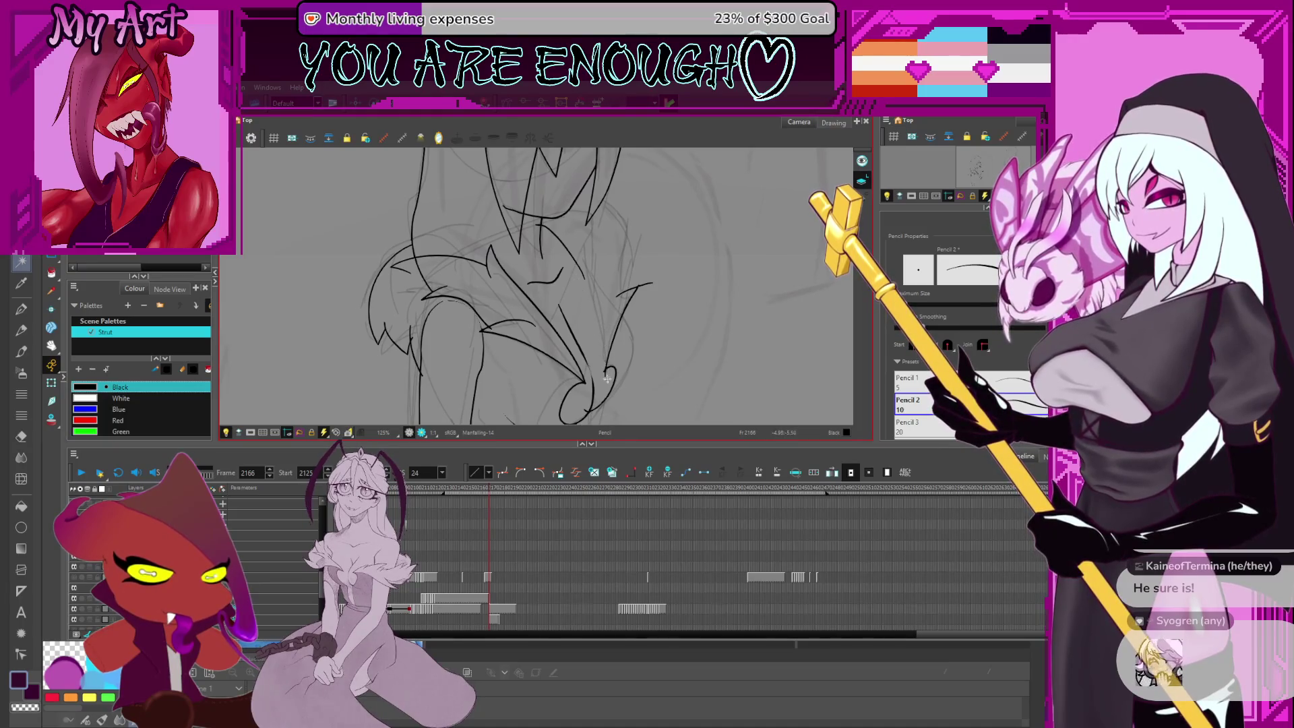
key("alt+q")
left_click(579, 269)
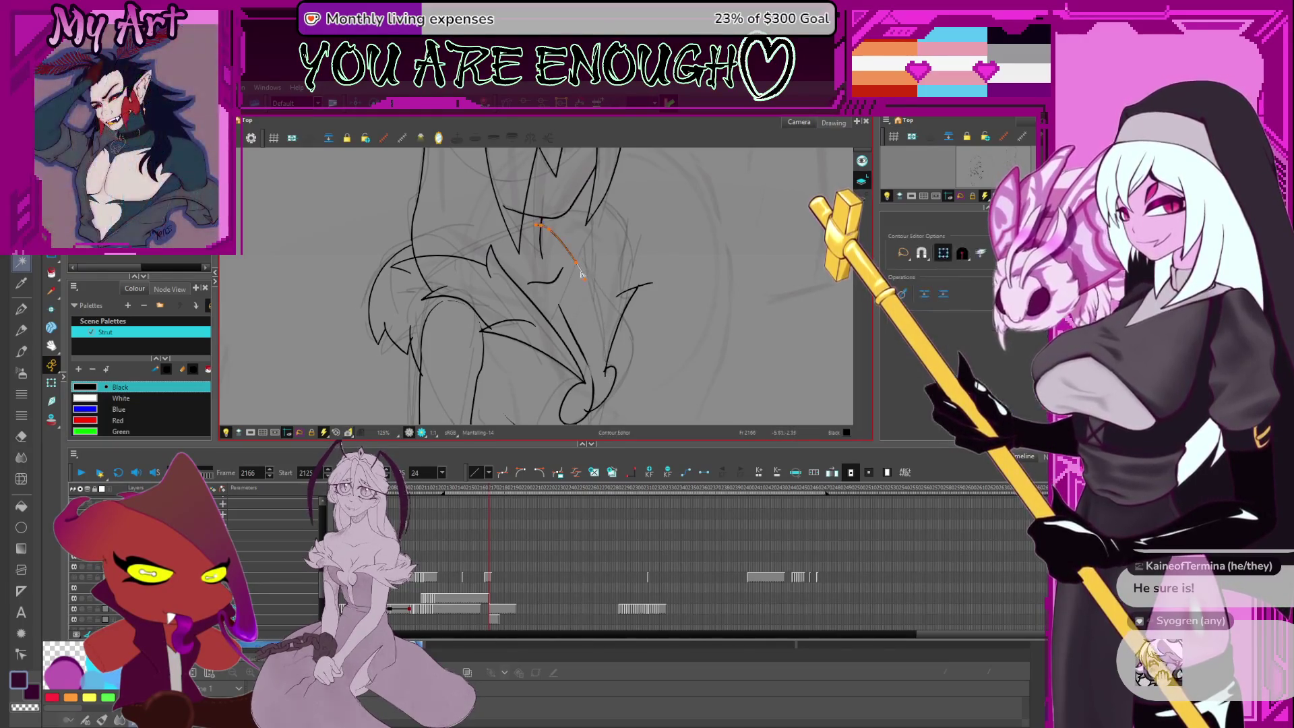
left_click(609, 381)
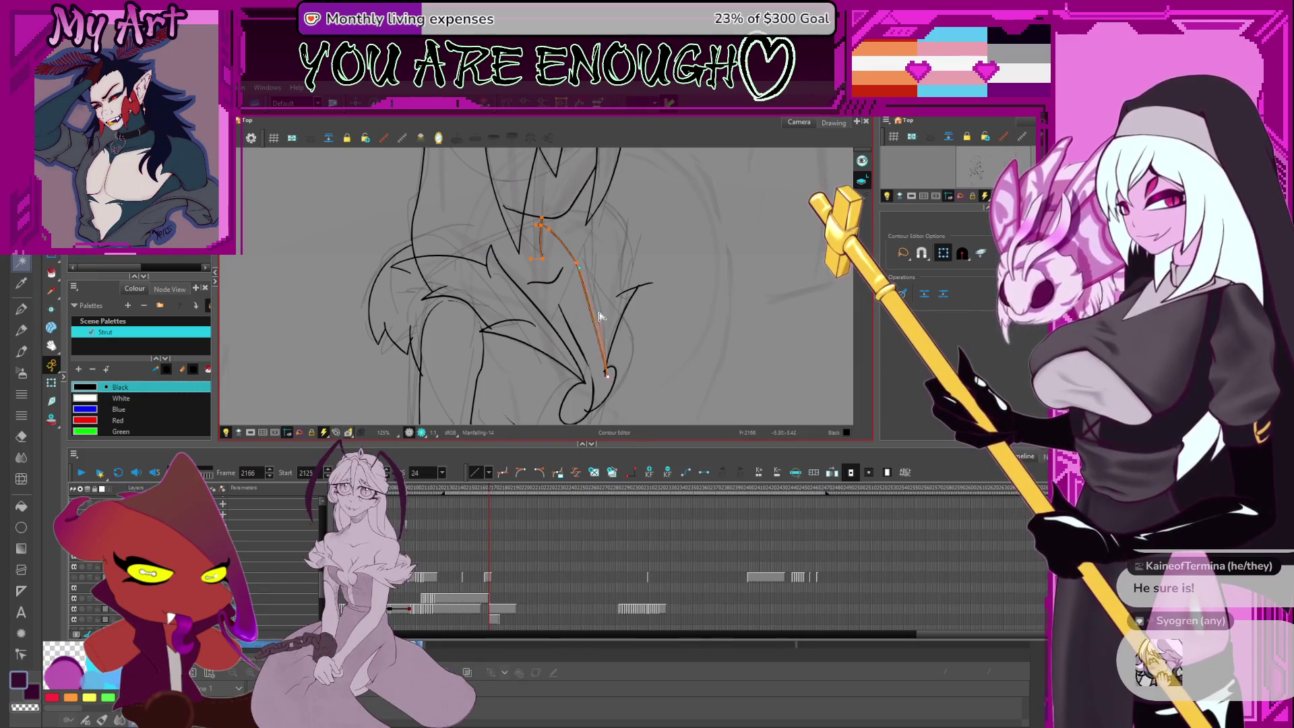
left_click(606, 386)
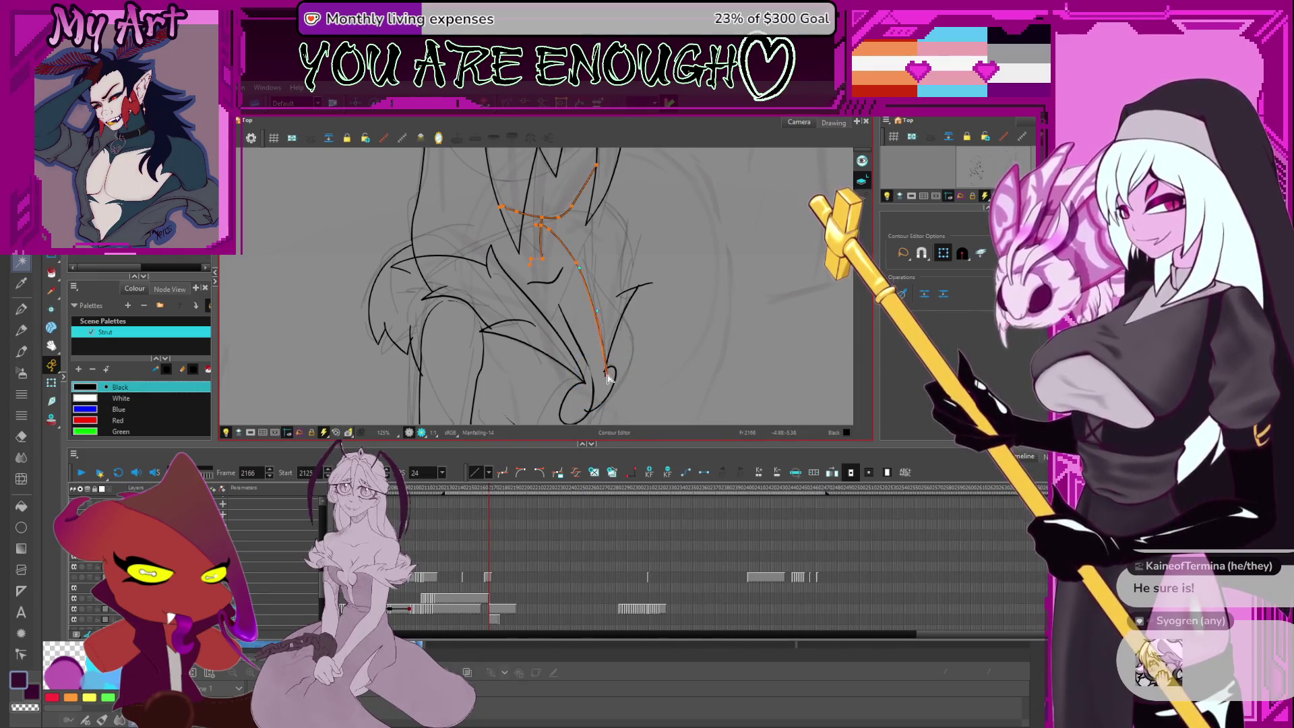
mouse_move(596, 251)
left_mouse_down()
mouse_move(601, 265)
mouse_move(569, 312)
left_mouse_up()
key("alt+/")
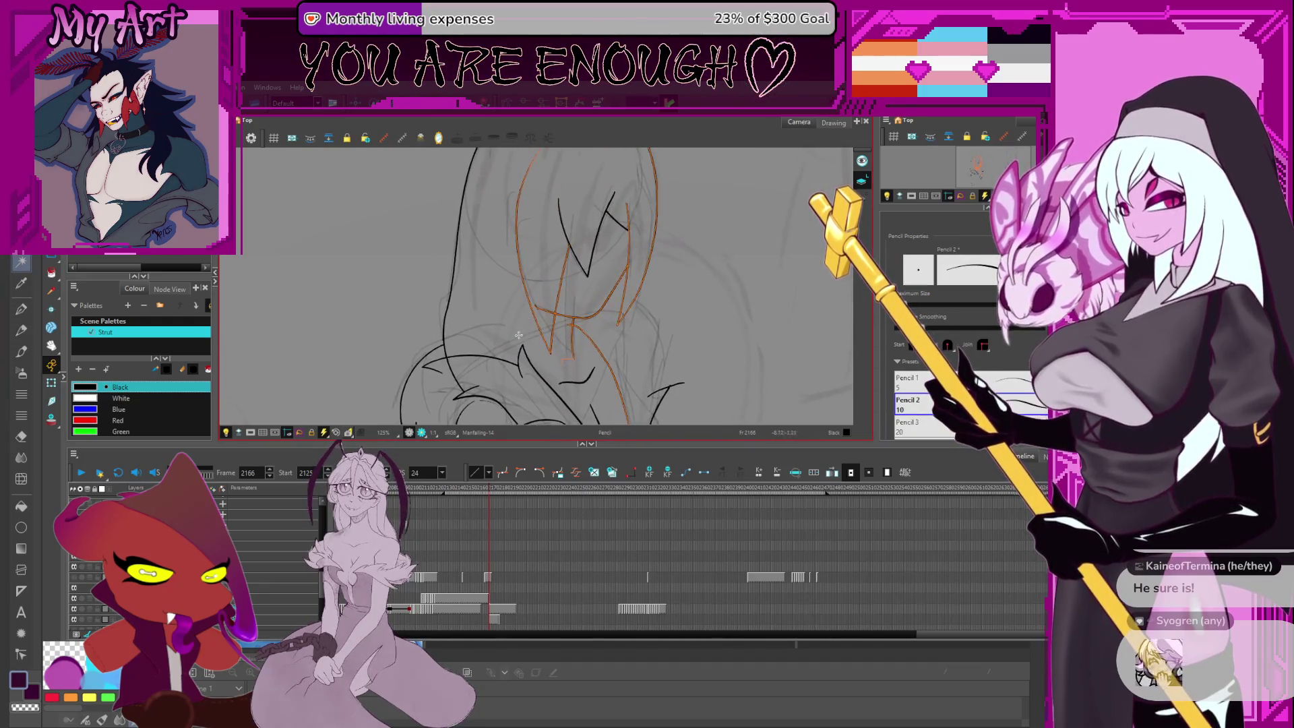
key("Escape")
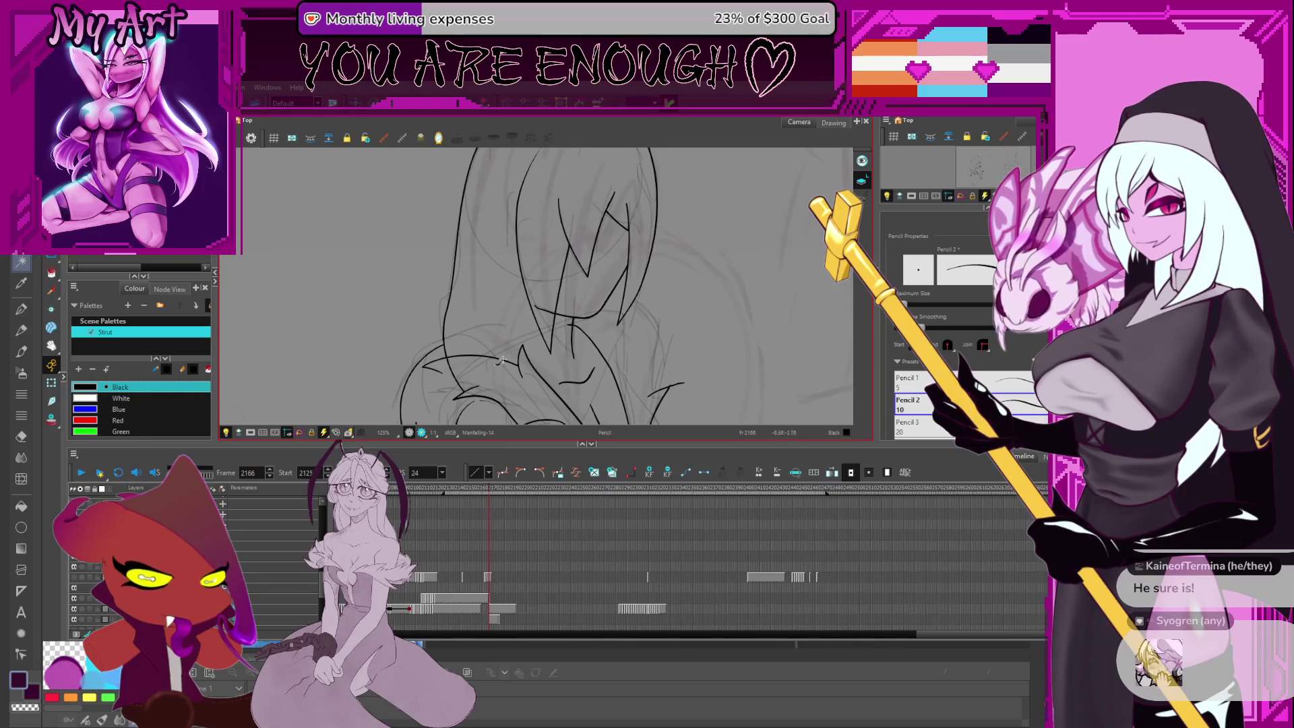
key("alt+t")
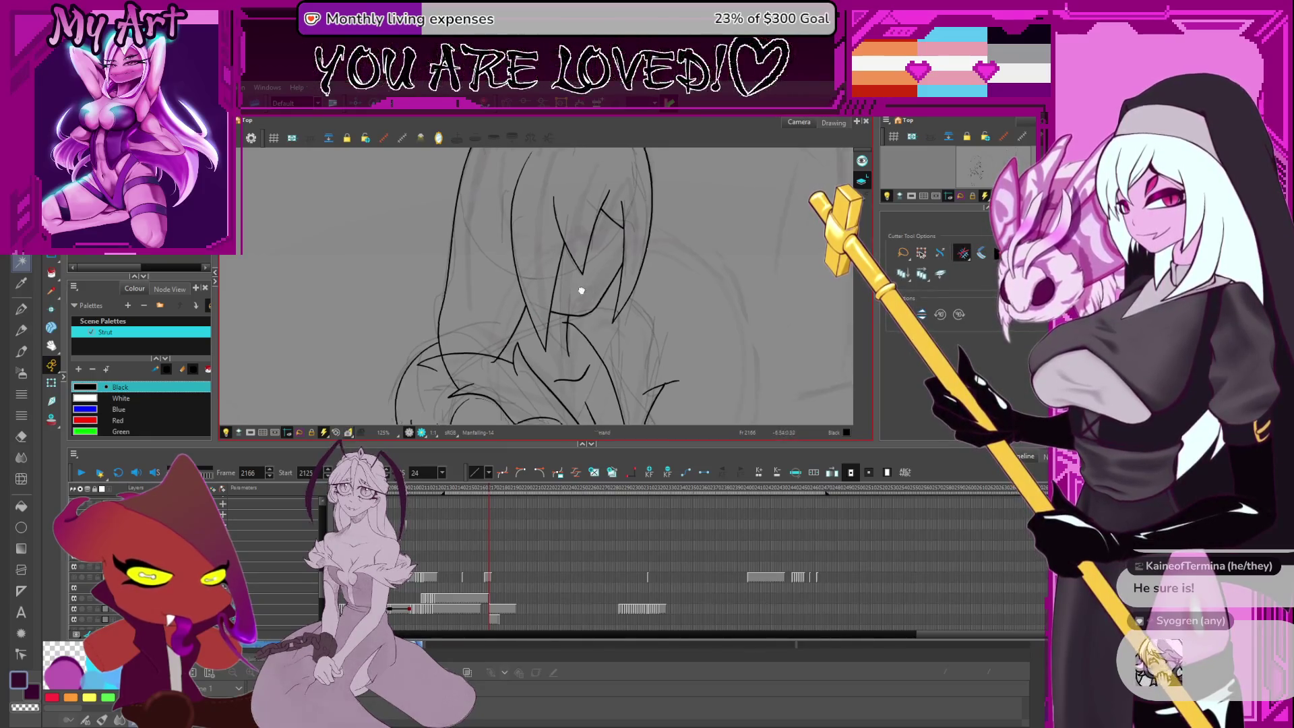
Draw the vertical neck line under the head and a short ink stroke beside the skirt
scroll(539, 263, "down", 2)
key("alt+slash")
scroll(606, 286, "down", 1)
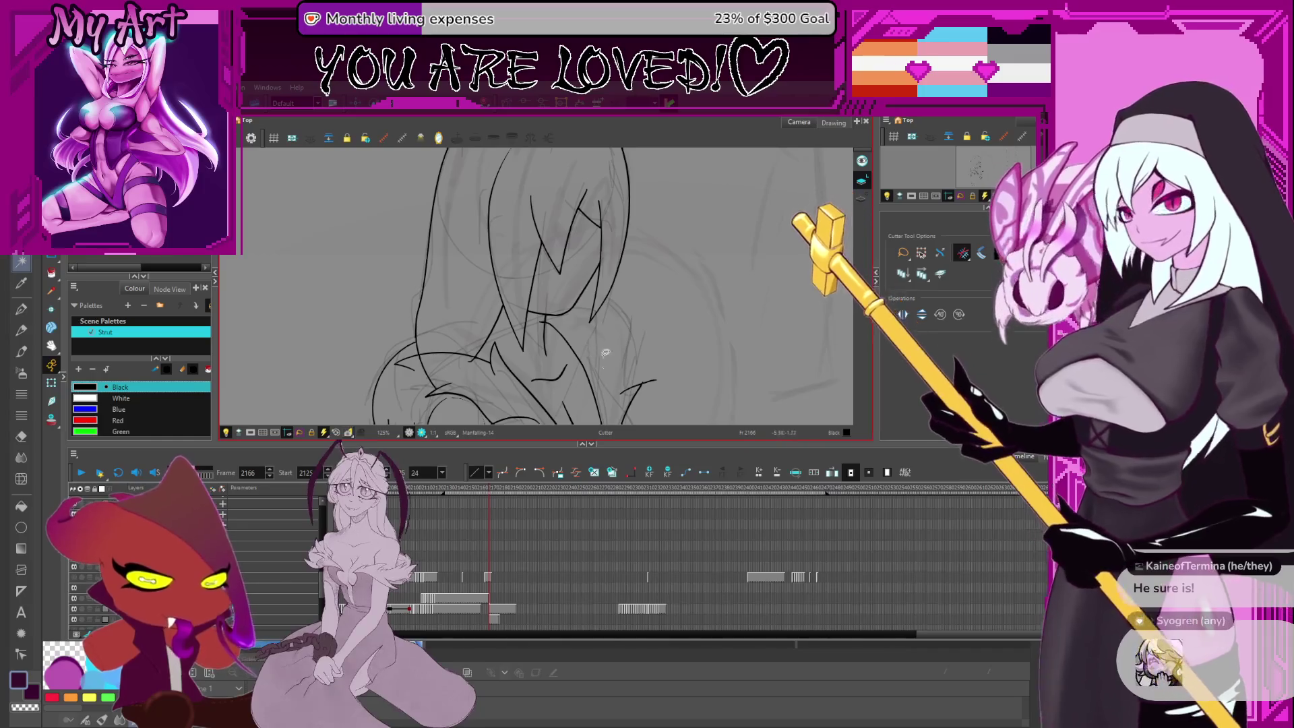
left_click_drag(647, 319, 659, 288)
left_click_drag(645, 349, 640, 295)
left_click_drag(647, 352, 638, 324)
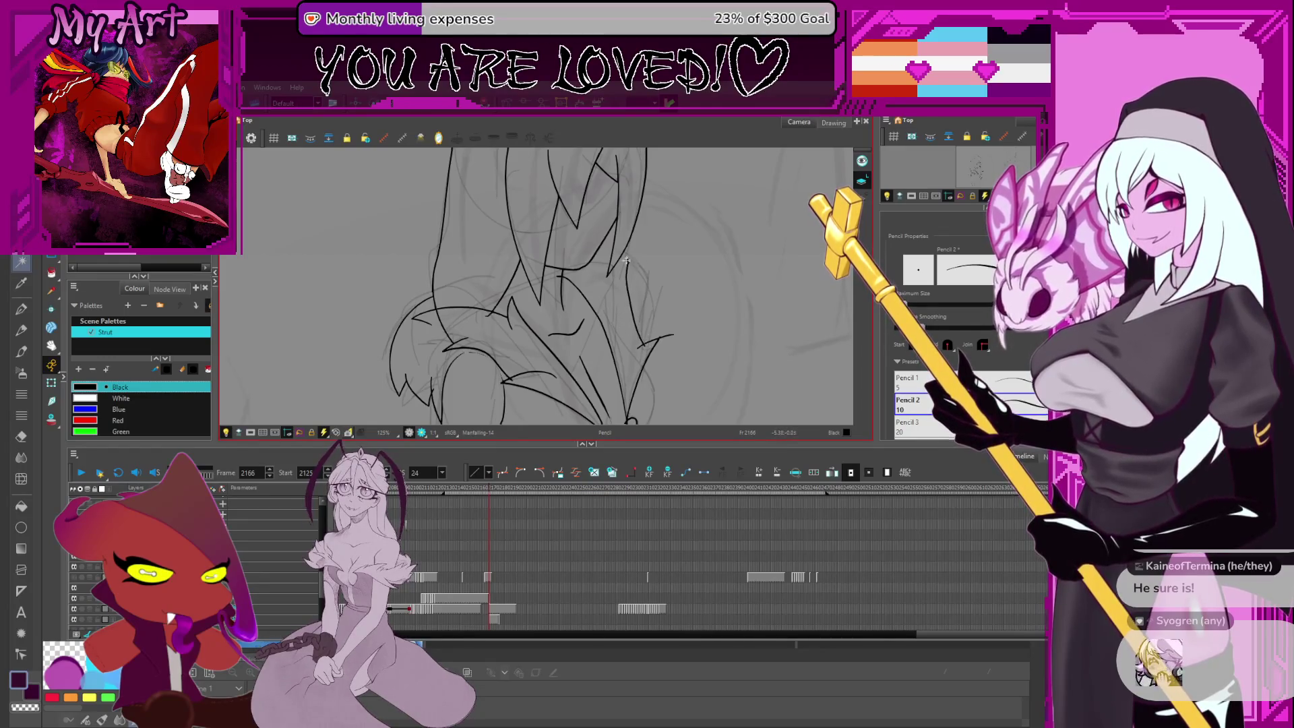
left_click_drag(631, 285, 639, 242)
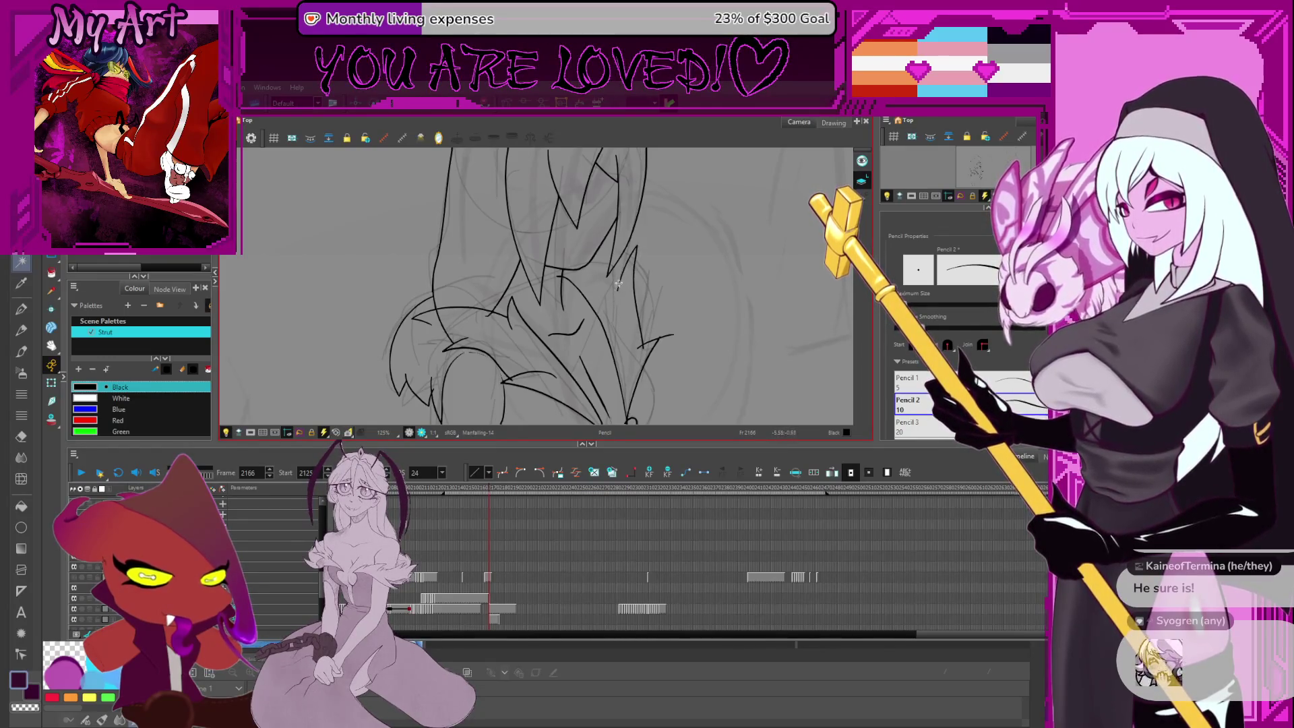
Squeeze the top of the new skirt-edge stroke narrower
key("alt+s")
scroll(627, 269, "down", 3)
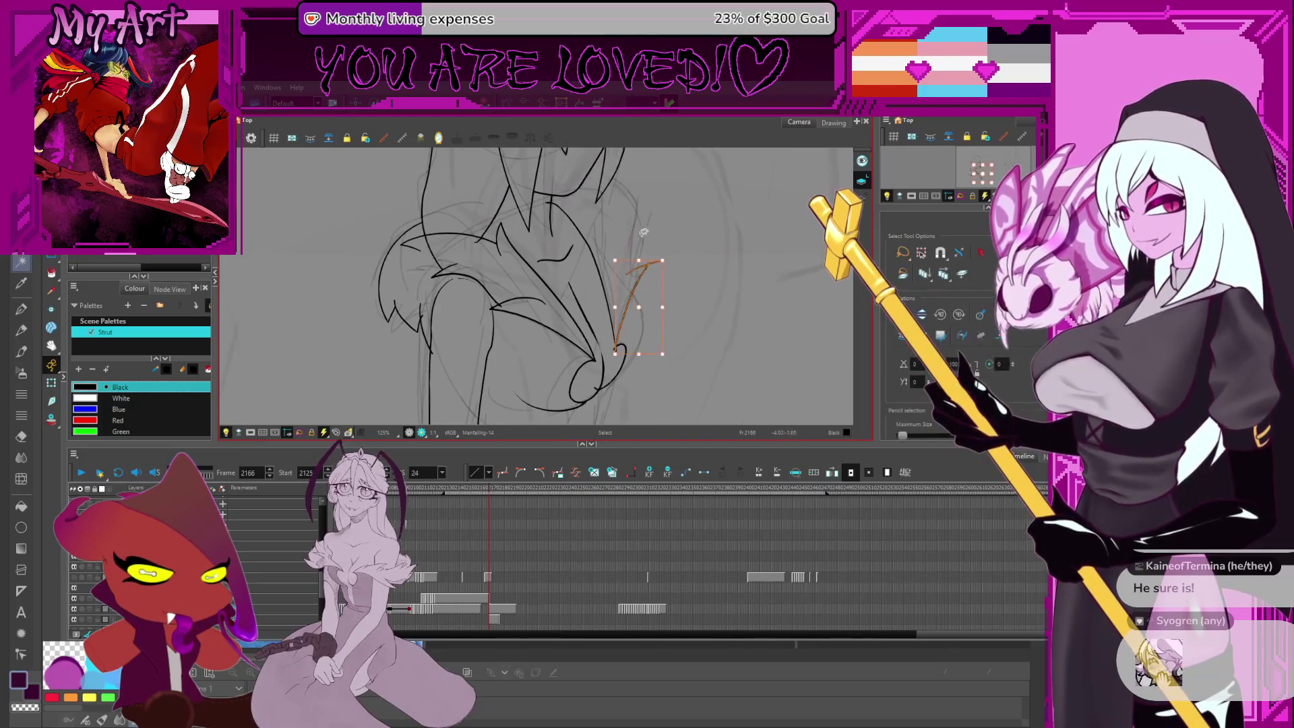
left_click_drag(643, 260, 627, 264)
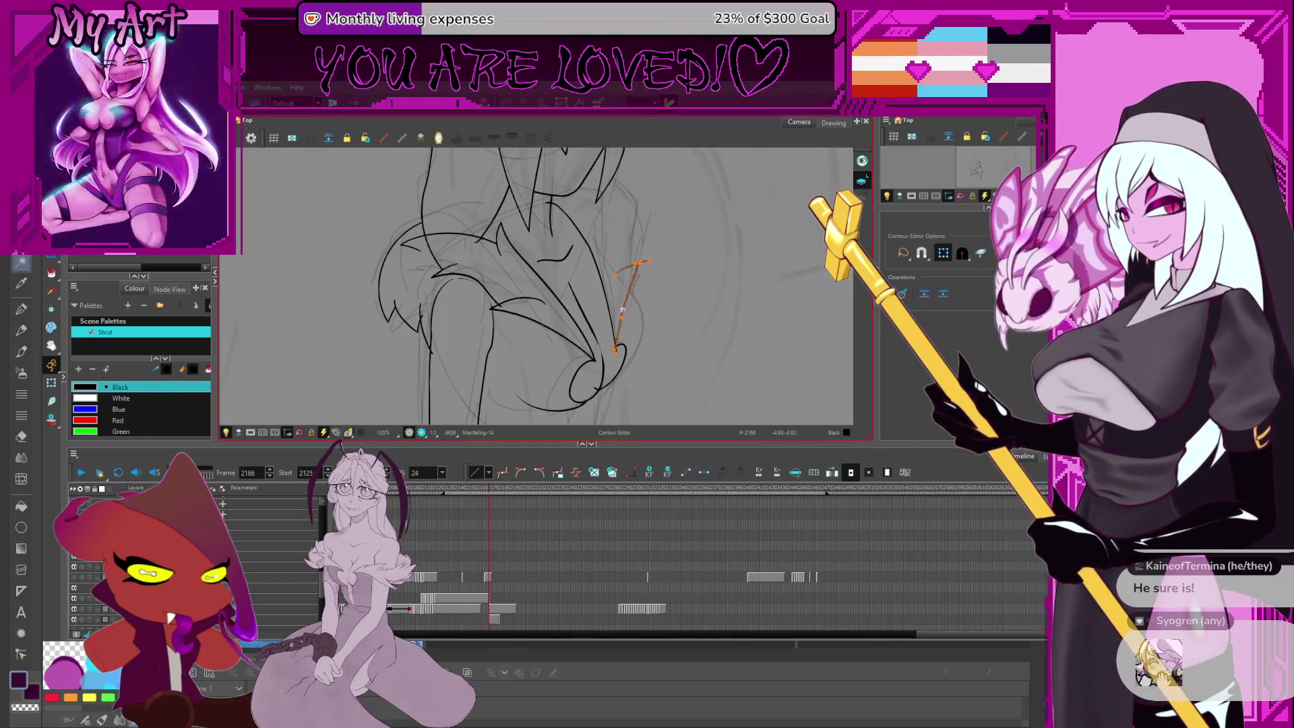
scroll(630, 317, "up", 1)
scroll(638, 327, "up", 2)
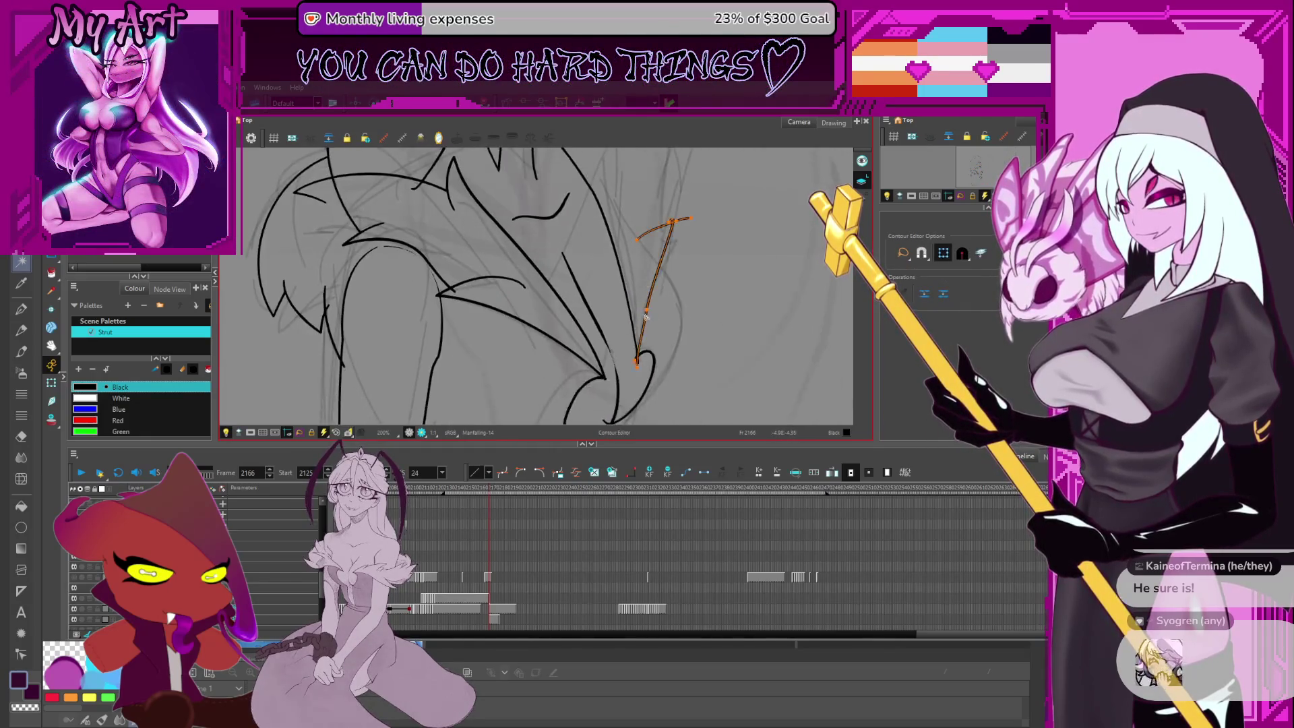
Trim away the stray overlapping line end with the Cutter
left_click(646, 309)
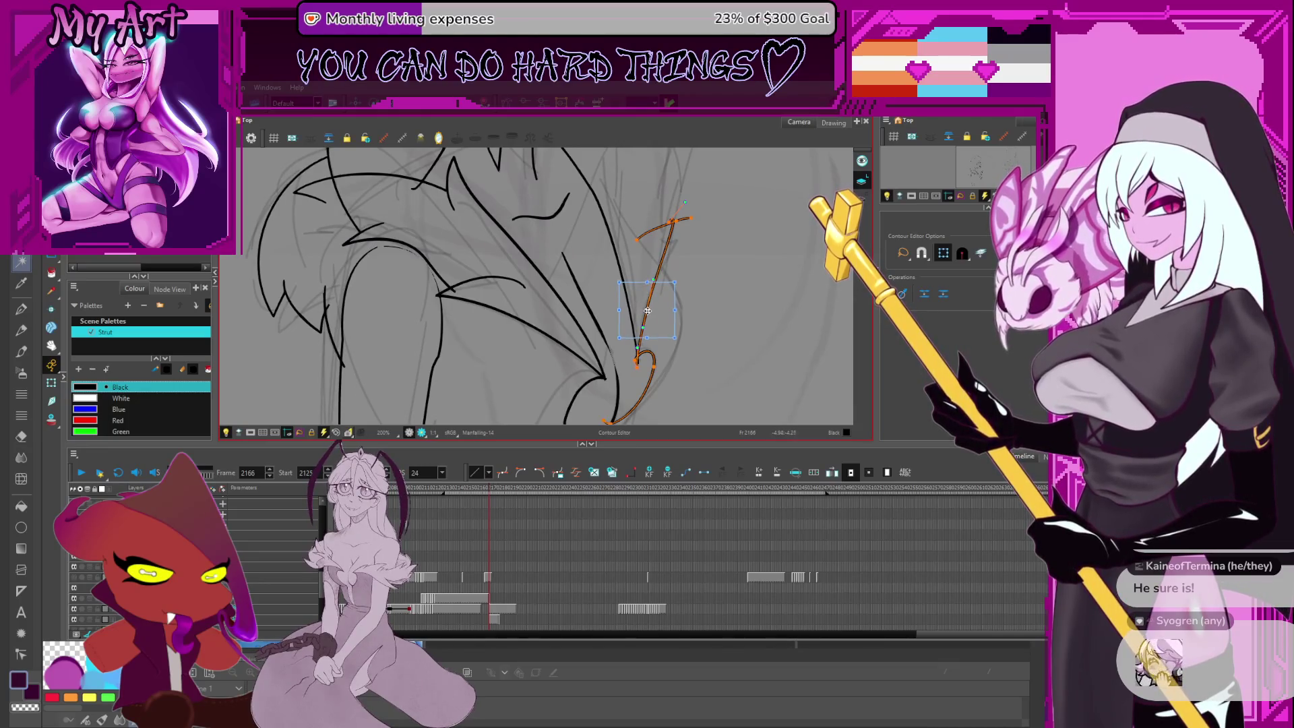
key("alt+t")
scroll(668, 286, "up", 3)
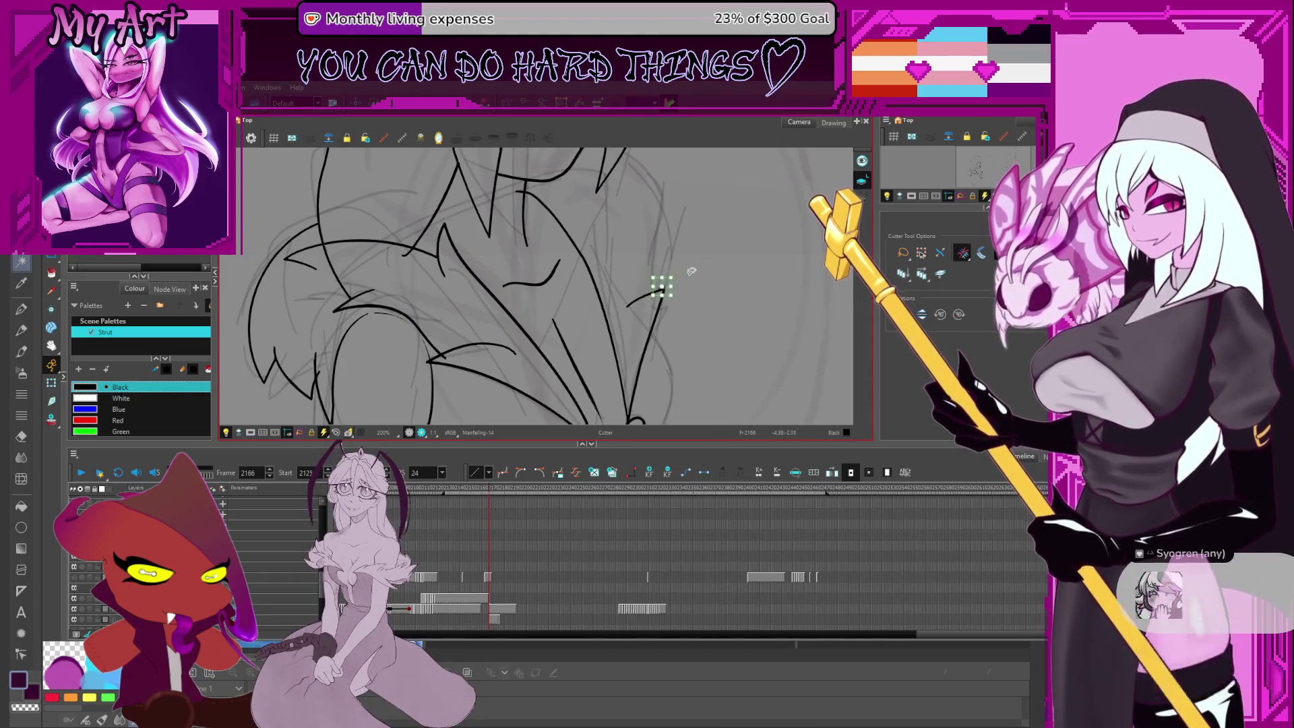
left_click_drag(694, 305, 698, 282)
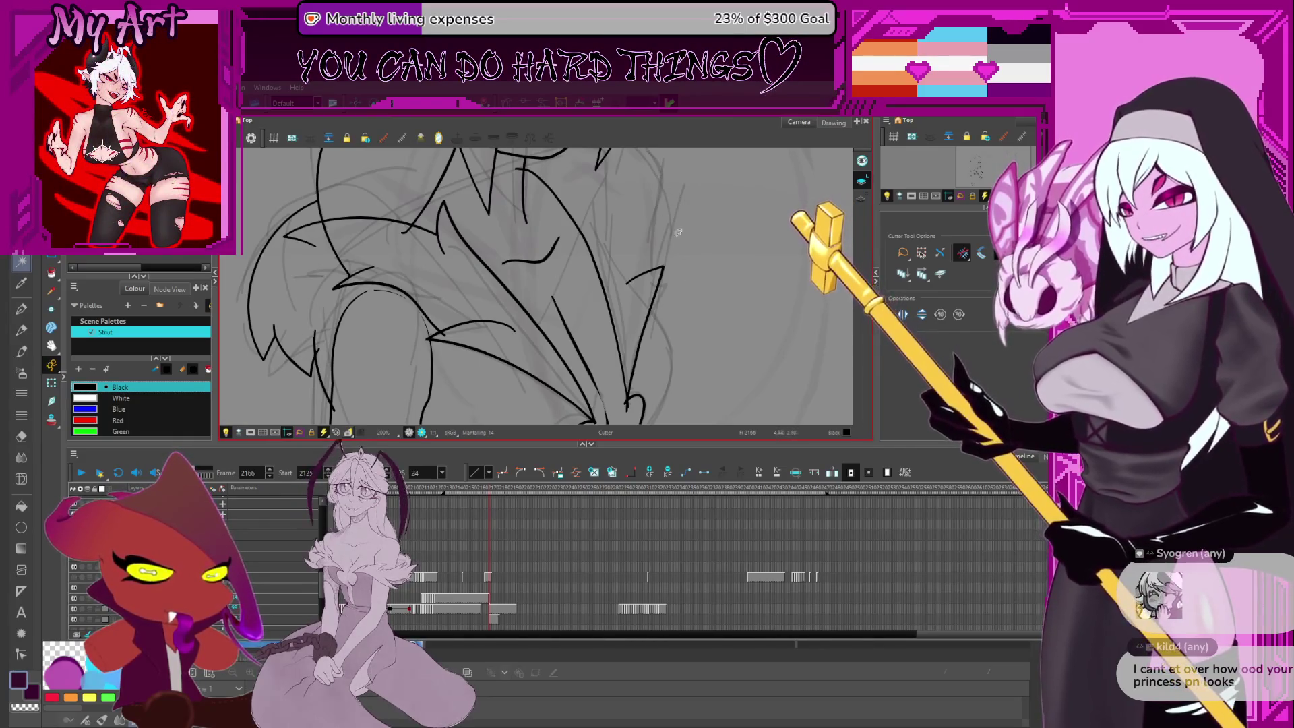
left_click_drag(707, 267, 741, 269)
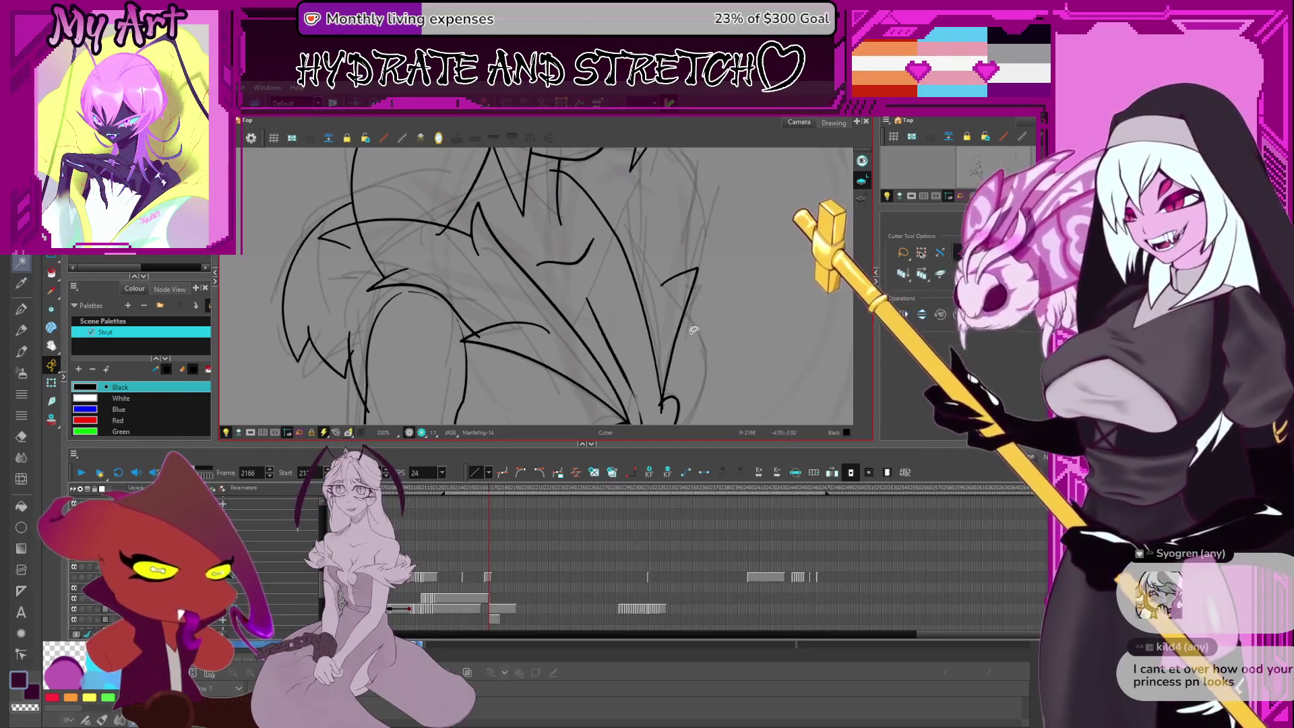
Draw a vertical ink stroke down the right side of the girl's leg below the skirt
left_click_drag(664, 256, 701, 286)
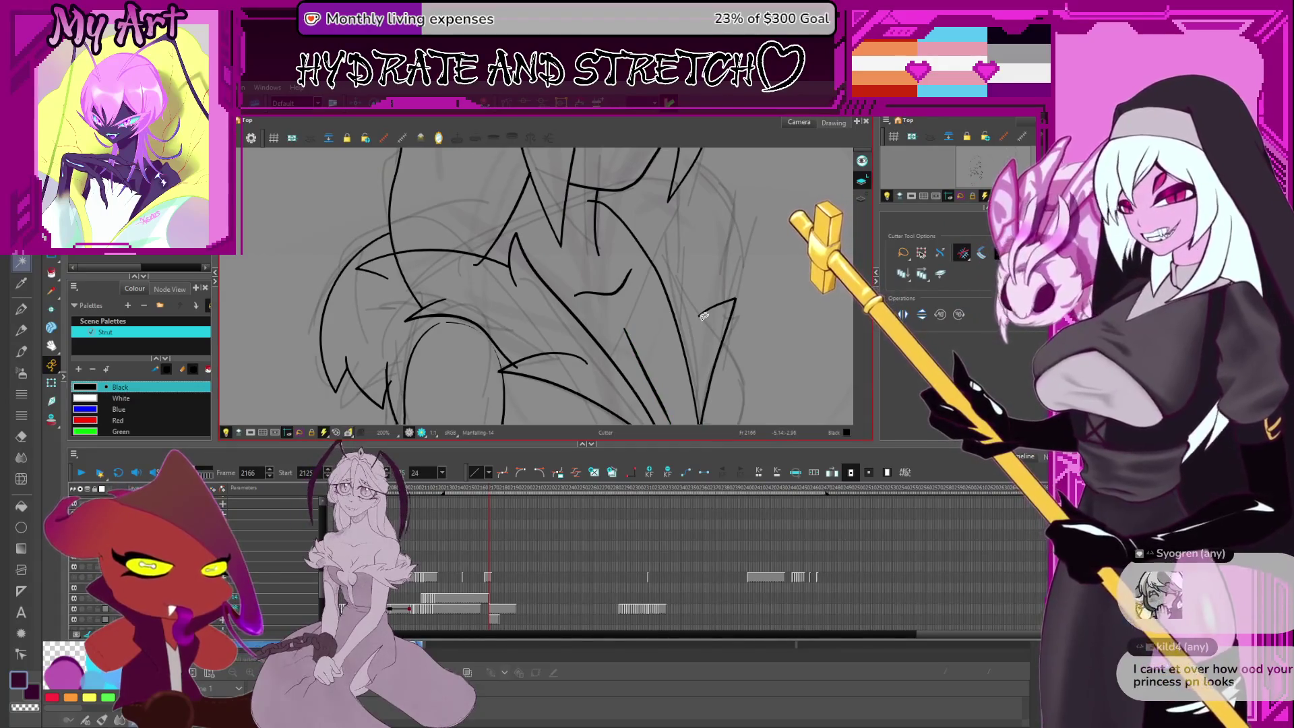
left_click_drag(748, 245, 756, 267)
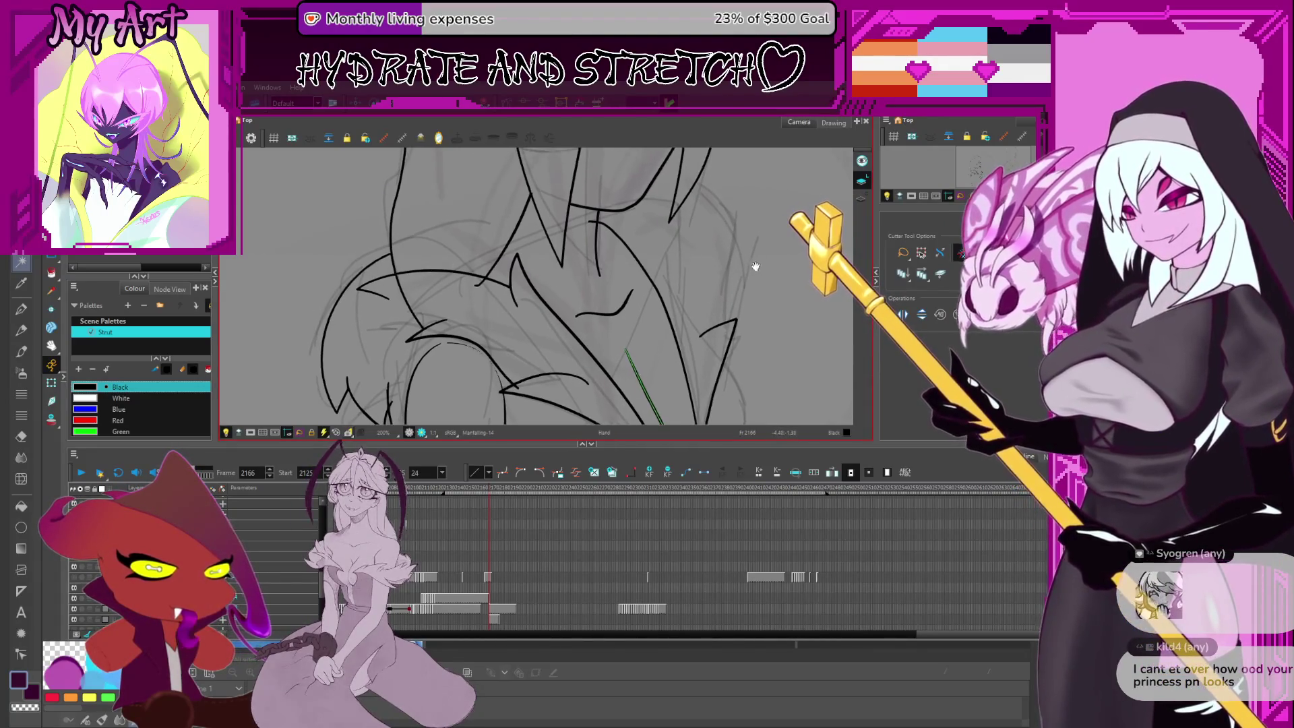
key("alt+slash")
mouse_move(712, 346)
left_mouse_down()
mouse_move(706, 273)
mouse_move(720, 298)
mouse_move(692, 323)
left_mouse_up()
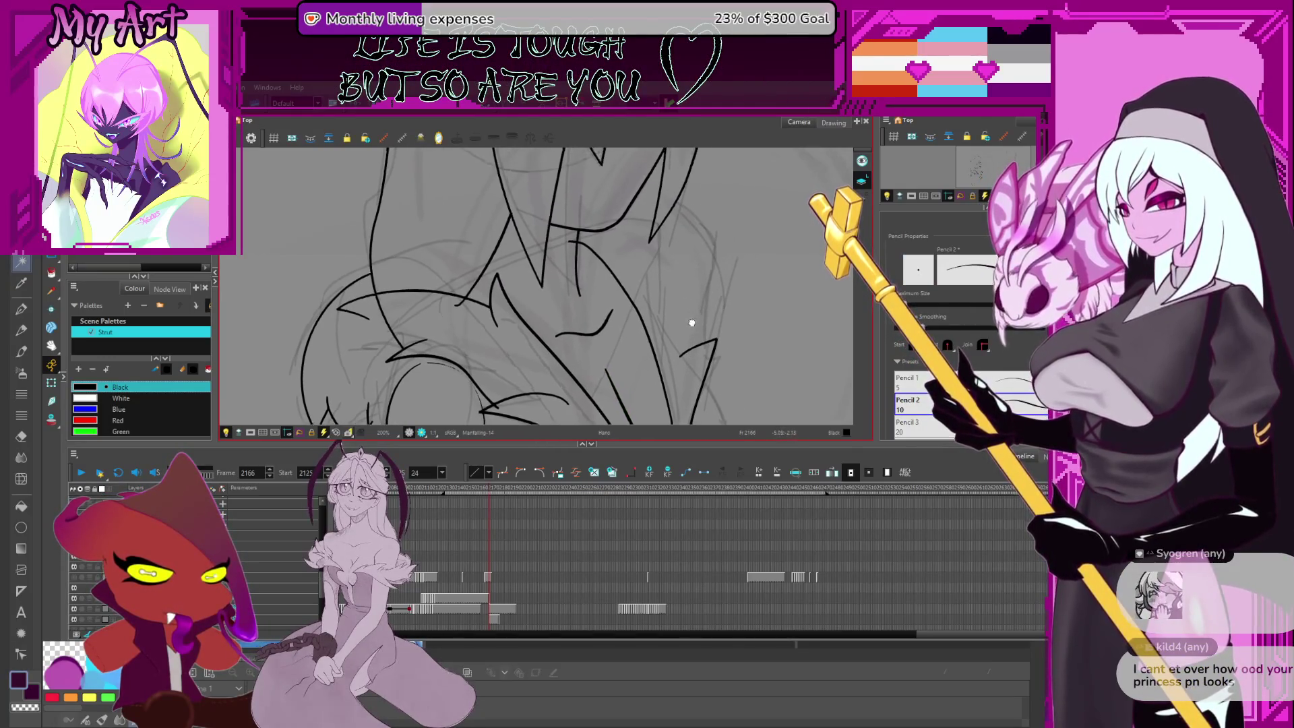
left_click_drag(698, 262, 697, 291)
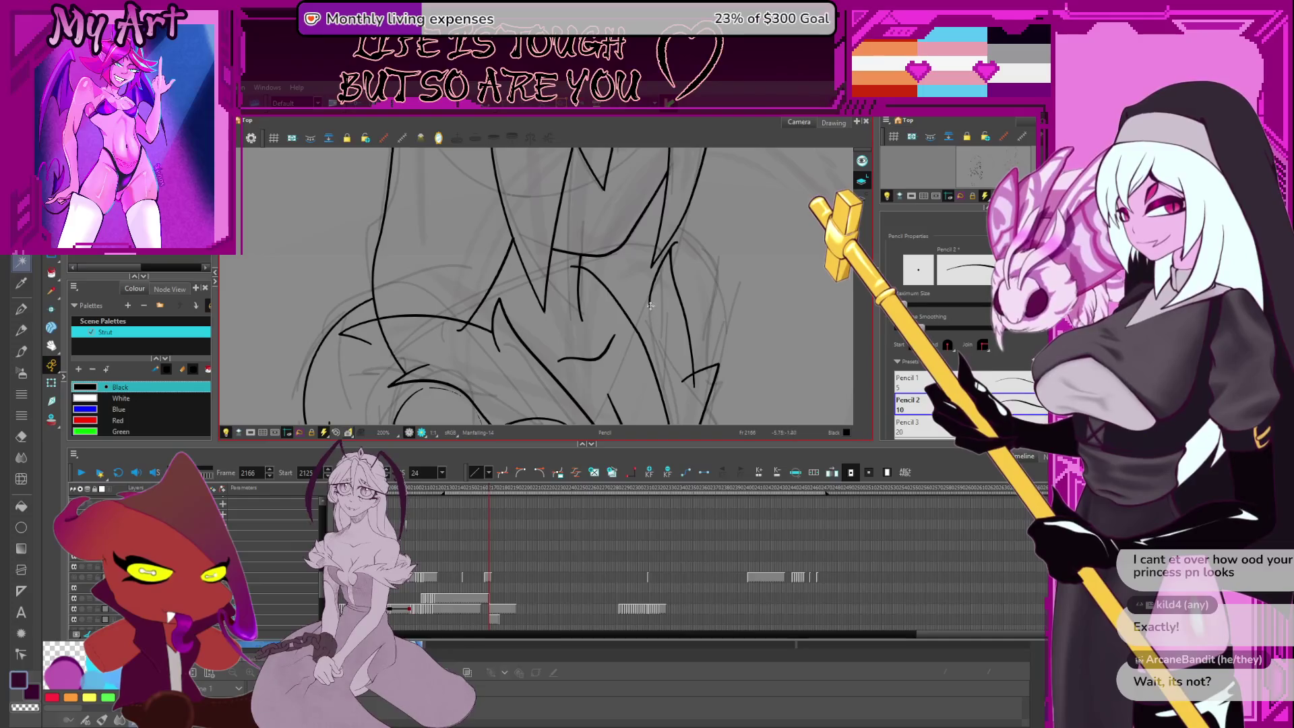
scroll(666, 292, "down", 3)
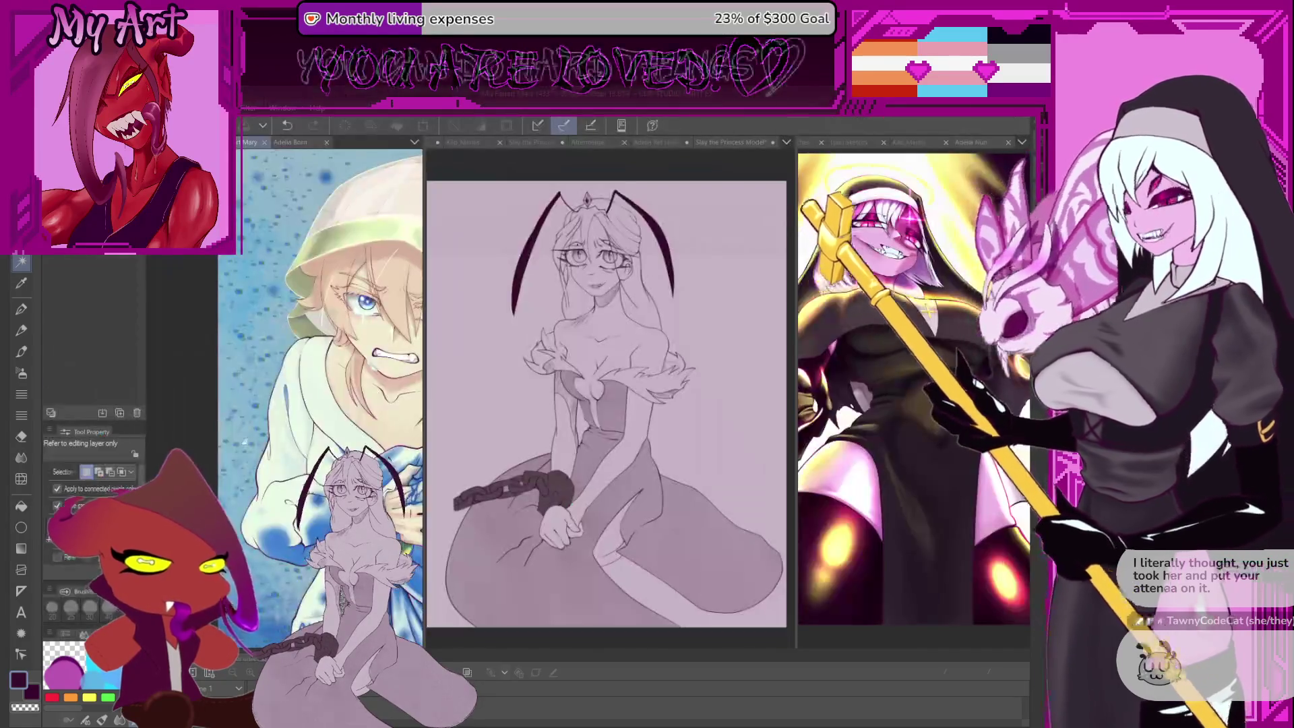
Bring the Clip Studio Paint reference window forward and widen its left reference pane
left_click(584, 343)
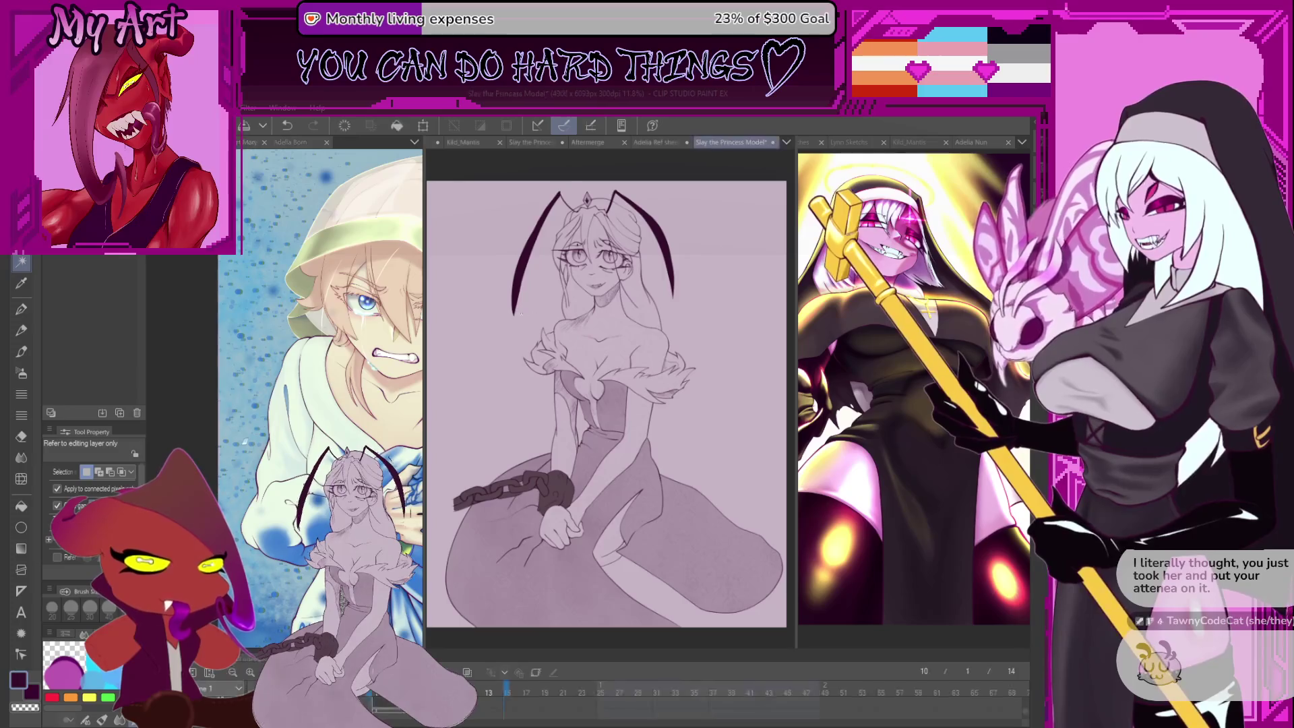
mouse_move(423, 347)
left_mouse_down()
mouse_move(561, 350)
mouse_move(441, 368)
left_mouse_up()
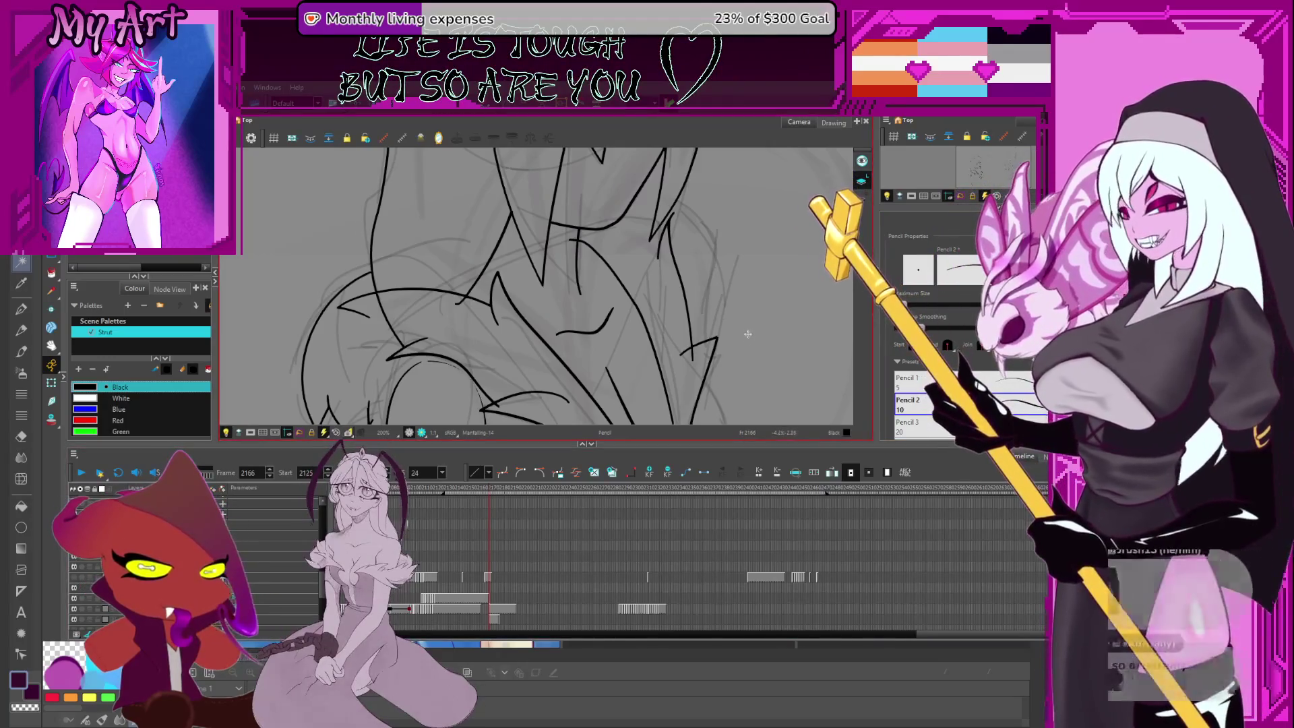
Pan and zoom the canvas onto the small stroke where the skirt meets the right leg
left_click_drag(748, 296, 755, 323)
scroll(742, 300, "down", 3)
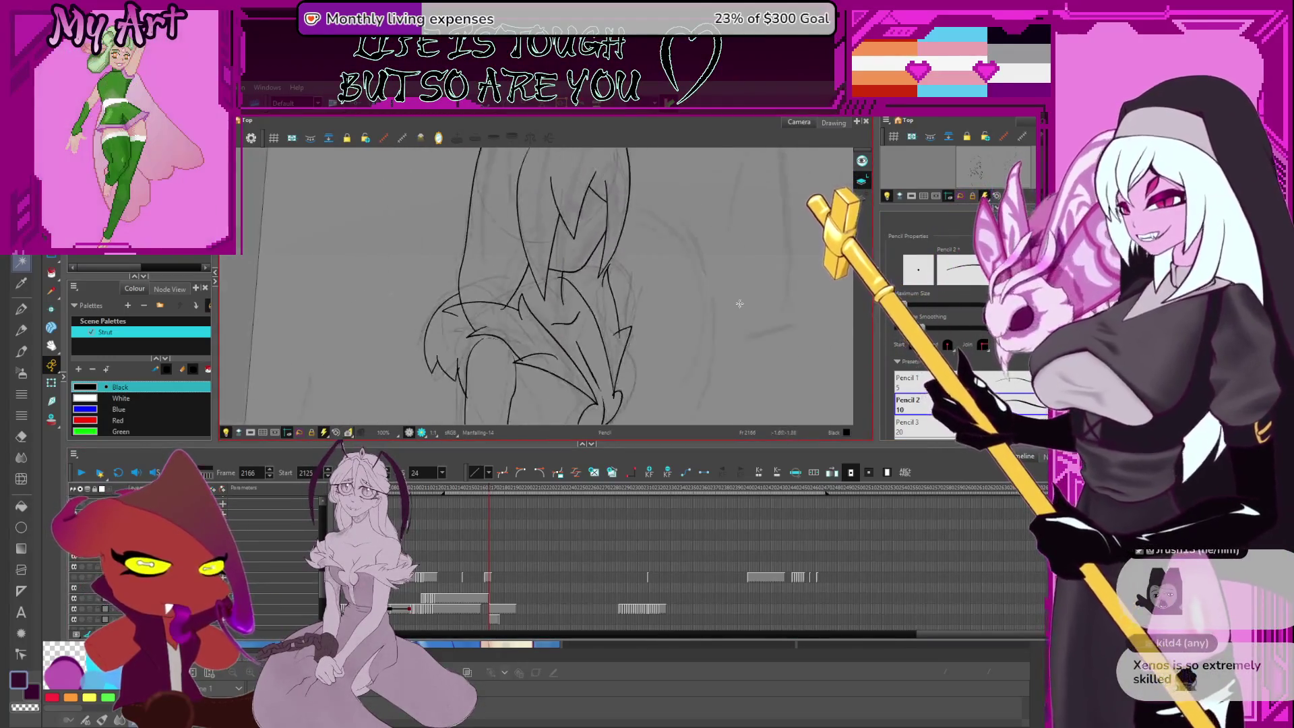
scroll(631, 289, "up", 2)
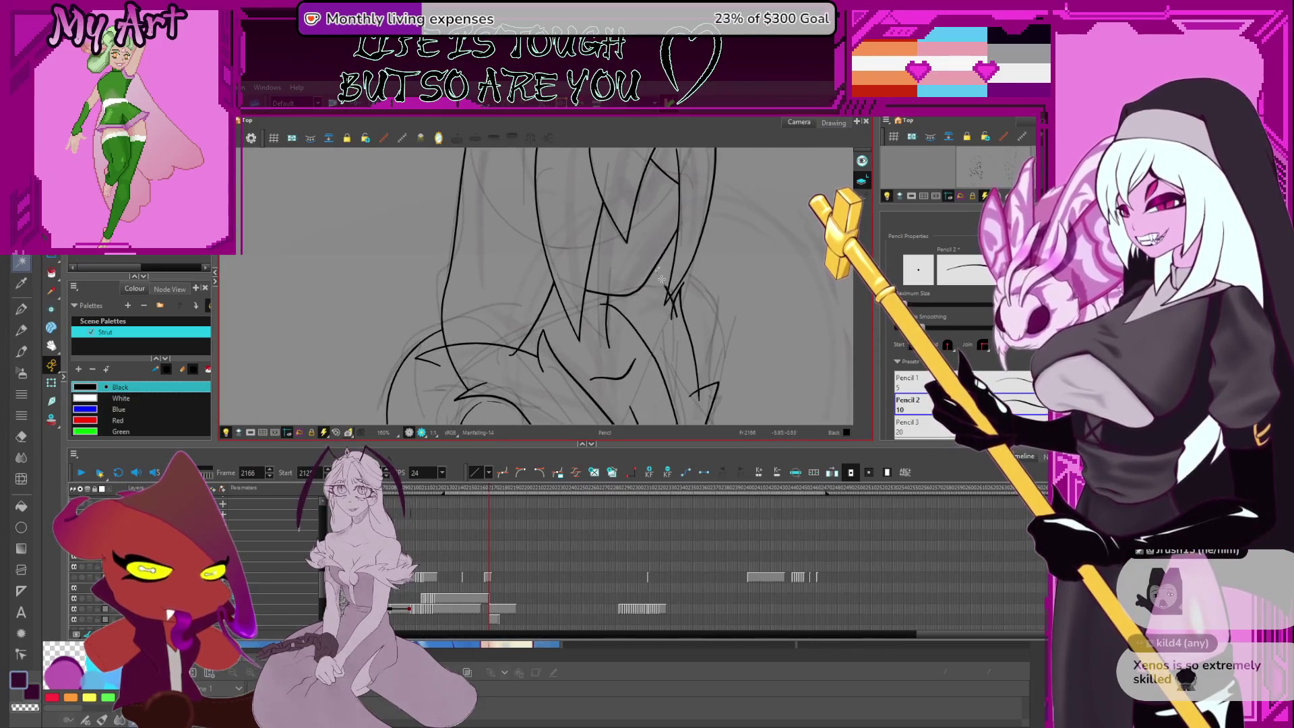
mouse_move(673, 316)
left_mouse_down()
mouse_move(633, 232)
mouse_move(619, 272)
left_mouse_up()
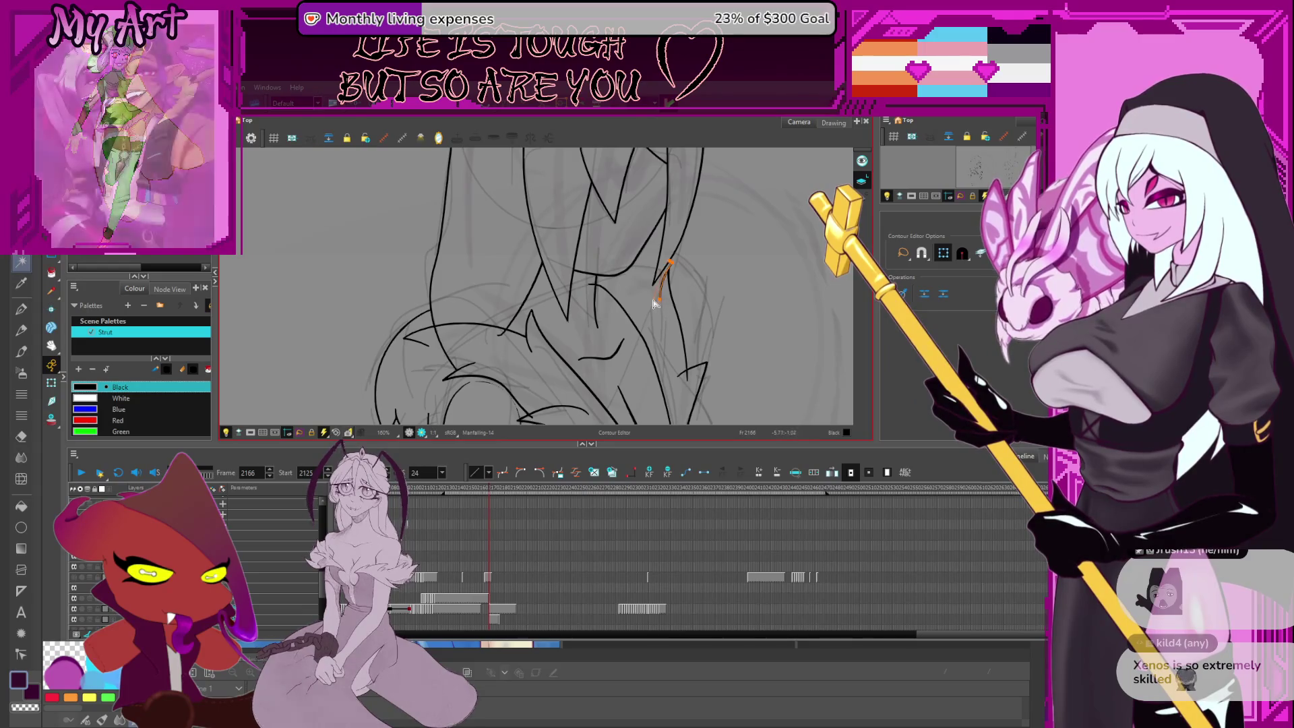
key("space")
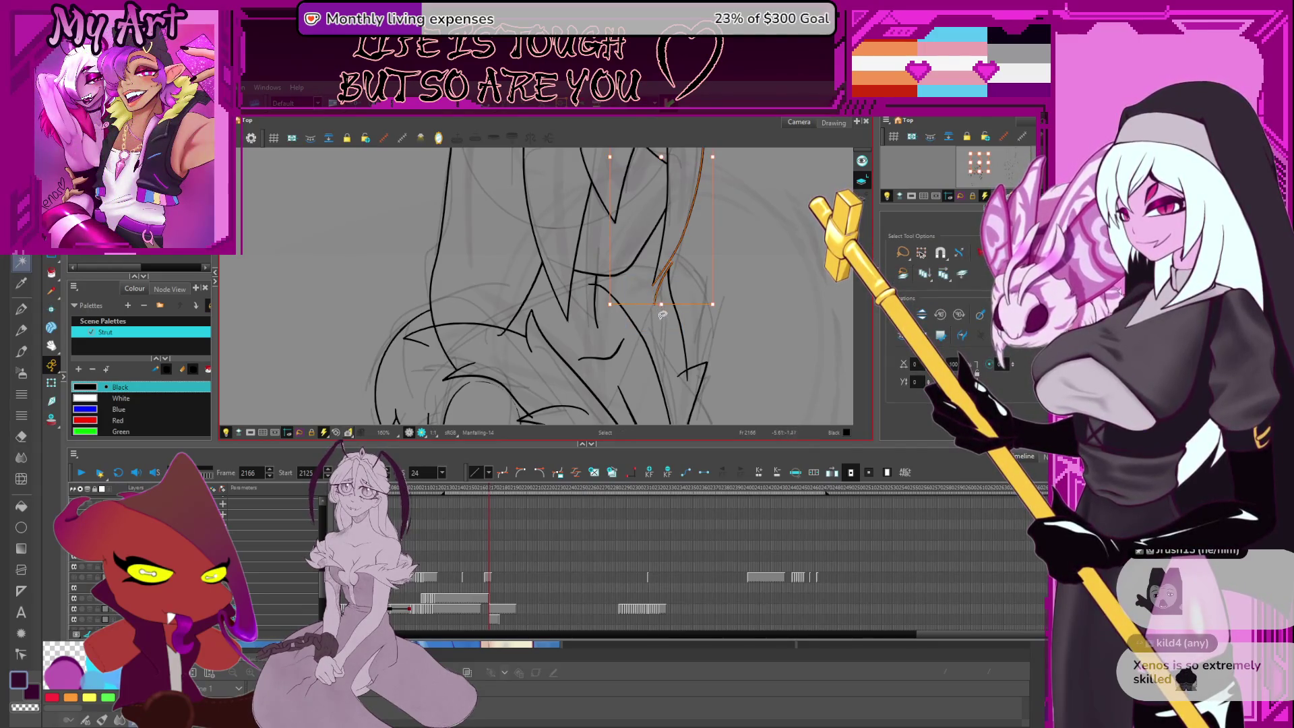
key("alt+b")
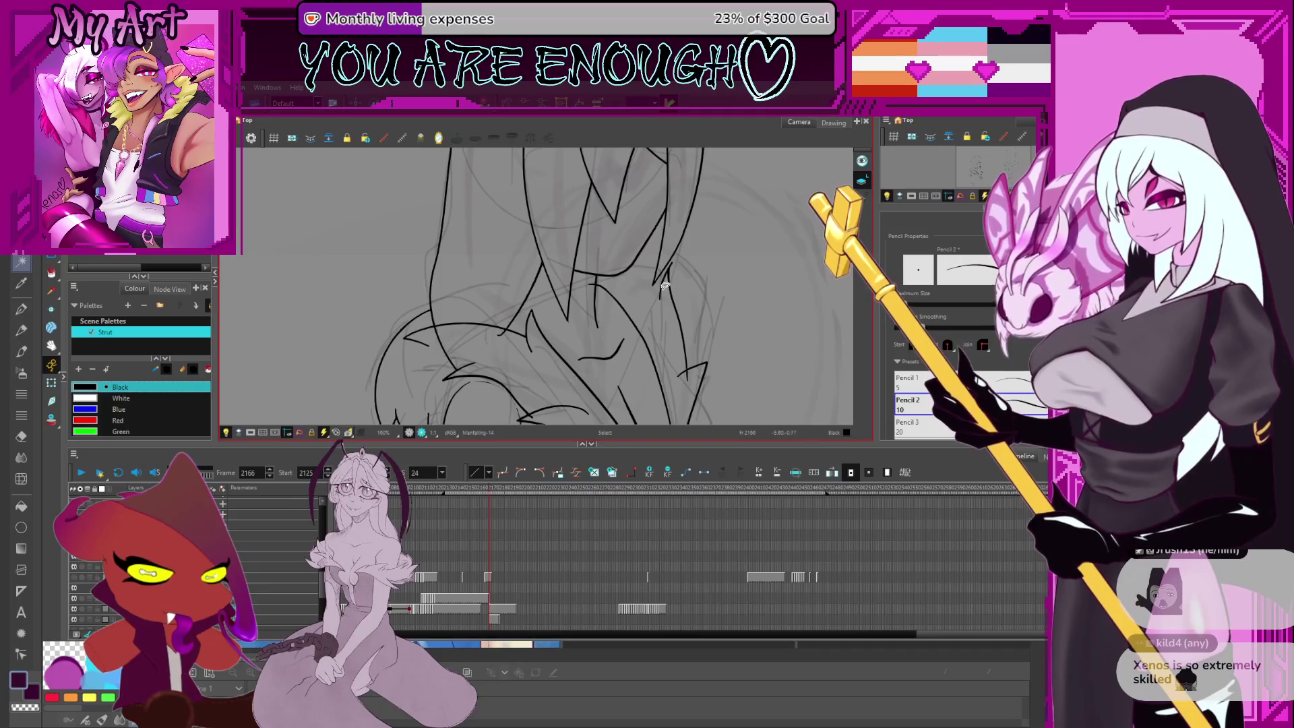
key("alt+t")
scroll(670, 305, "up", 3)
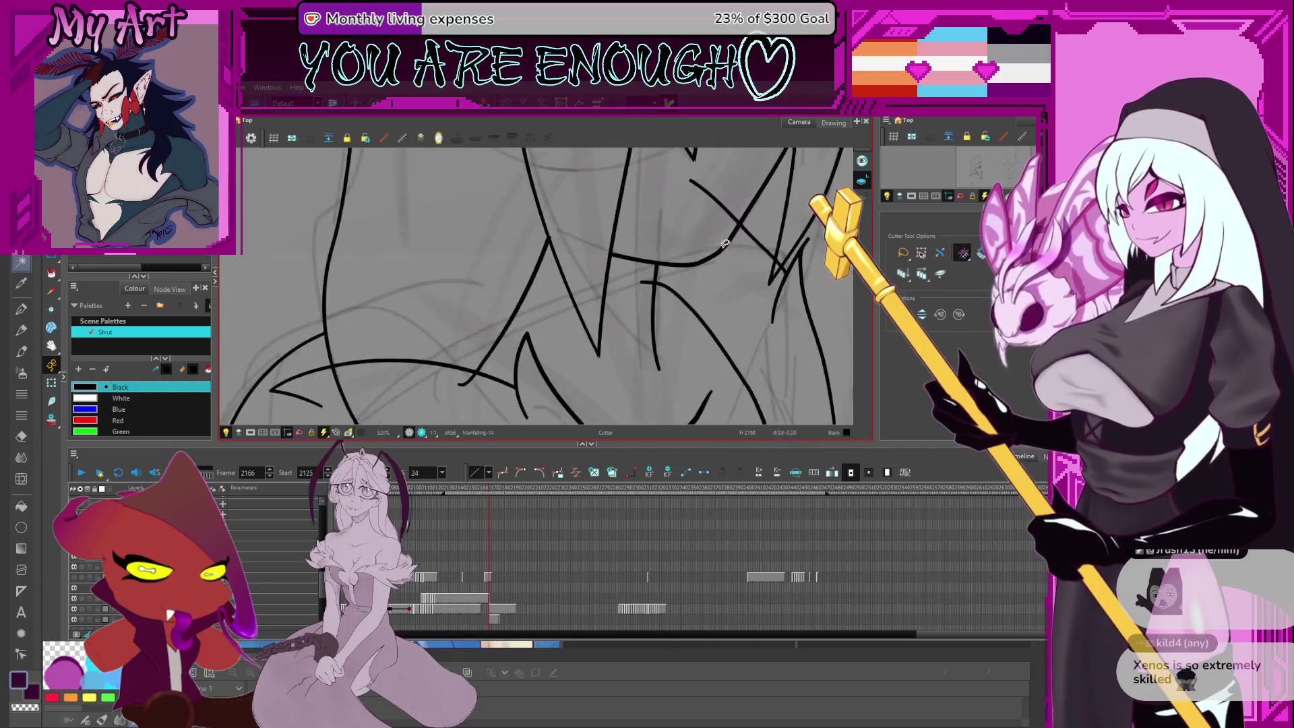
Select the crossing skirt fold strokes with the Contour Editor
key("alt+q")
left_click(704, 239)
left_click_drag(683, 189, 738, 244)
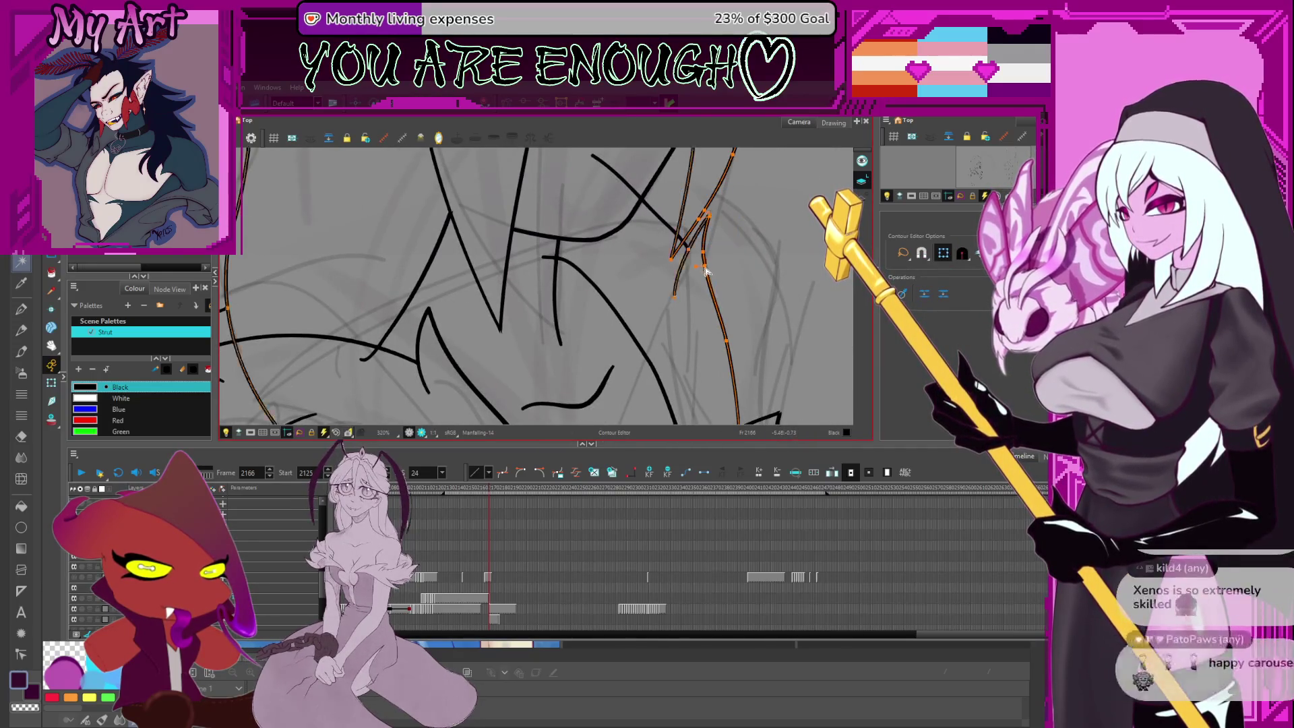
key("space")
left_click_drag(708, 273, 739, 226)
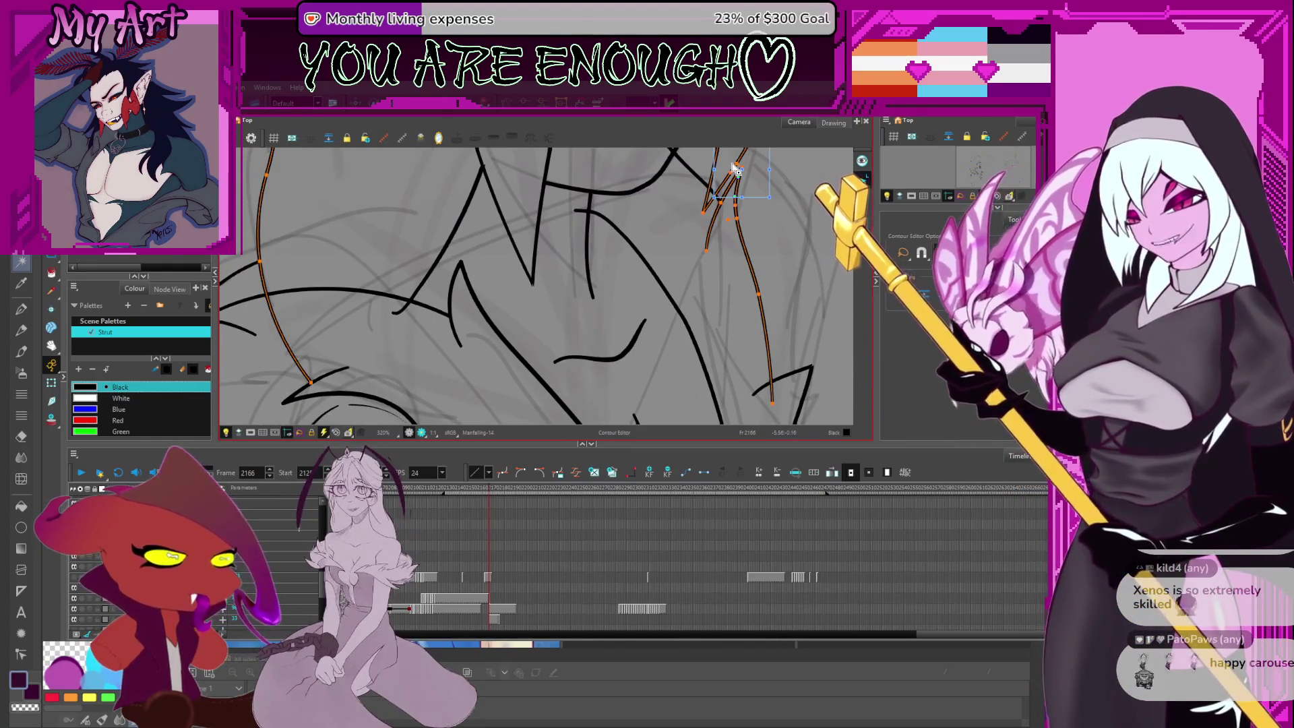
Trim the overshooting end where the short stroke crosses the right leg line
key("alt+t")
left_click_drag(736, 170, 720, 307)
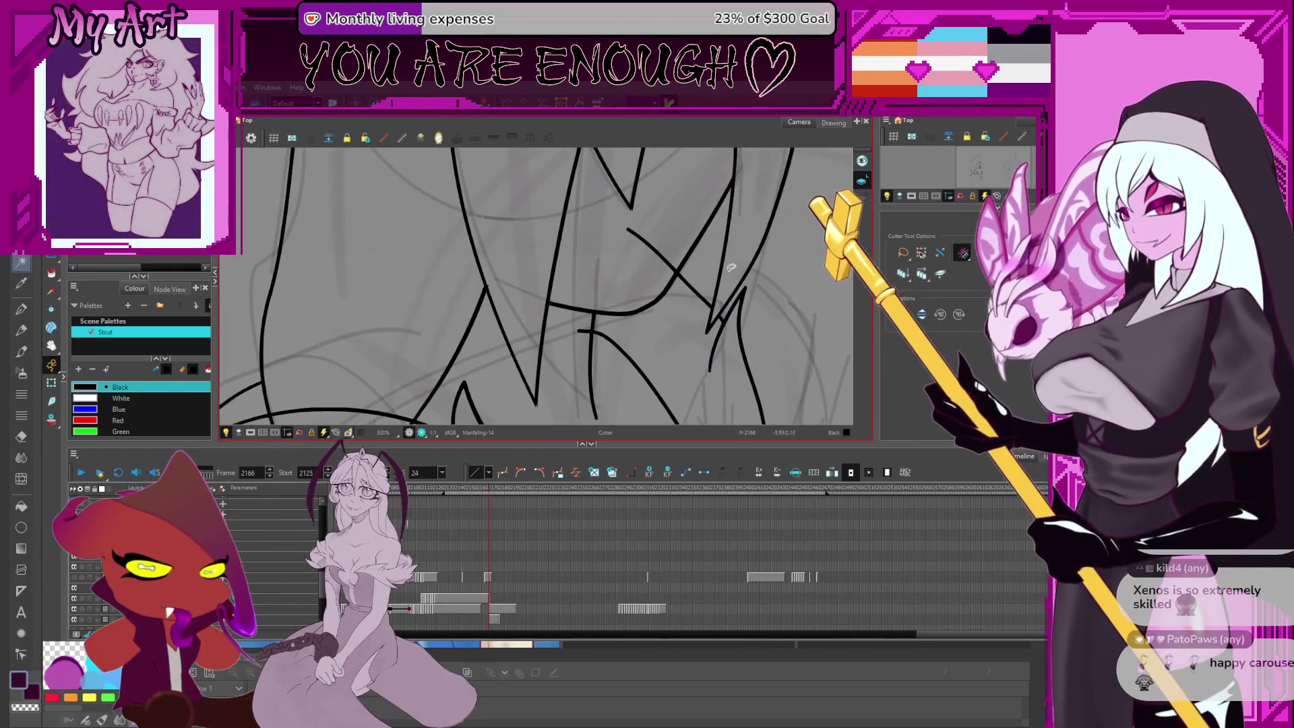
key("1")
key("1")
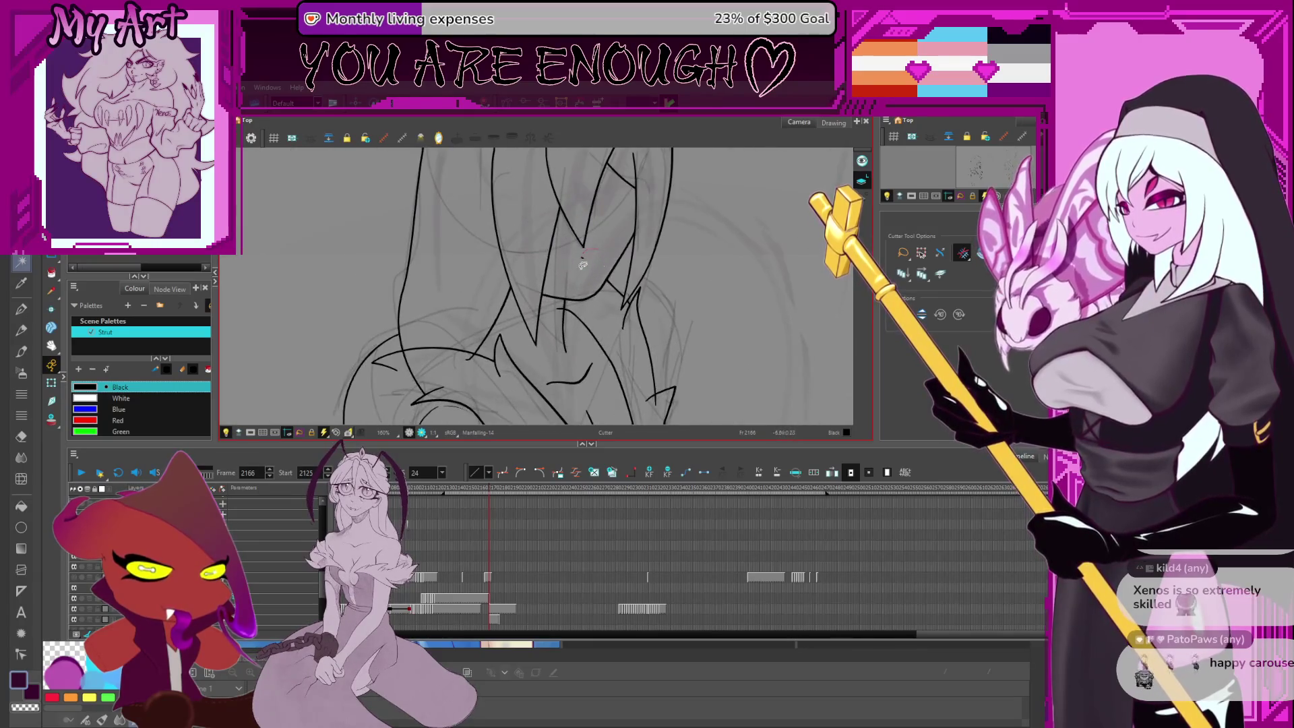
scroll(615, 288, "down", 5)
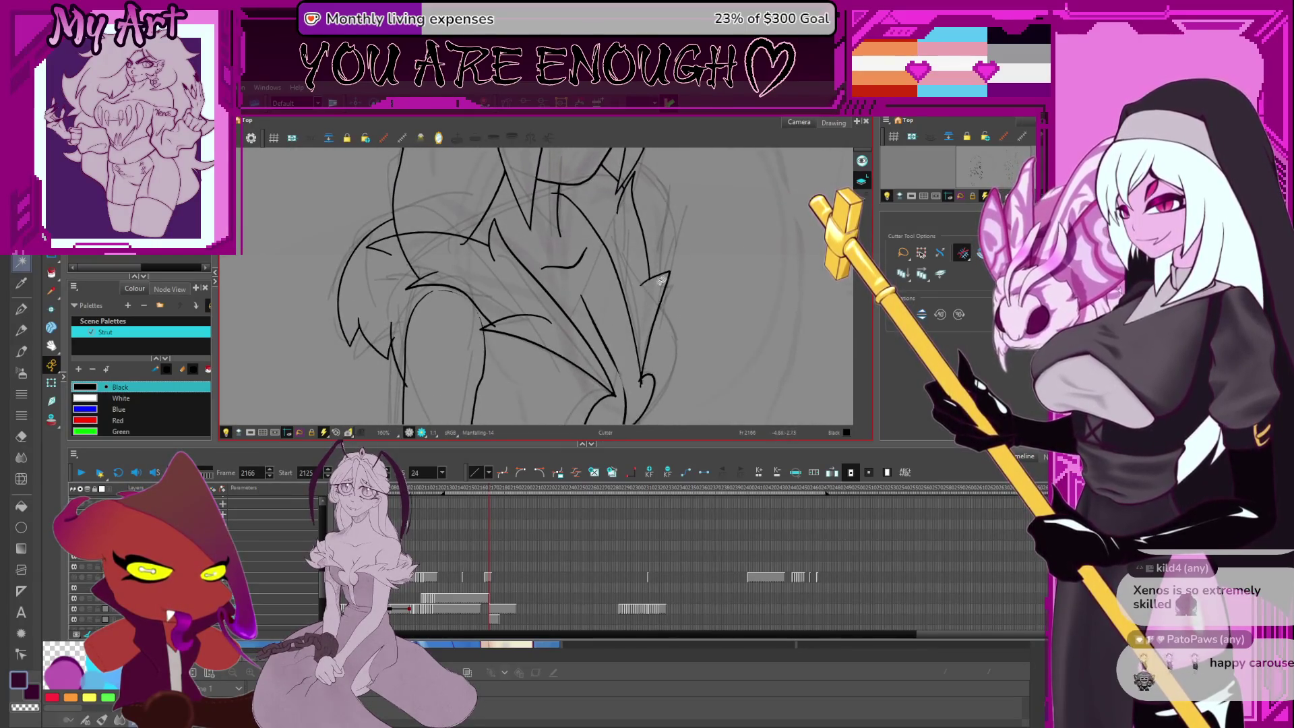
scroll(660, 282, "down", 3)
key("2")
key("2")
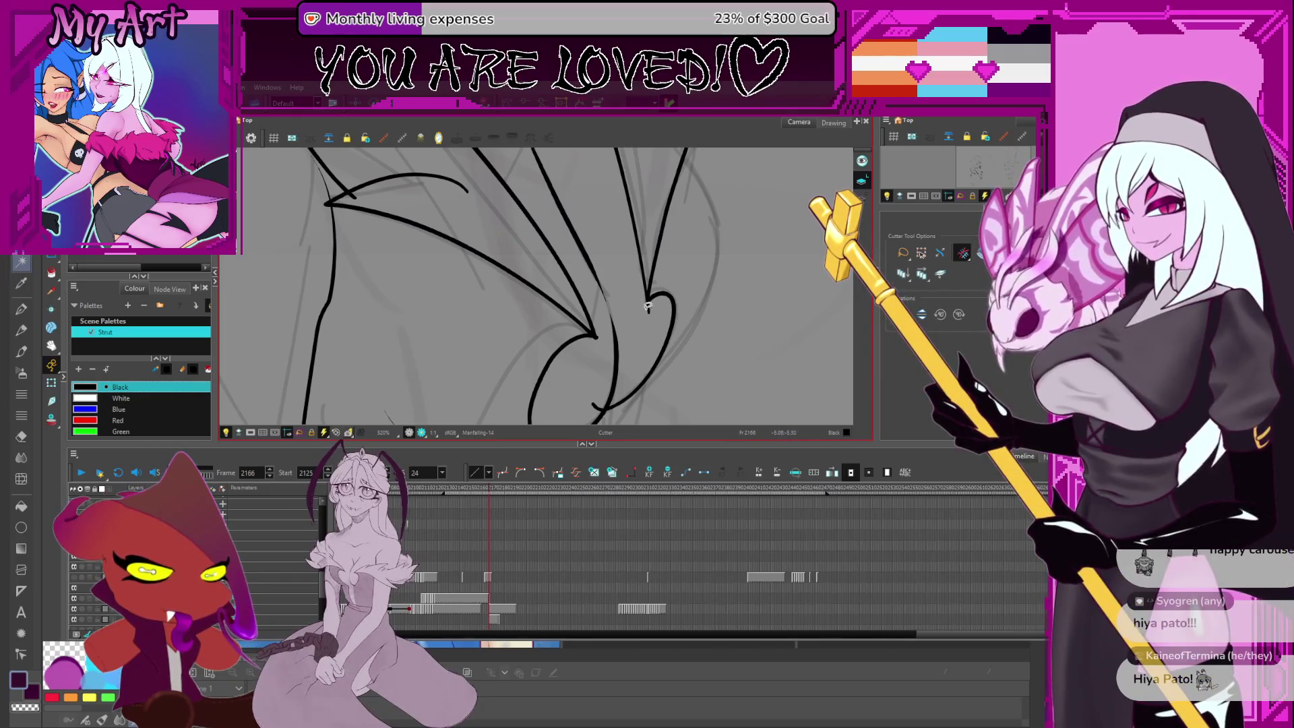
scroll(602, 330, "down", 3)
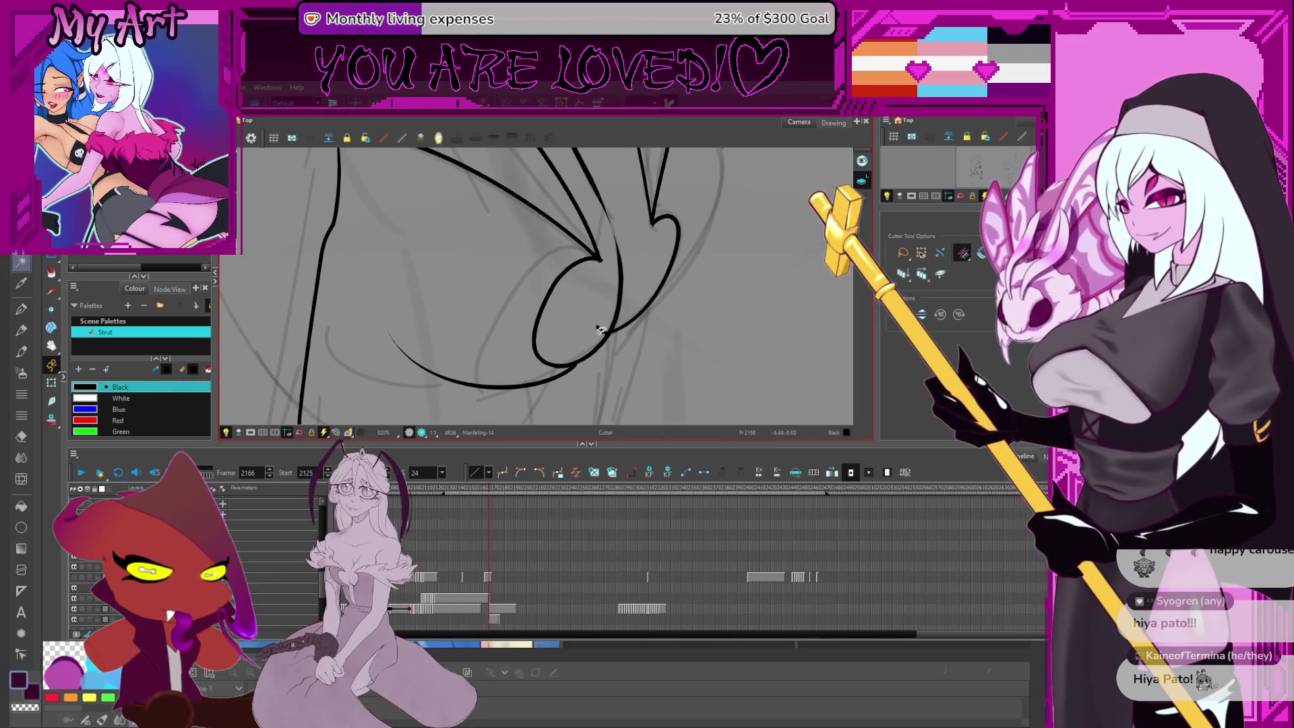
left_click_drag(654, 229, 645, 272)
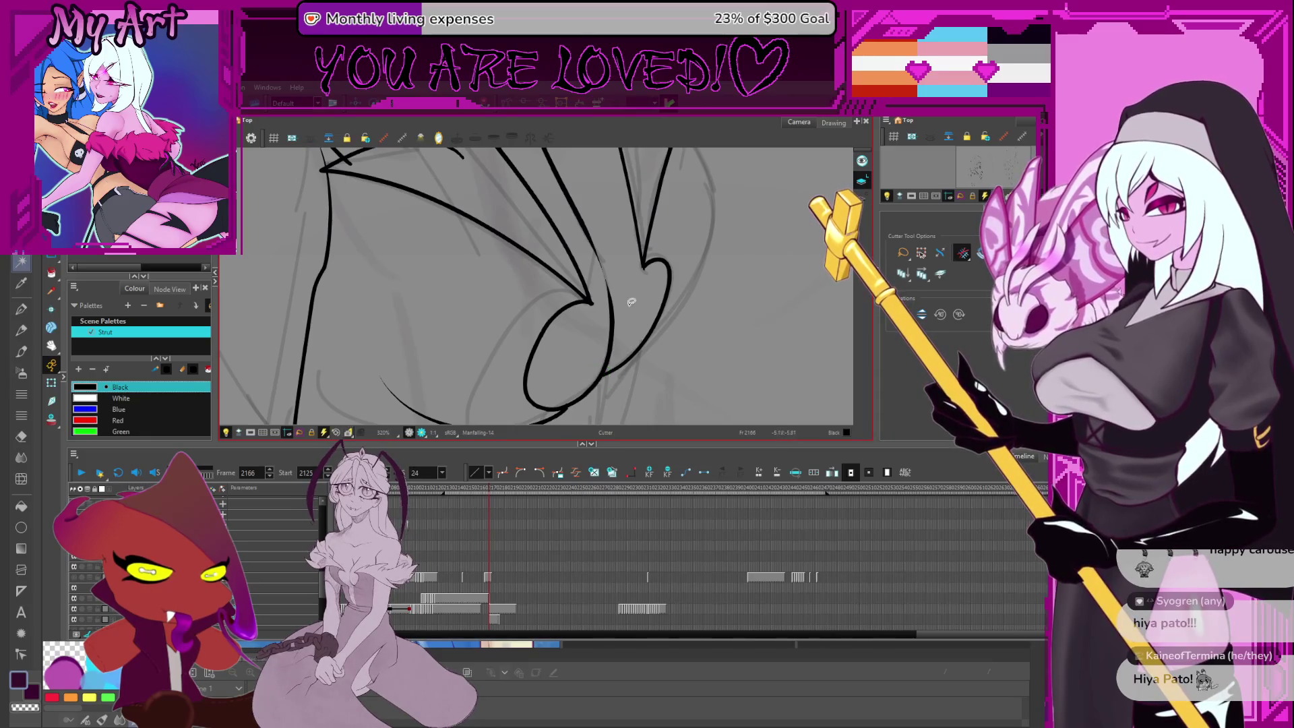
scroll(632, 302, "up", 3)
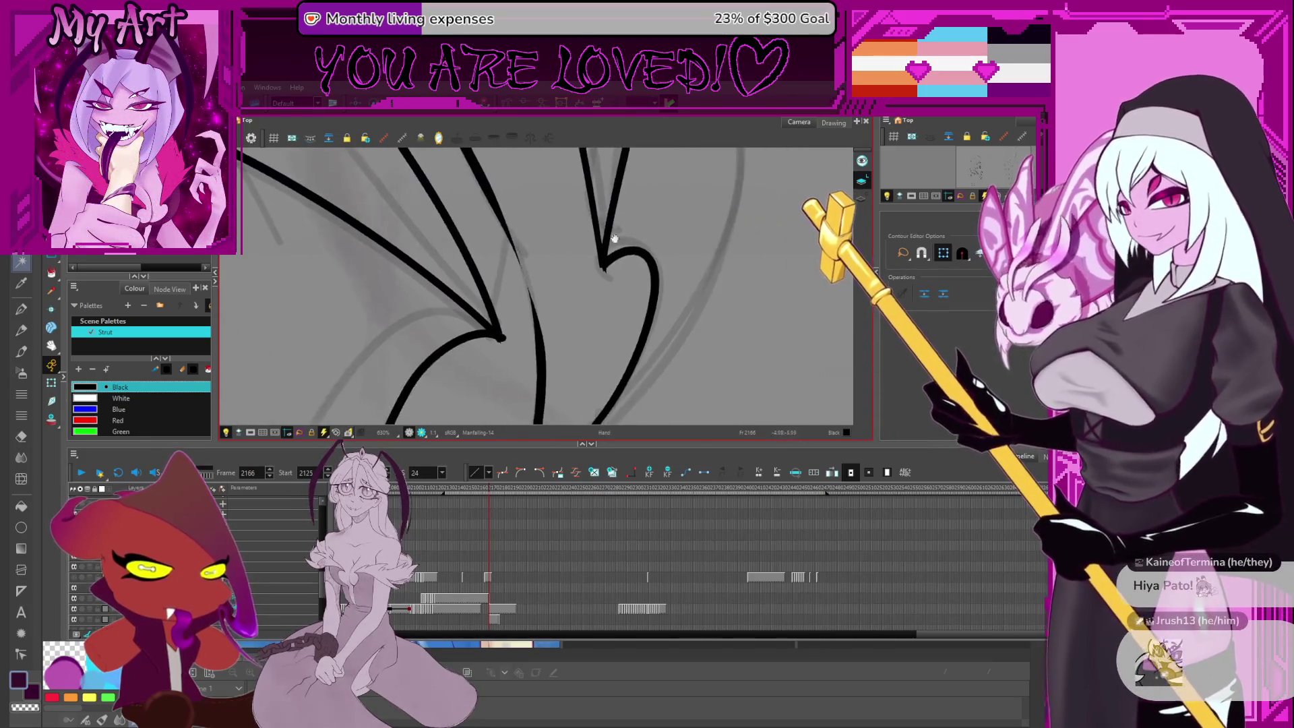
scroll(677, 249, "up", 1)
Drag the curved stroke's V-tip point slightly to the left
scroll(669, 259, "up", 1)
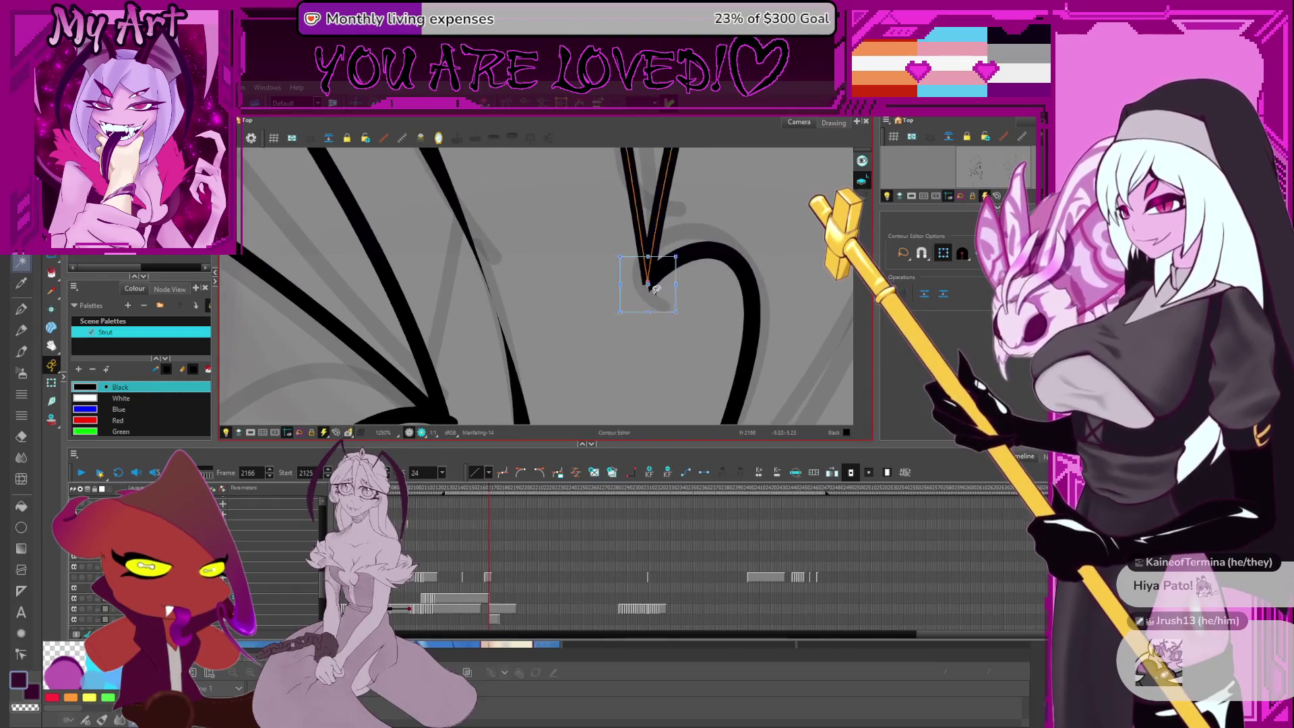
left_click(656, 281)
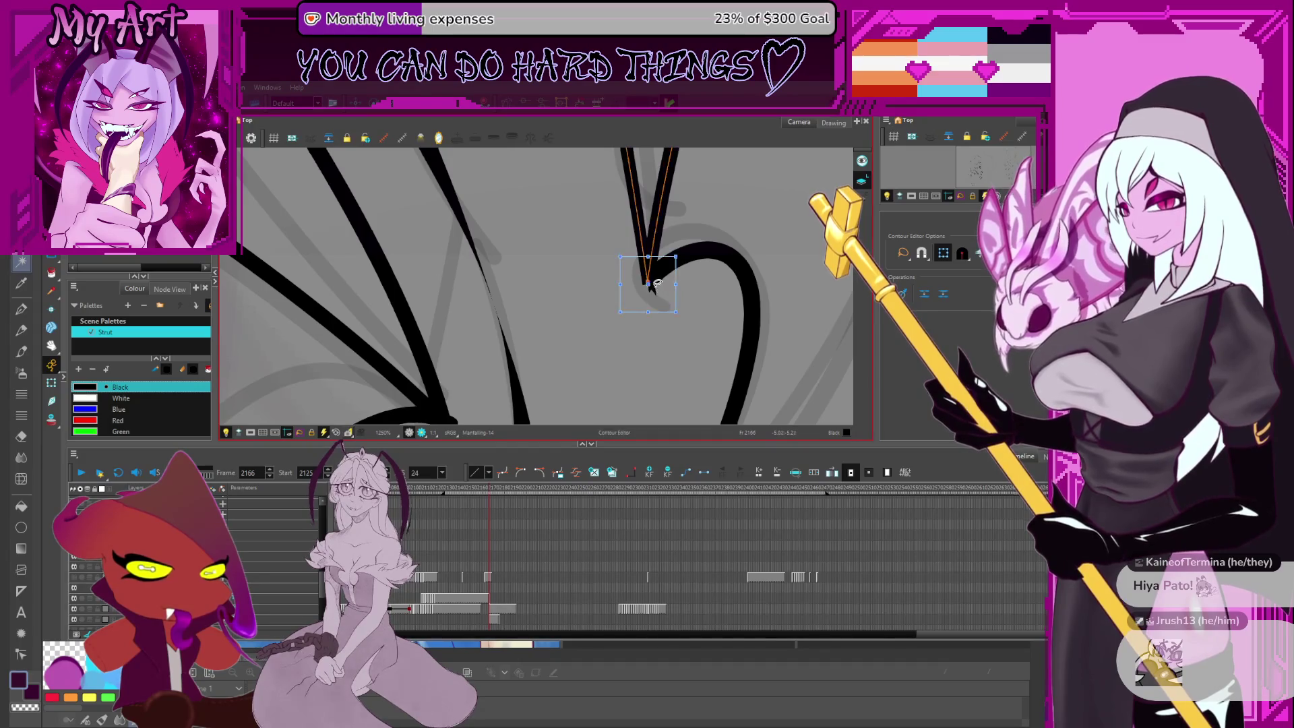
left_click(647, 285)
left_click(649, 286)
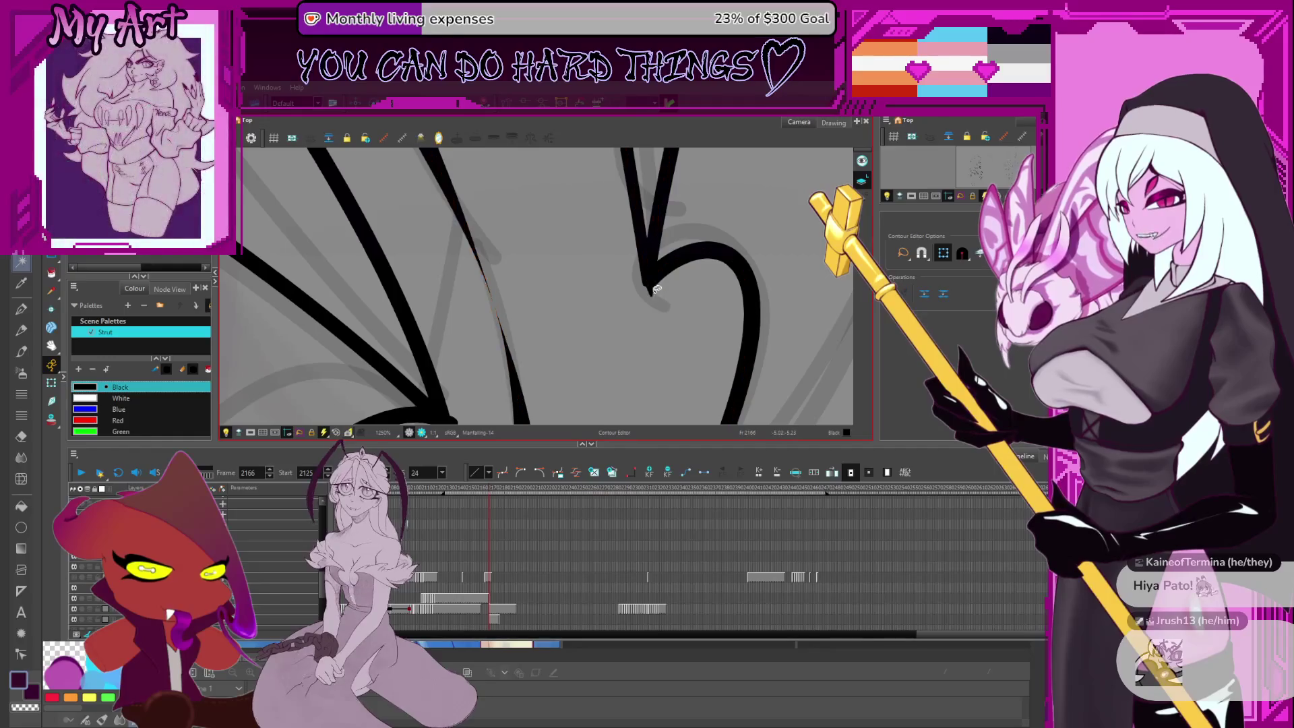
left_click(654, 286)
left_click_drag(655, 285, 637, 327)
Pull the stroke's end down into the V tip so it meets the vertical line sharply
key("alt+shift+q")
scroll(663, 284, "up", 2)
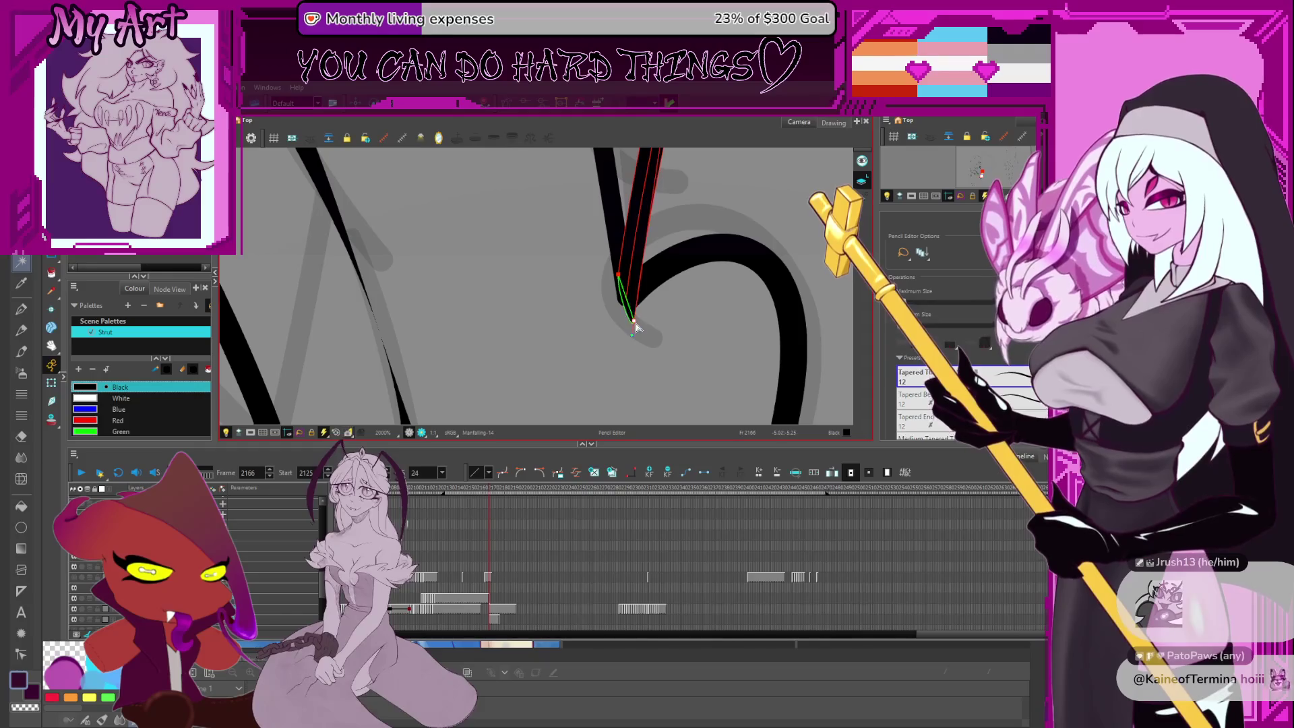
scroll(675, 289, "down", 1)
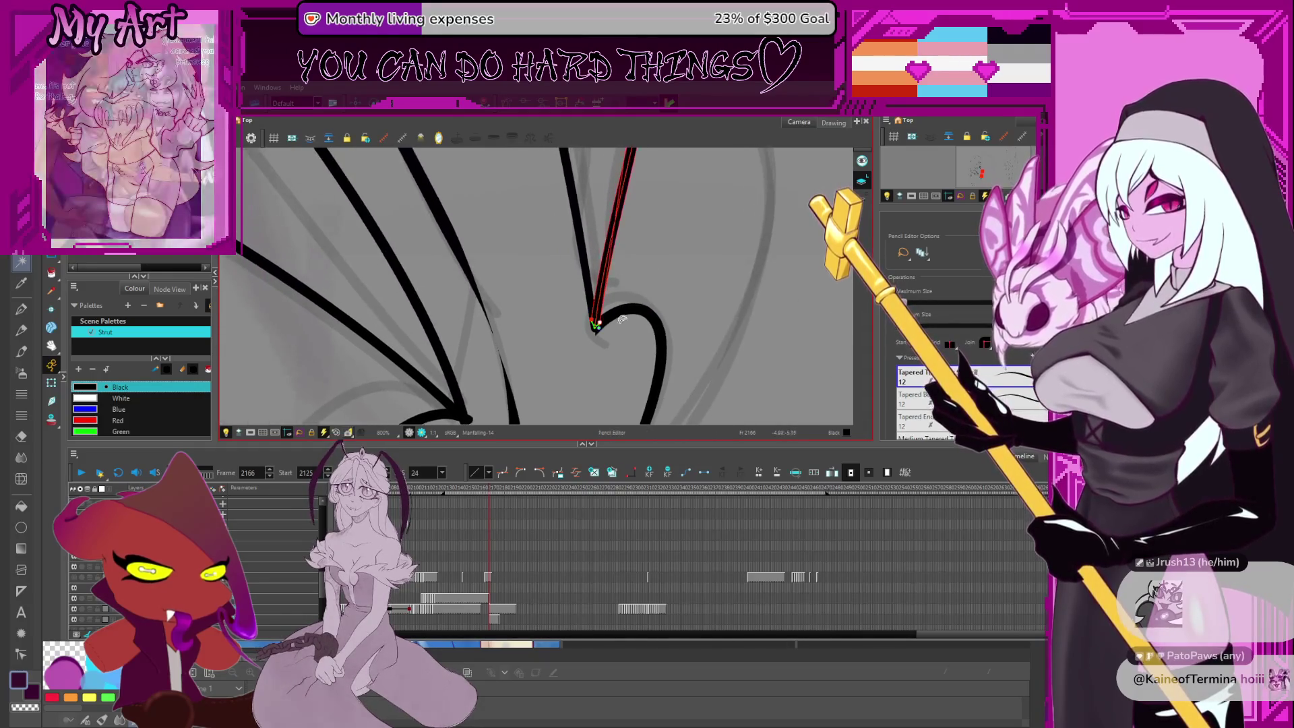
left_click_drag(634, 288, 614, 261)
left_click(618, 318)
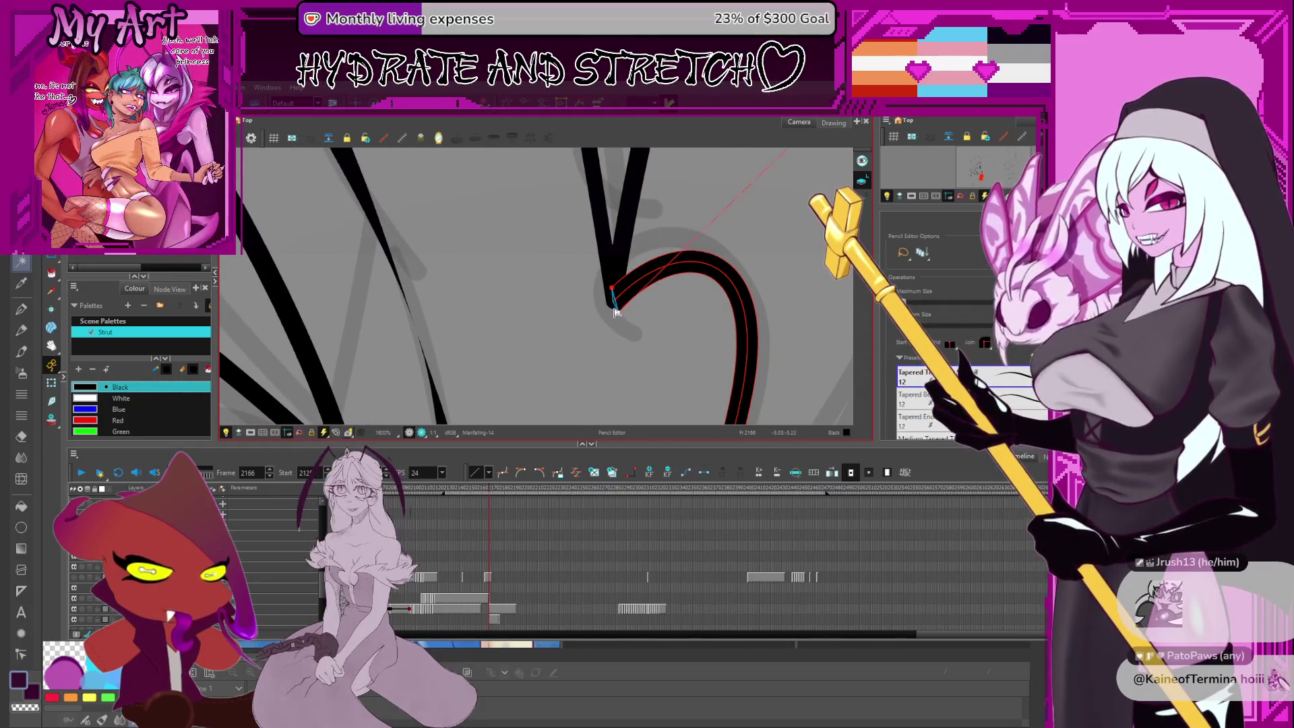
left_click_drag(636, 295, 627, 316)
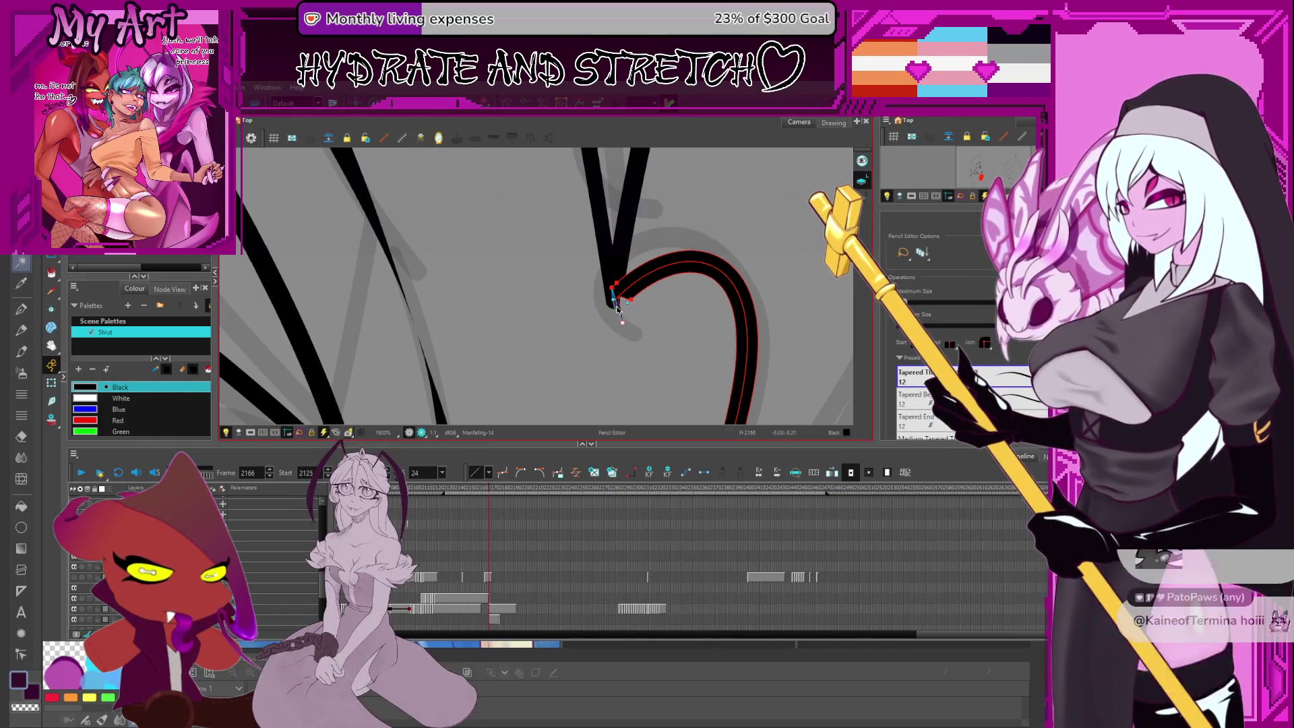
scroll(646, 326, "down", 5)
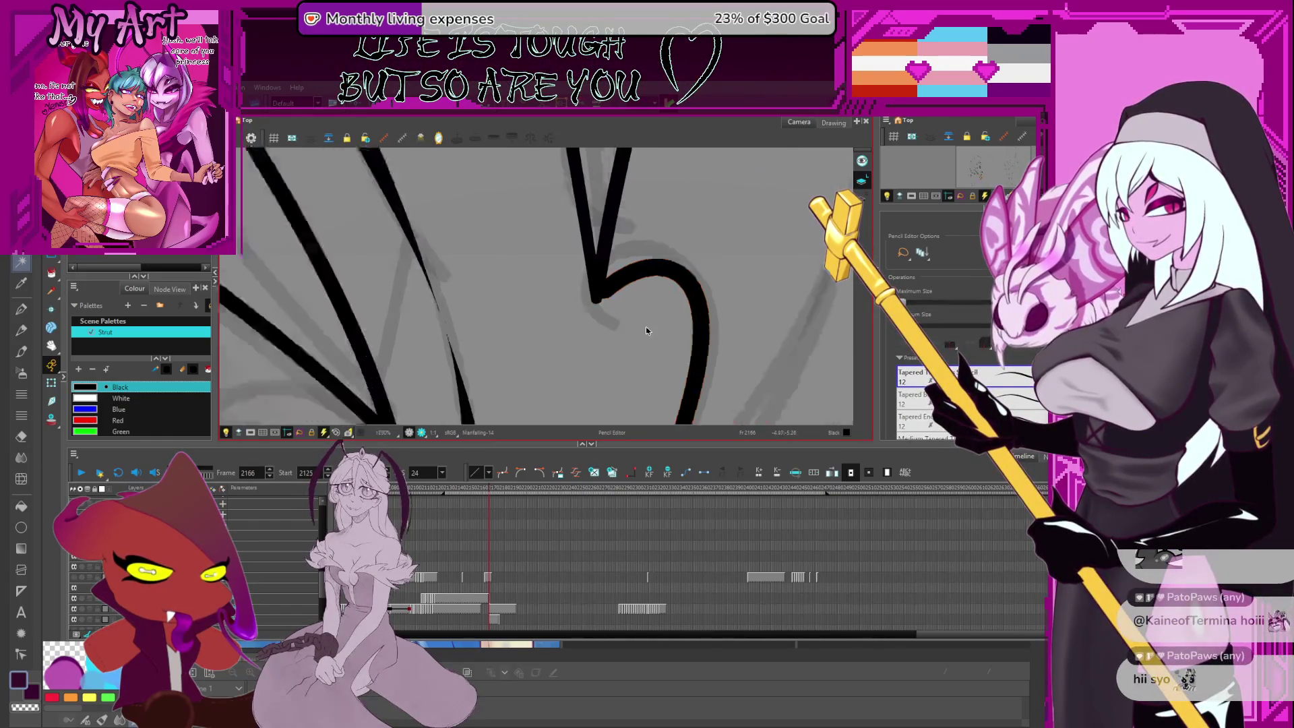
scroll(669, 325, "down", 3)
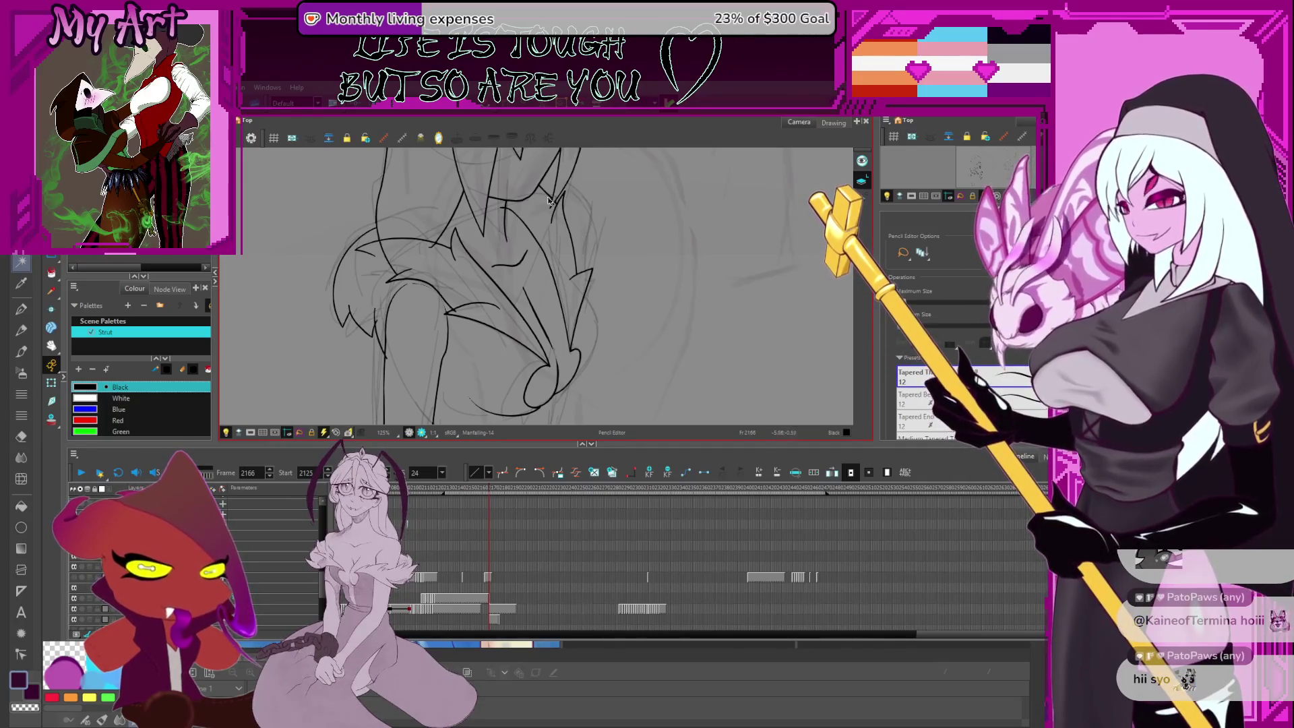
scroll(516, 197, "down", 1)
mouse_move(515, 197)
left_mouse_down()
mouse_move(550, 297)
mouse_move(529, 278)
left_mouse_up()
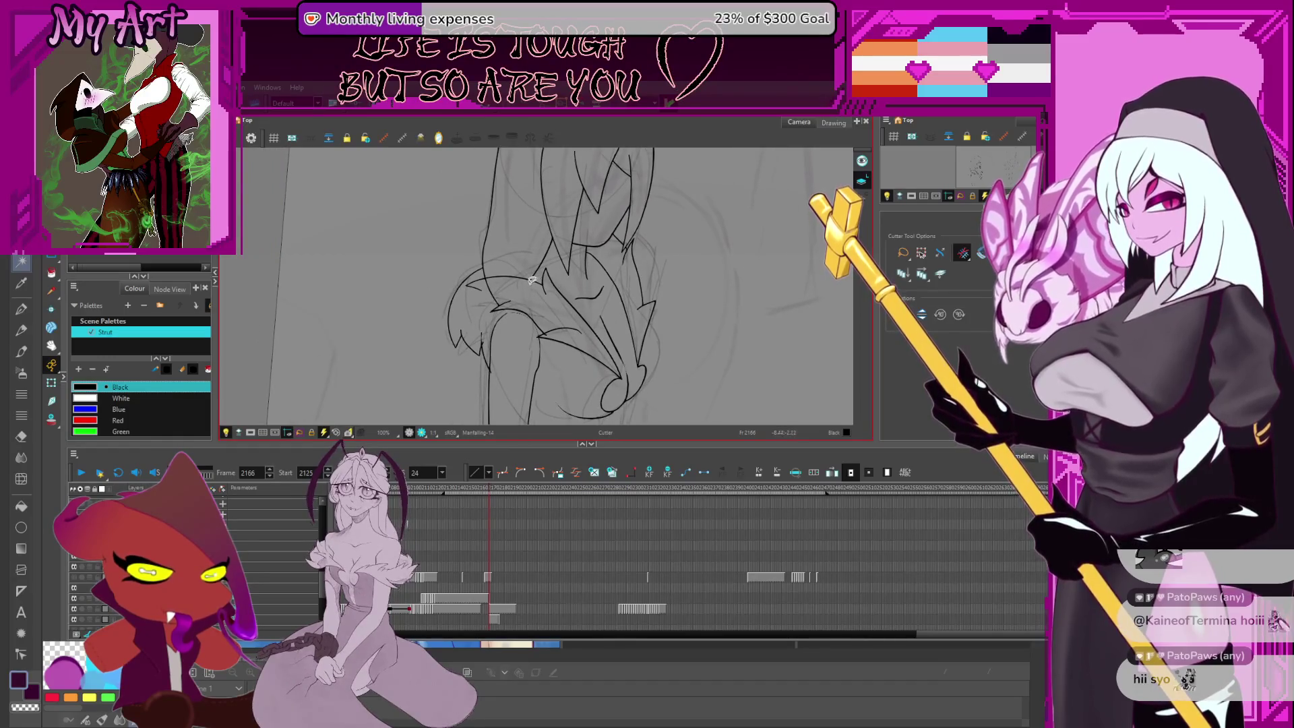
scroll(524, 285, "down", 3)
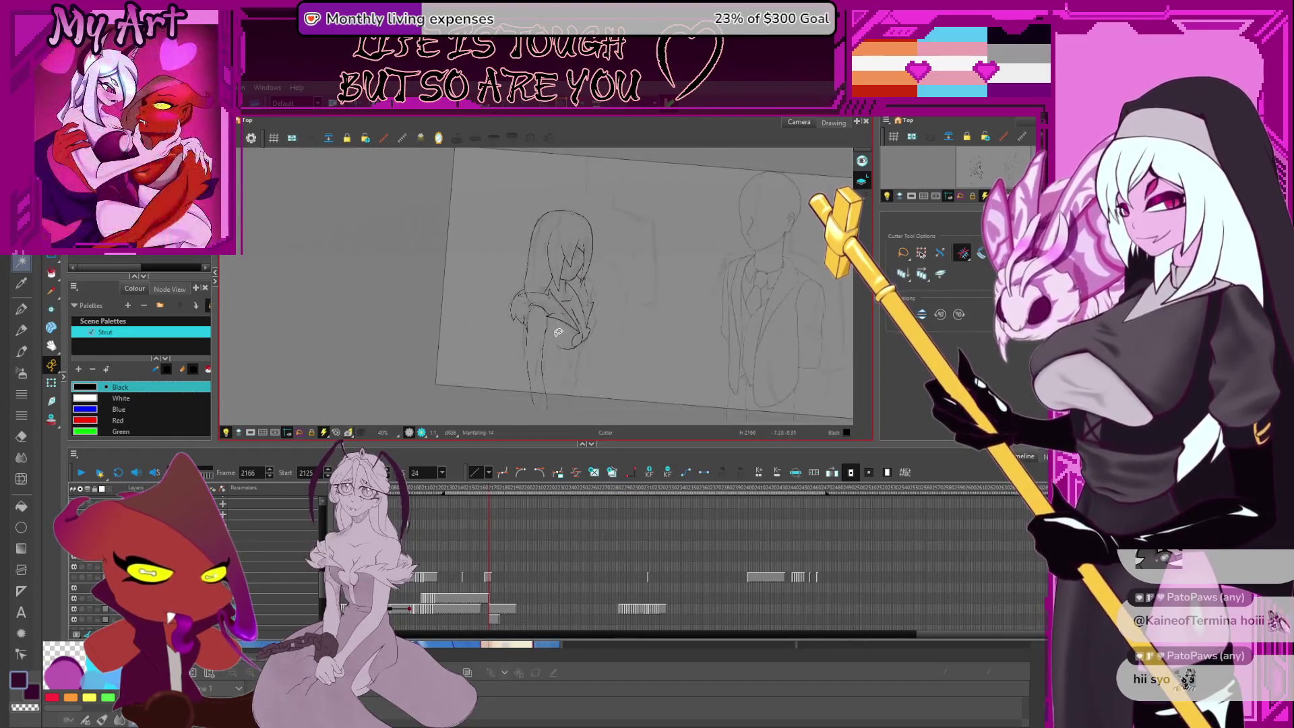
scroll(537, 303, "up", 2)
mouse_move(577, 307)
left_mouse_down()
mouse_move(549, 288)
mouse_move(565, 219)
left_mouse_up()
left_click_drag(584, 347, 580, 306)
key("alt+/")
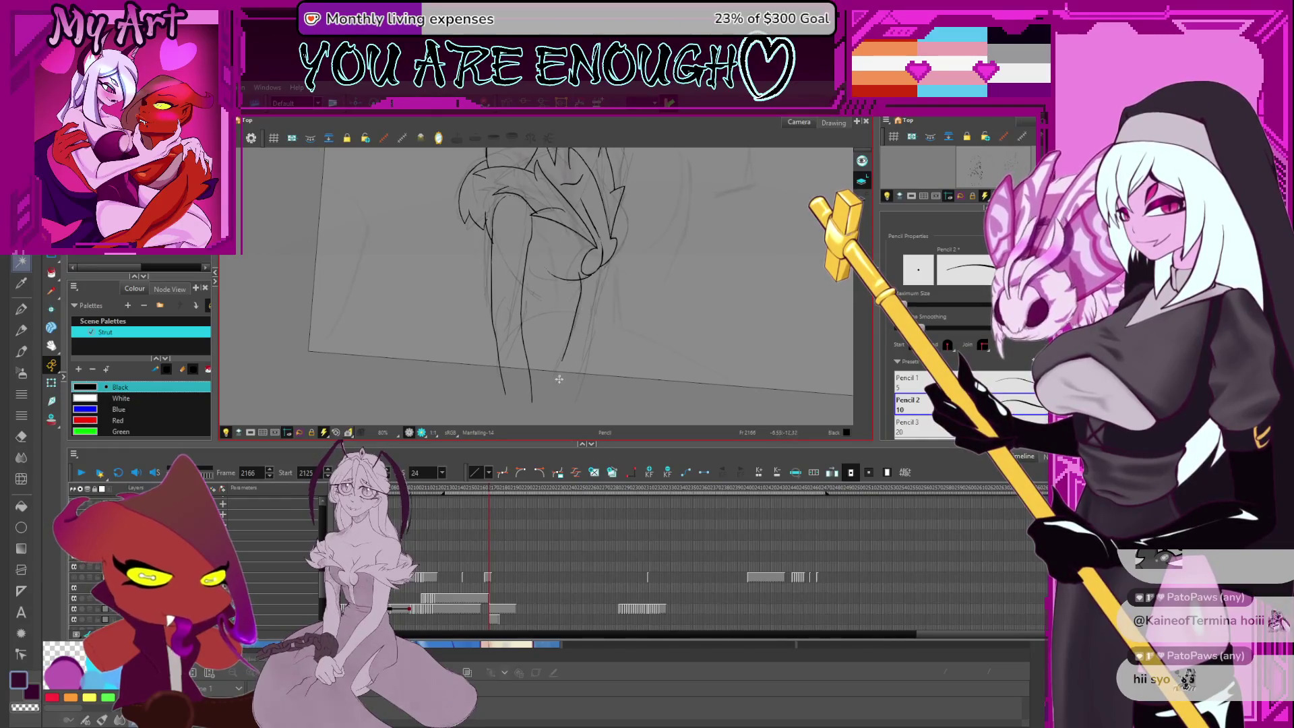
left_click_drag(571, 337, 583, 344)
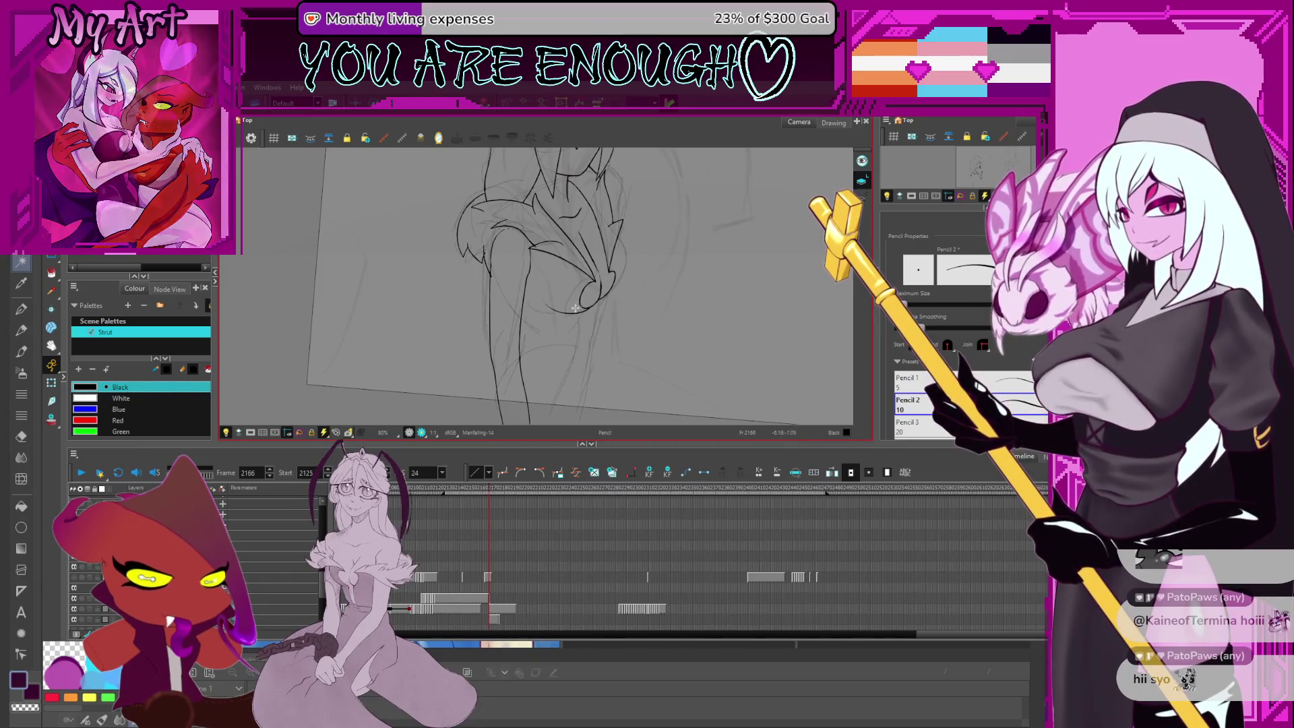
left_click_drag(565, 375, 576, 346)
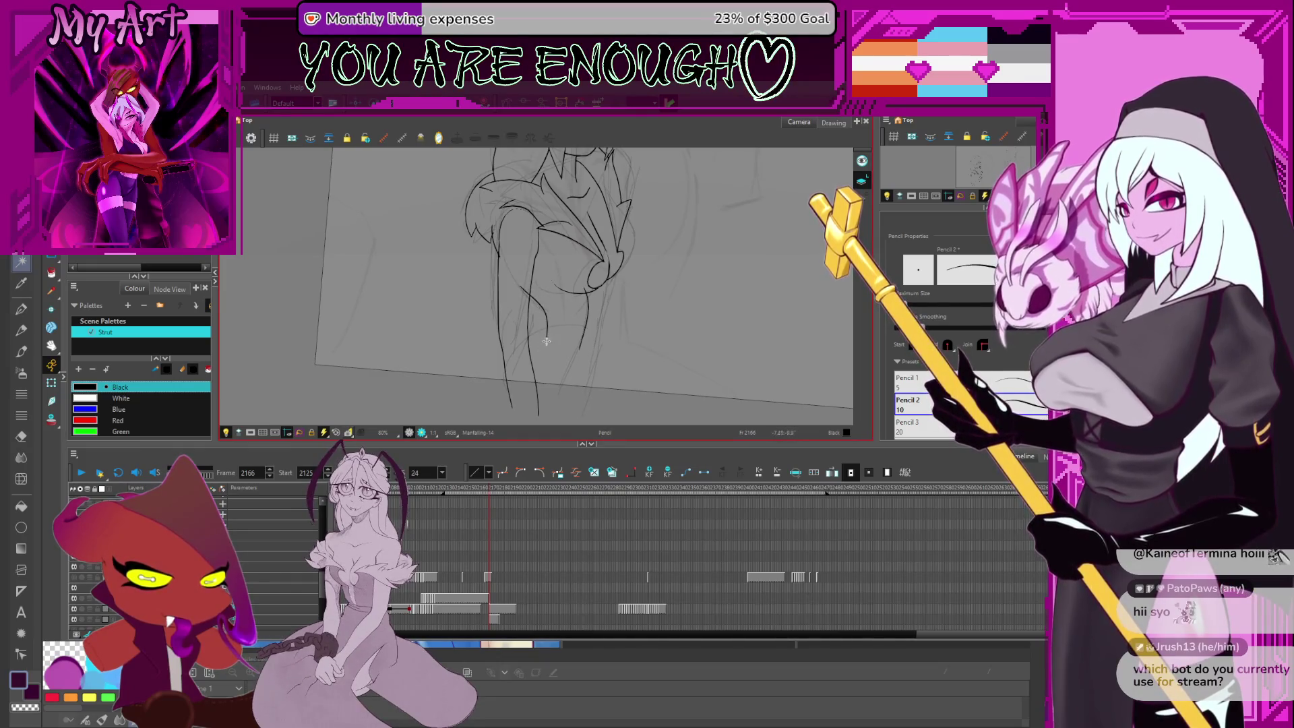
scroll(547, 341, "down", 3)
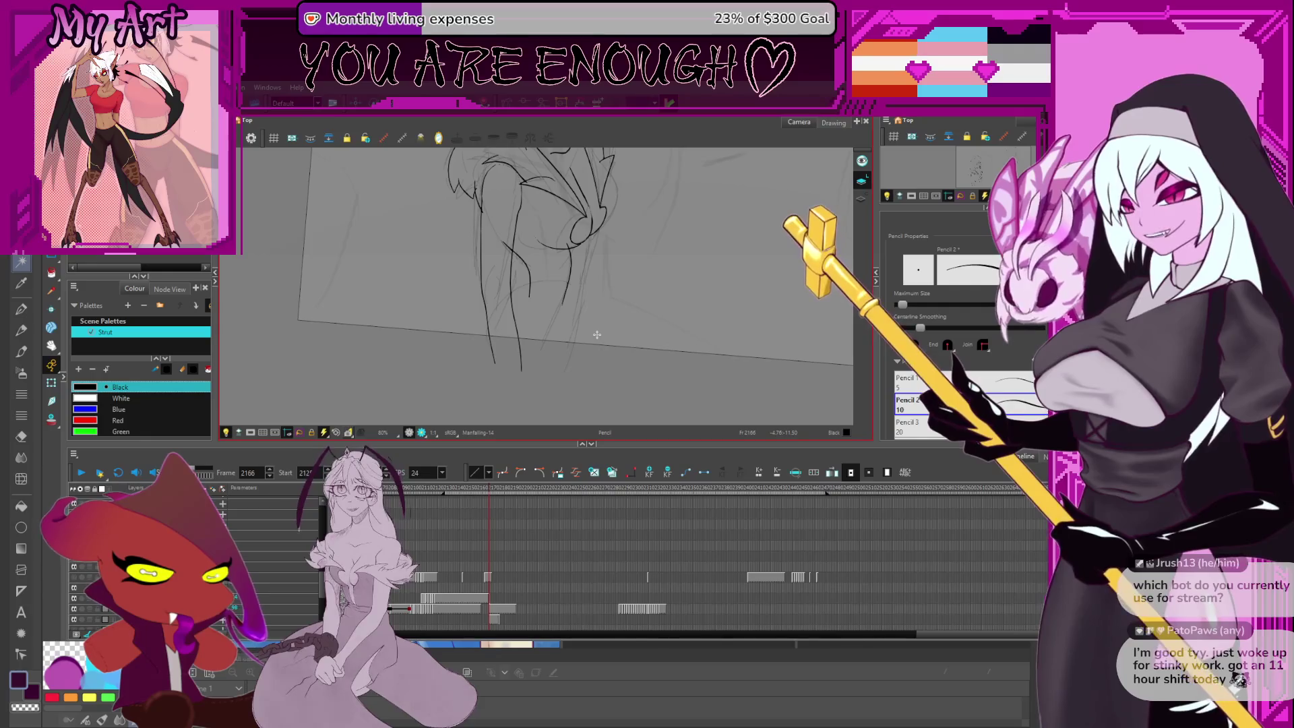
scroll(599, 323, "up", 2)
mouse_move(600, 331)
left_mouse_down()
mouse_move(553, 292)
mouse_move(560, 281)
left_mouse_up()
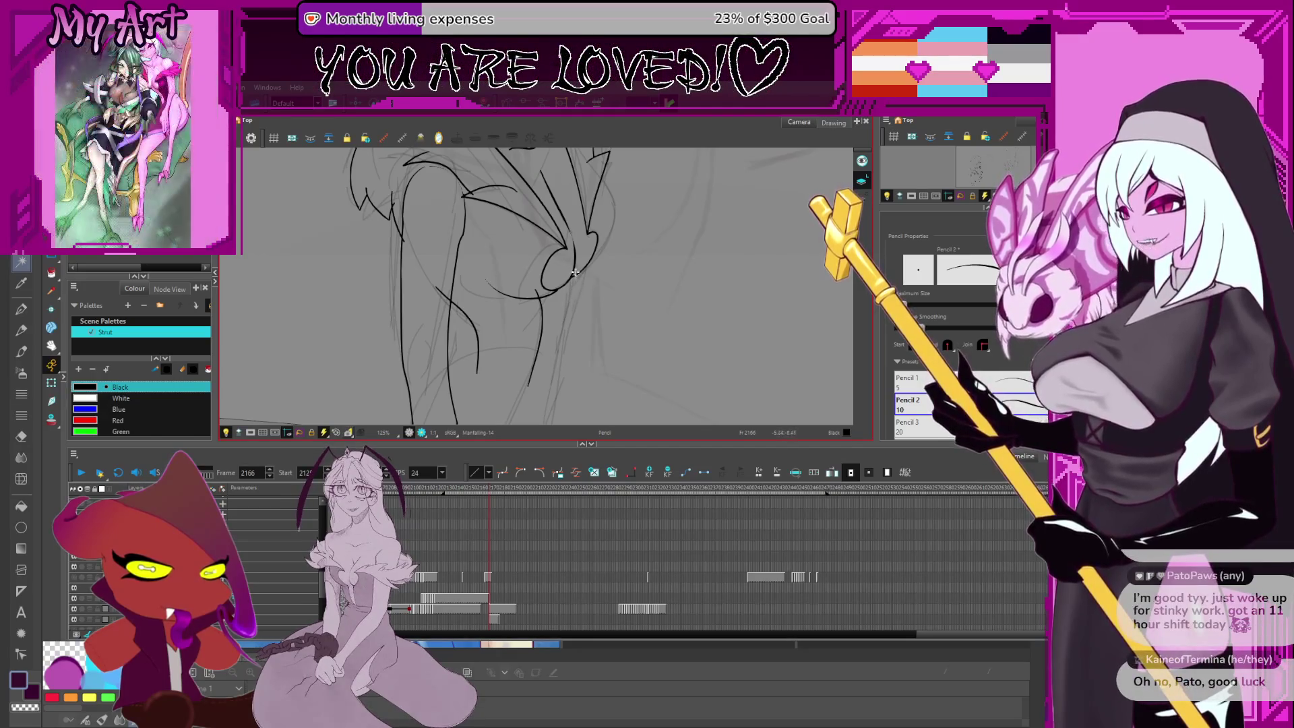
left_click_drag(559, 369, 609, 177)
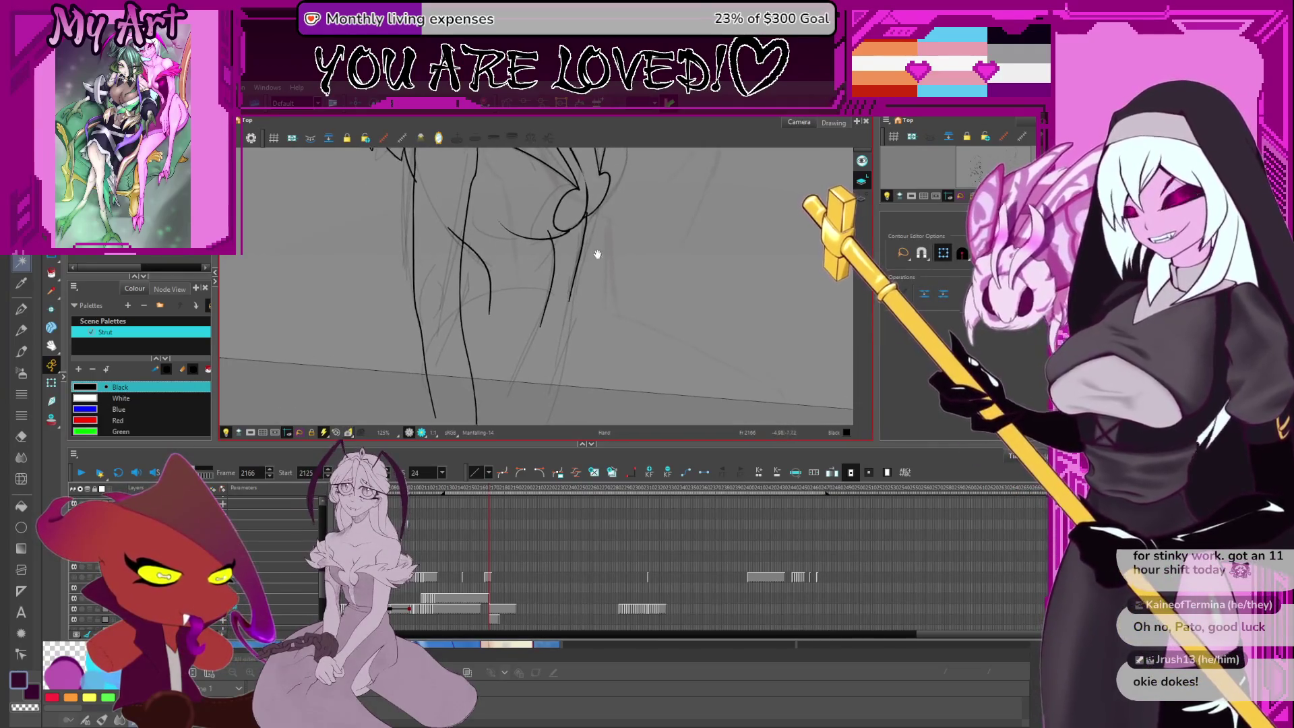
left_click(569, 318)
Lift the knee stroke's selected point up to reshape the line
mouse_move(568, 316)
left_mouse_down()
mouse_move(569, 286)
mouse_move(597, 315)
left_mouse_up()
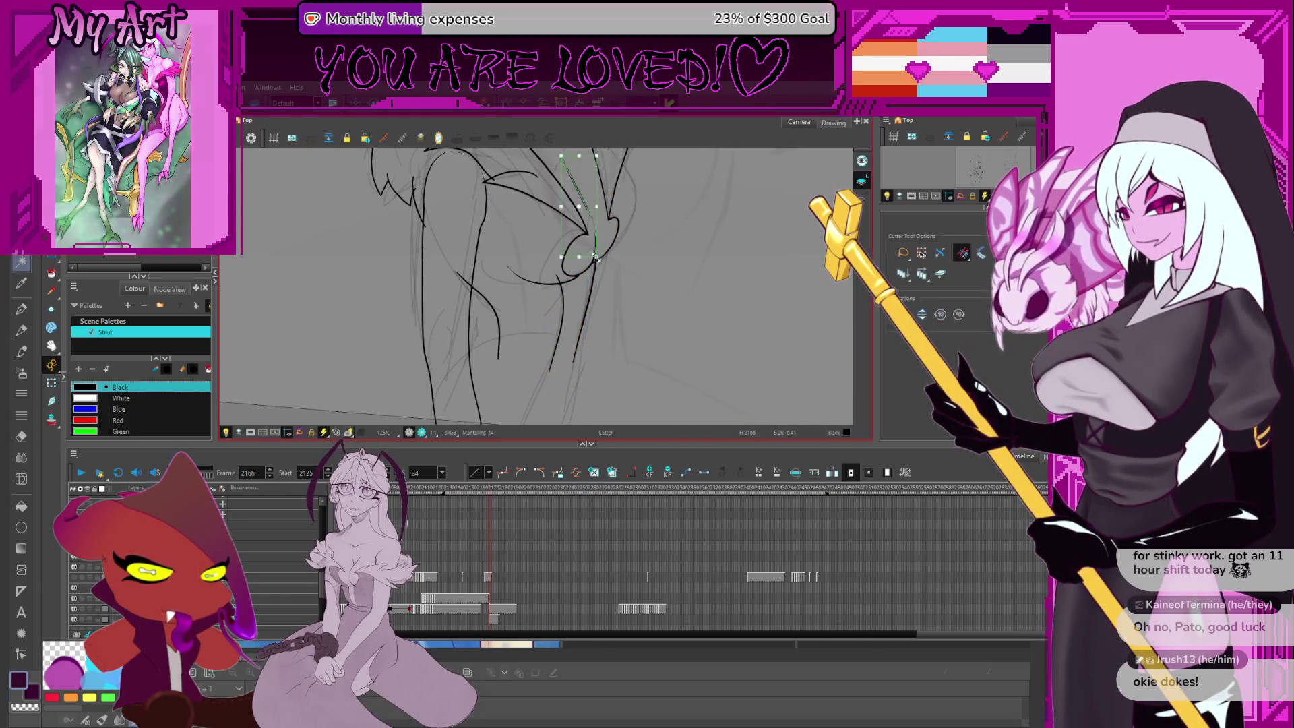
key("2")
left_click_drag(686, 272, 602, 296)
key("alt+s")
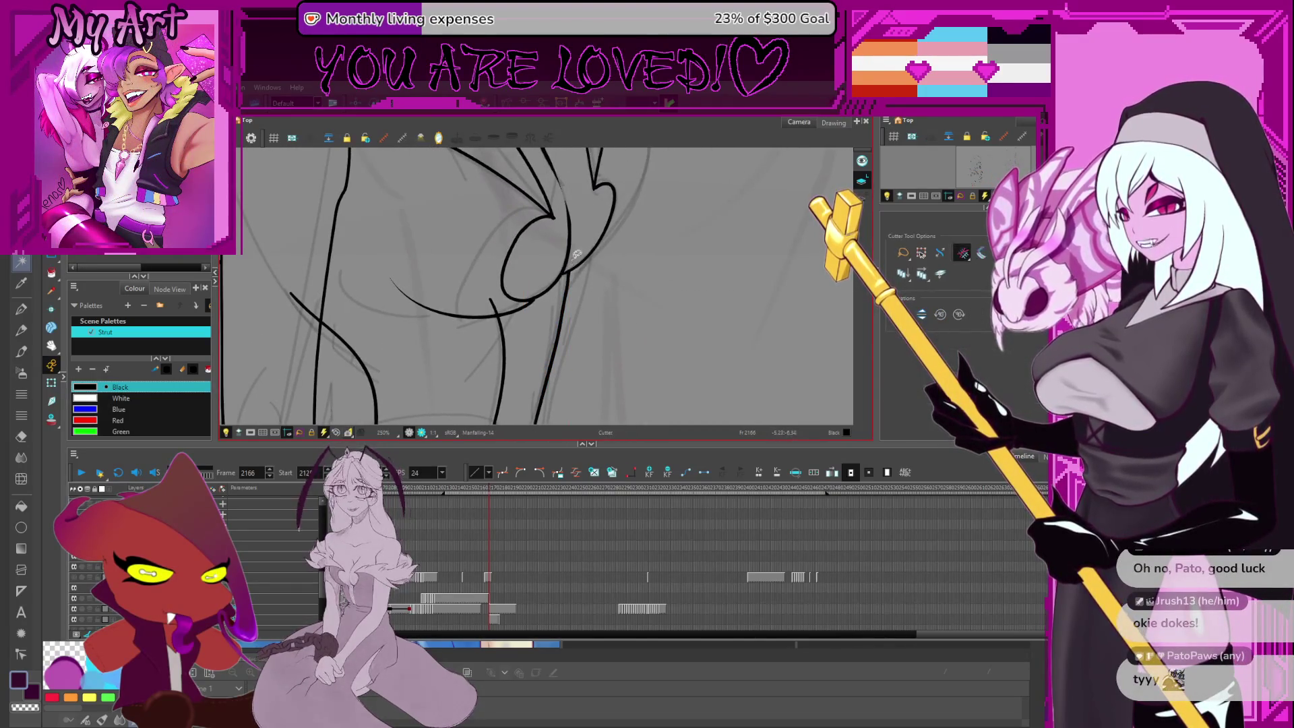
left_click_drag(569, 286, 600, 222)
Move the vertical leg stroke's junction point so it meets the curve above neatly
key("alt+q")
left_click(631, 264)
left_click(599, 364)
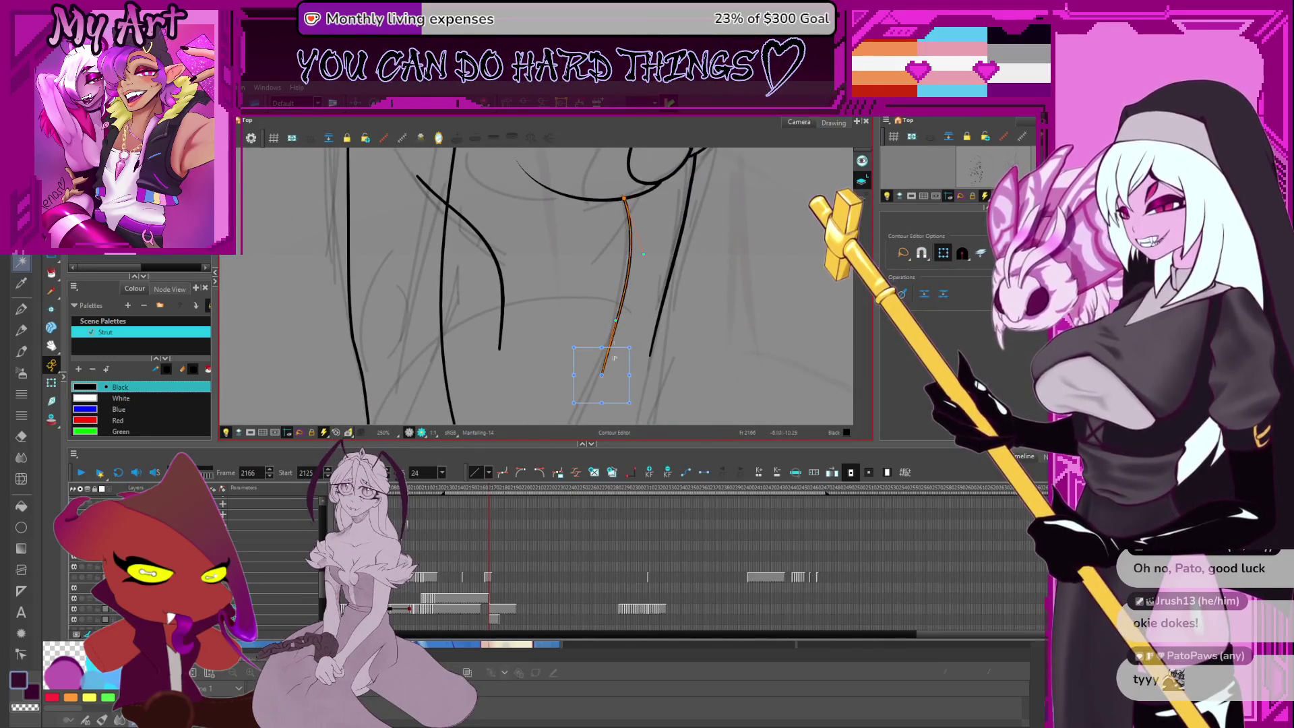
left_click(641, 259)
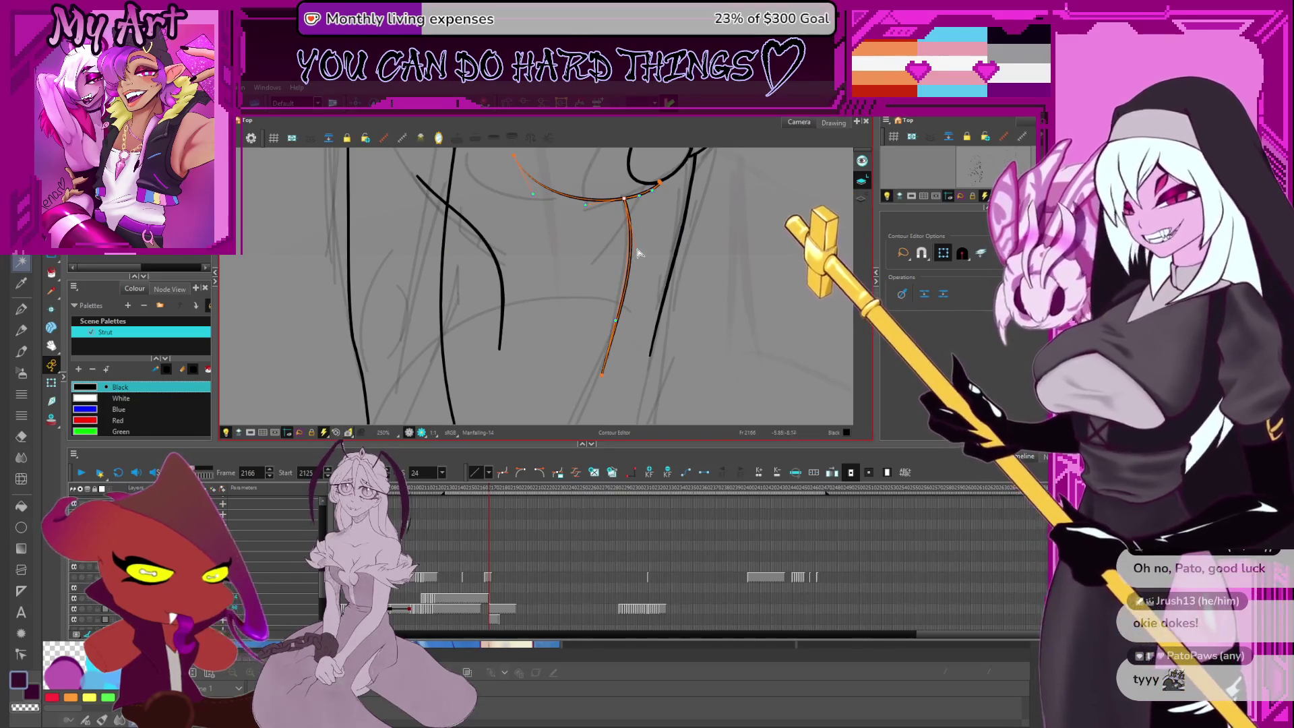
left_click_drag(596, 170, 652, 226)
scroll(642, 278, "down", 4)
key("alt+/")
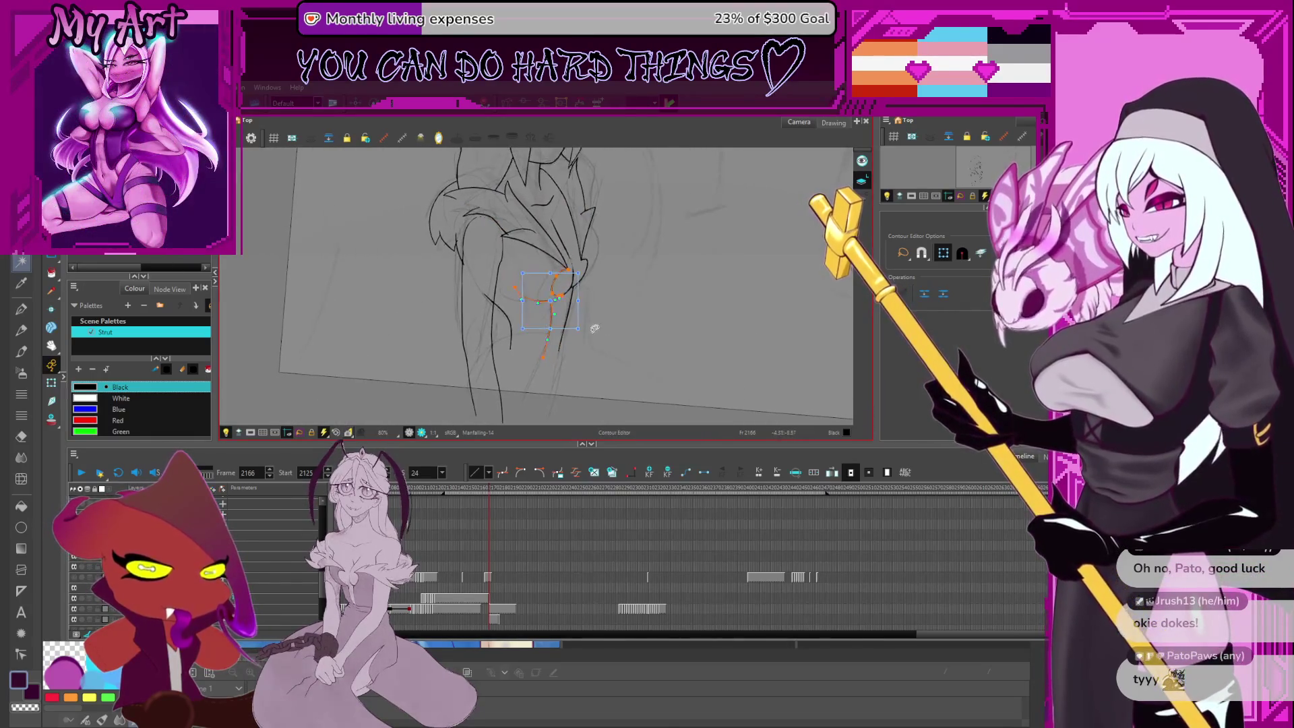
scroll(577, 336, "up", 3)
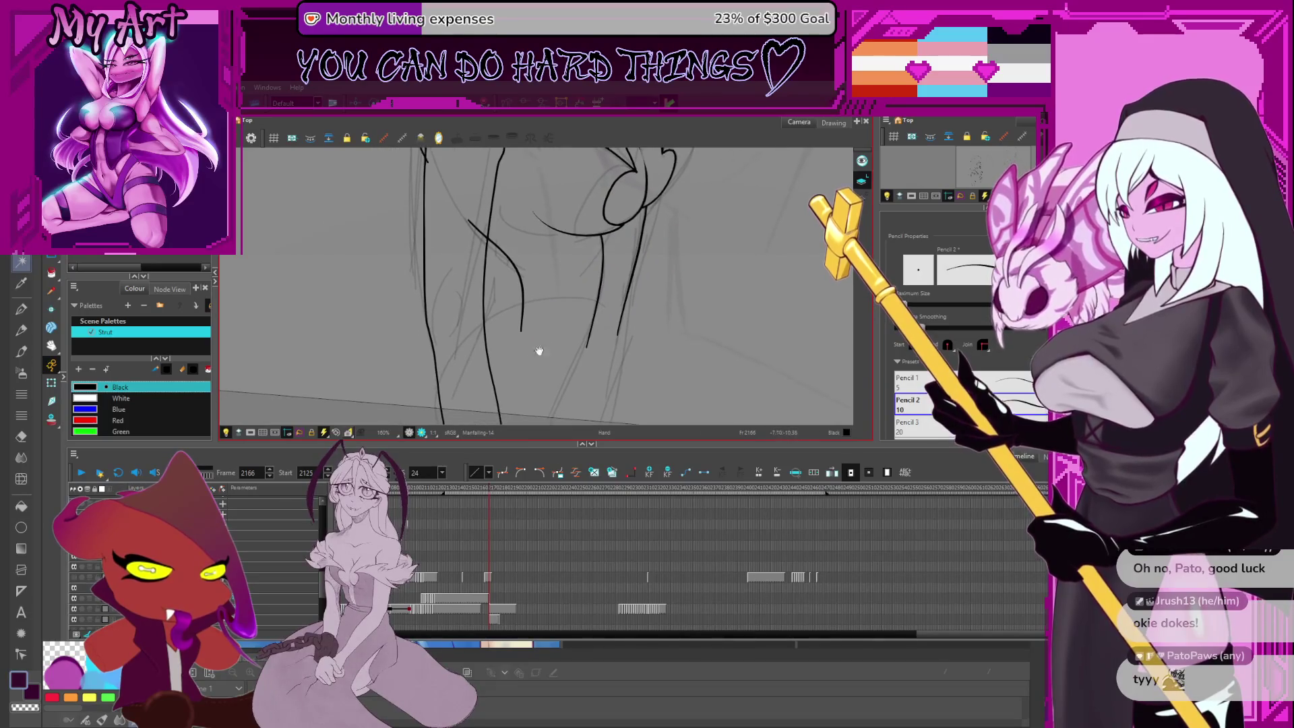
Select the curved stroke along the left leg and zoom out over the drawing
key("alt+s")
mouse_move(508, 303)
left_mouse_down()
mouse_move(557, 349)
mouse_move(502, 331)
left_mouse_up()
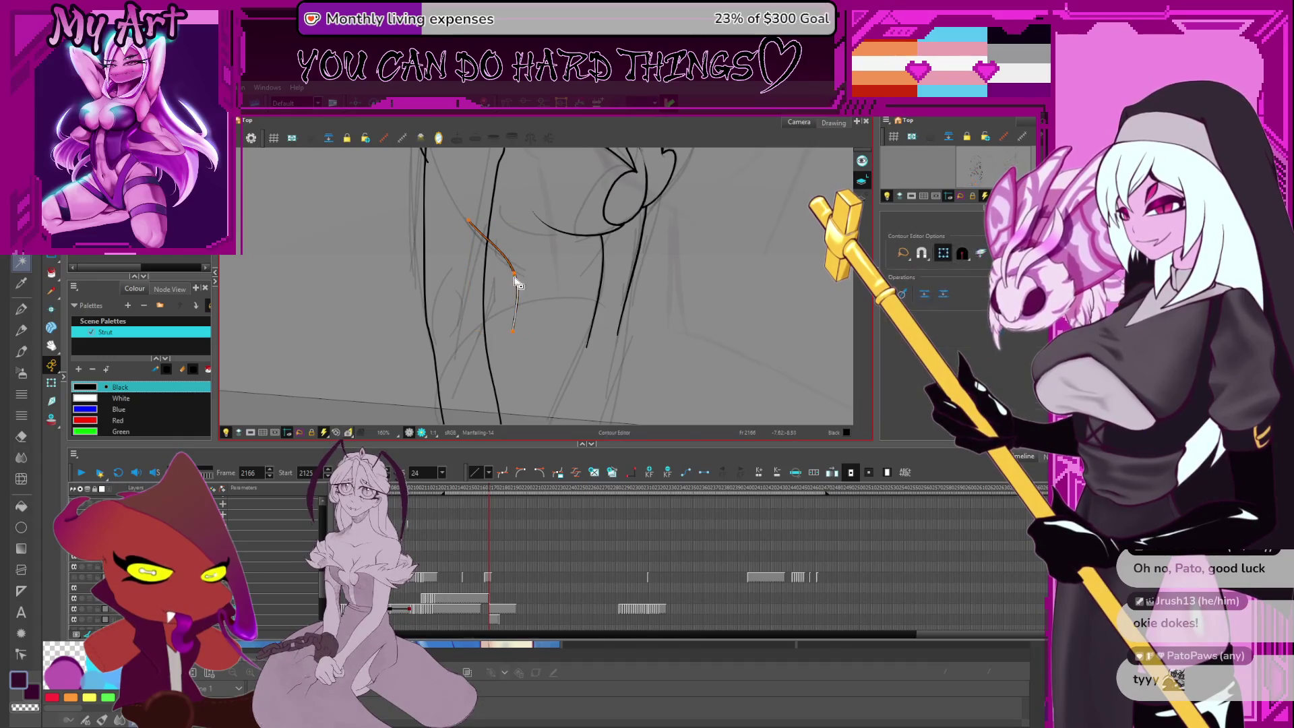
key("alt+t")
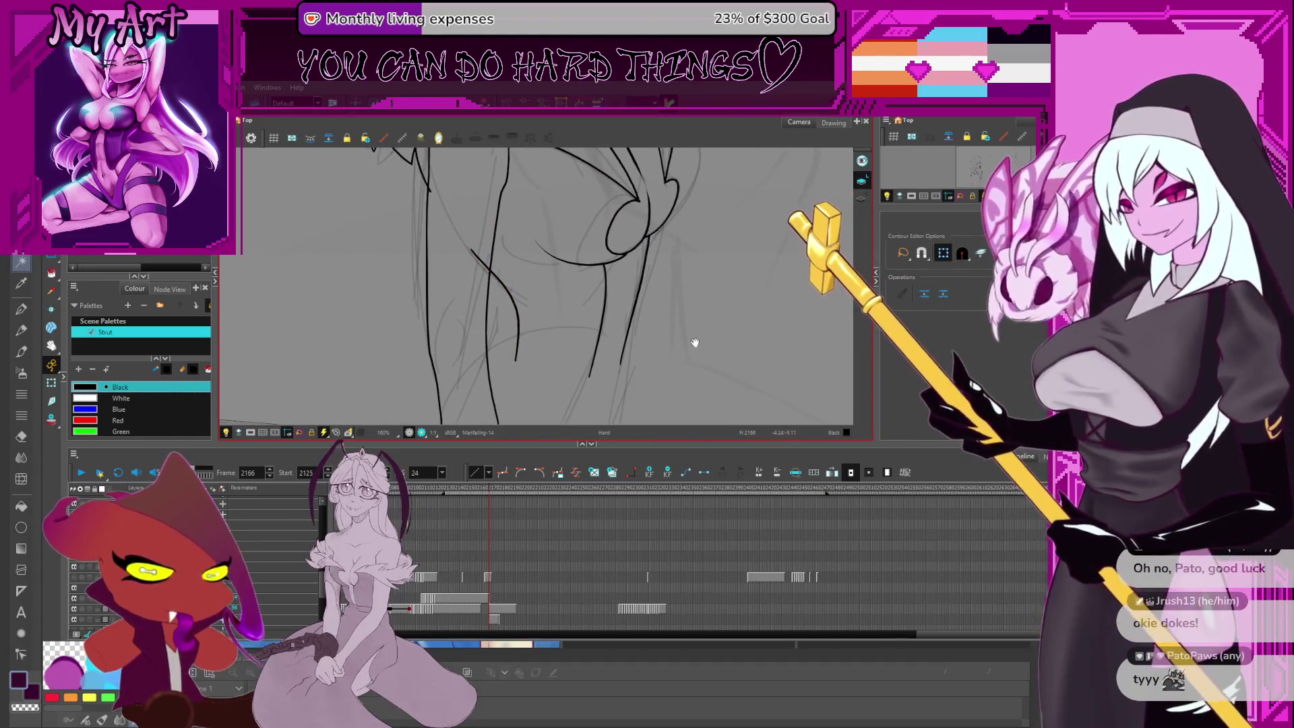
key("2")
key("alt+/")
scroll(584, 336, "up", 2)
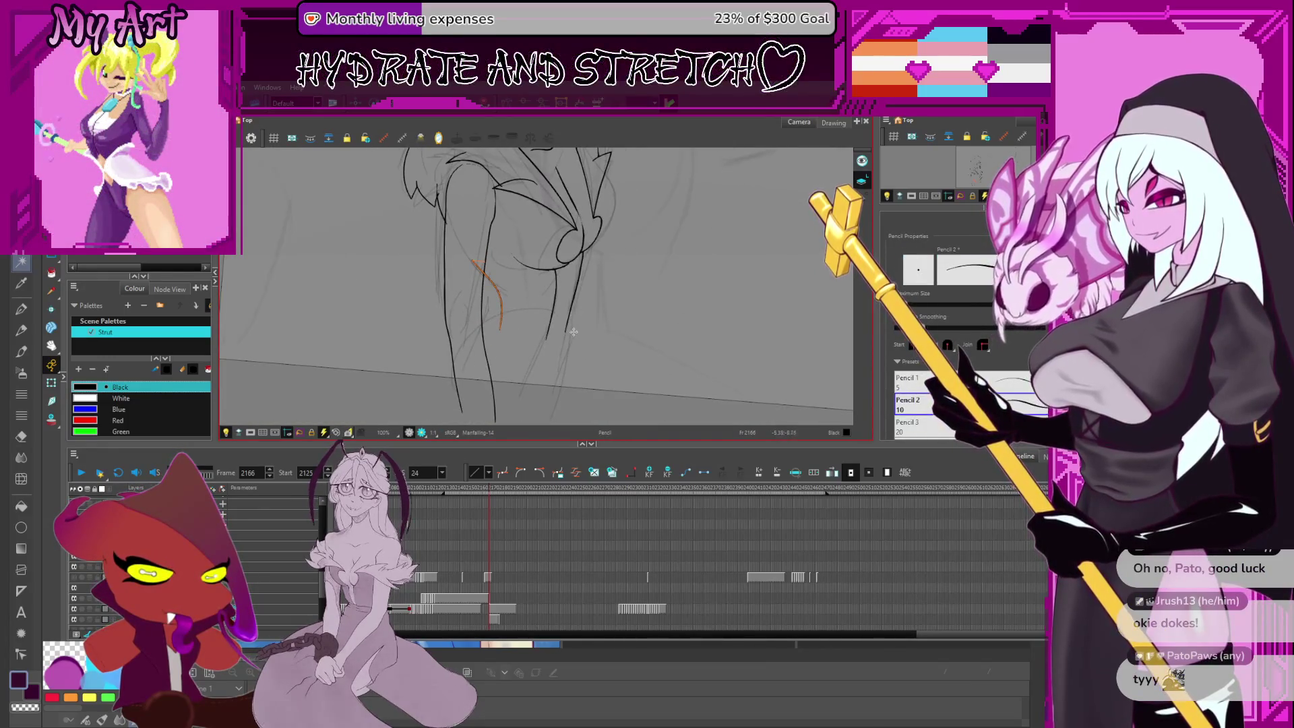
Rotate the canvas to a steeper angle and ink a line along the girl's right leg
left_click_drag(572, 318, 580, 302)
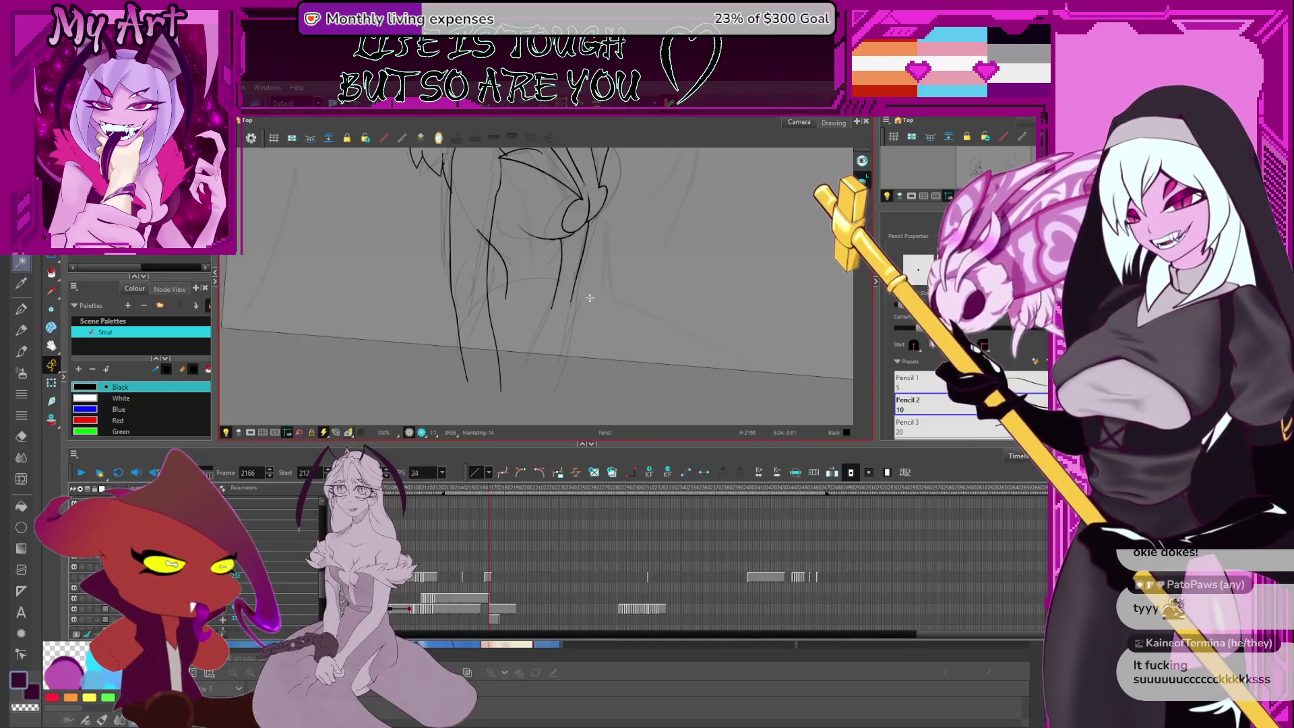
left_click_drag(583, 284, 597, 318)
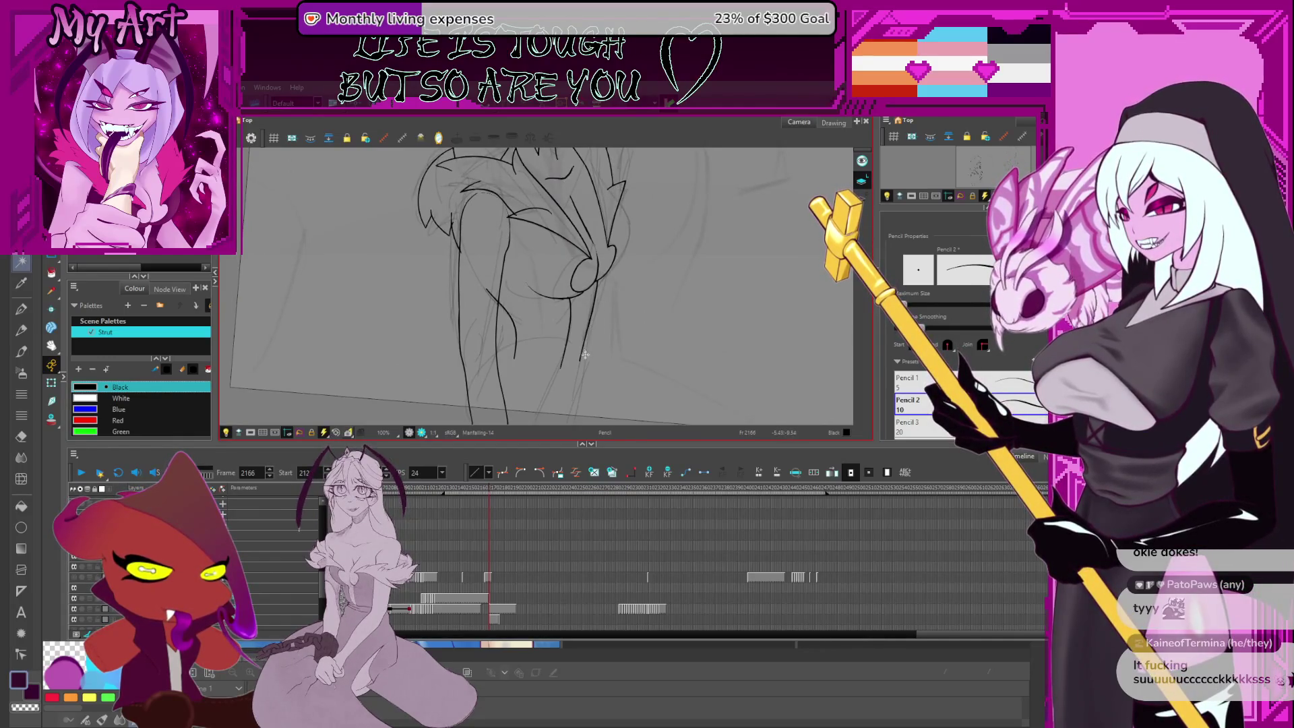
left_click_drag(586, 359, 602, 283)
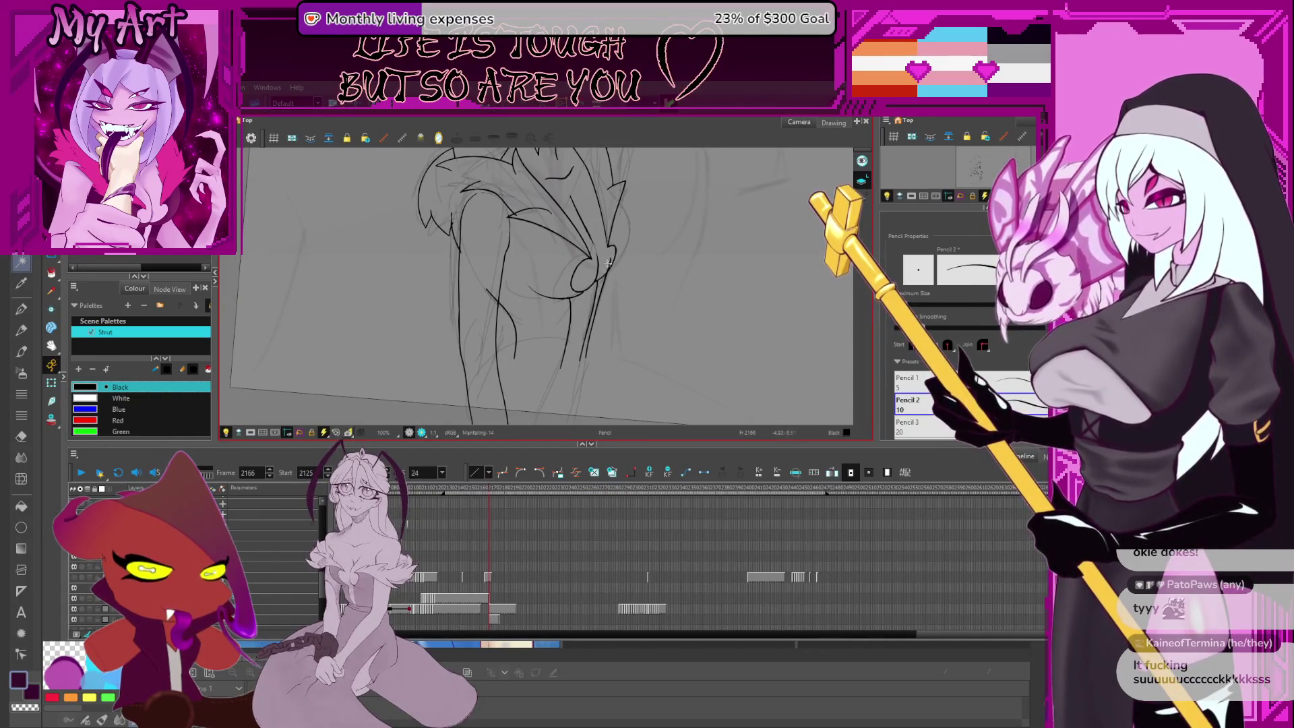
mouse_move(585, 344)
left_mouse_down()
mouse_move(609, 273)
mouse_move(591, 326)
left_mouse_up()
key("alt+t")
key("alt+/")
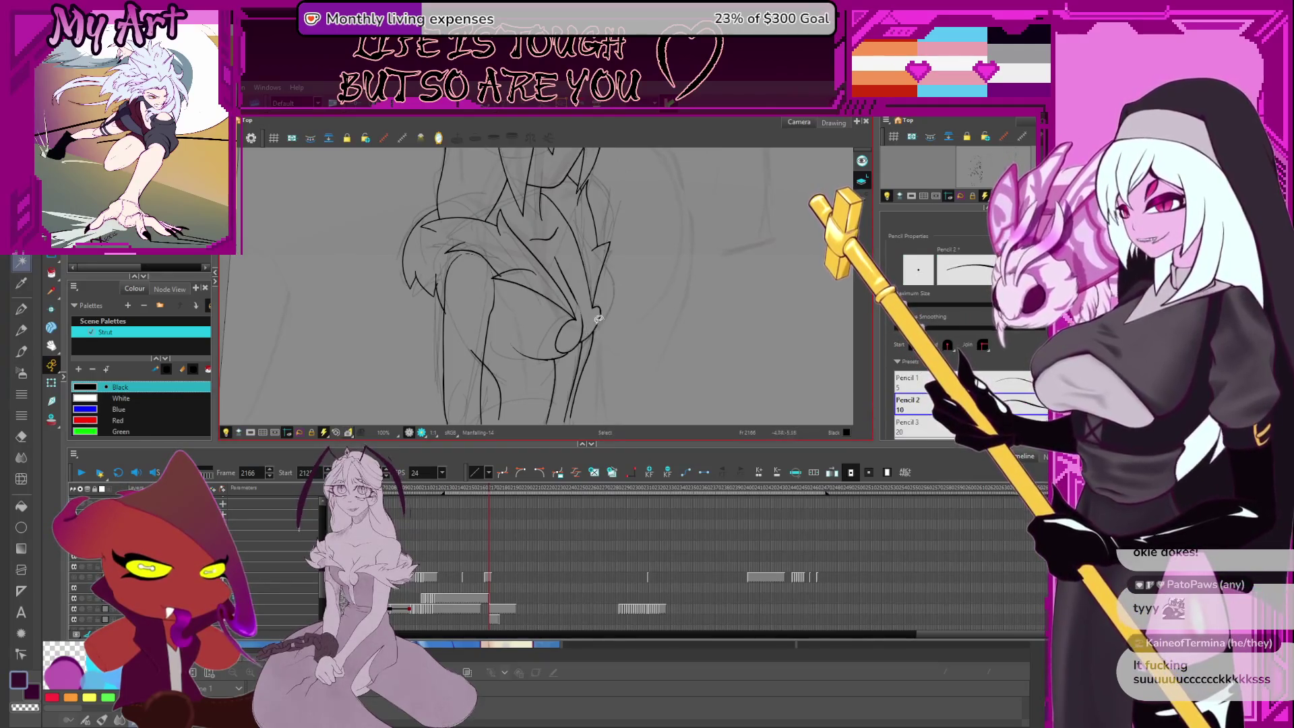
key("alt+t")
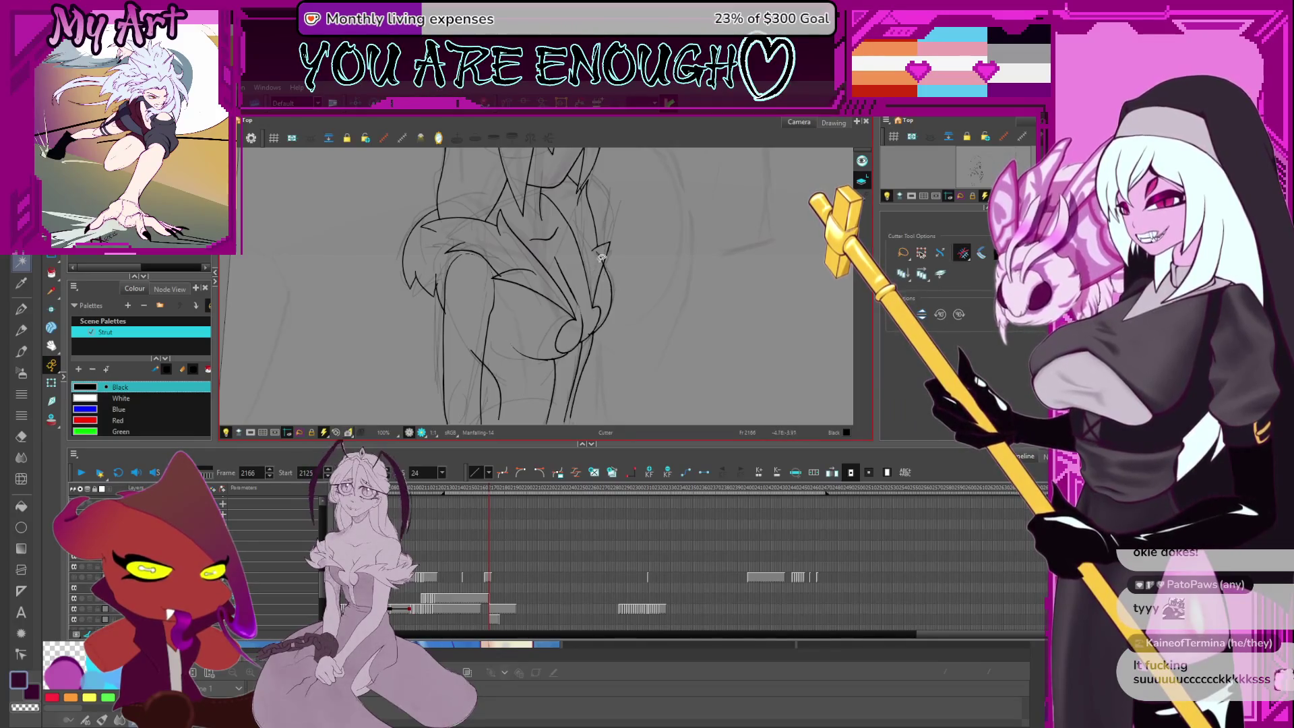
key("alt+q")
Select the stroke beside the right leg and adjust its contour points
left_click(611, 278)
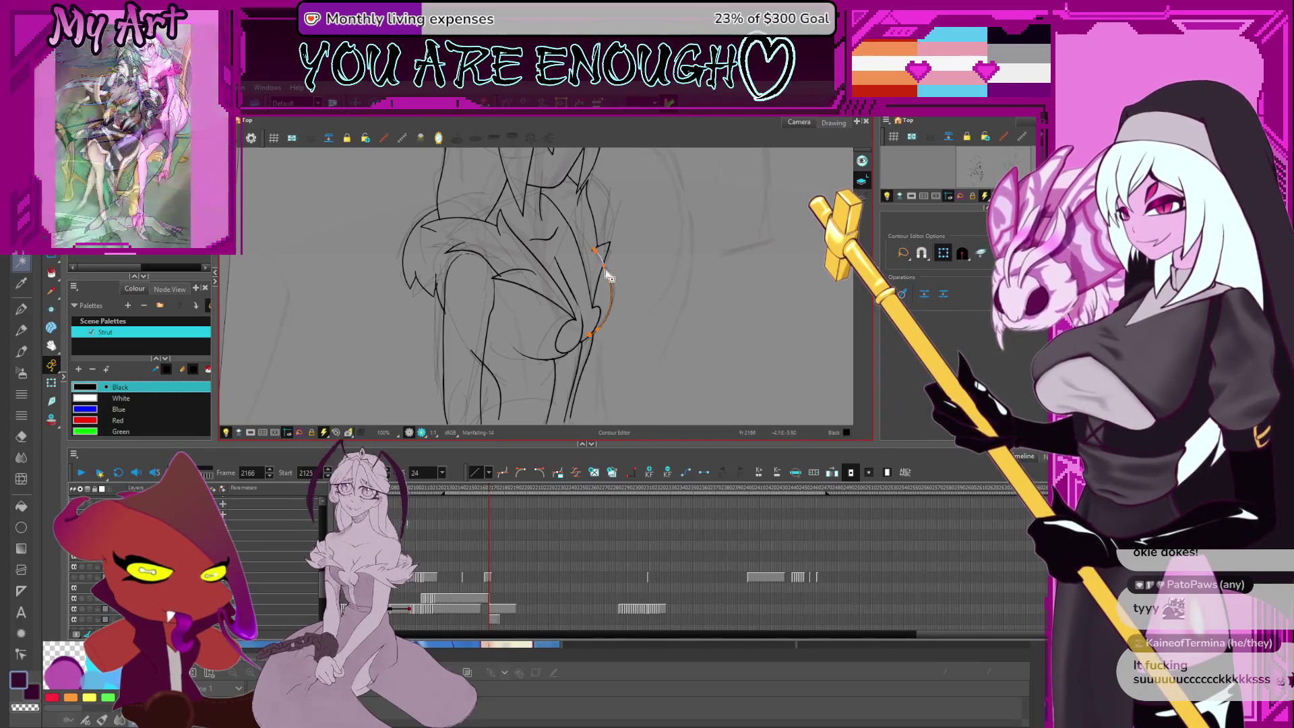
left_click_drag(577, 238, 632, 293)
key("alt+s")
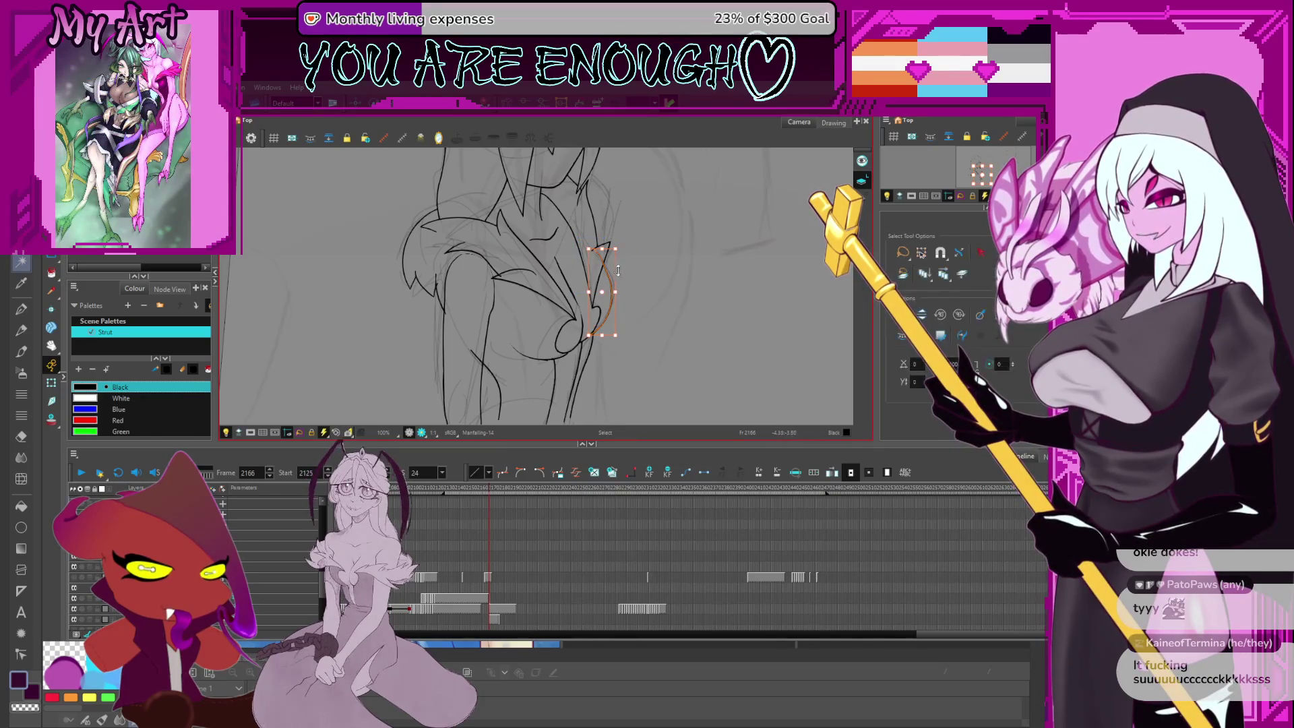
left_click(613, 296)
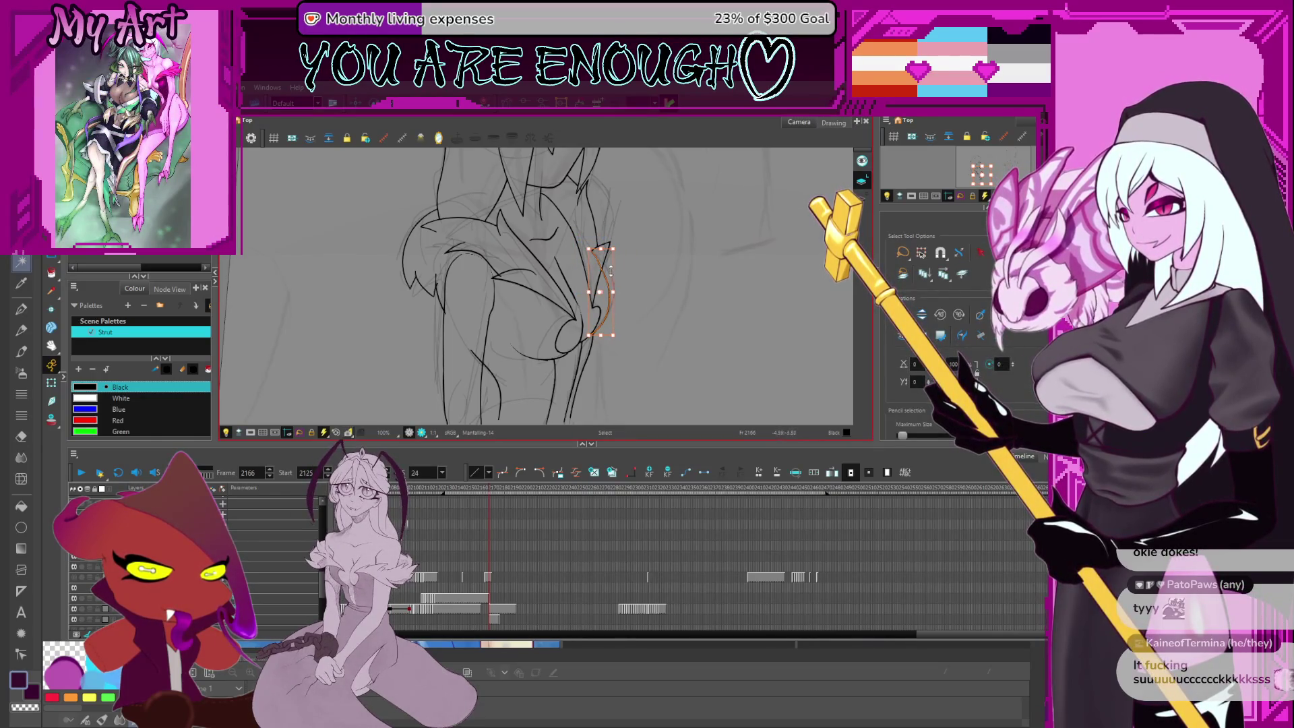
key("alt+t")
scroll(593, 269, "down", 4)
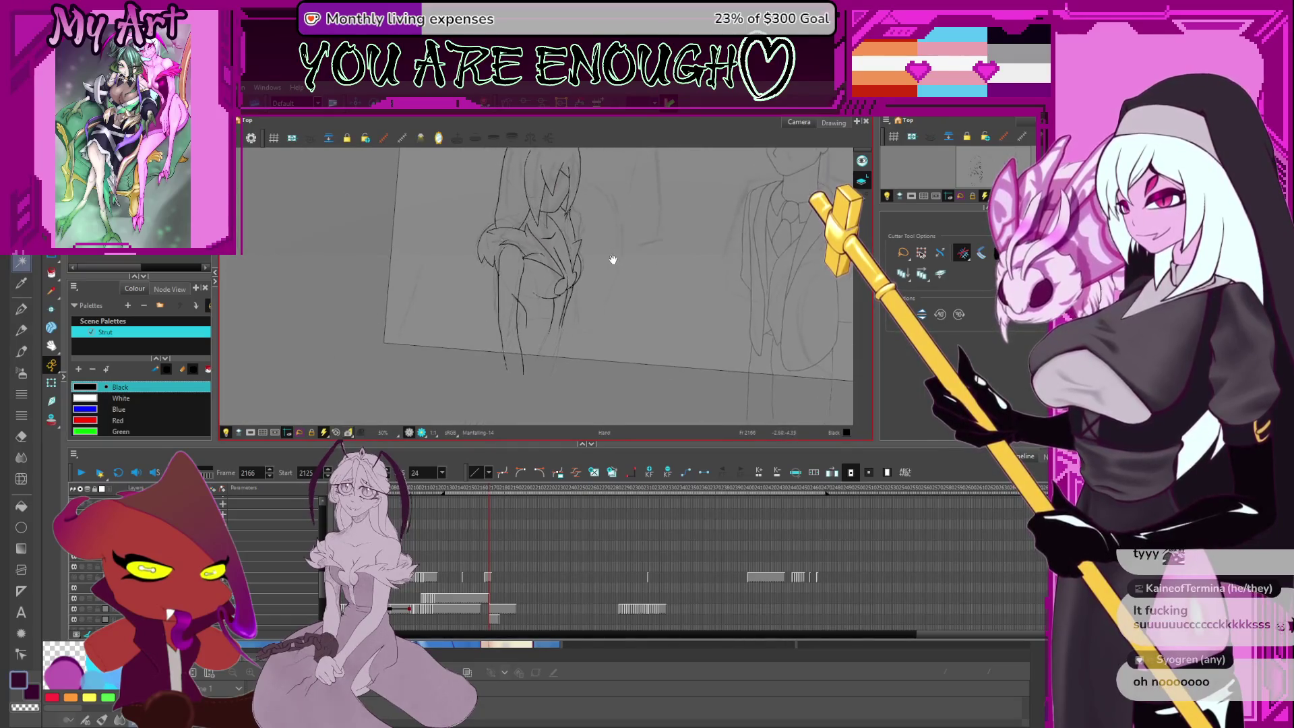
key("alt+slash")
Shorten the short stroke on the girl's thigh by dragging its bottom end up
mouse_move(609, 269)
left_mouse_down()
mouse_move(606, 301)
mouse_move(577, 344)
mouse_move(557, 297)
left_mouse_up()
key("alt+s")
left_click(610, 286)
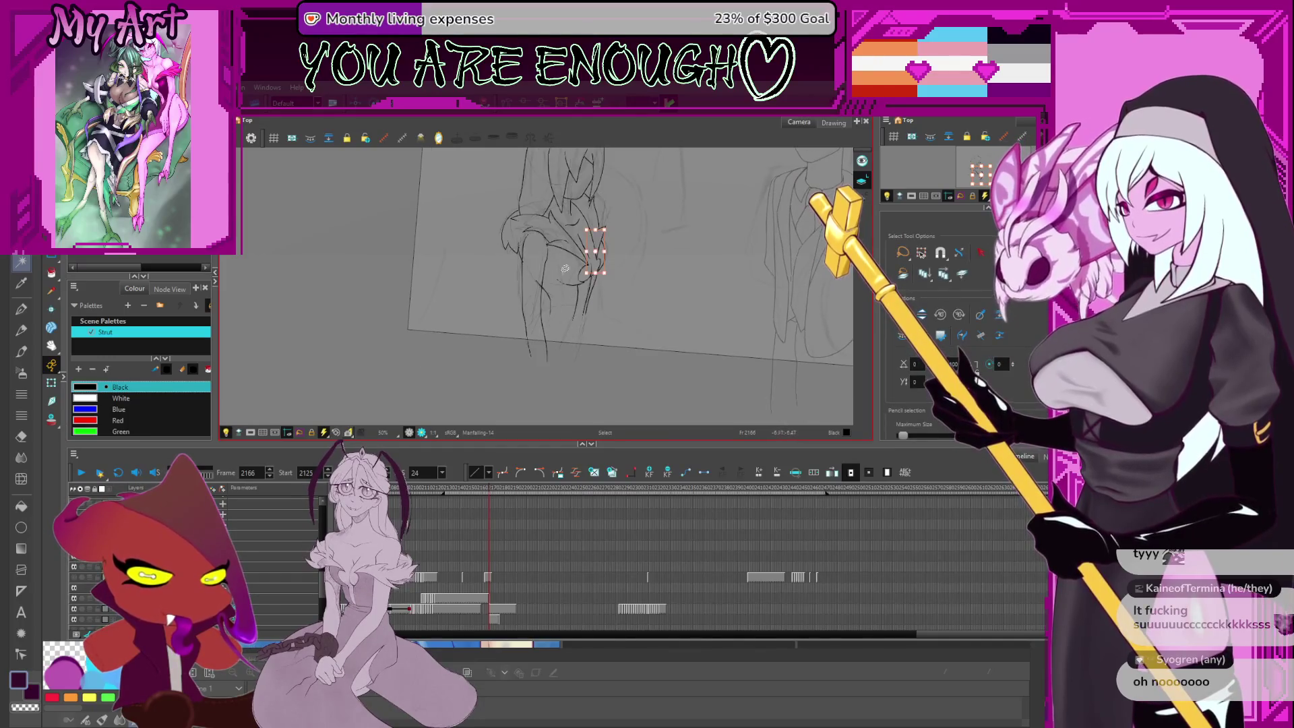
scroll(554, 314, "up", 2)
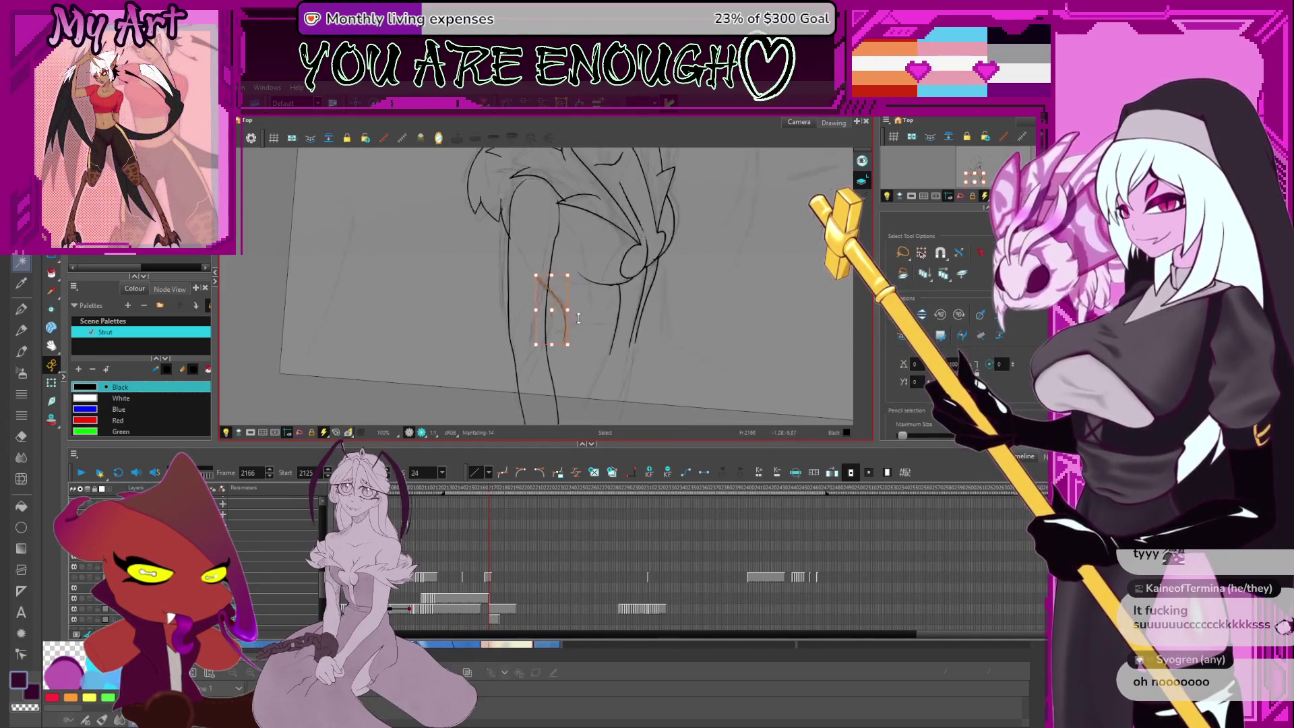
left_click(531, 330)
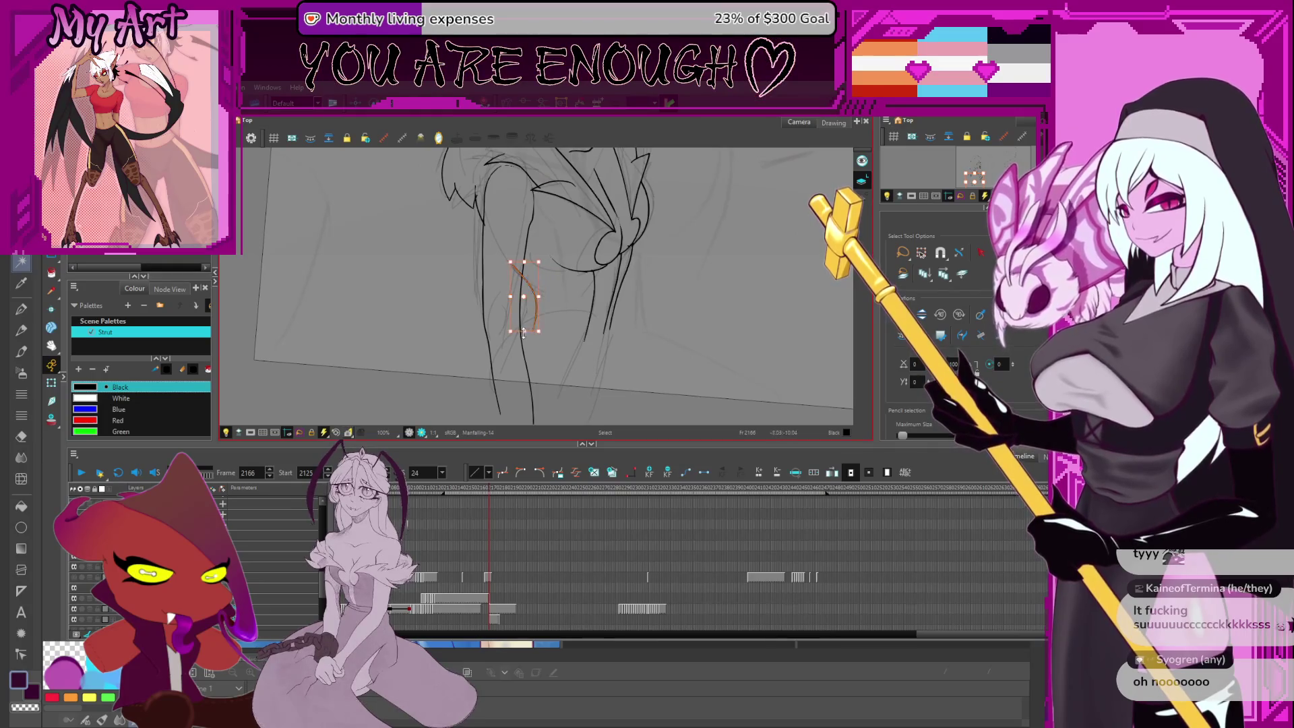
left_click_drag(523, 326, 525, 318)
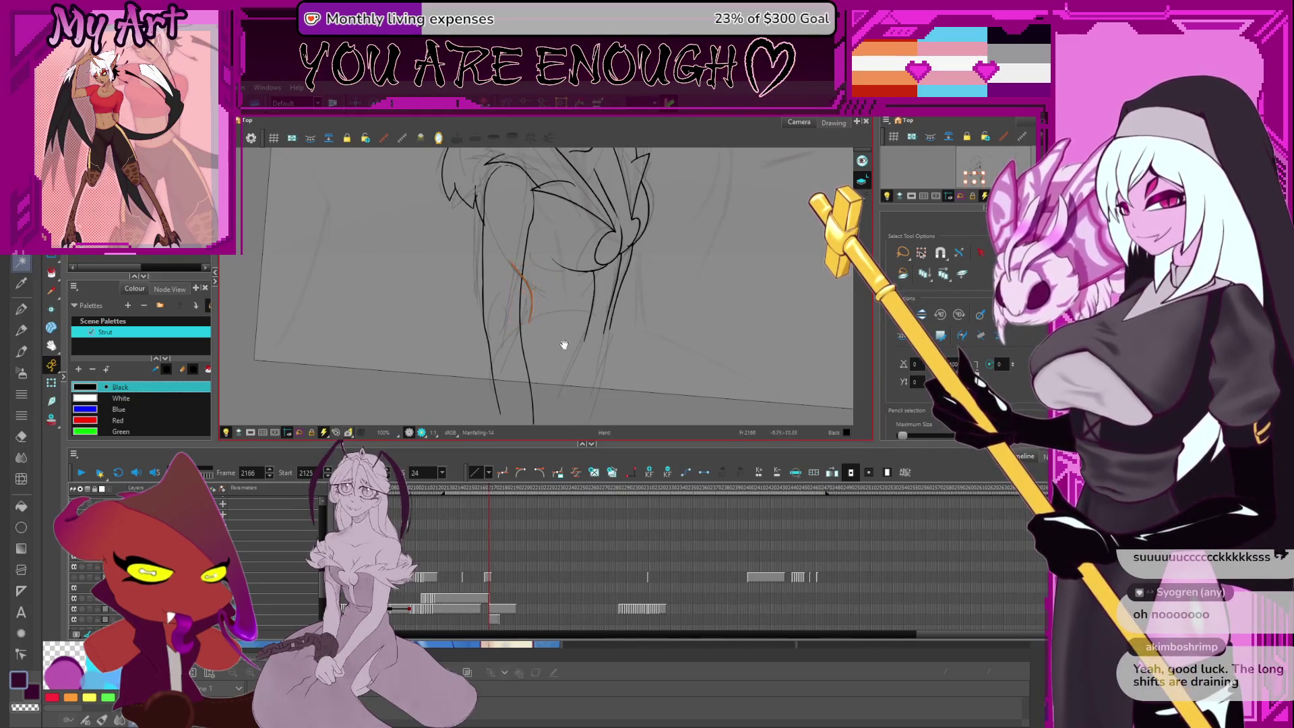
Redraw the curved cuff line across the lower leg and select it
key("alt+/")
mouse_move(575, 312)
left_mouse_down()
mouse_move(694, 312)
mouse_move(661, 223)
mouse_move(513, 305)
mouse_move(543, 362)
mouse_move(513, 303)
mouse_move(547, 362)
mouse_move(515, 327)
left_mouse_up()
key("ctrl+z")
key("ctrl+z")
key("ctrl+z")
key("alt+s")
left_click(529, 341)
Draw a line from the leg down to the cuff line
mouse_move(597, 330)
left_mouse_down()
mouse_move(622, 295)
mouse_move(578, 330)
left_mouse_up()
scroll(578, 331, "up", 1)
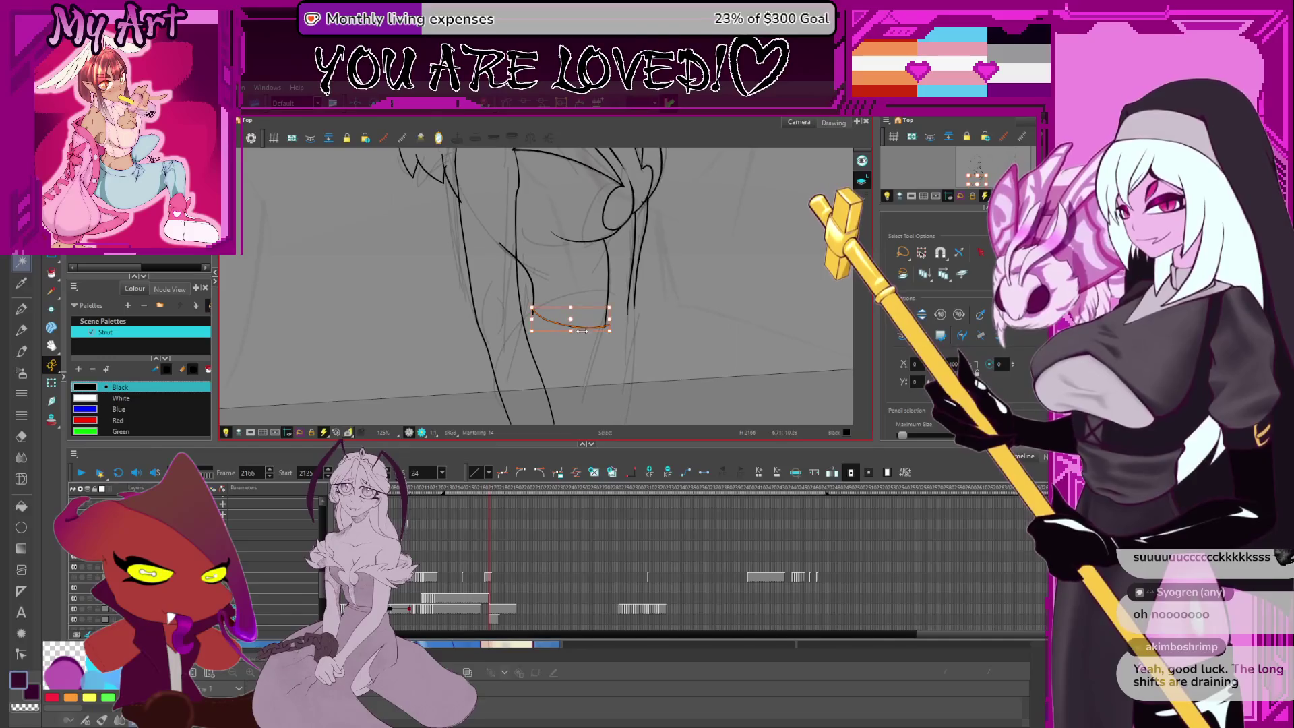
key("alt+q")
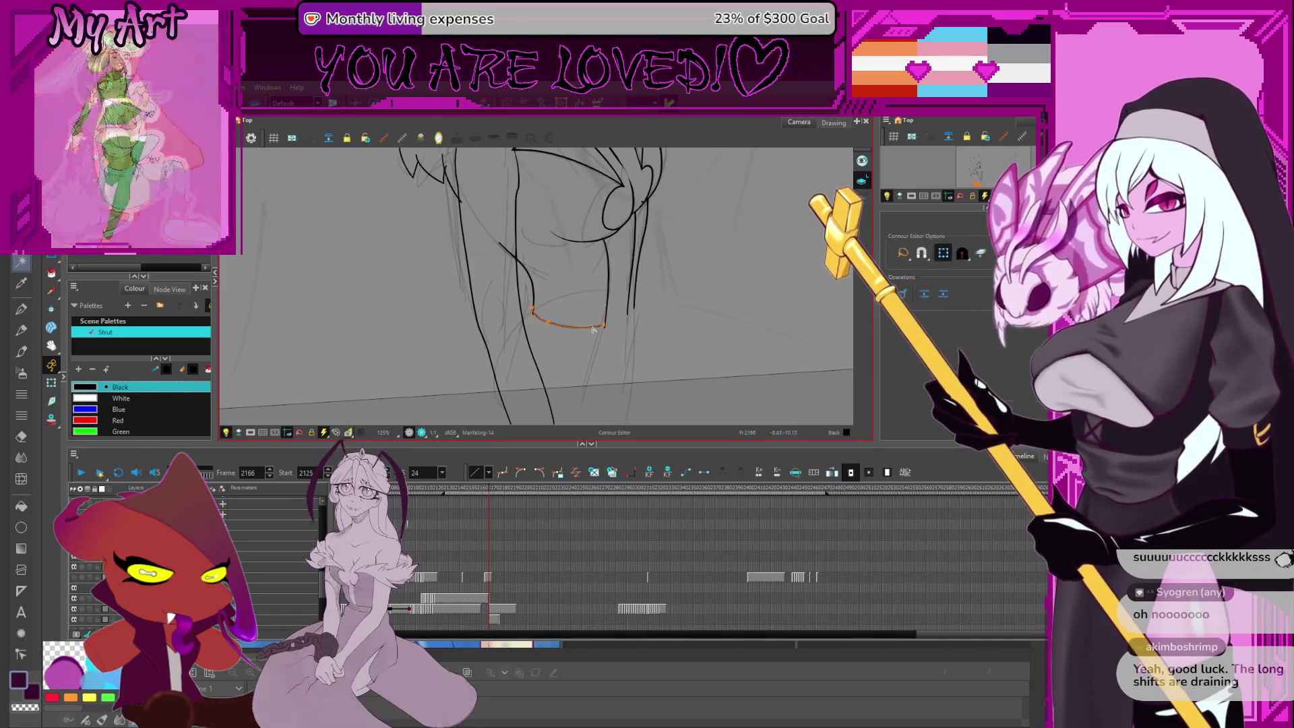
key("alt+/")
left_click_drag(467, 246, 572, 331)
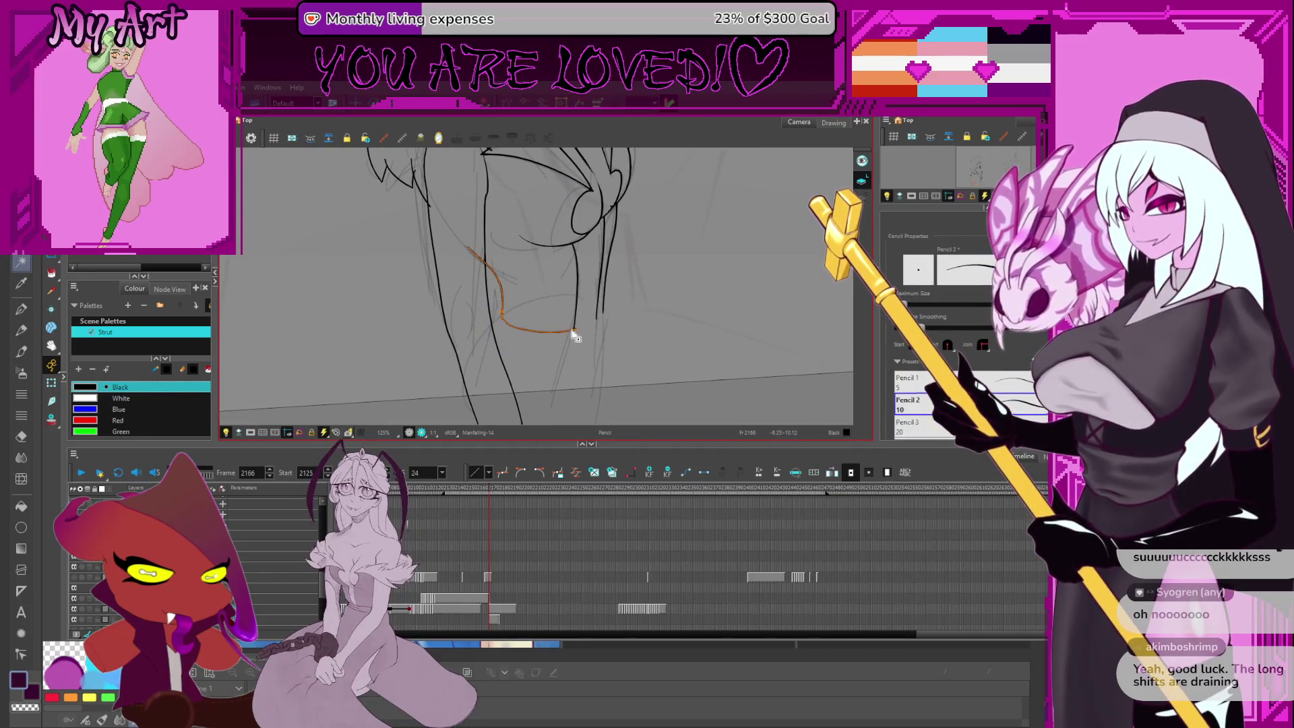
Nudge the stroke's end point and extend the contour down-right to form the V notch
key("alt+q")
scroll(574, 335, "up", 2)
left_click(578, 308)
left_click_drag(583, 312, 585, 309)
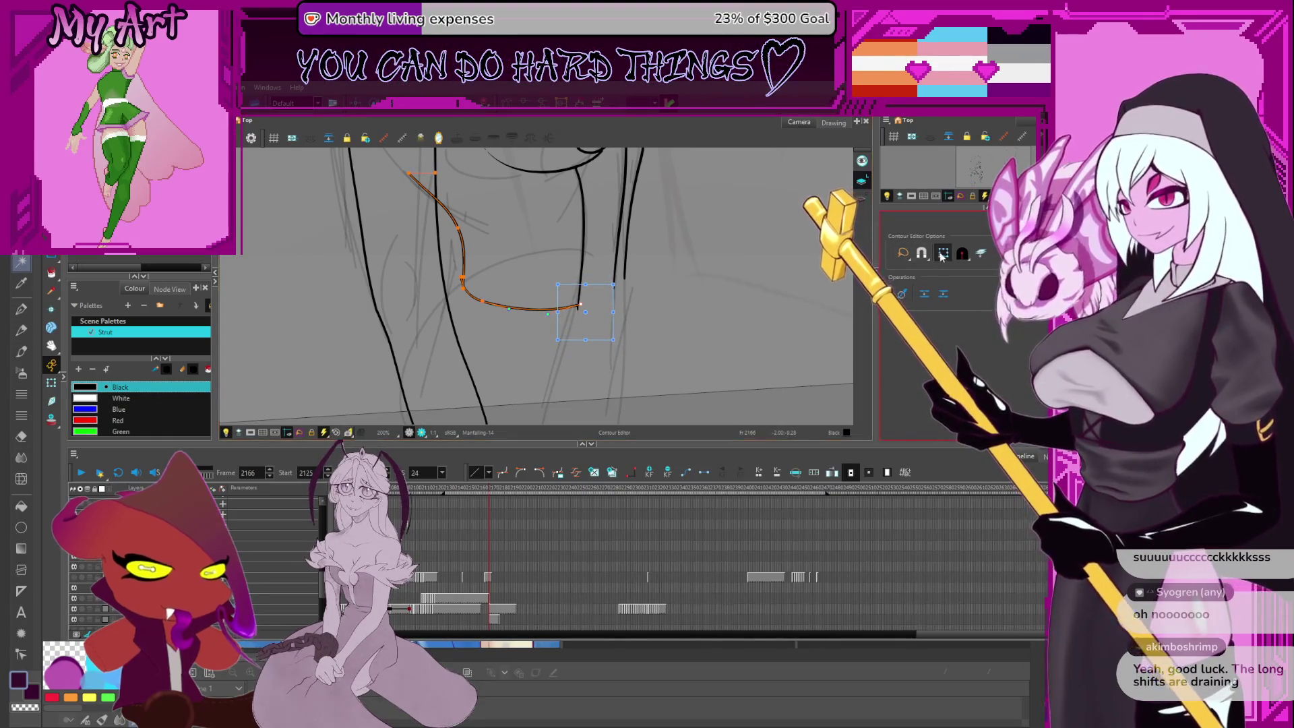
left_click(581, 309)
left_click_drag(580, 309, 596, 330)
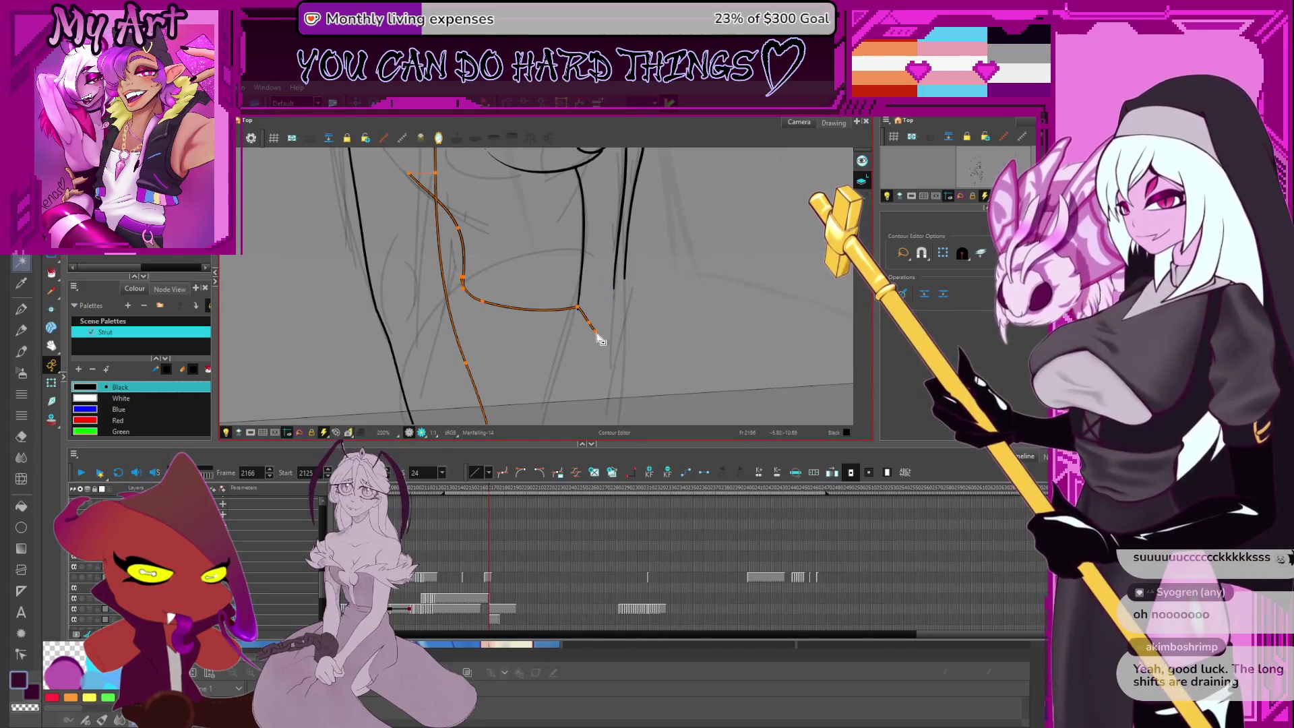
left_click_drag(586, 323, 598, 332)
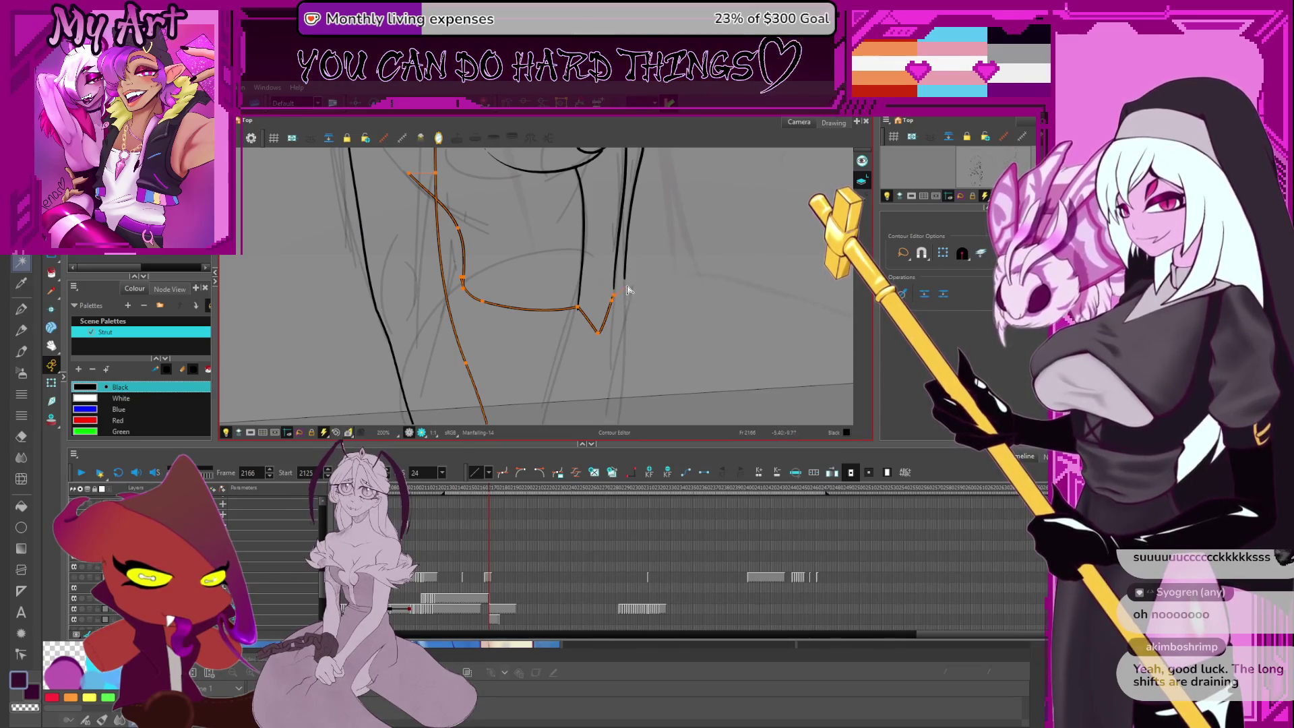
Select the cuff and leg strokes and lower the bottom point of the V notch
left_click(616, 294)
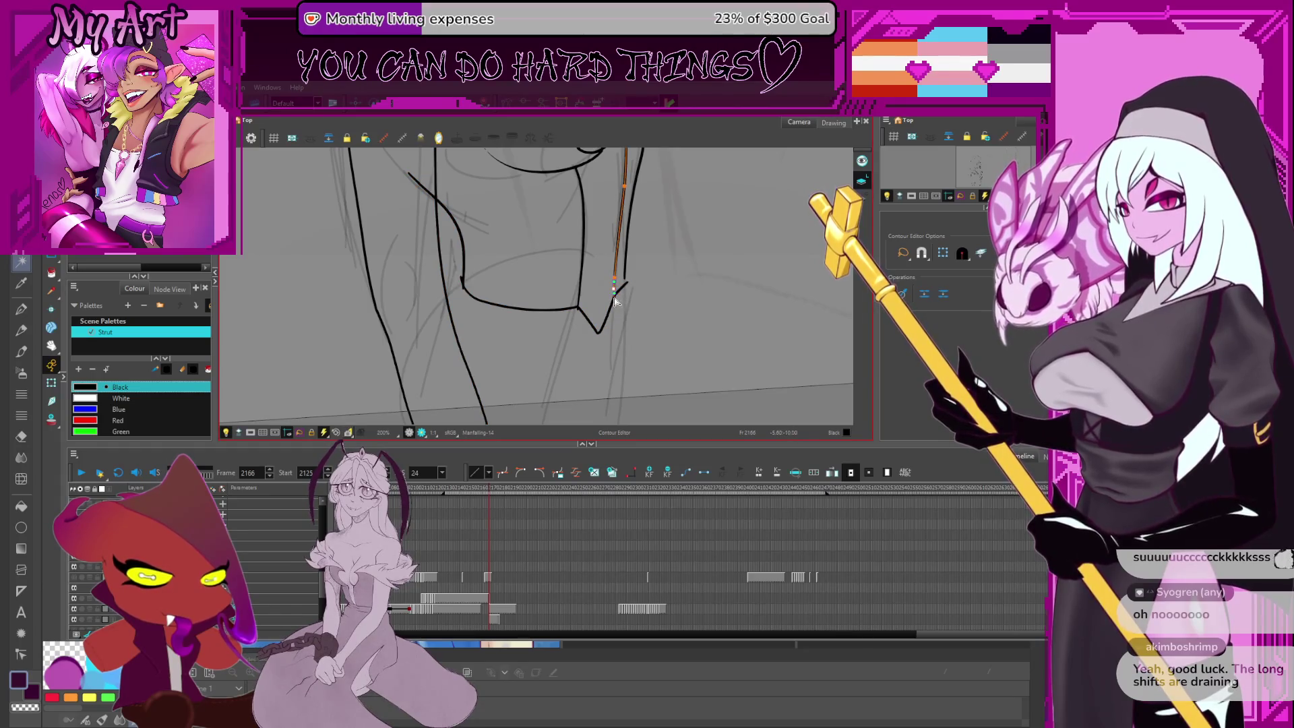
left_click_drag(659, 284, 637, 307)
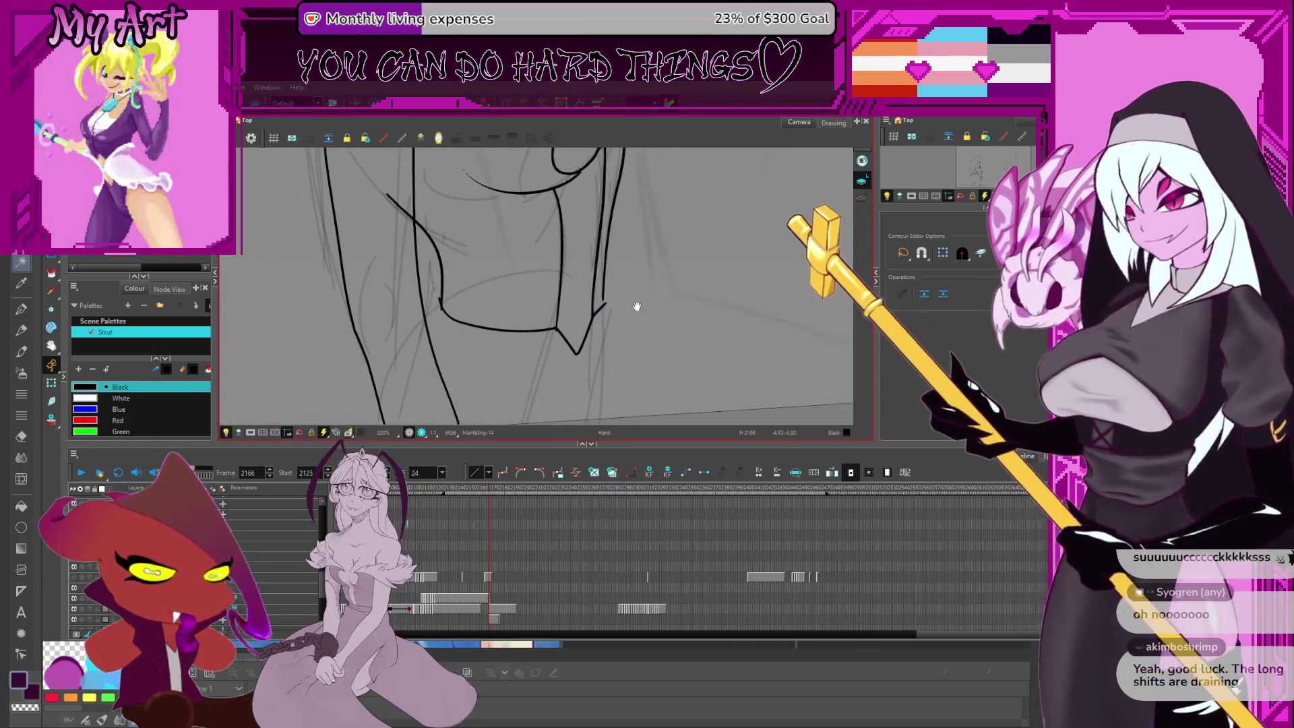
left_click(603, 302)
left_click(606, 308)
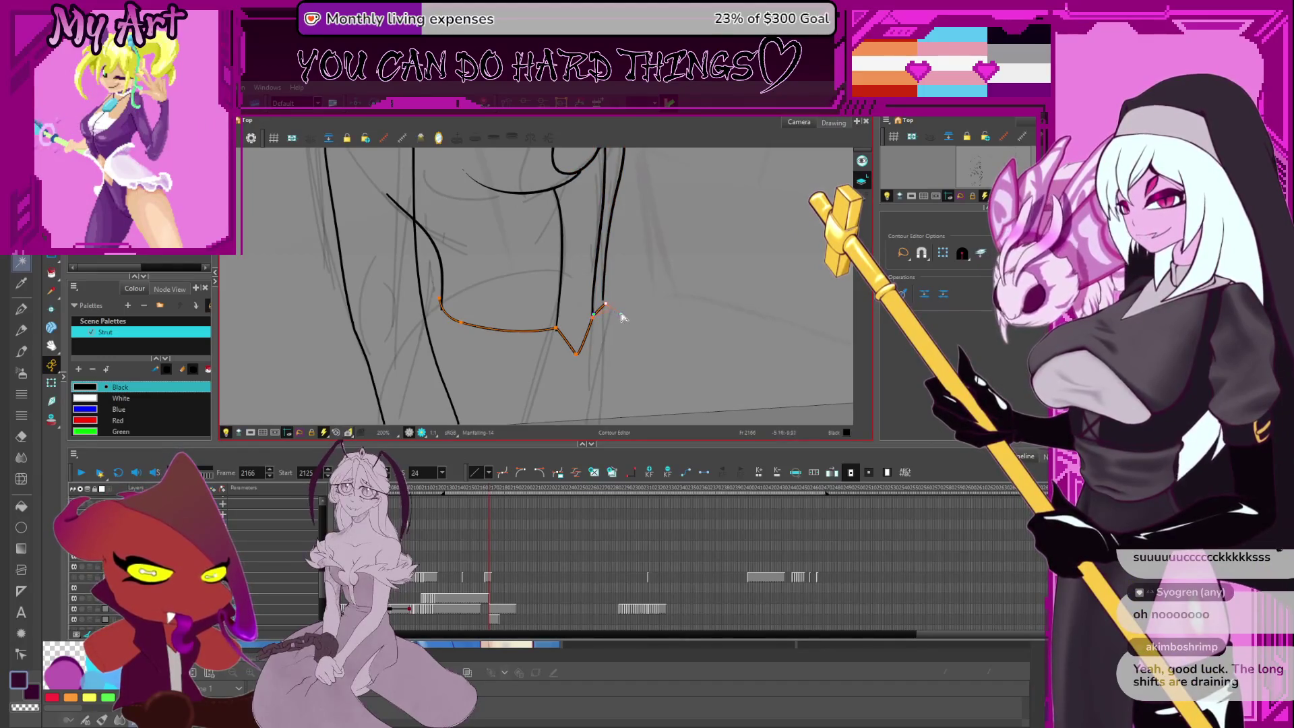
left_click(605, 304)
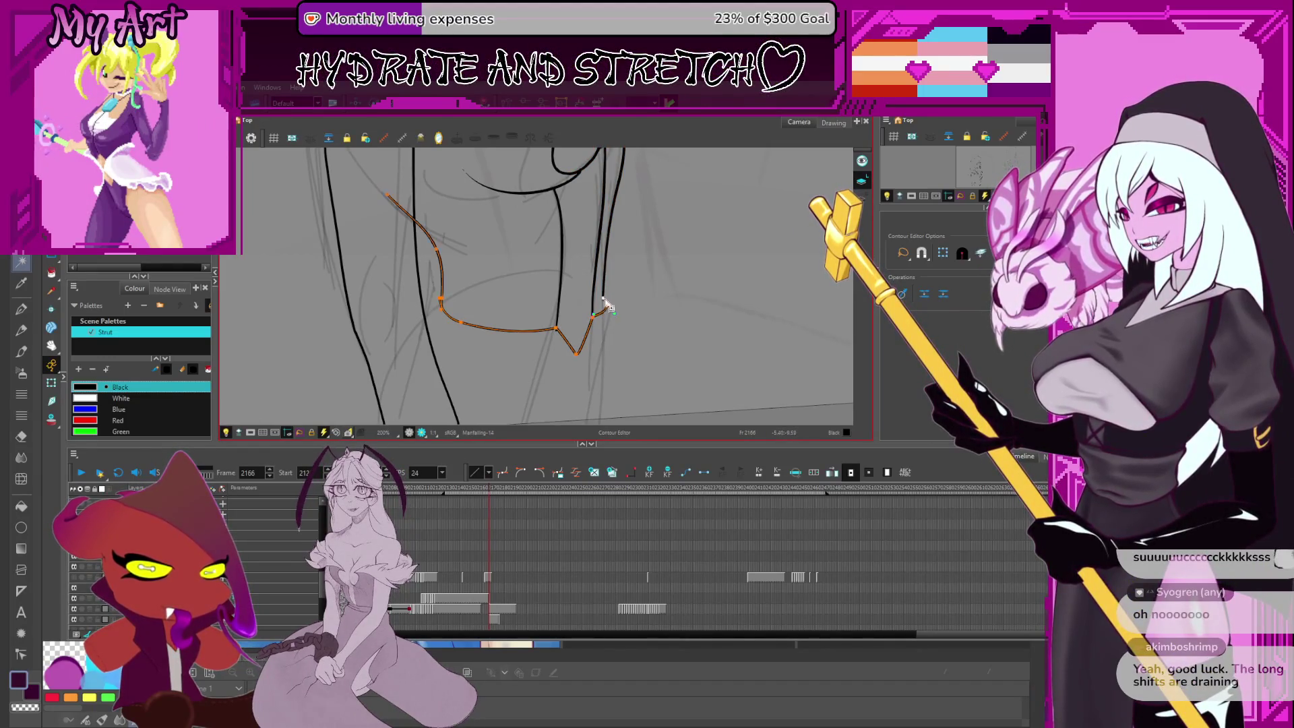
left_click_drag(606, 304, 625, 309)
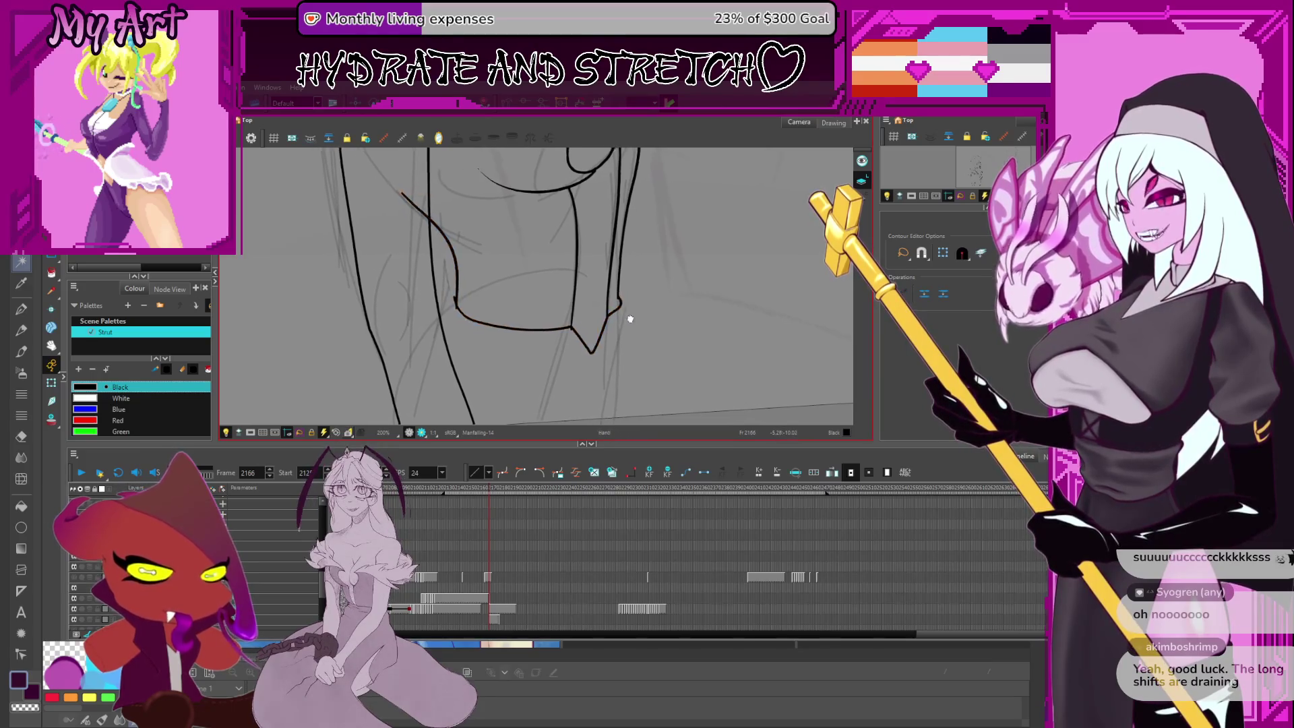
left_click(594, 362, "shift")
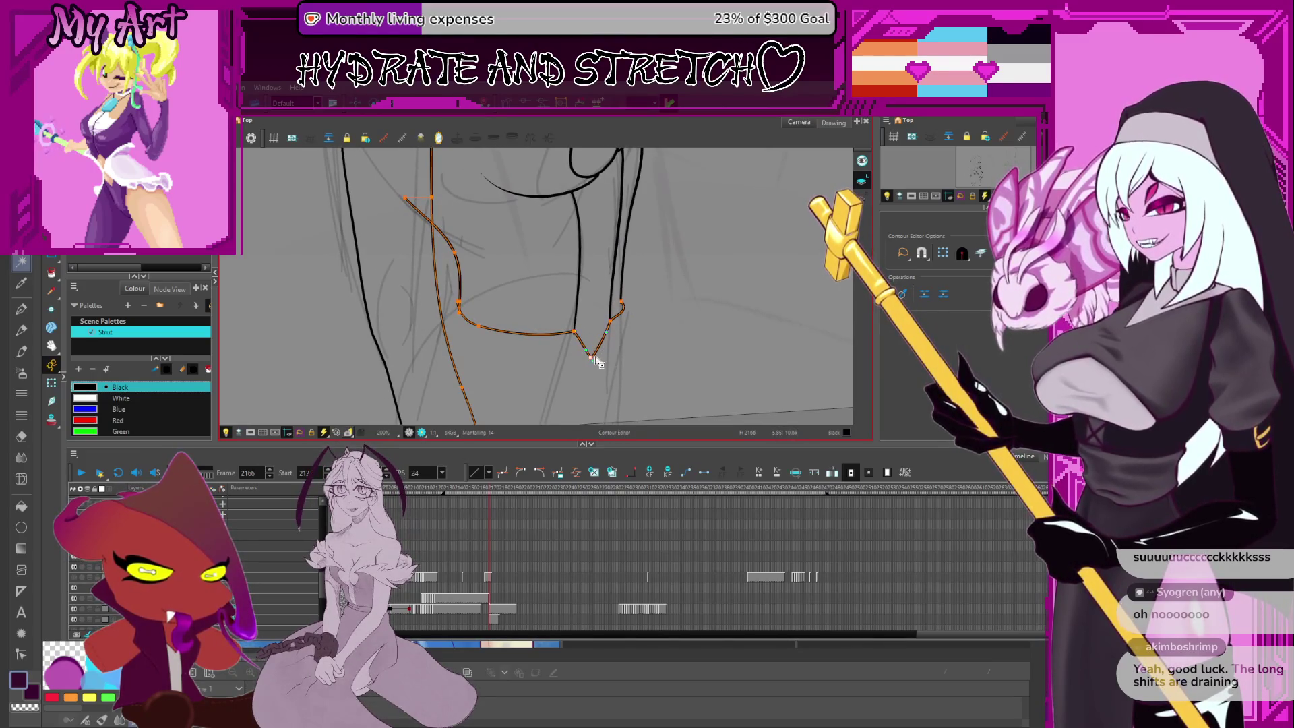
left_click_drag(597, 364, 594, 360)
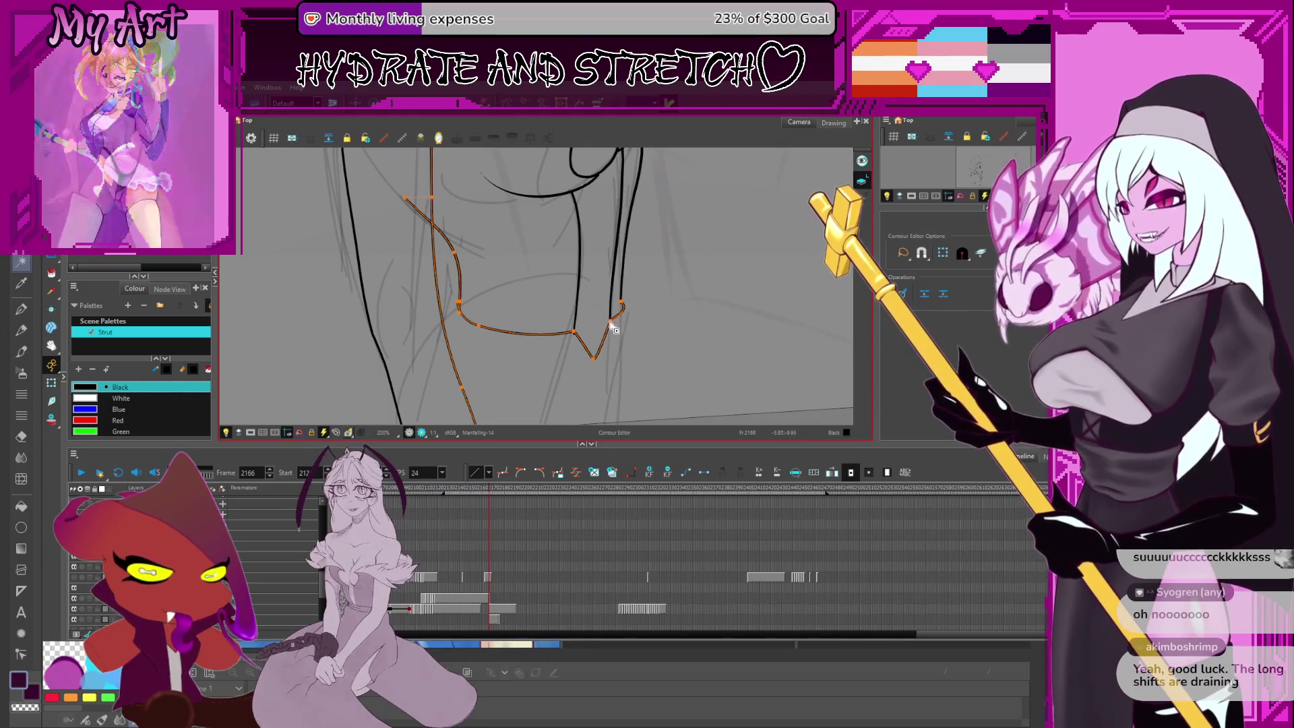
Reshape the cuff's bottom curve near the V so it joins the leg lines
left_click(612, 326)
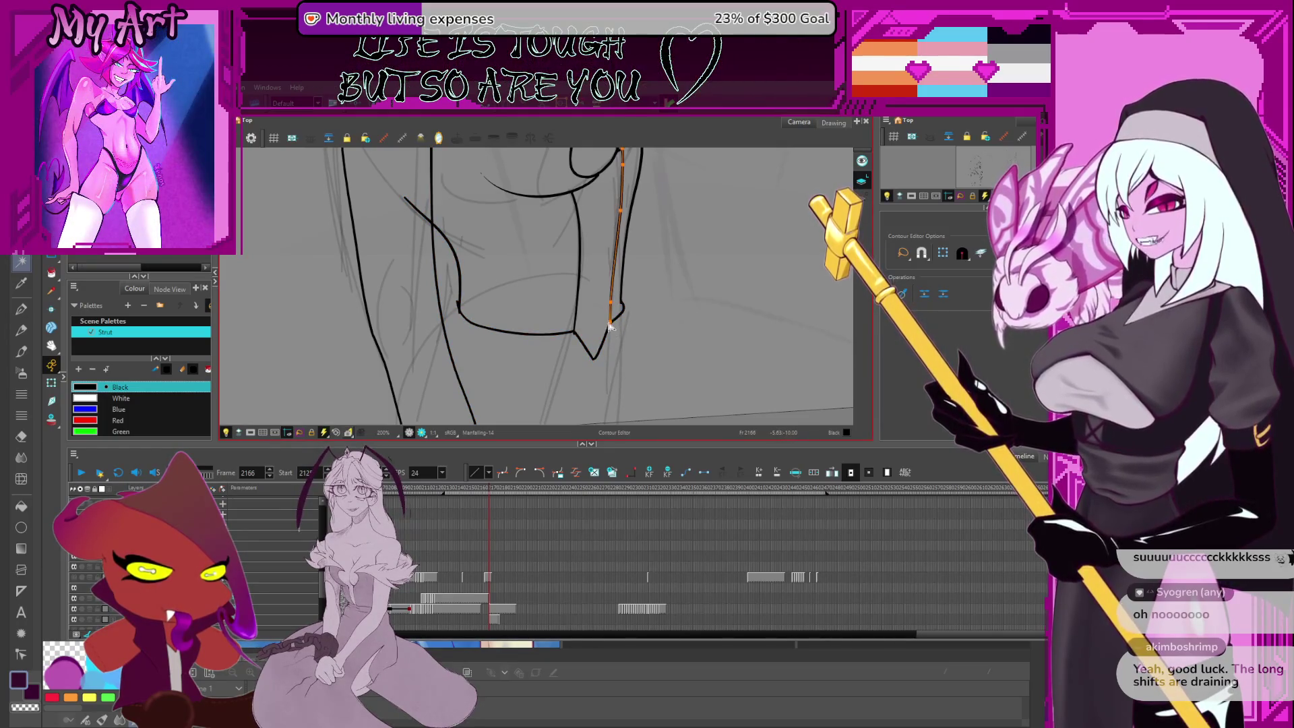
mouse_move(627, 323)
left_mouse_down()
mouse_move(624, 281)
mouse_move(659, 281)
left_mouse_up()
left_click(642, 301)
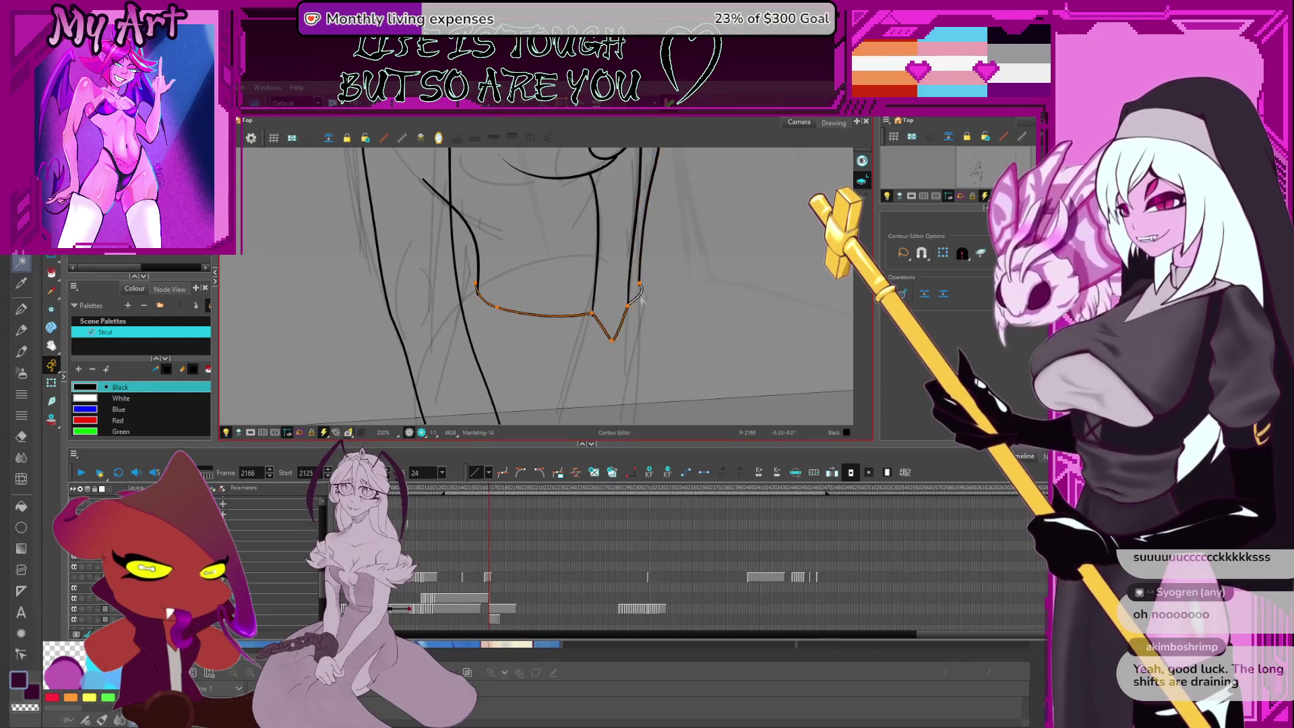
left_click_drag(596, 320, 597, 321)
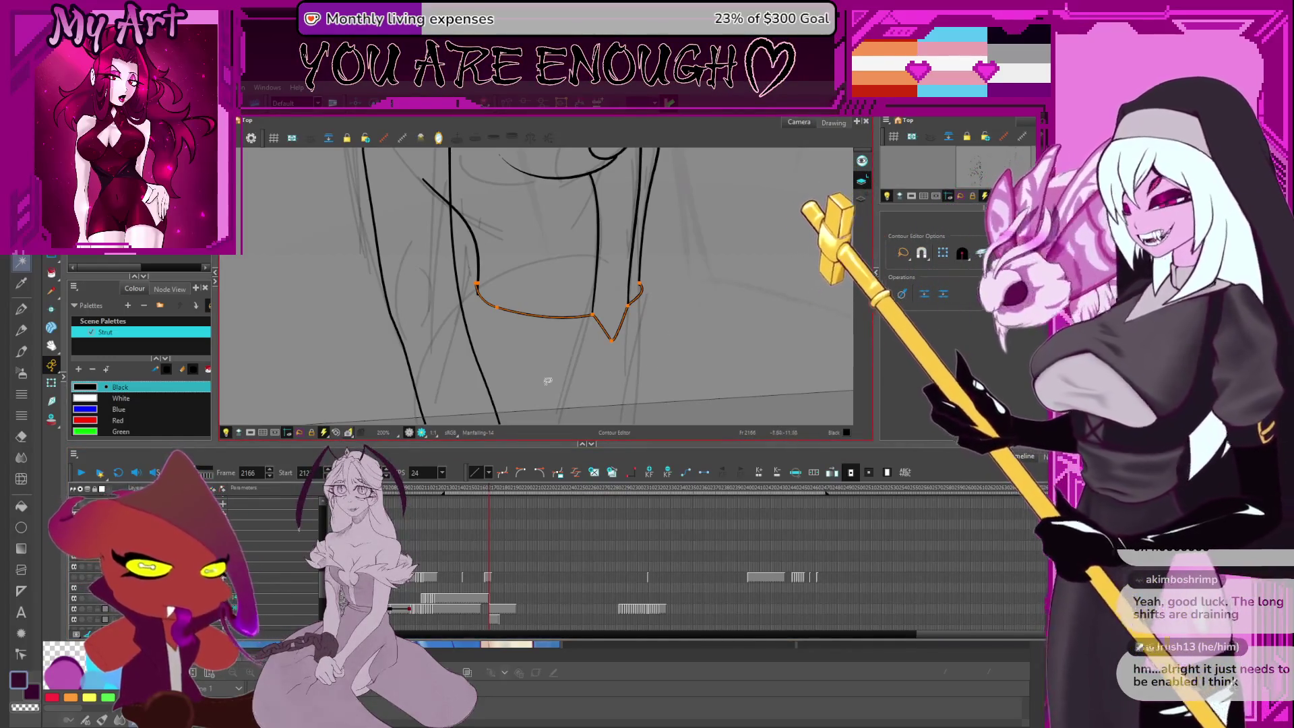
Zoom in on the cuff, trim its overlapping line ends, and switch to the Contour Editor
key("Escape")
key("2")
scroll(478, 281, "left", 3)
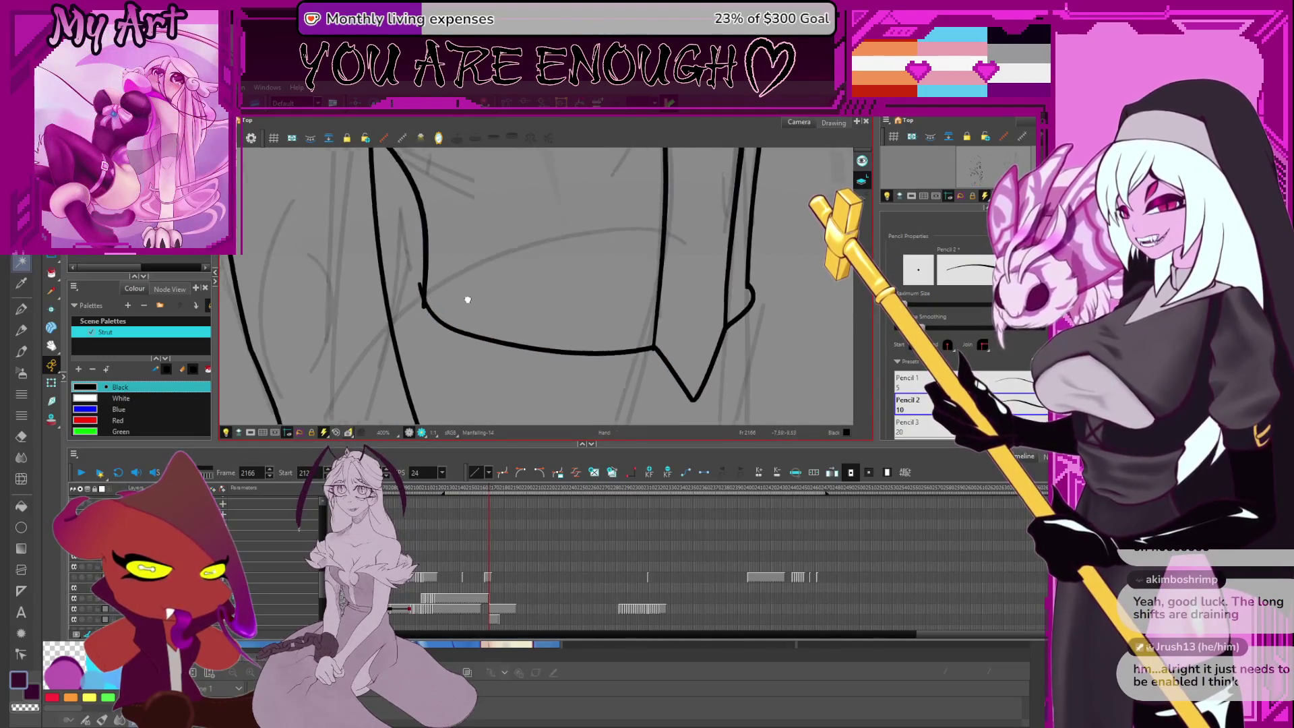
key("alt+t")
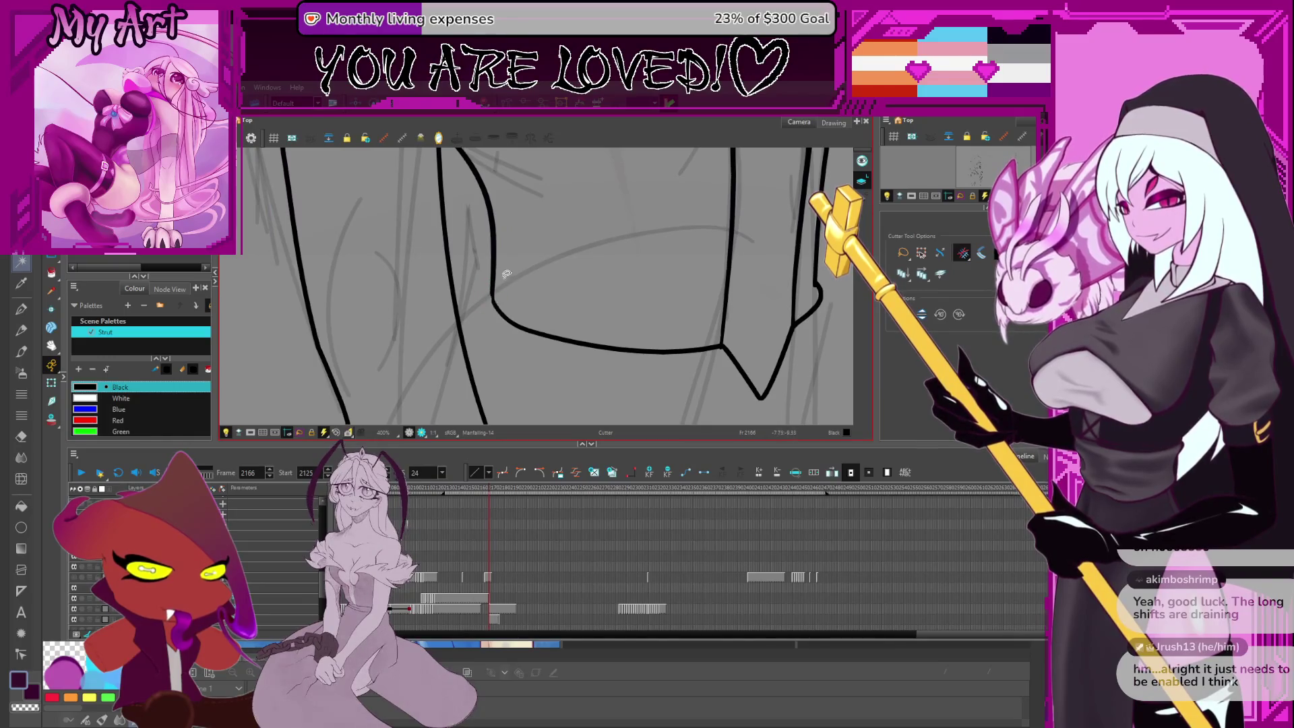
scroll(481, 292, "down", 2)
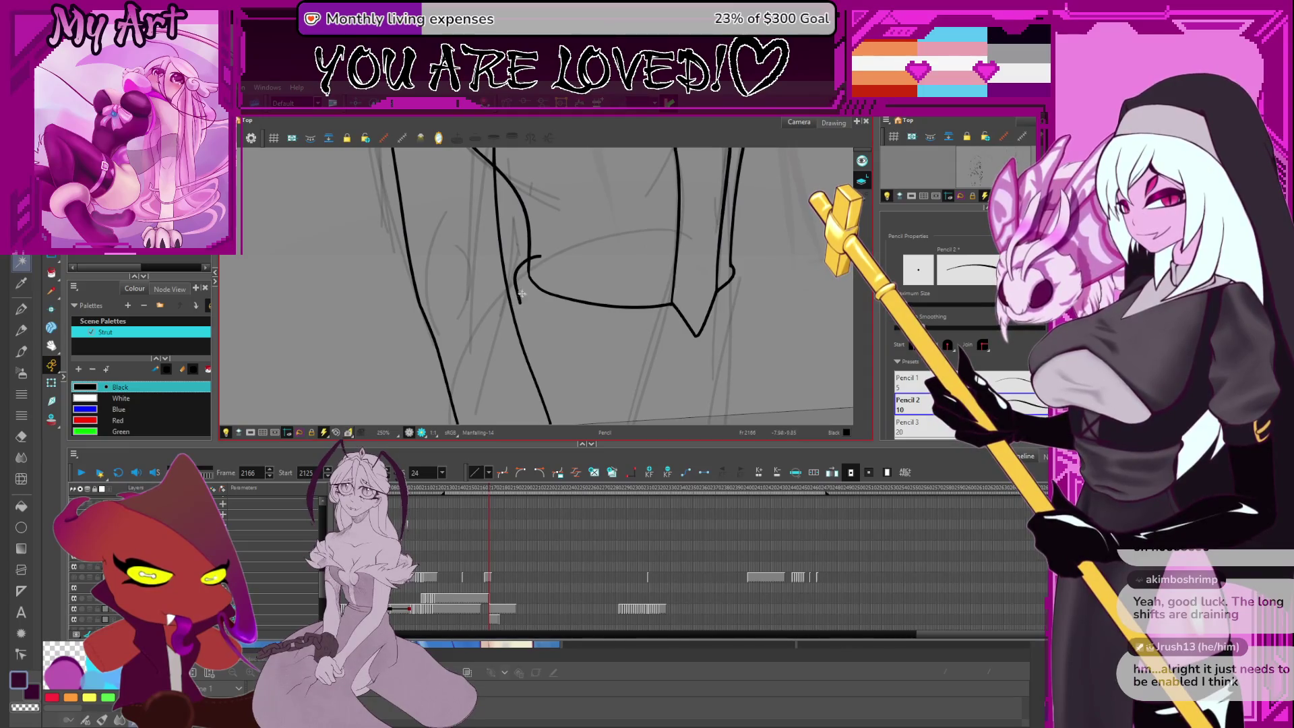
key("alt+q")
scroll(512, 307, "down", 2)
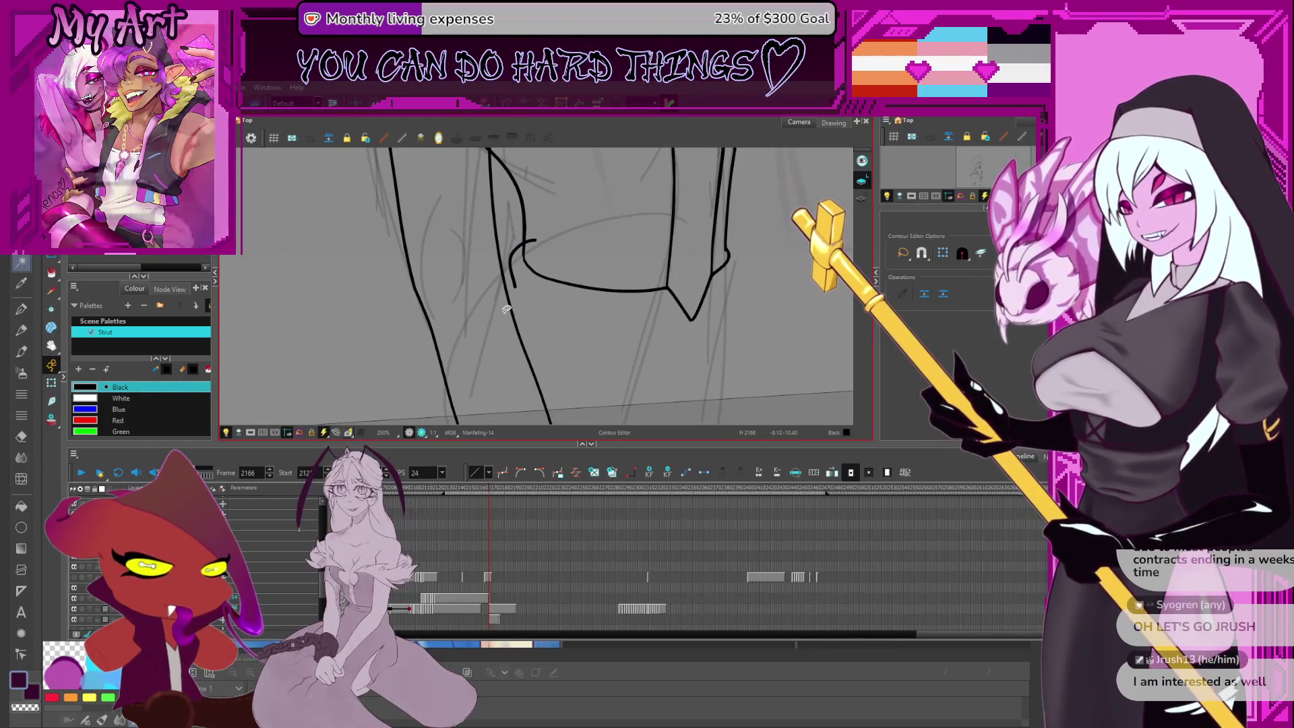
Select the cuff's lower stroke and its left segment to expose the point handles
left_click(514, 297)
left_click(514, 280, "shift")
left_click_drag(537, 331, 518, 306)
left_click(515, 287)
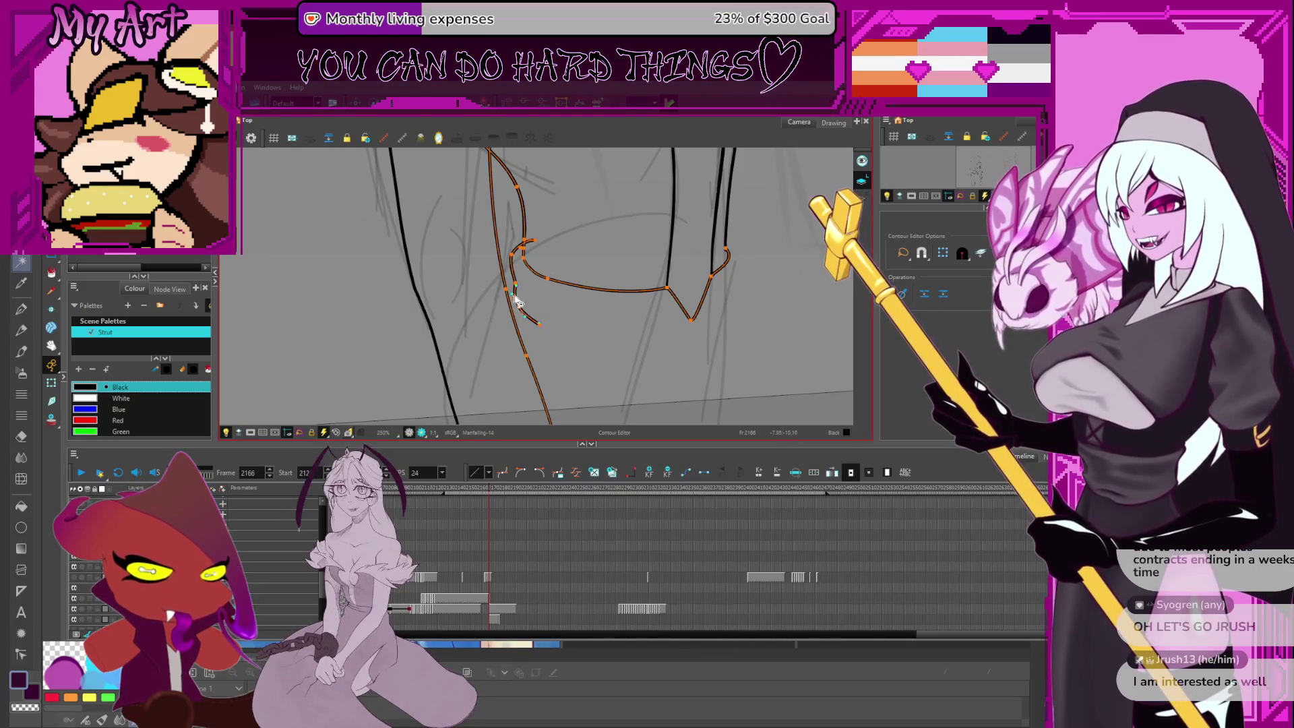
Drag the lower stroke's points rightward and bend its end down into a V
left_click_drag(662, 337, 545, 333)
left_click_drag(631, 321, 547, 336)
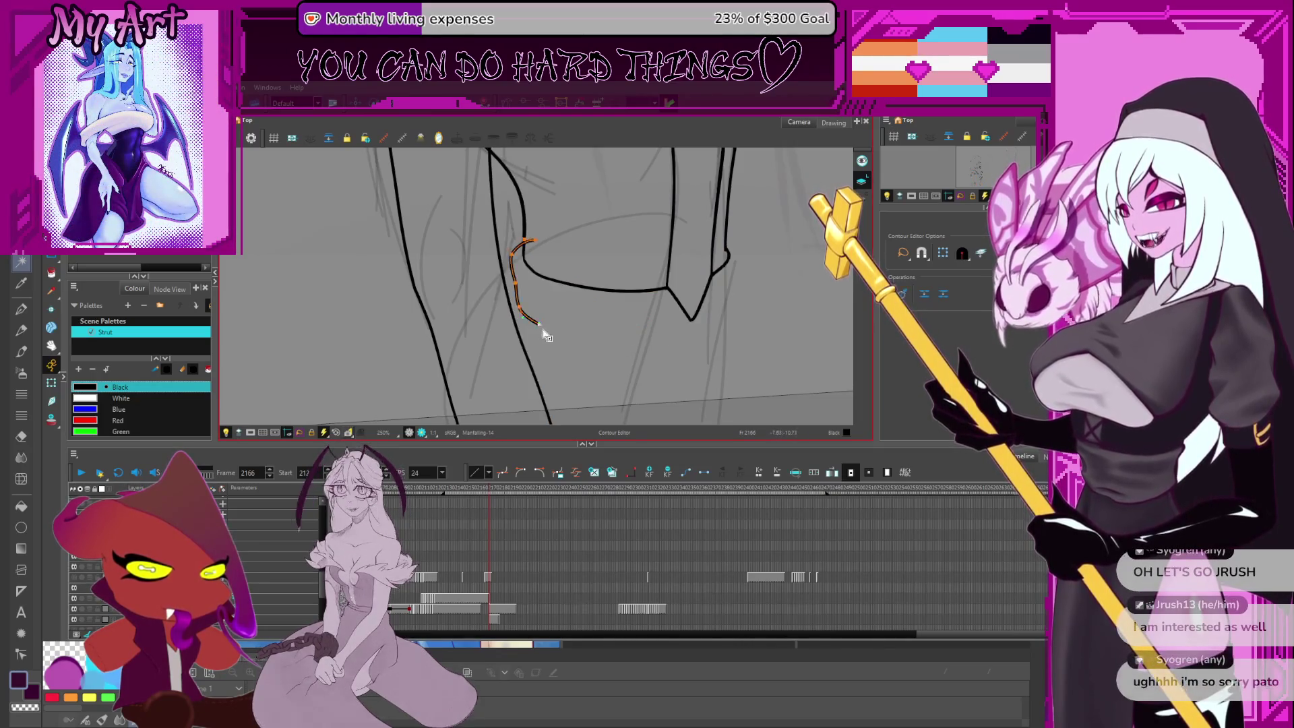
mouse_move(634, 329)
left_mouse_down()
mouse_move(660, 323)
mouse_move(581, 354)
mouse_move(671, 328)
mouse_move(578, 353)
left_mouse_up()
left_click(654, 335)
left_click(683, 354)
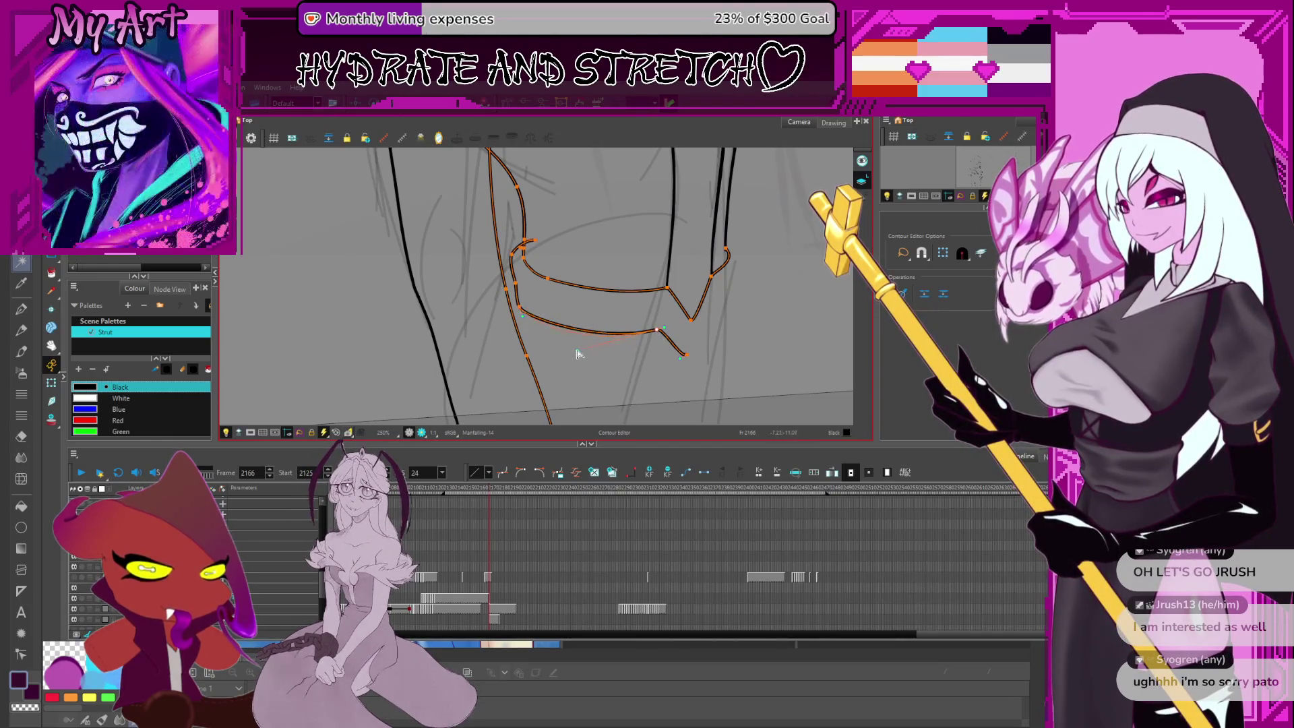
left_click(518, 302)
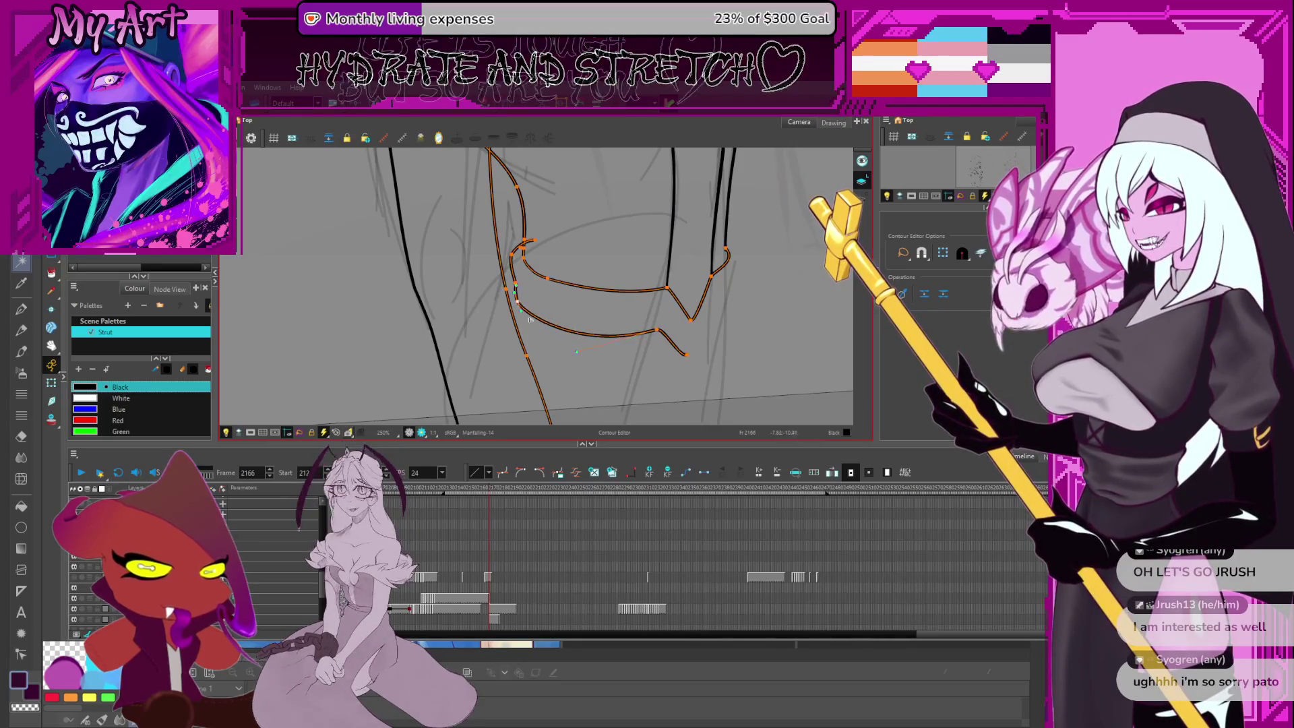
Zoom in closer and smooth the cuff's lower outline into a curve
scroll(580, 334, "down", 5)
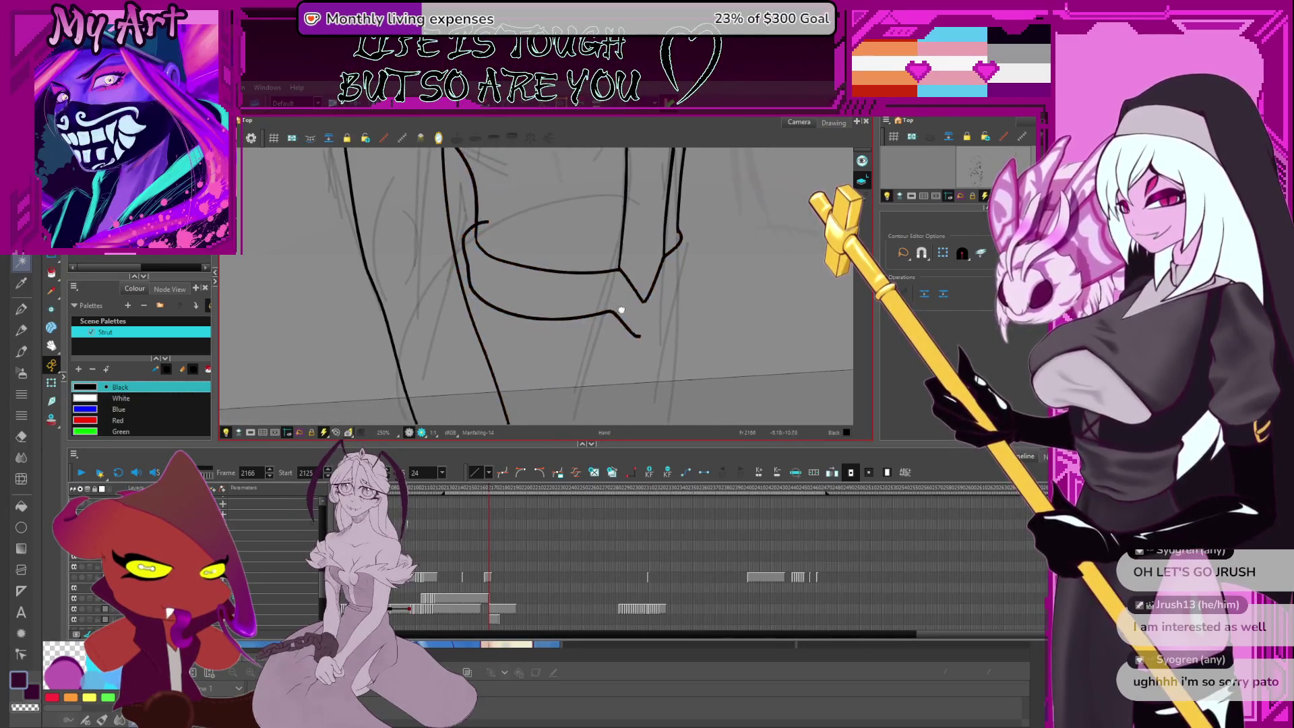
scroll(587, 335, "up", 2)
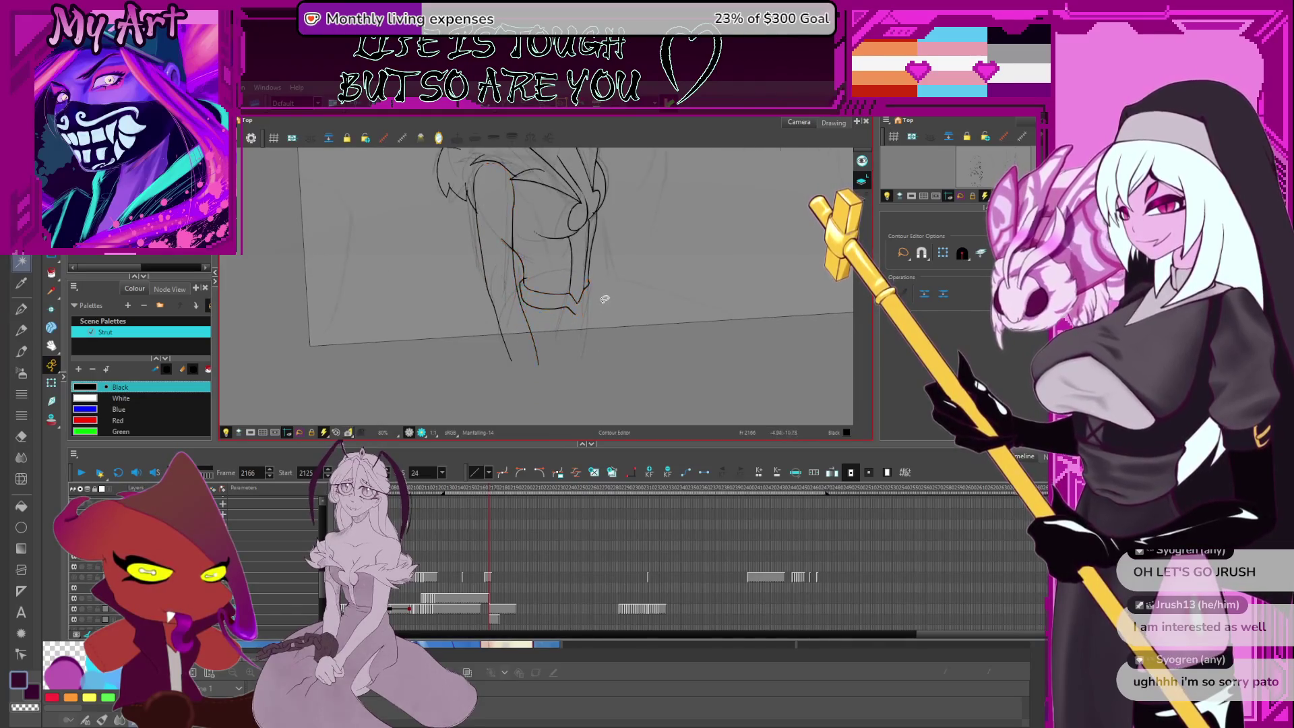
scroll(593, 354, "up", 1)
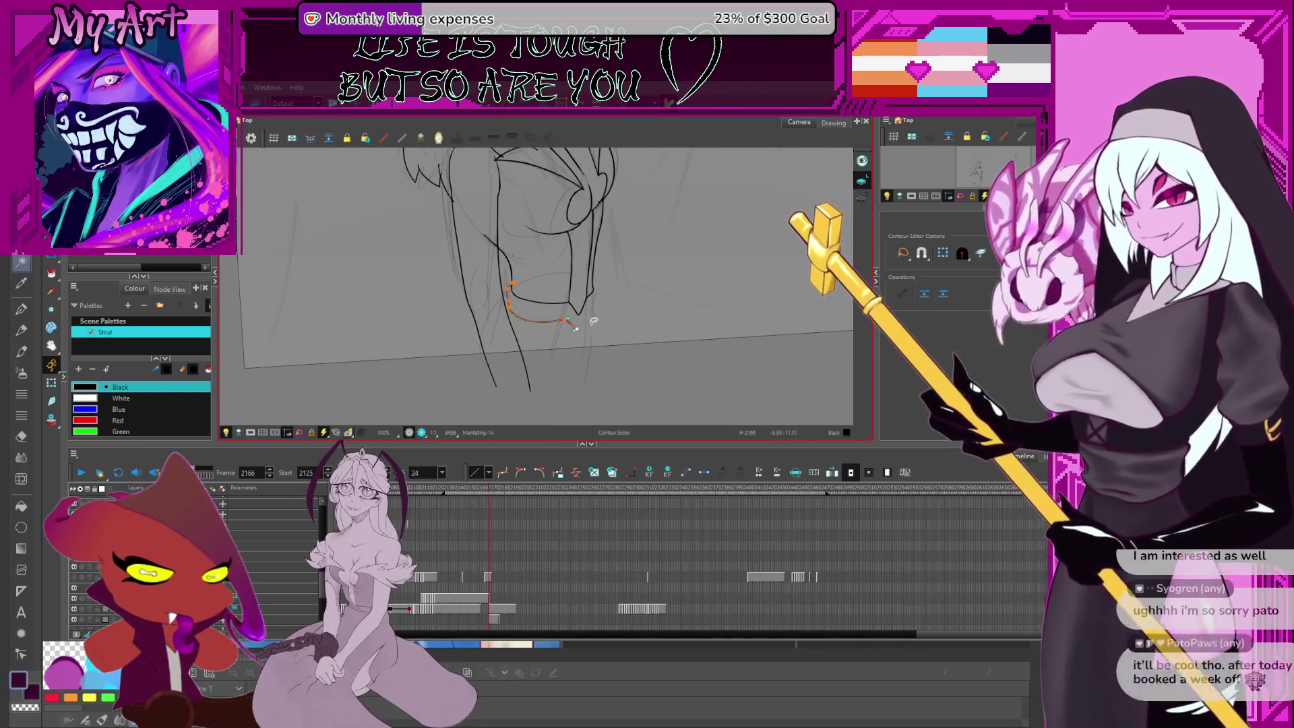
left_click_drag(635, 304, 645, 318)
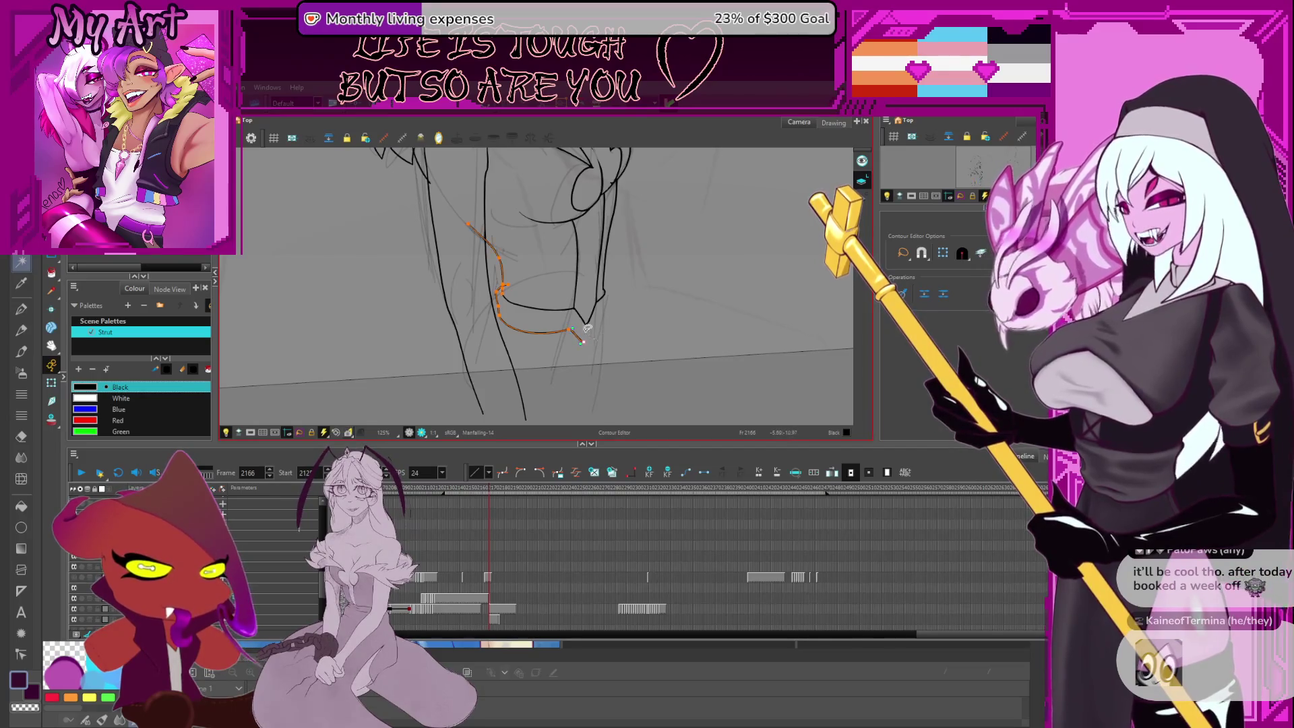
key("2")
key("2")
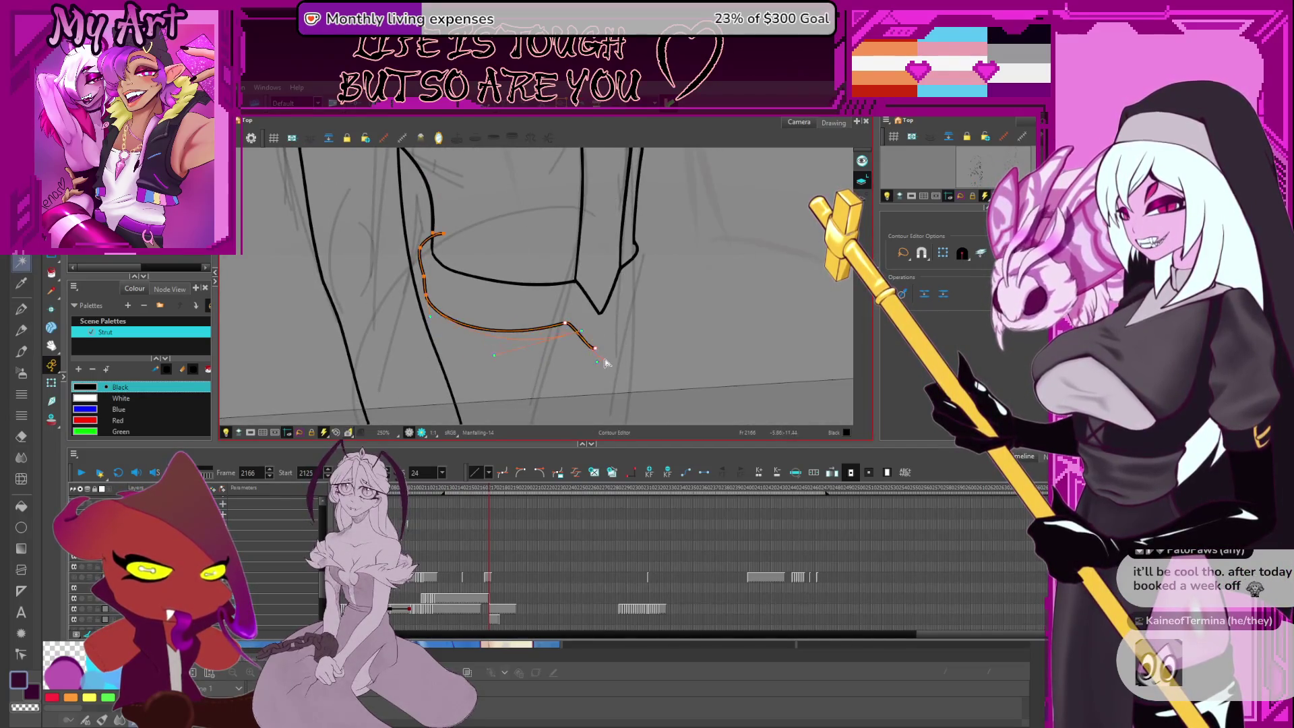
left_click_drag(606, 363, 600, 356)
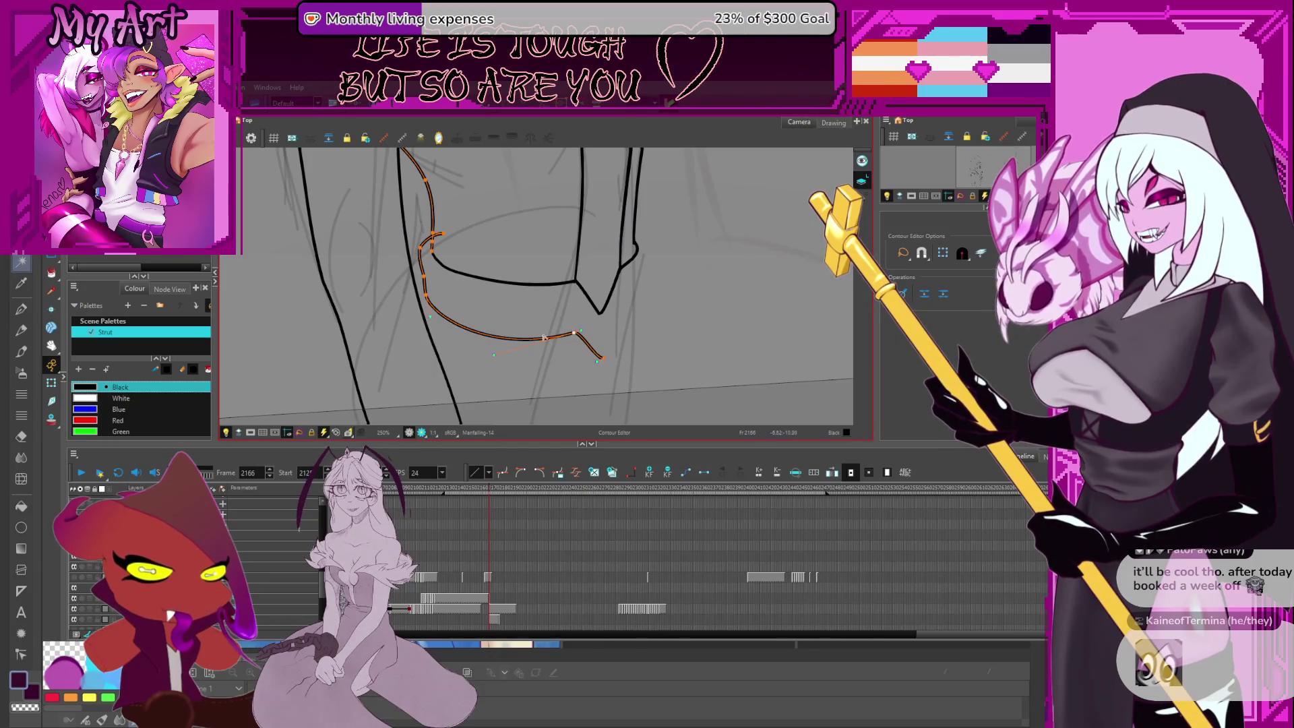
left_click(429, 305, "shift")
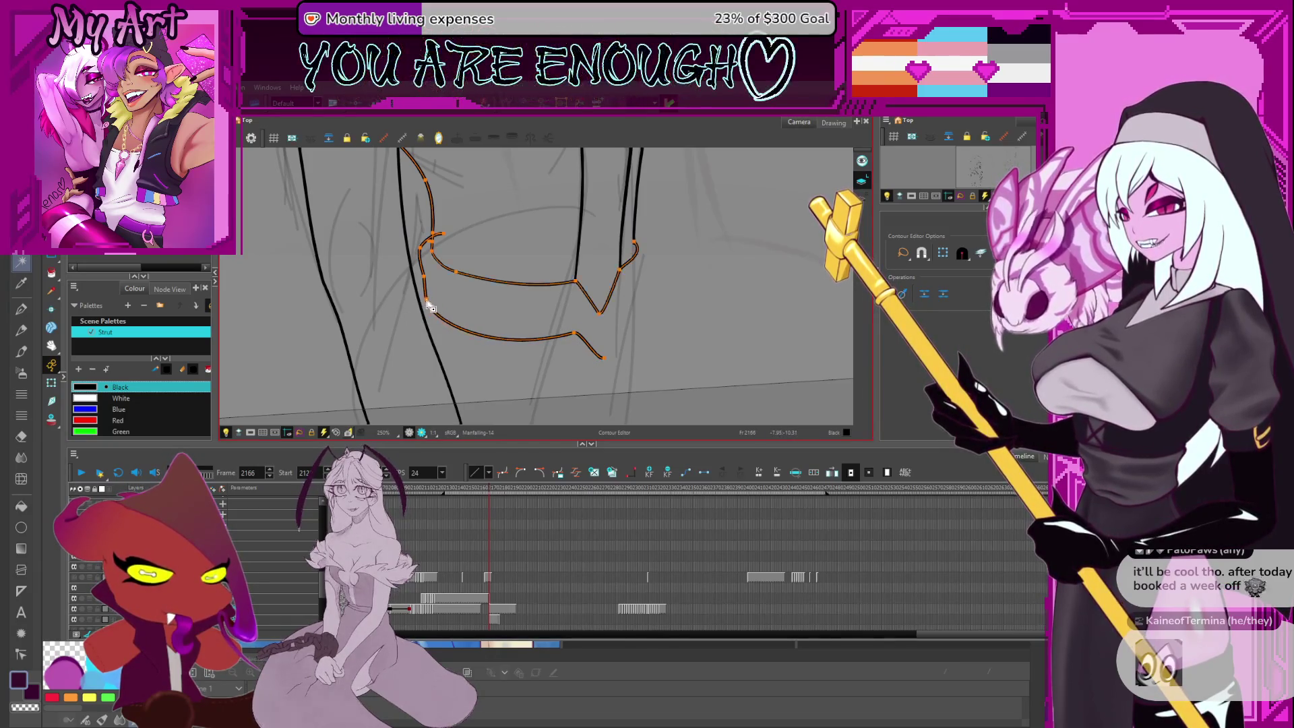
Raise the lower outline's right end, deepen the V and adjust the upper right curve
left_click_drag(606, 360, 617, 321)
left_click(600, 363)
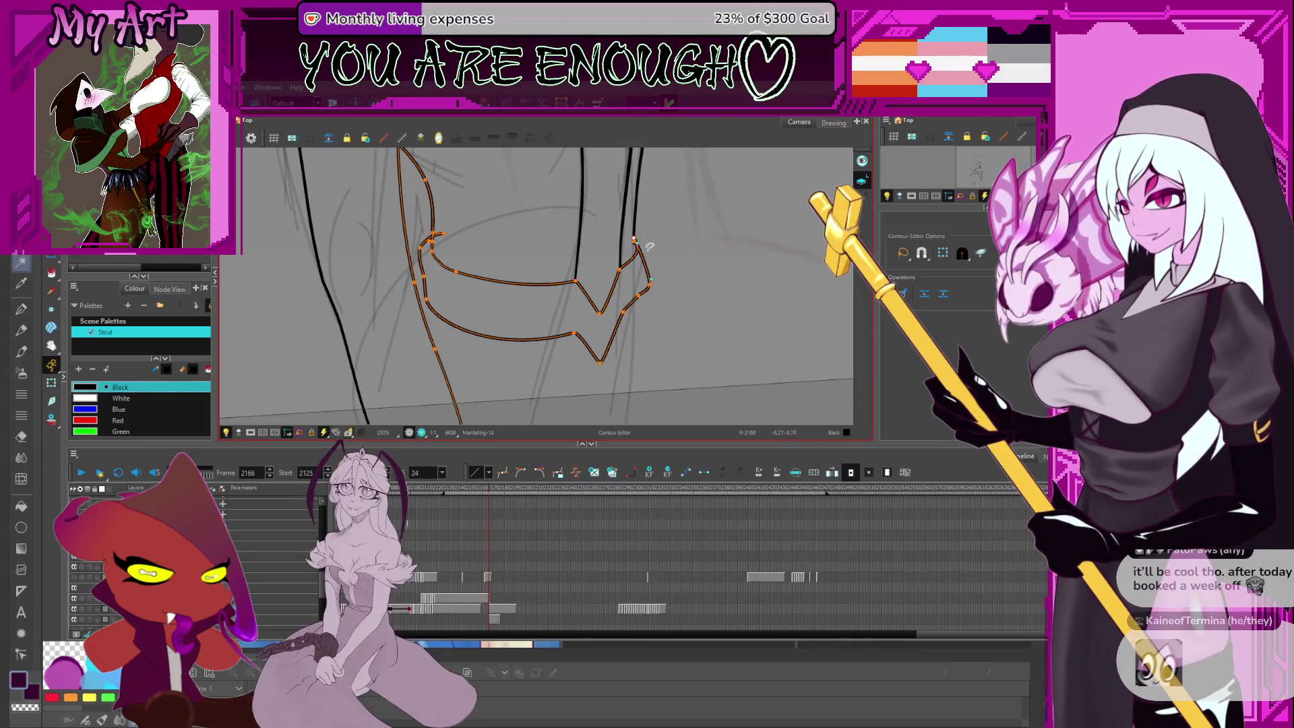
left_click(635, 242)
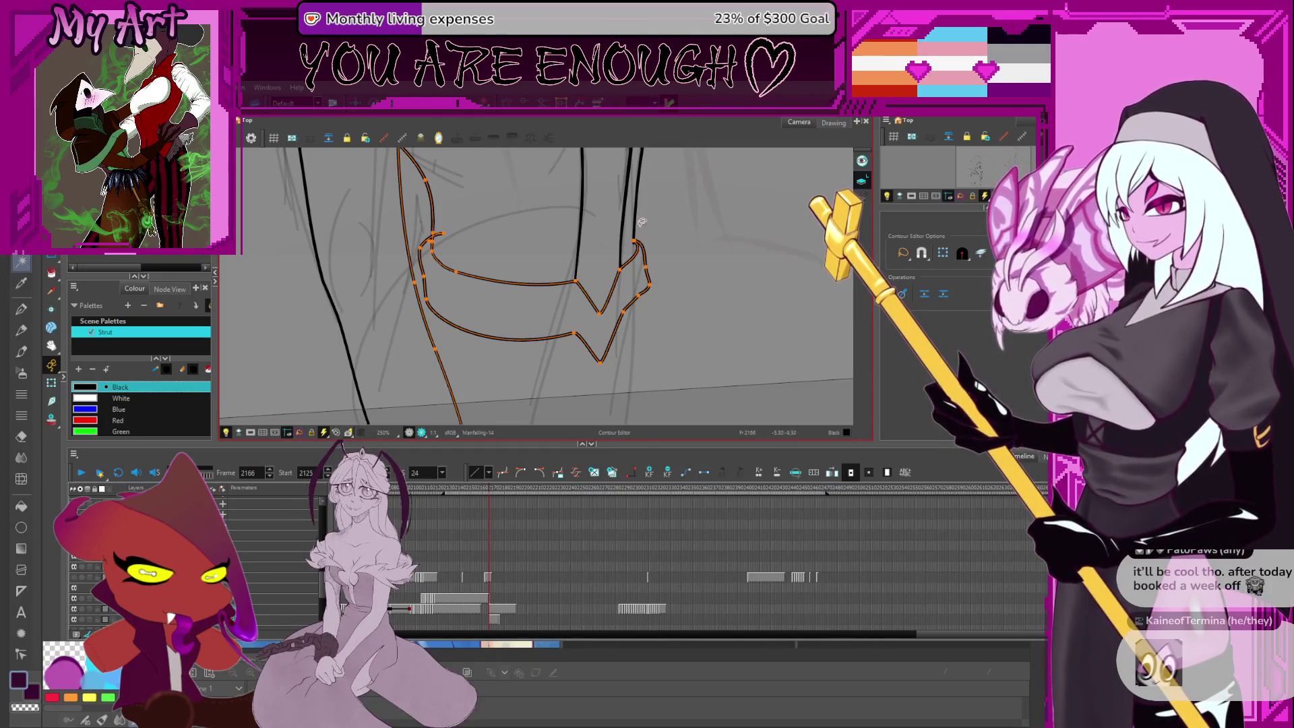
scroll(647, 265, "up", 2)
left_click(636, 283)
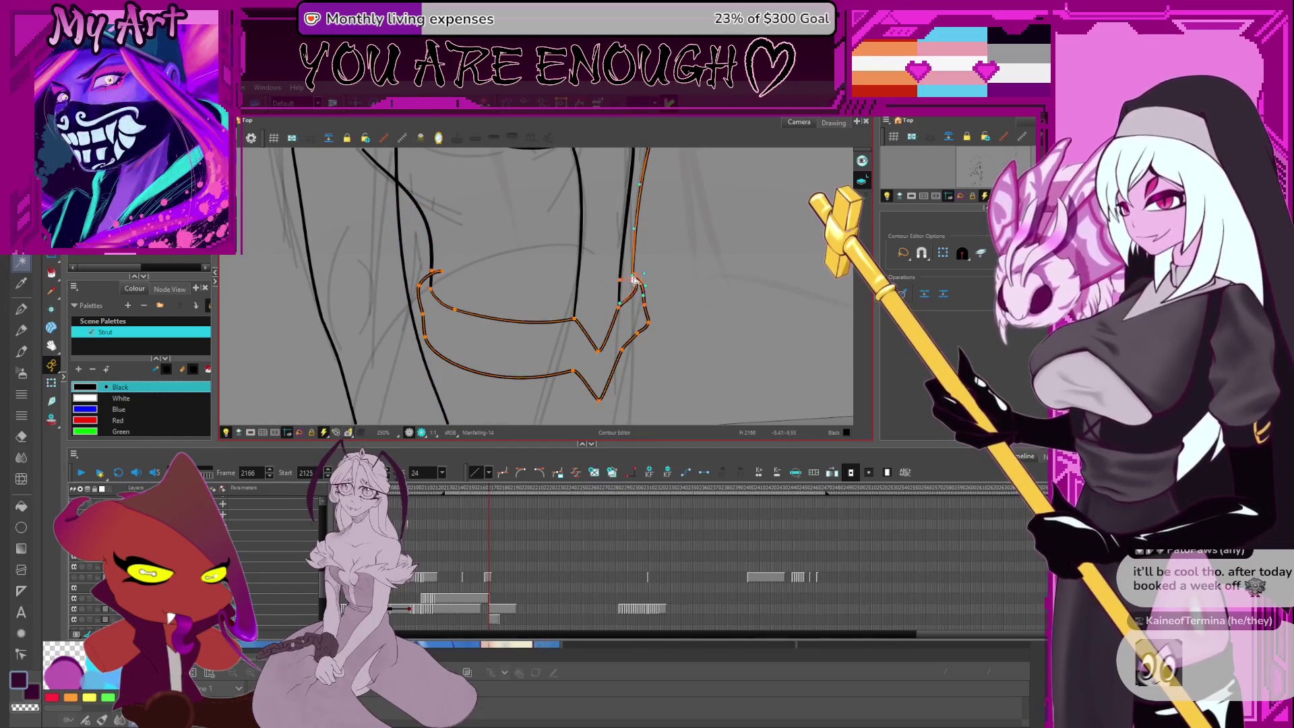
left_click(635, 280)
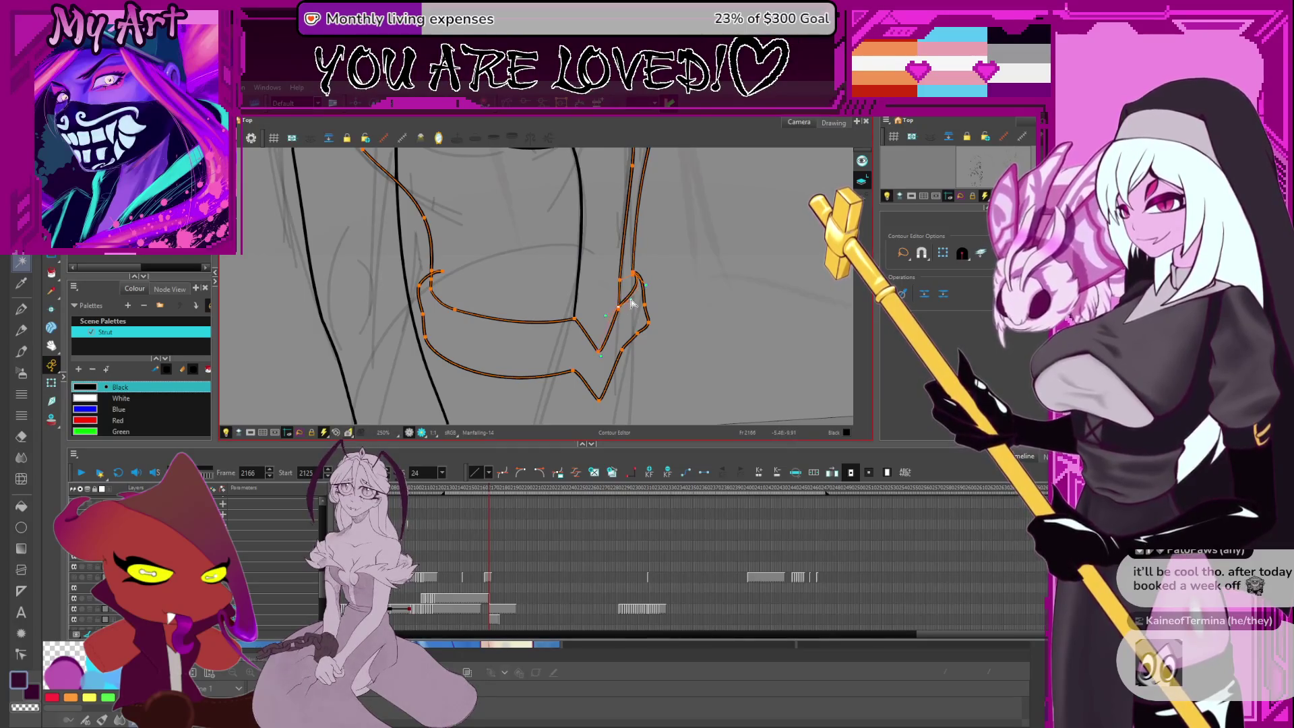
left_click(650, 327)
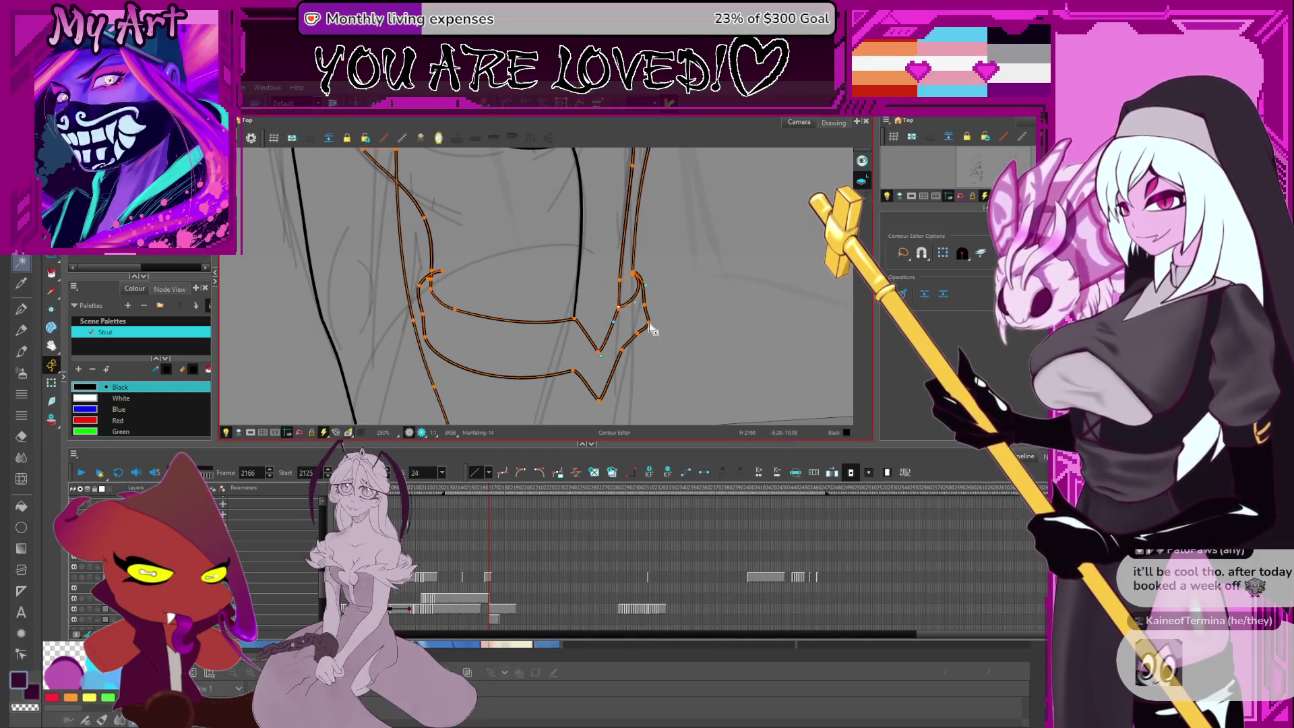
Make the cuff's right side bulge outward
scroll(648, 317, "down", 3)
left_click(640, 293)
left_click(650, 276)
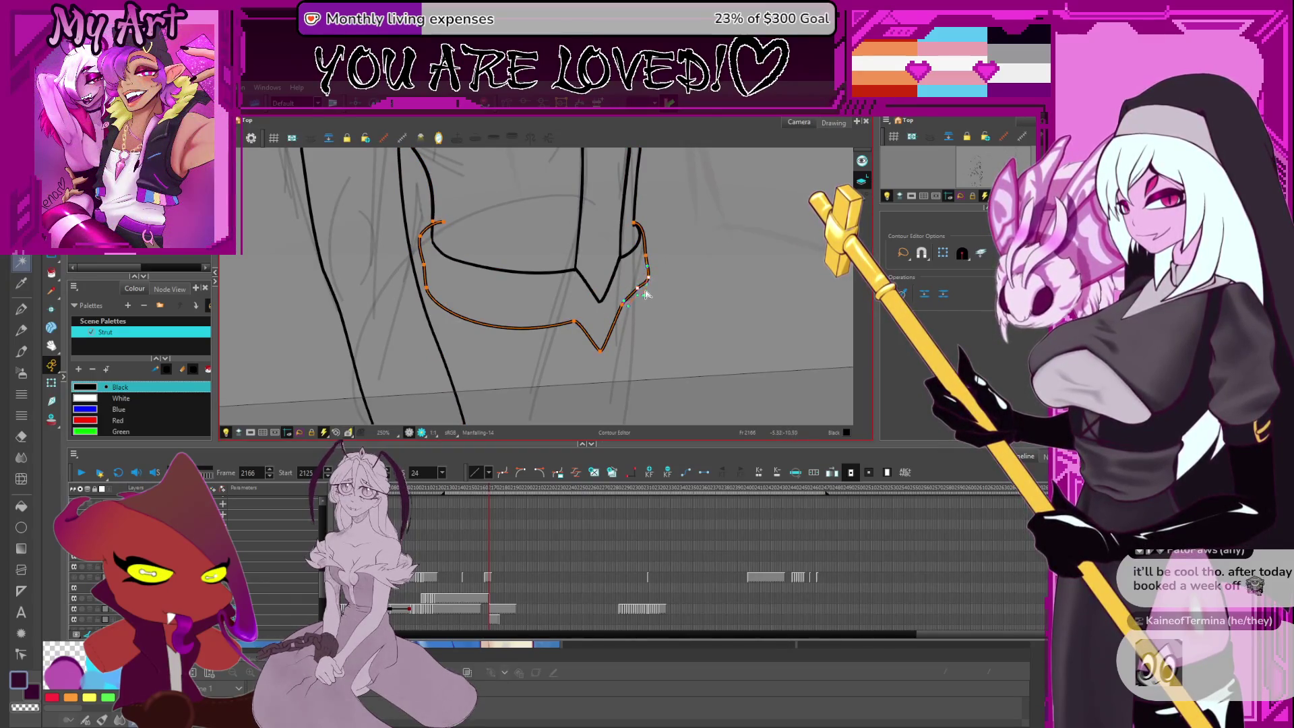
left_click(646, 293, "shift")
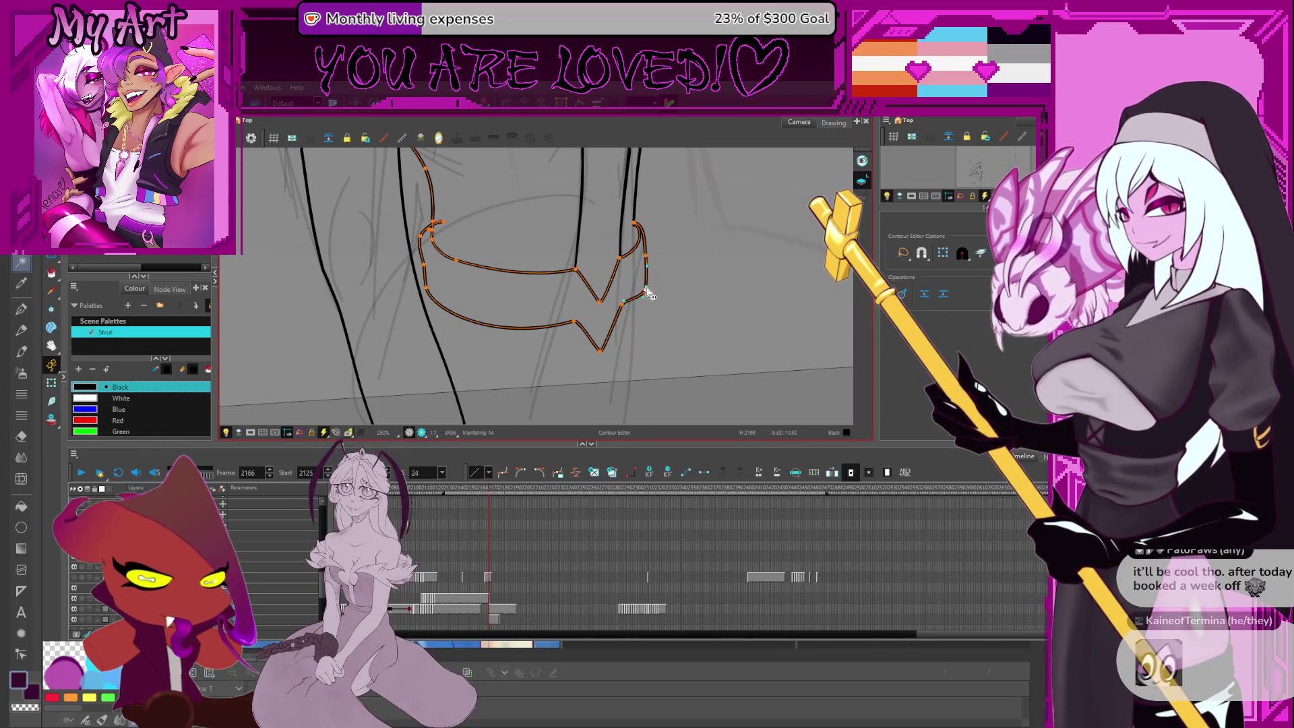
left_click(647, 269, "shift")
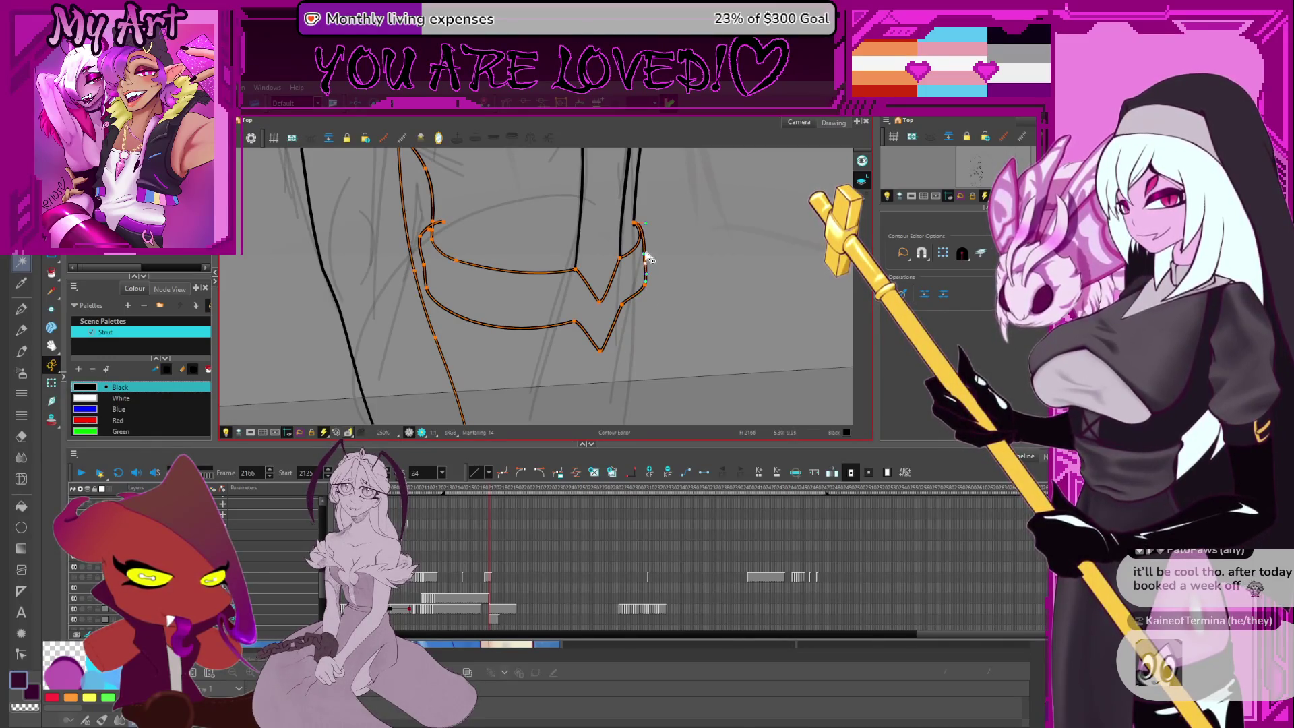
left_click(645, 252)
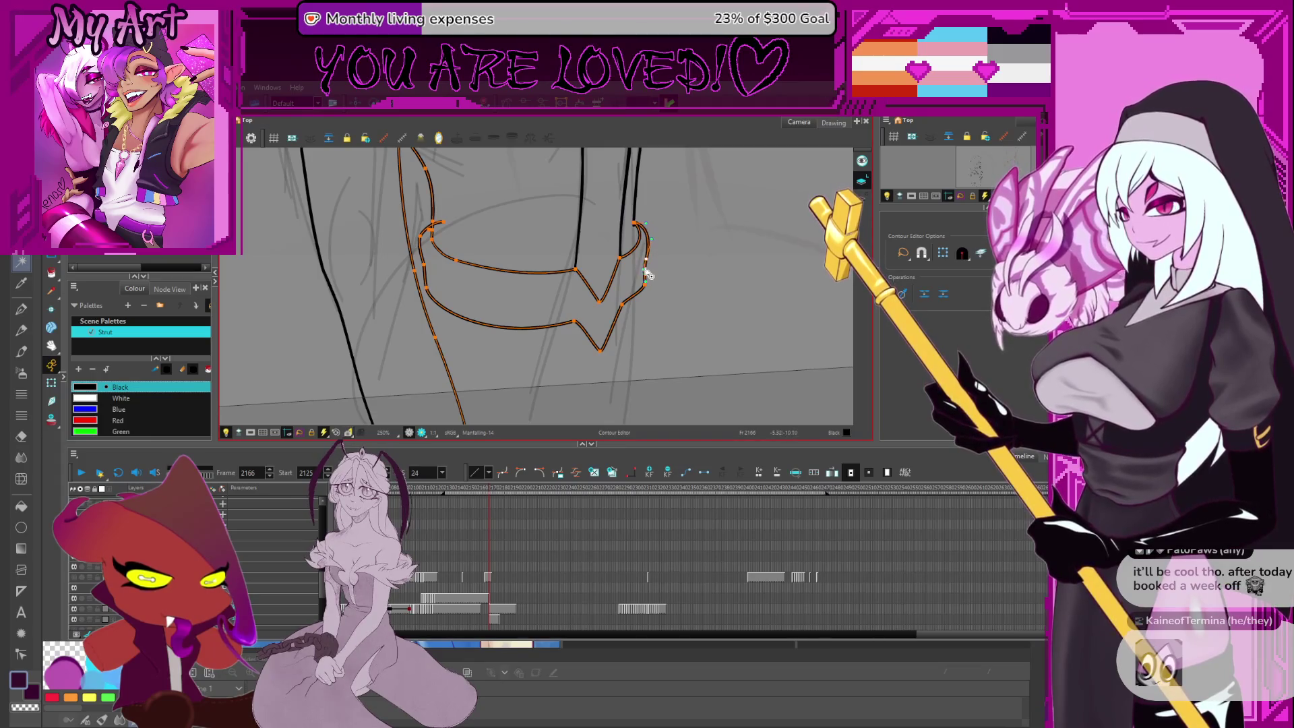
scroll(637, 317, "down", 3)
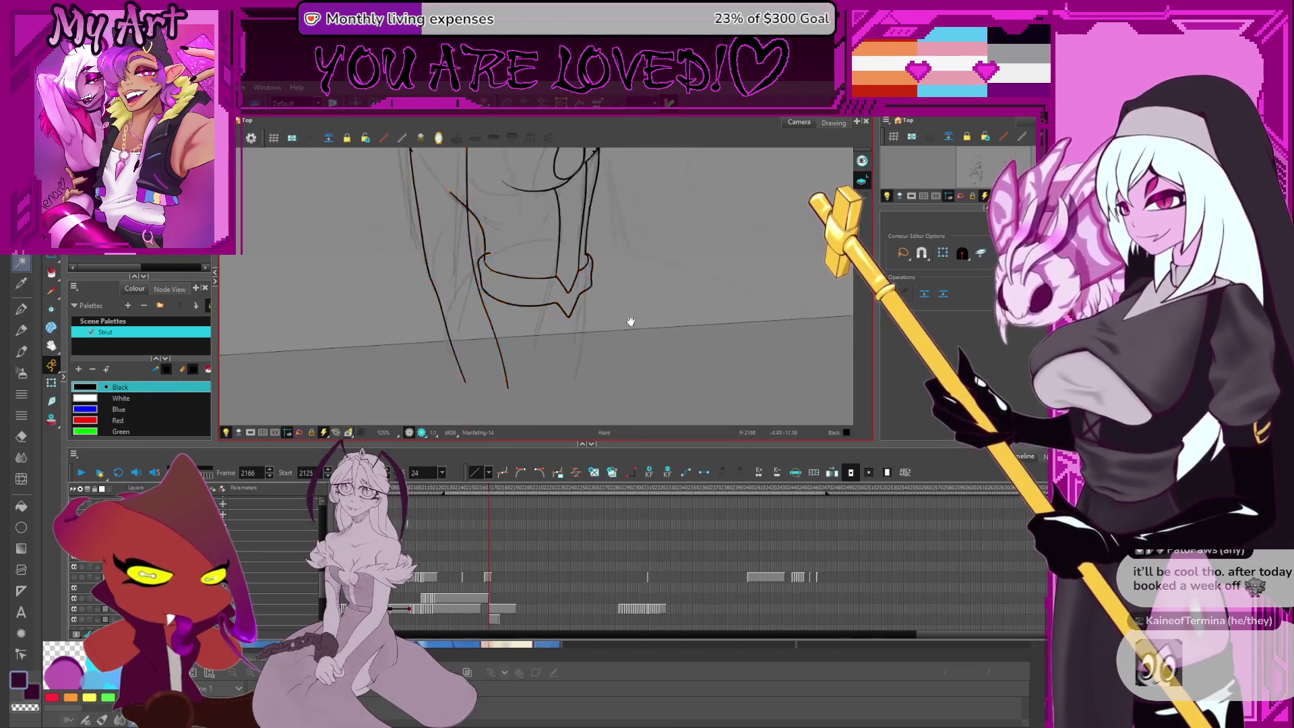
Level the tilted canvas rotation and check the boot cuff stroke
key("alt+/")
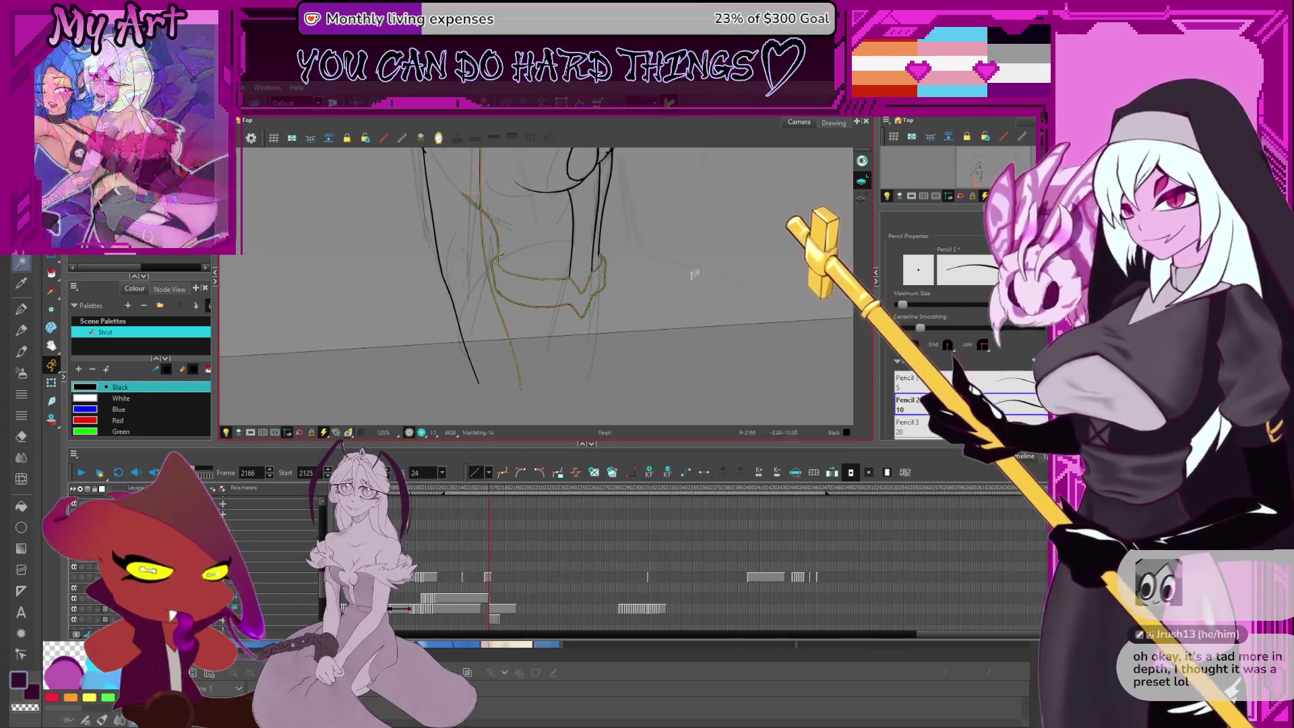
left_click_drag(695, 275, 688, 289)
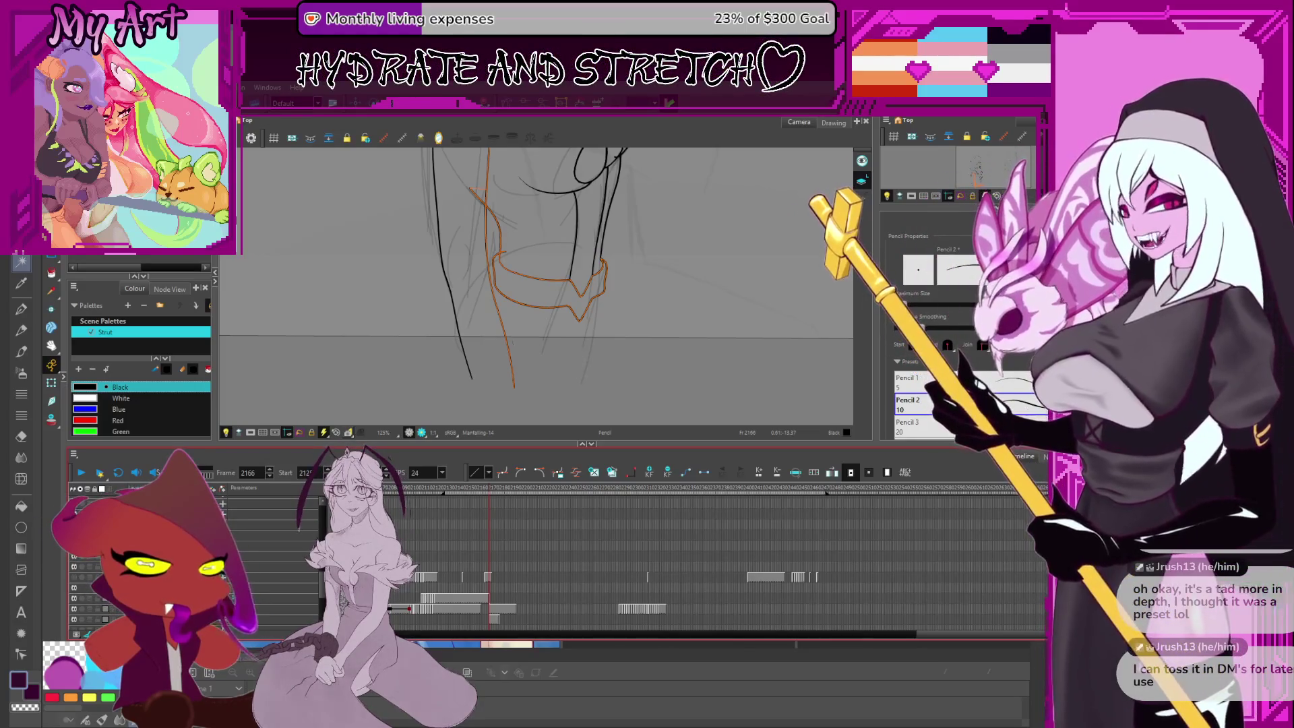
key("alt+s")
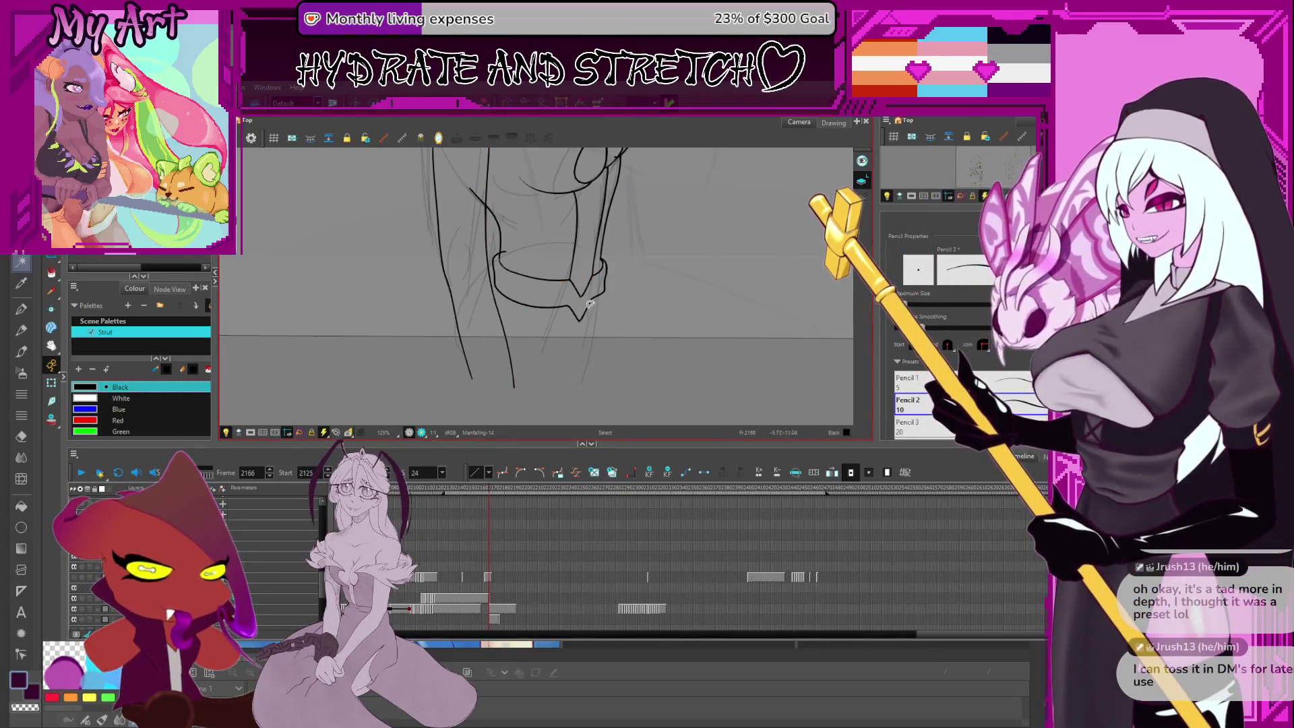
left_click(568, 284)
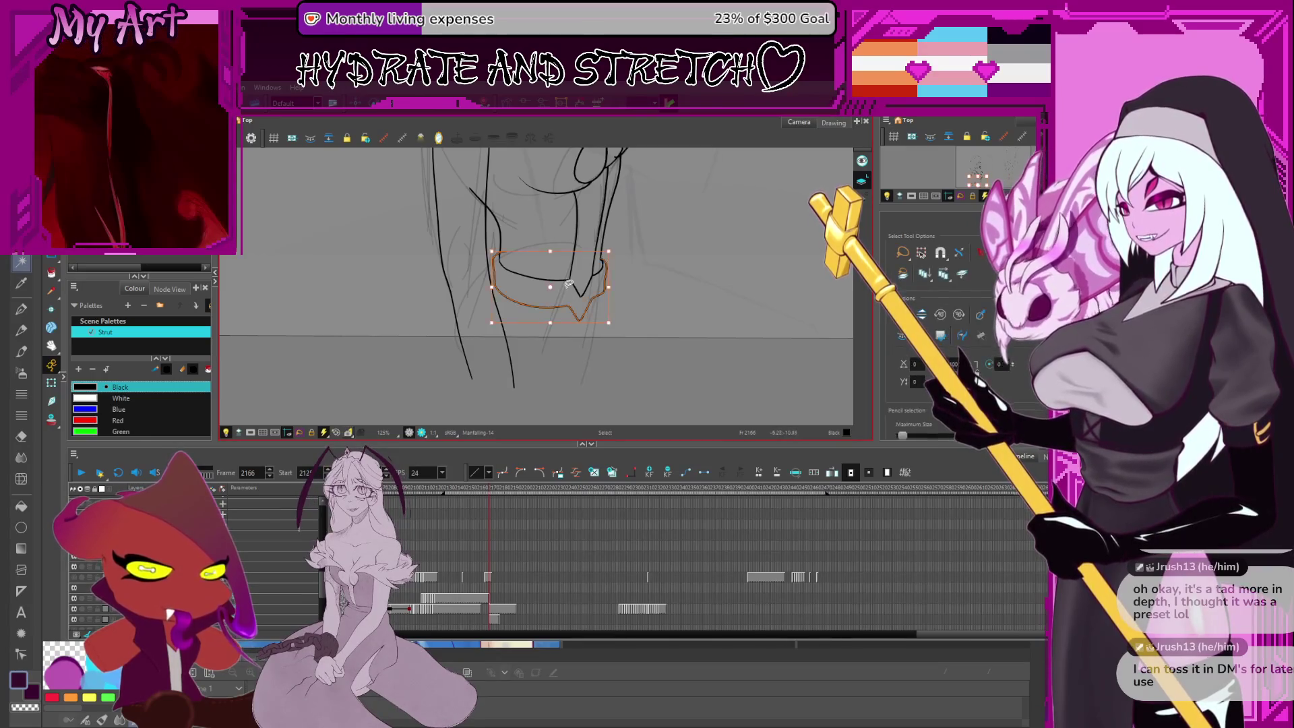
scroll(529, 283, "up", 1)
key("alt+slash")
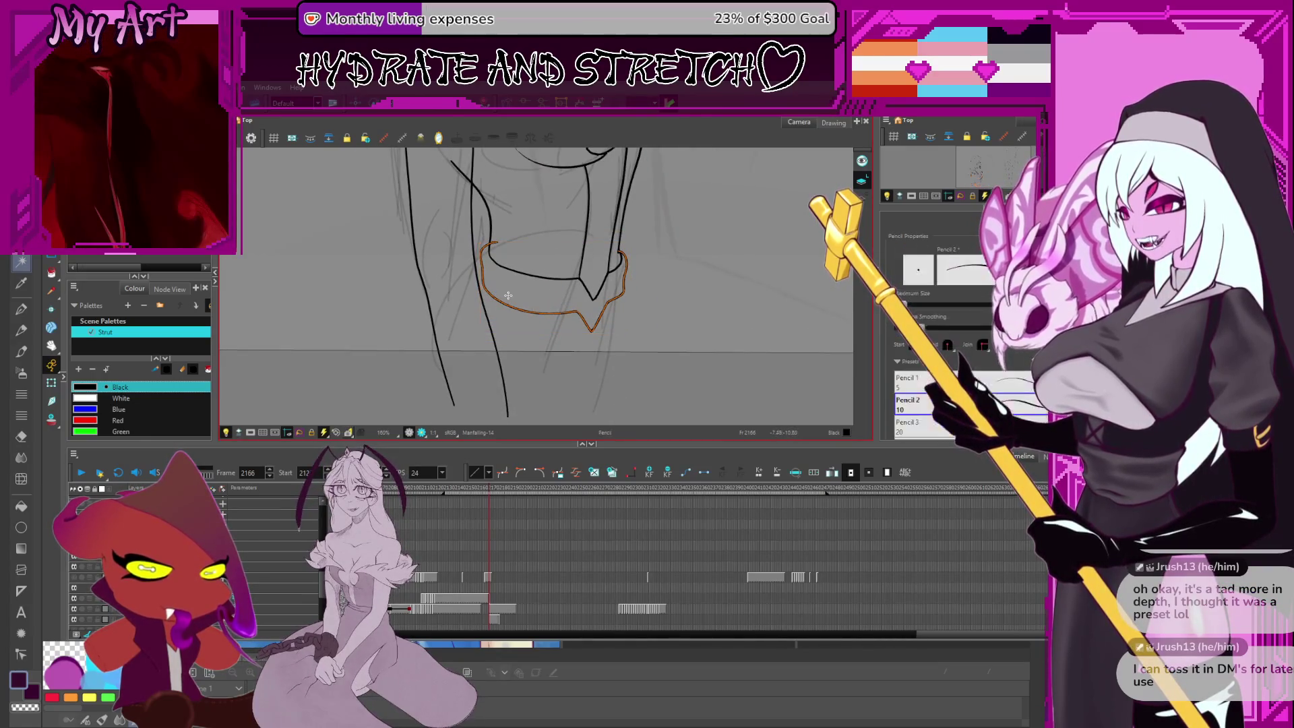
left_click(486, 289)
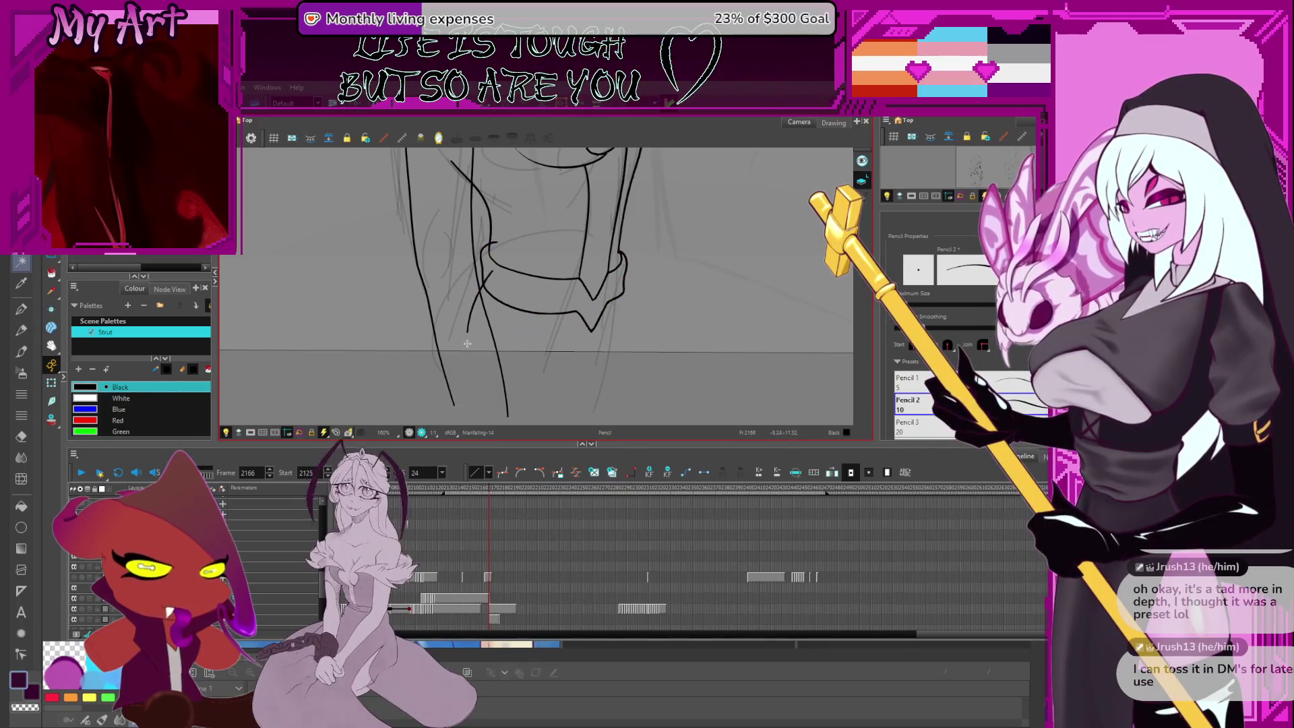
Draw leg lines running down from the cuff's left and right sides
key("alt+s")
key("alt+slash")
left_click_drag(488, 272, 460, 331)
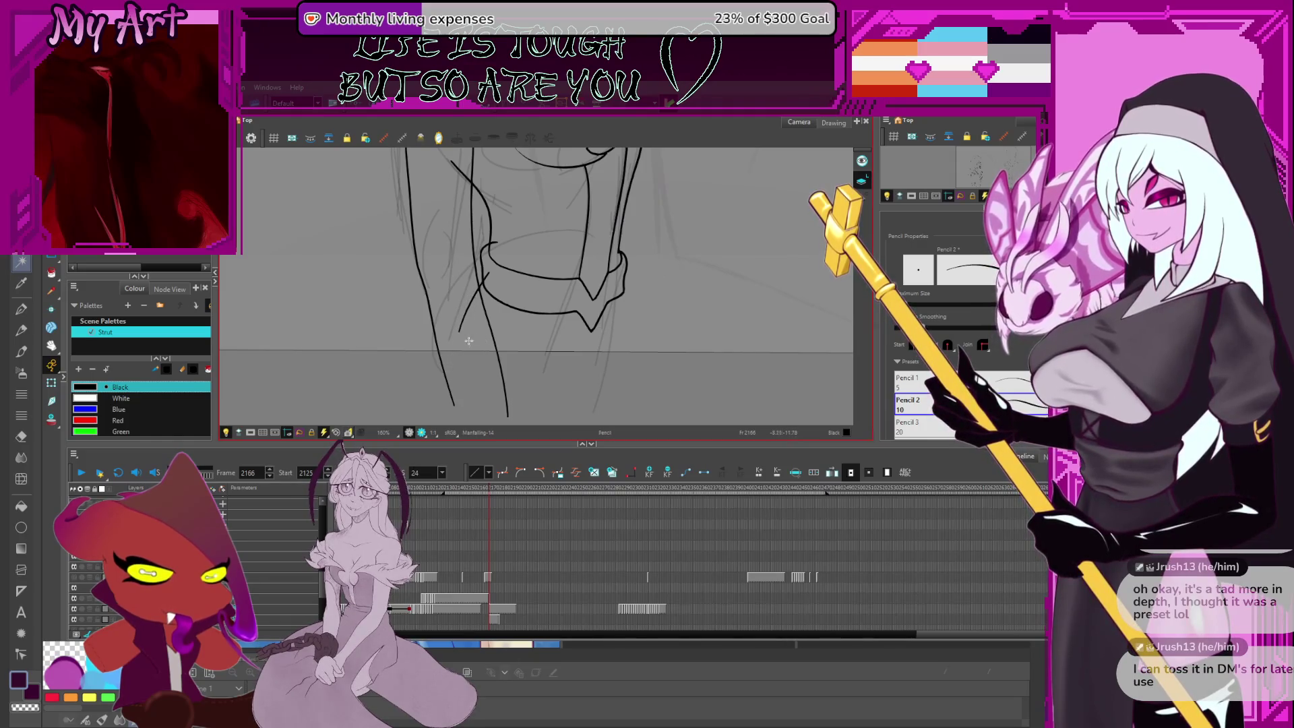
key("ctrl+z")
left_click_drag(488, 272, 457, 360)
key("alt+q")
left_click(458, 320)
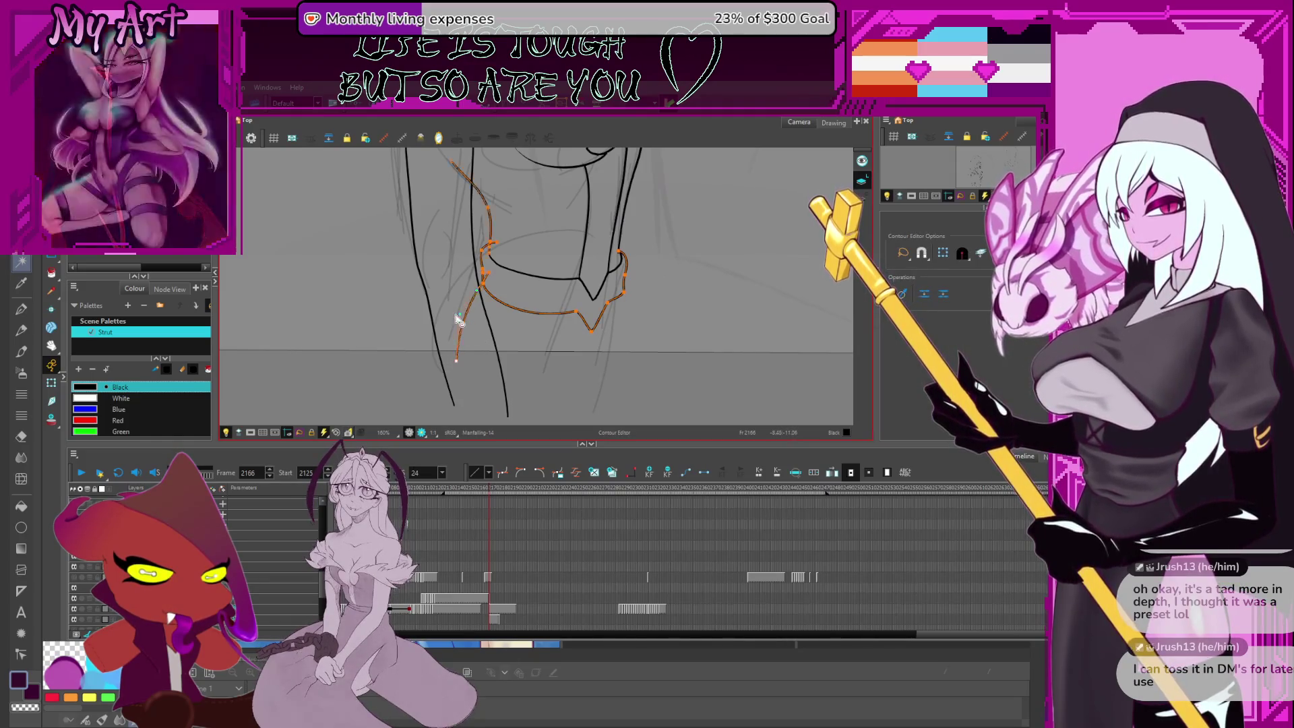
key("alt+slash")
left_click_drag(619, 291, 621, 340)
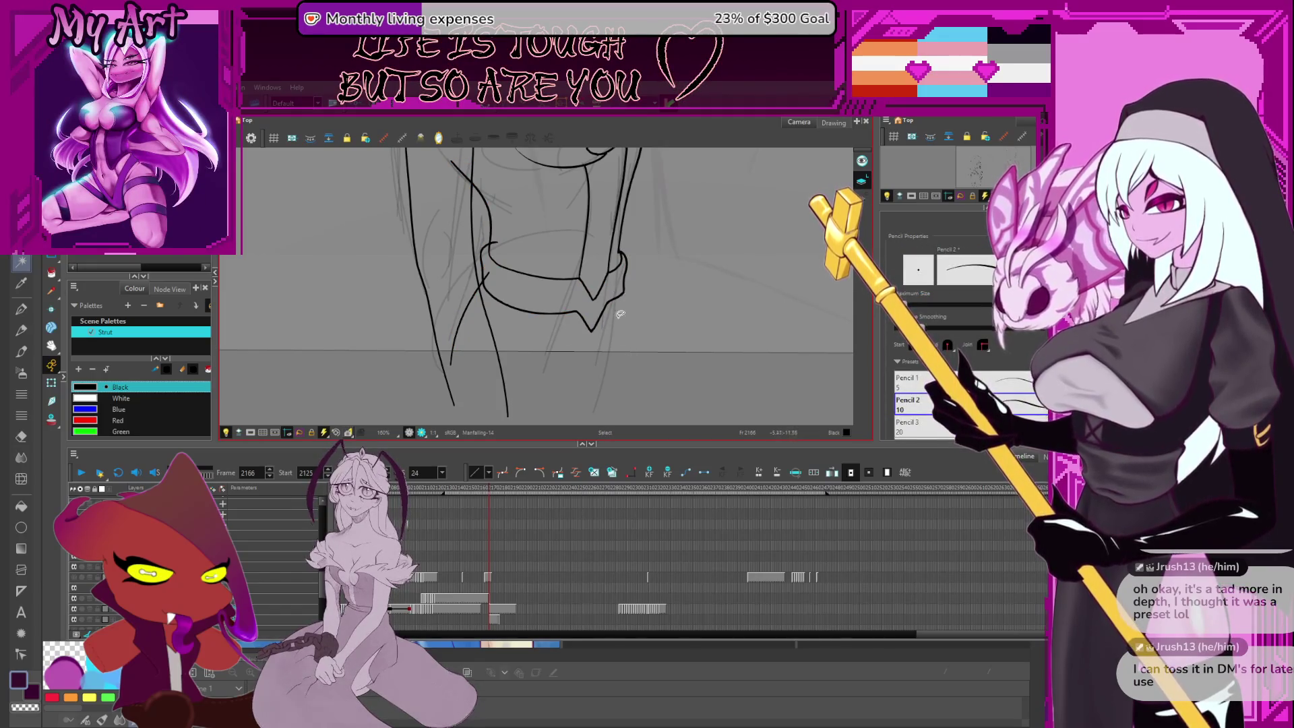
scroll(631, 364, "down", 6)
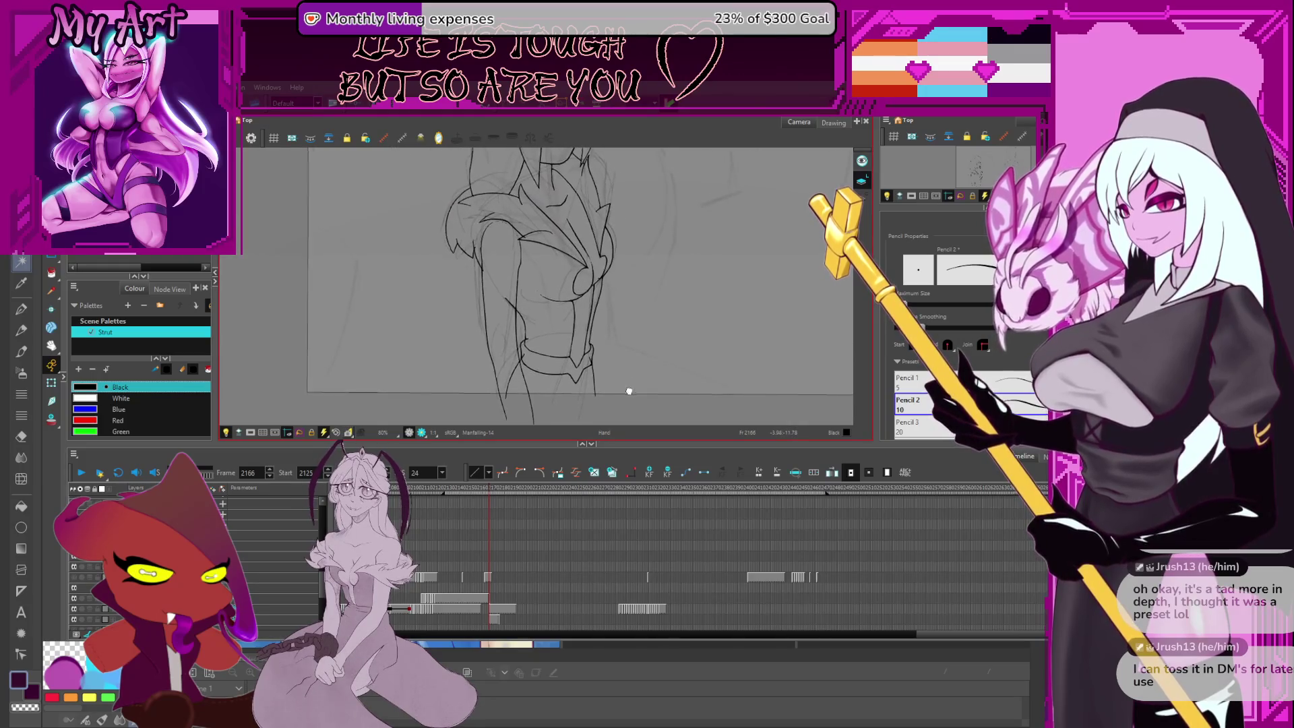
key("alt+s")
Lasso the waistband lines on the girl's lower torso
left_click(580, 339)
scroll(577, 342, "up", 2)
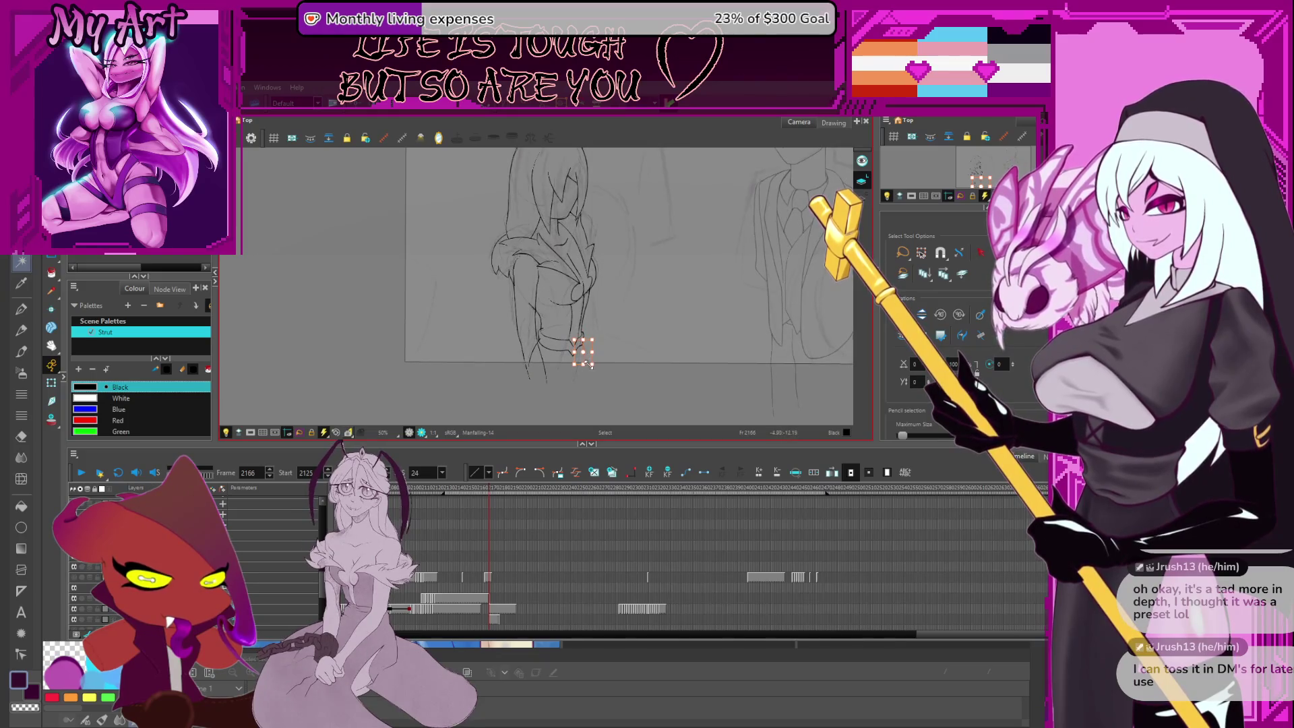
mouse_move(600, 302)
left_mouse_down()
mouse_move(560, 370)
mouse_move(588, 365)
left_mouse_up()
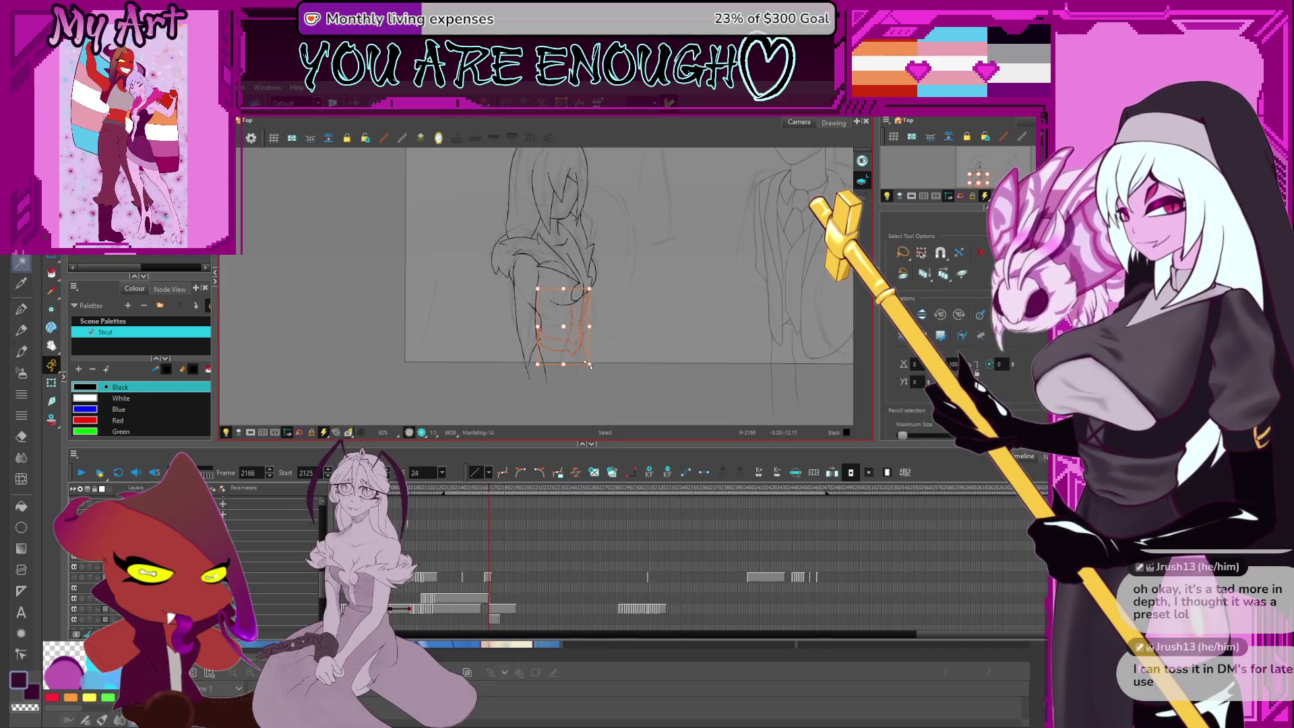
left_click_drag(593, 260, 567, 282)
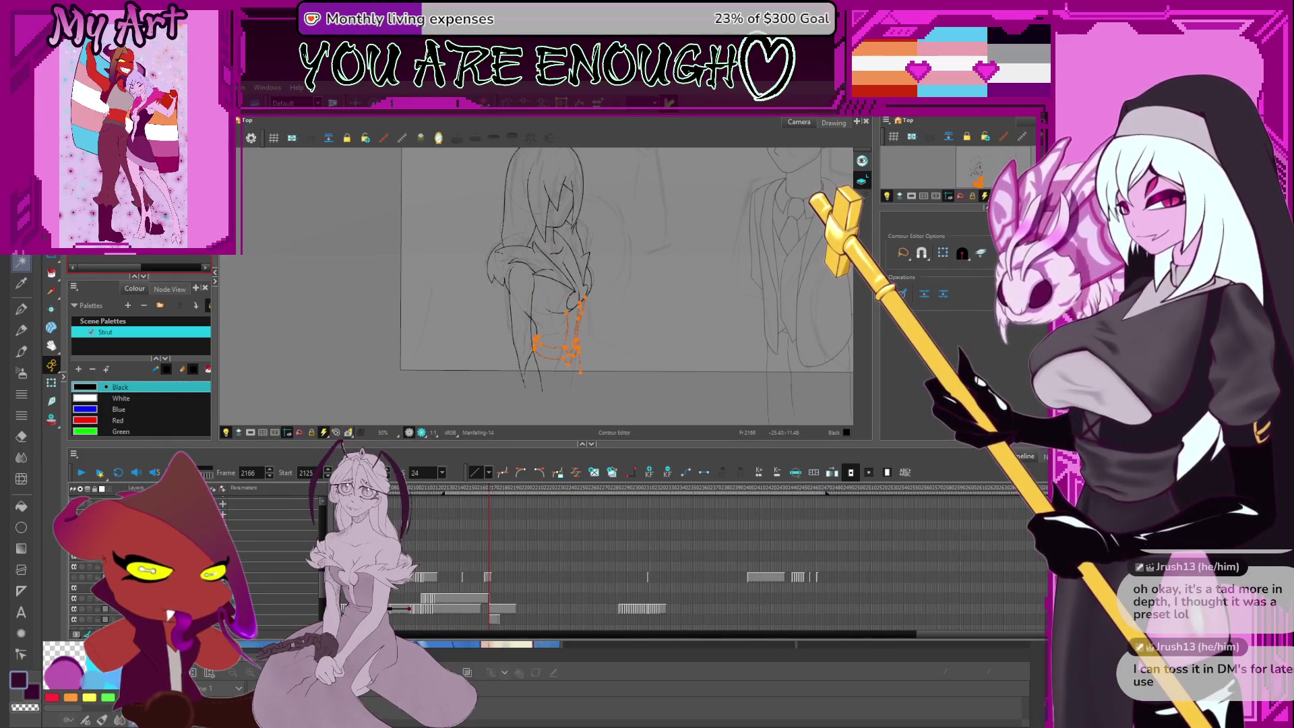
Skew the waistband strokes in perspective so they wrap around her body, then deselect
key("alt+0")
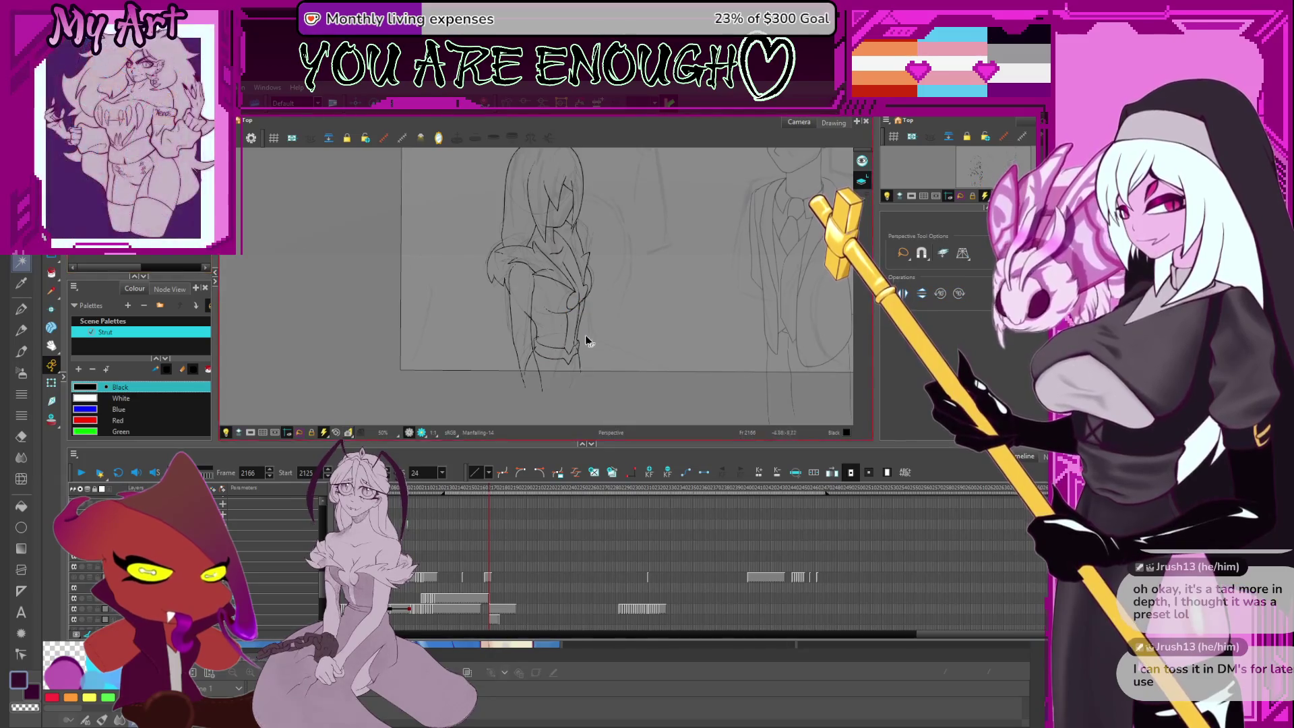
left_click_drag(579, 397, 594, 379)
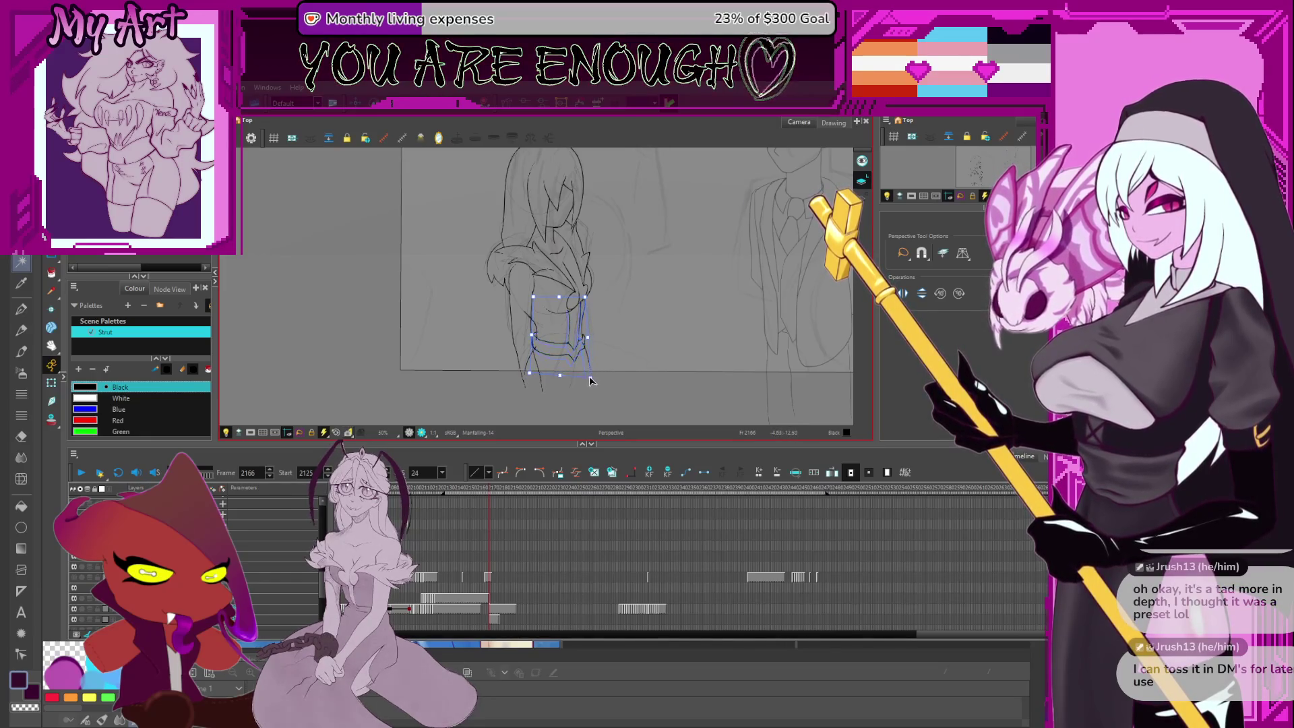
left_click_drag(592, 373, 593, 375)
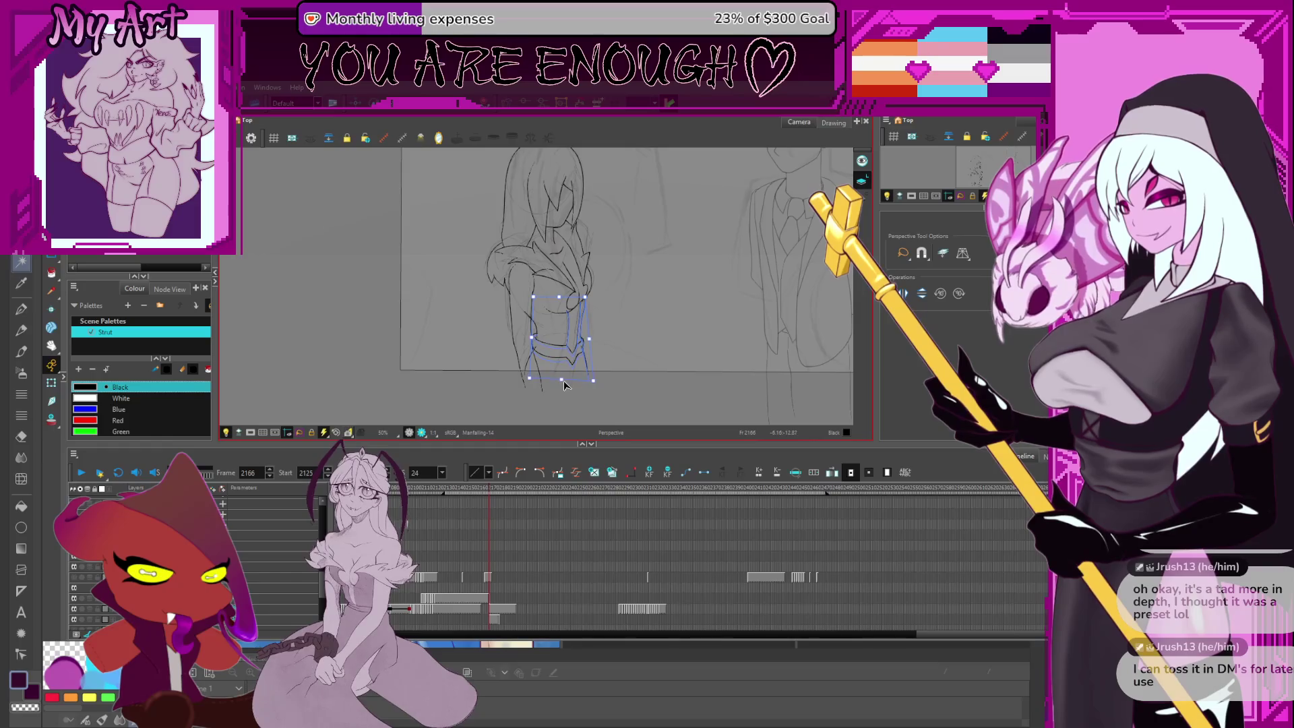
mouse_move(590, 382)
left_mouse_down()
mouse_move(591, 371)
mouse_move(561, 386)
left_mouse_up()
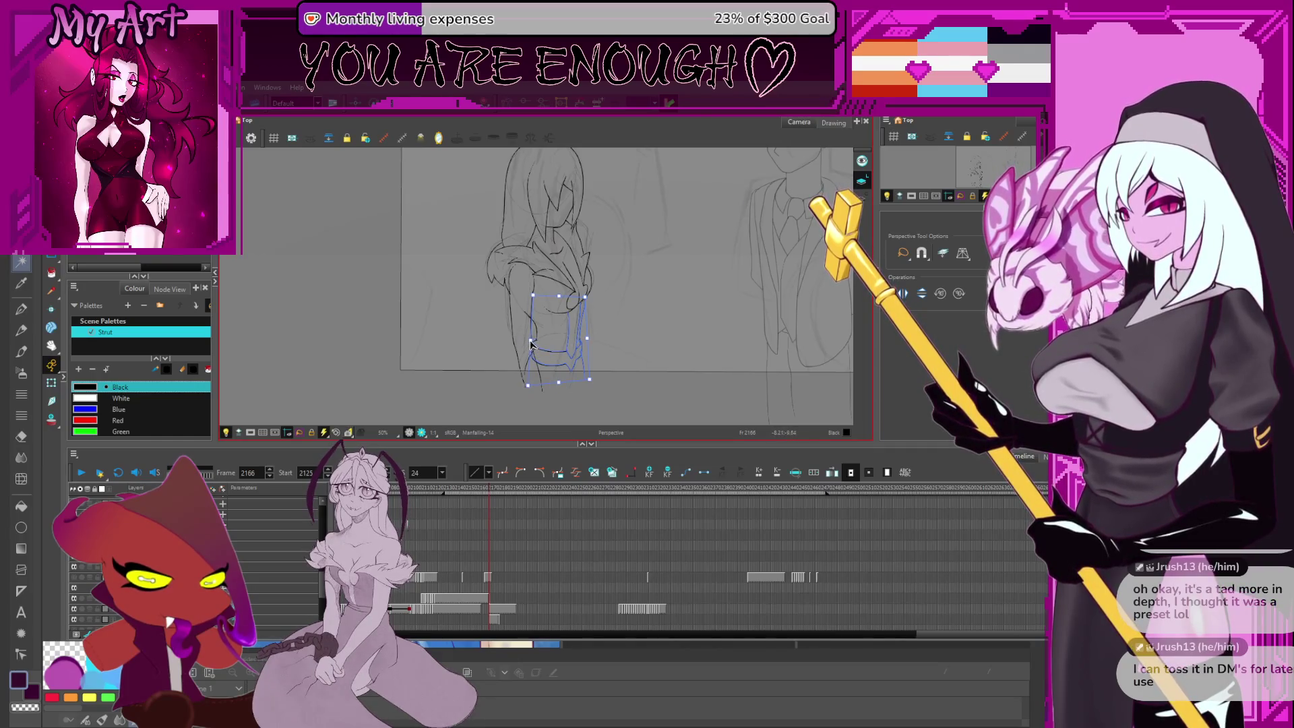
mouse_move(532, 345)
left_mouse_down()
mouse_move(537, 367)
mouse_move(580, 373)
left_mouse_up()
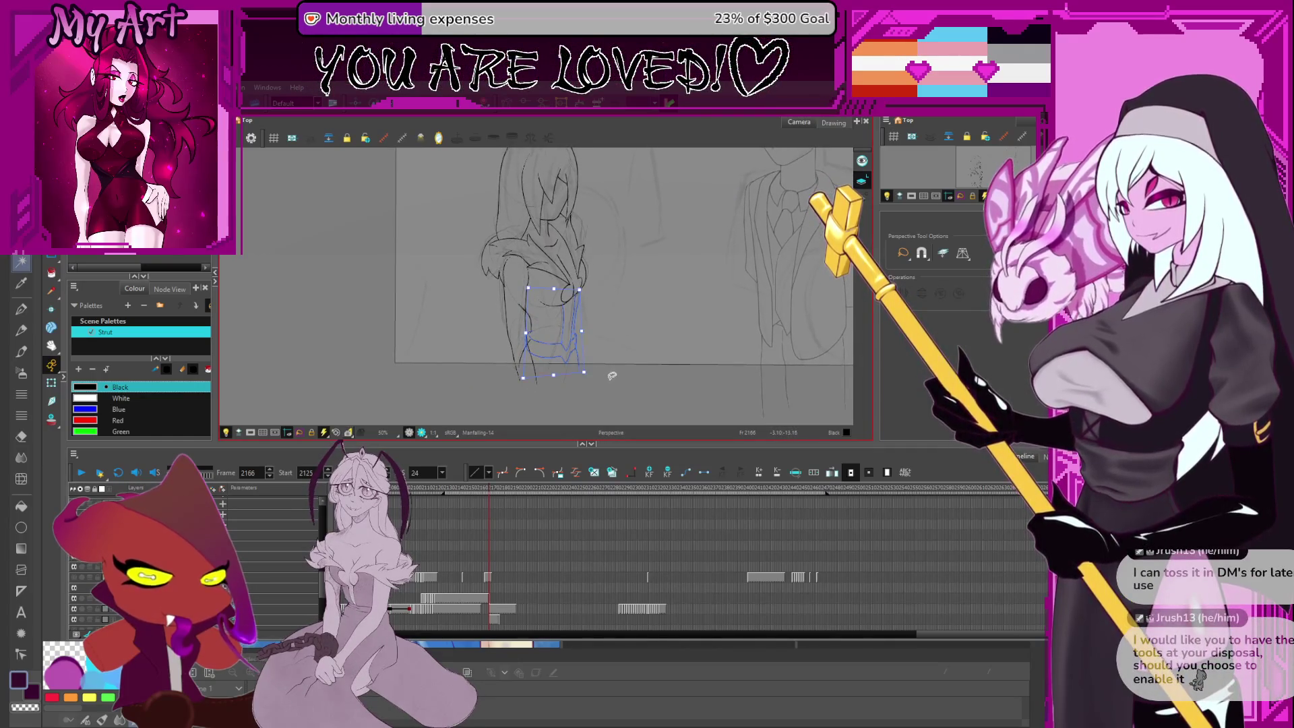
left_click(600, 345)
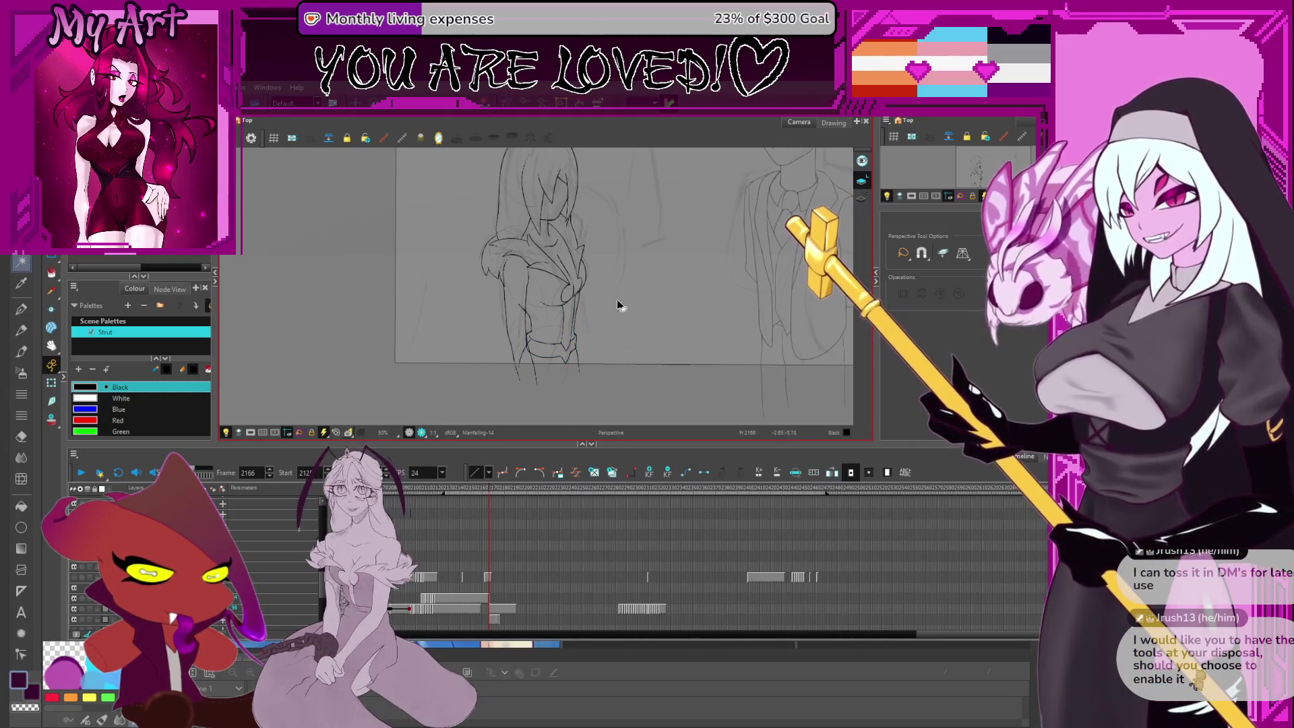
mouse_move(605, 356)
left_mouse_down()
mouse_move(610, 367)
mouse_move(566, 362)
left_mouse_up()
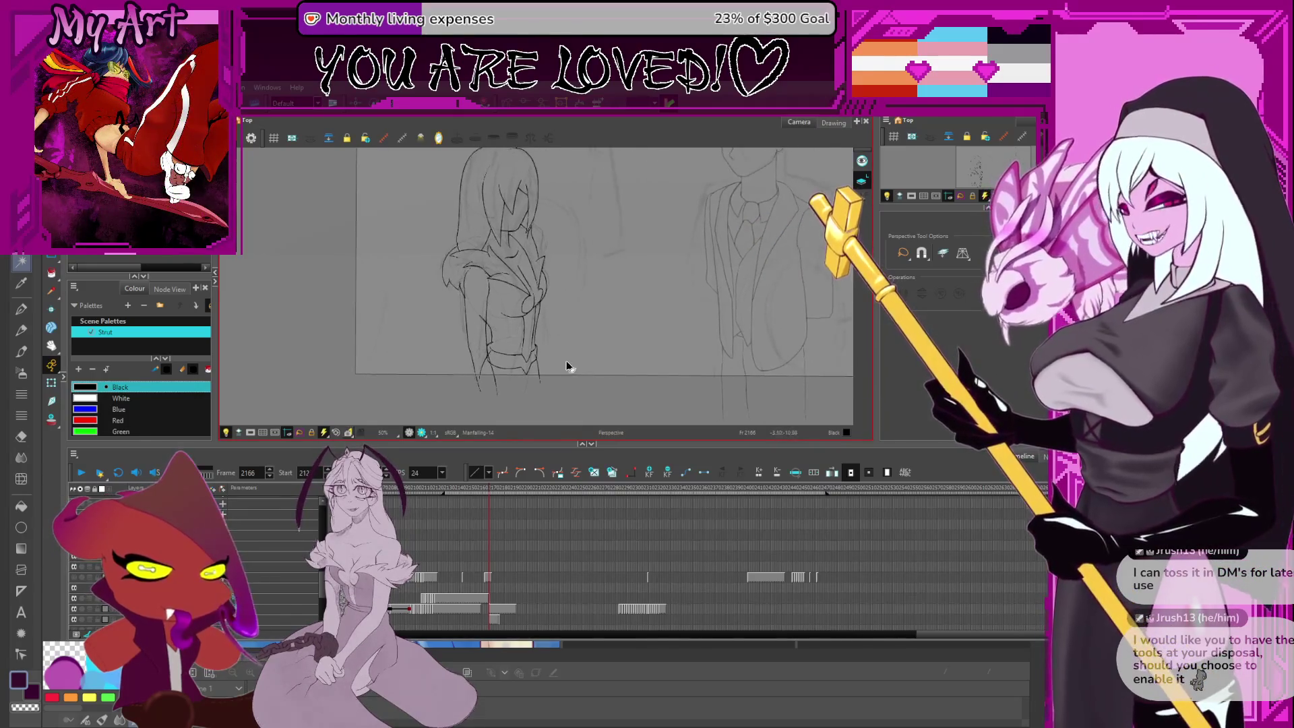
Zoom in, select the belt curve and bring its lower edge points into view
scroll(566, 366, "up", 2)
key("alt+s")
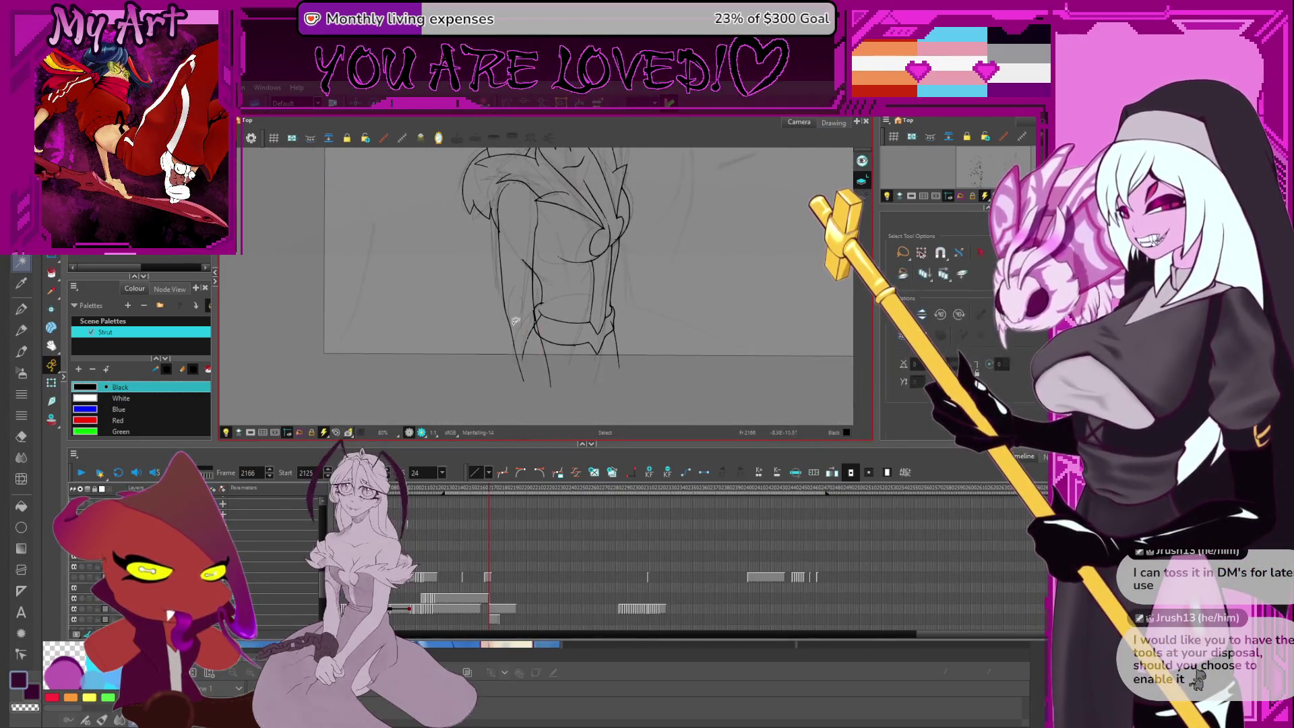
scroll(553, 303, "up", 4)
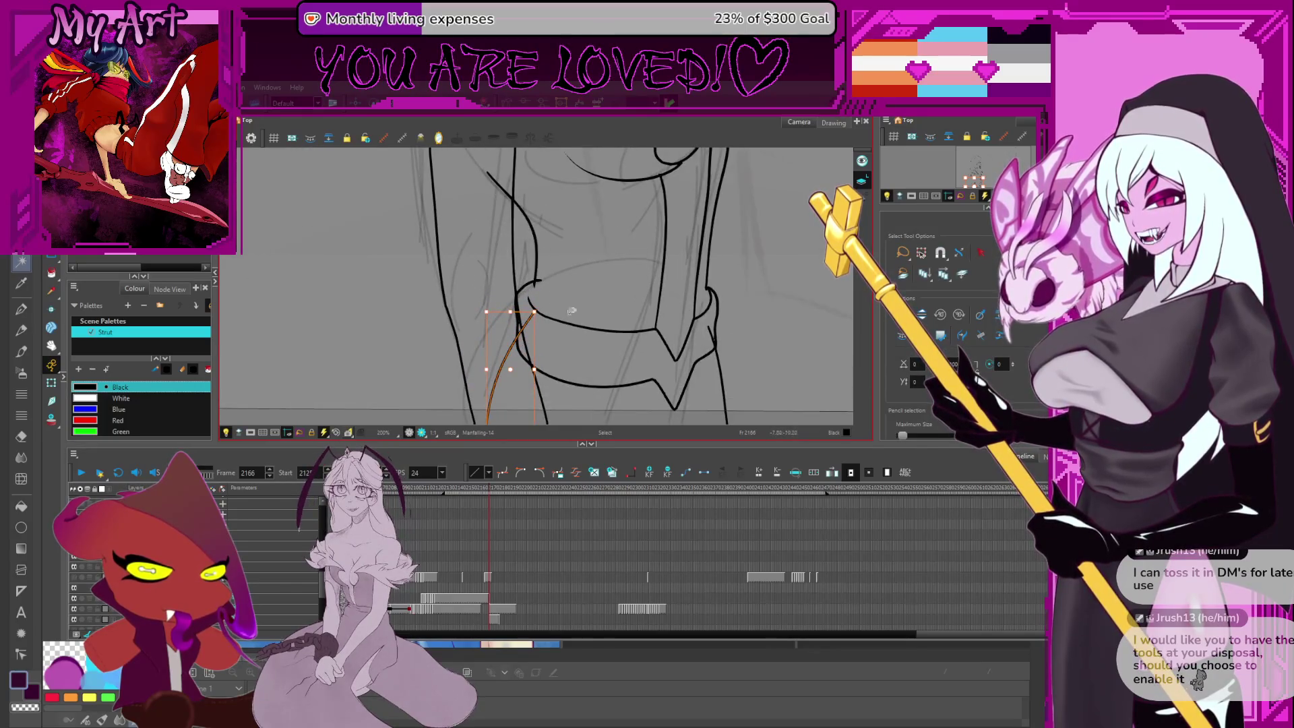
left_click(546, 328)
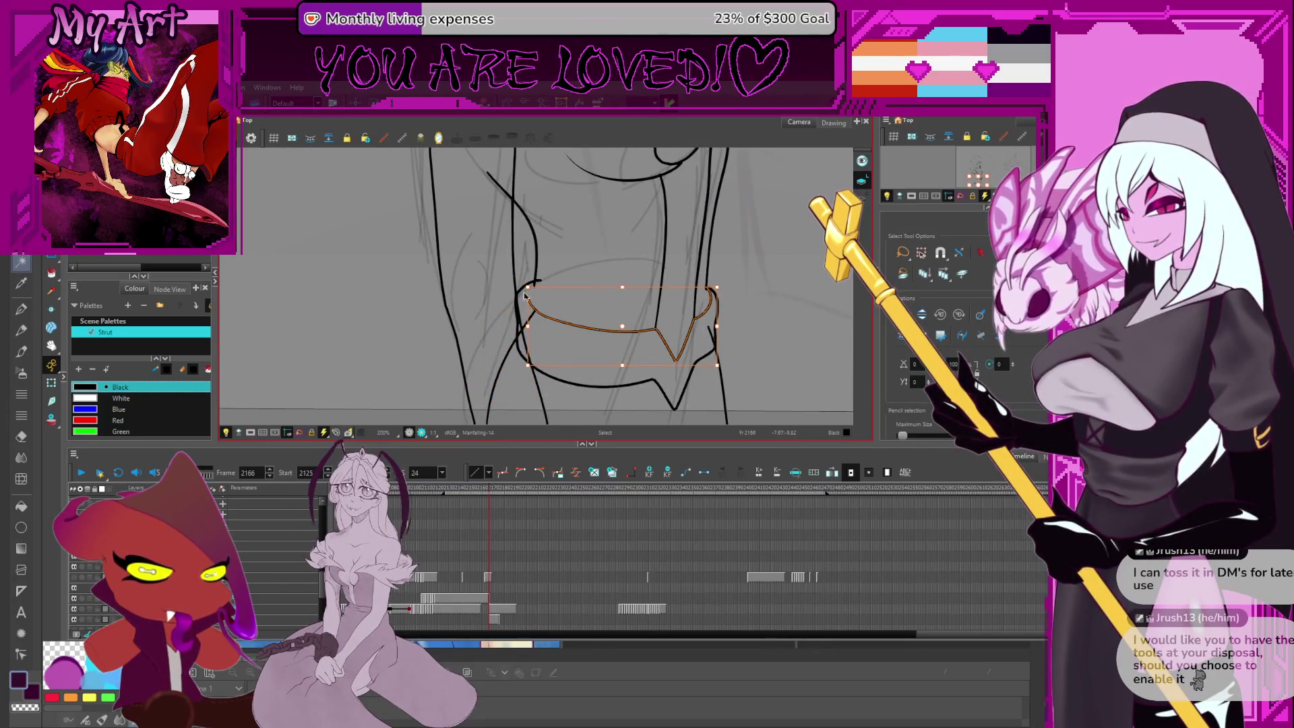
key("alt+q")
scroll(525, 295, "up", 2)
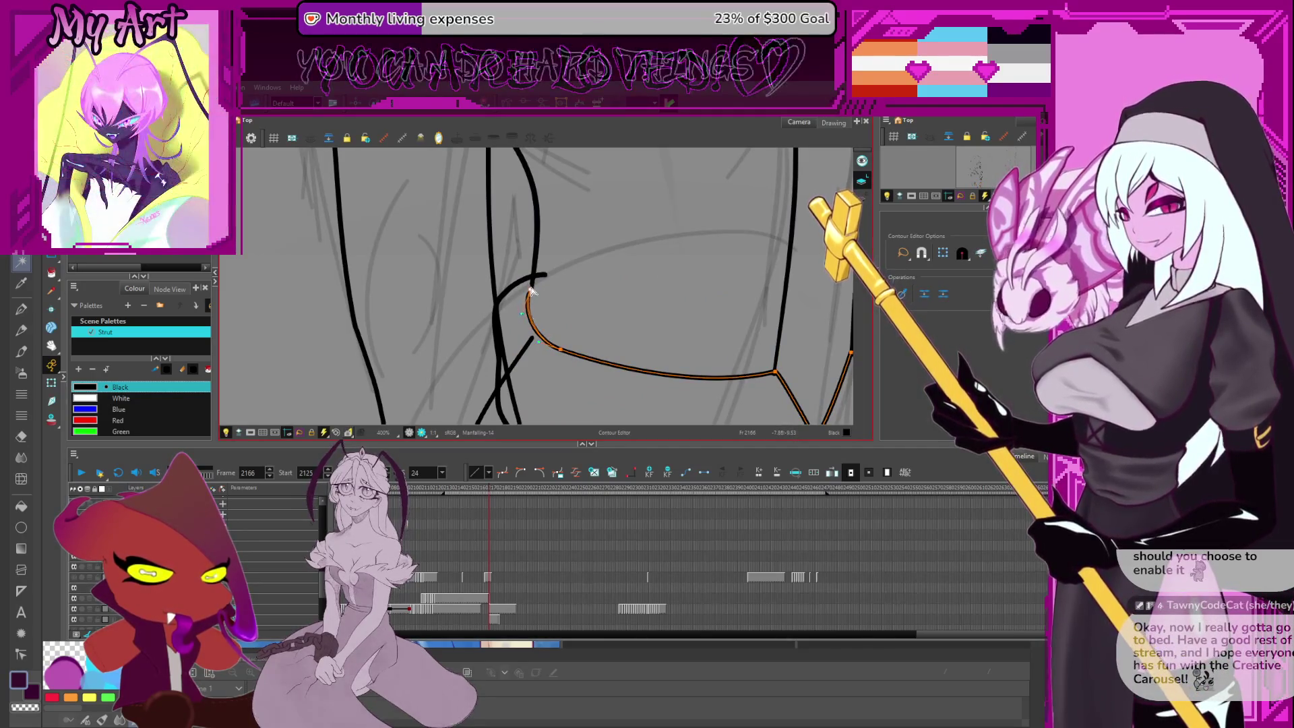
left_click_drag(553, 317, 558, 270)
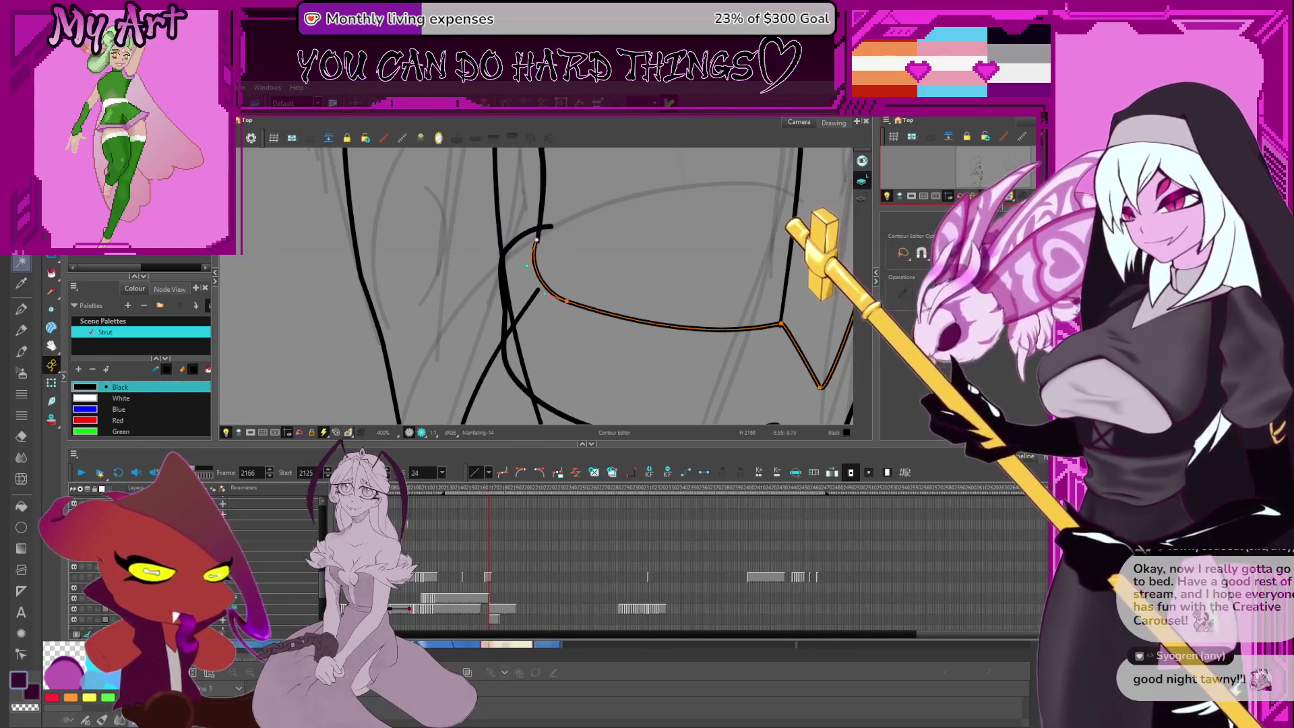
Adjust the points around the belt's lower V tip
left_click(627, 370)
mouse_move(605, 365)
left_mouse_down()
mouse_move(607, 301)
mouse_move(699, 306)
left_mouse_up()
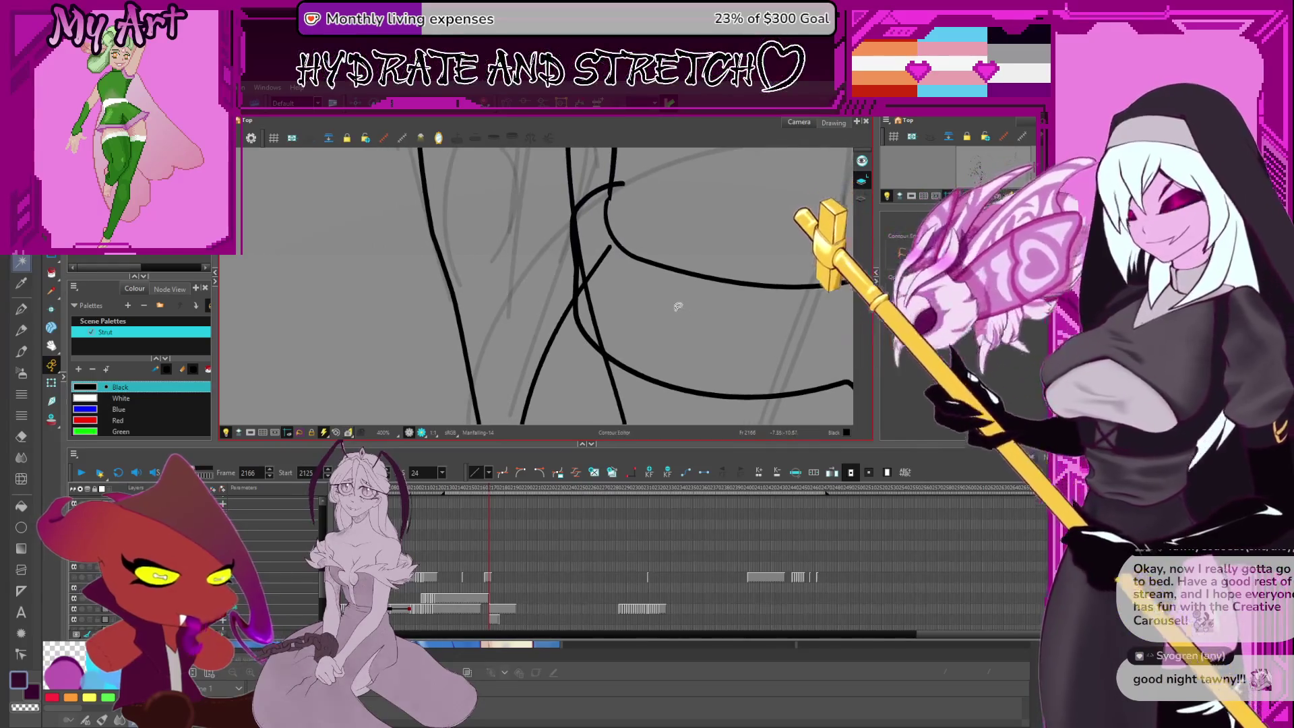
scroll(678, 307, "down", 2)
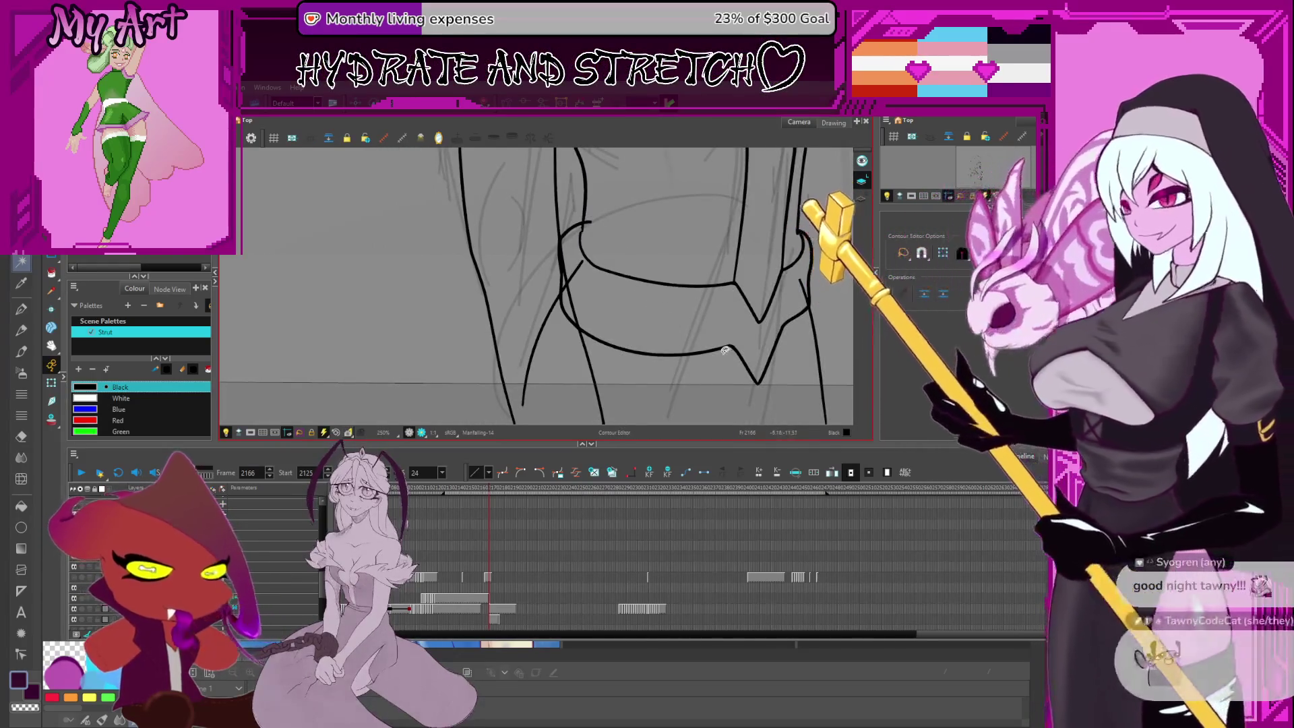
mouse_move(725, 350)
left_mouse_down()
mouse_move(675, 333)
mouse_move(743, 317)
mouse_move(701, 329)
left_mouse_up()
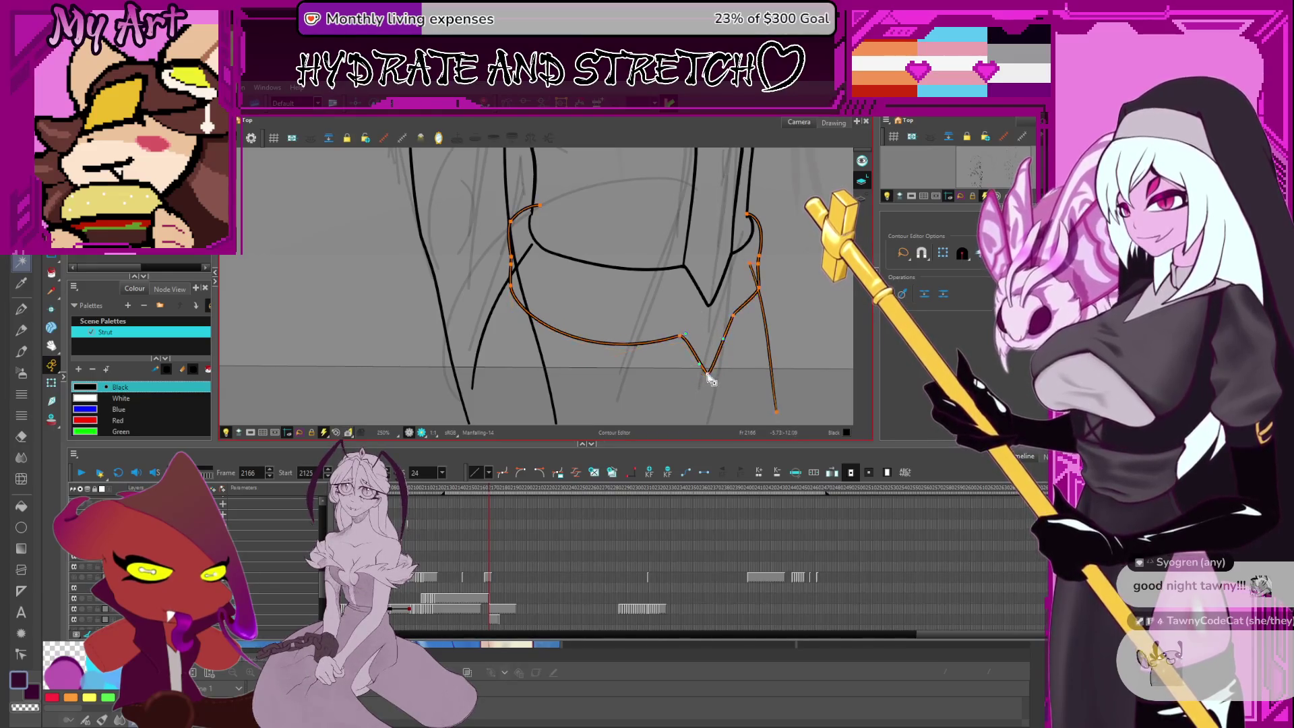
mouse_move(681, 339)
left_mouse_down()
mouse_move(596, 357)
mouse_move(683, 340)
left_mouse_up()
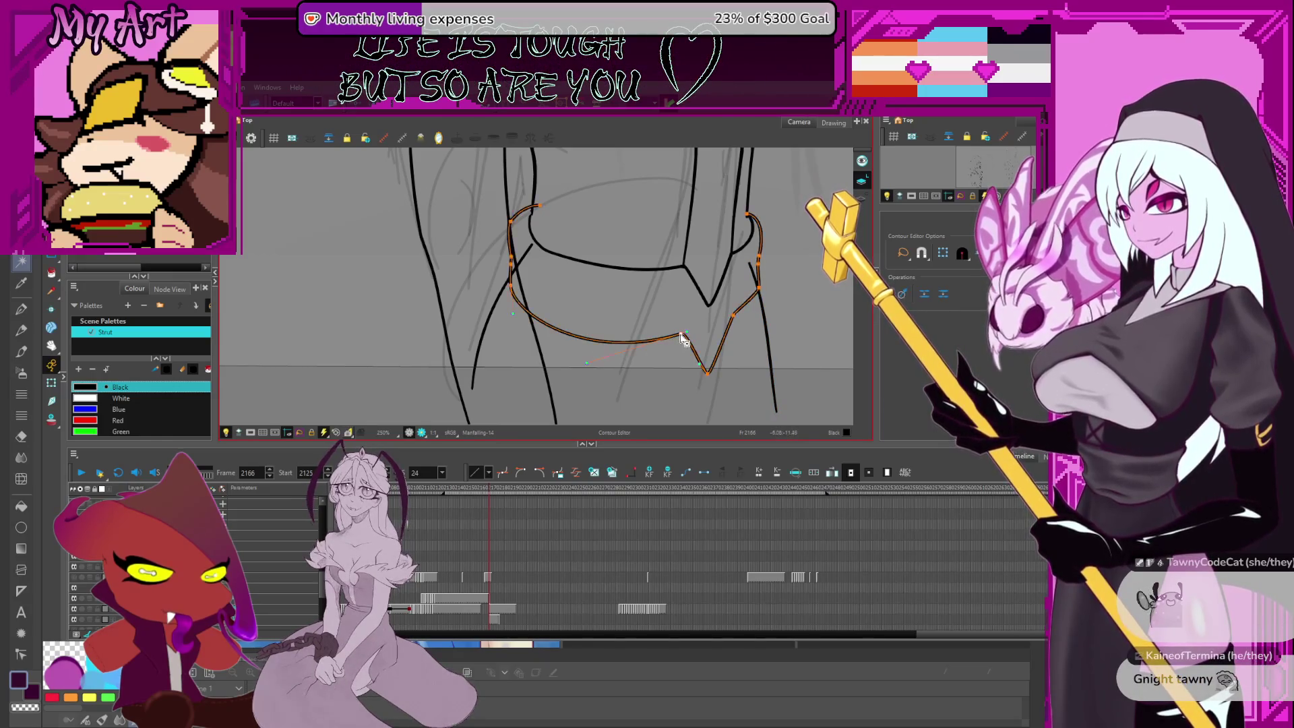
left_click_drag(592, 353, 701, 388)
scroll(617, 324, "down", 4)
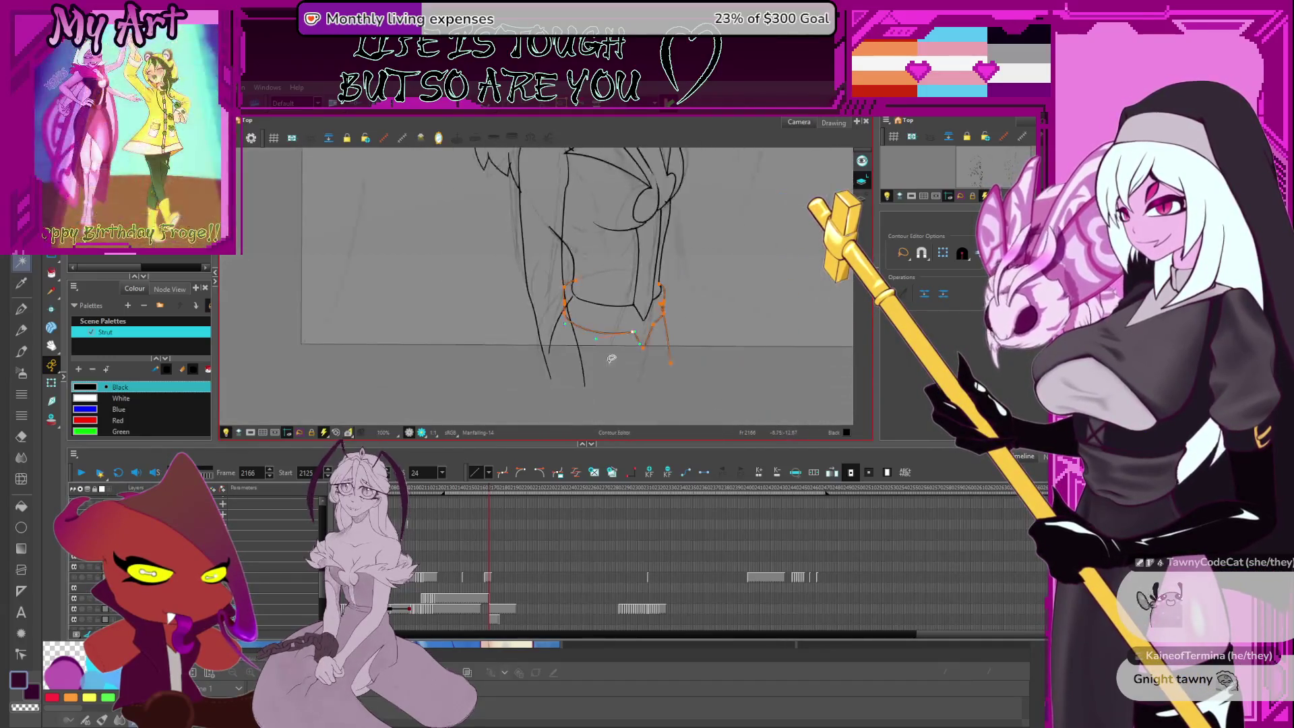
scroll(608, 331, "down", 1)
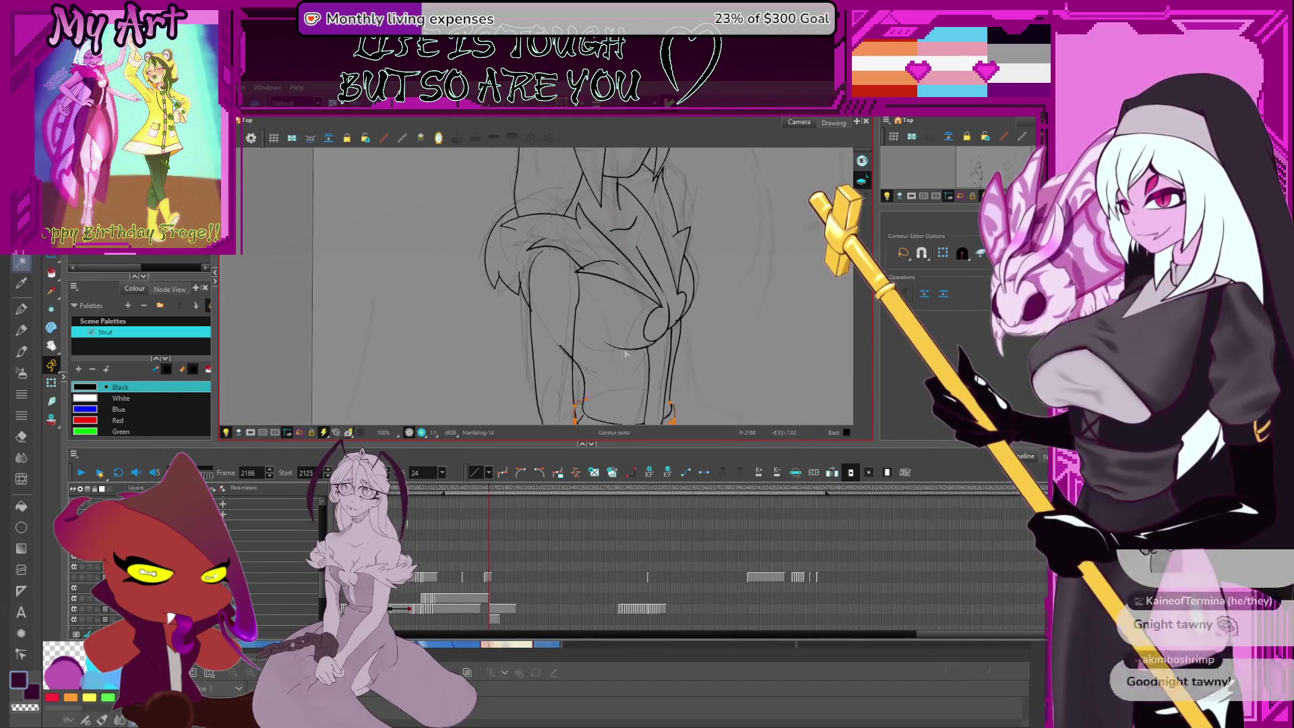
scroll(640, 327, "down", 1)
mouse_move(672, 337)
left_mouse_down()
mouse_move(659, 383)
mouse_move(612, 317)
left_mouse_up()
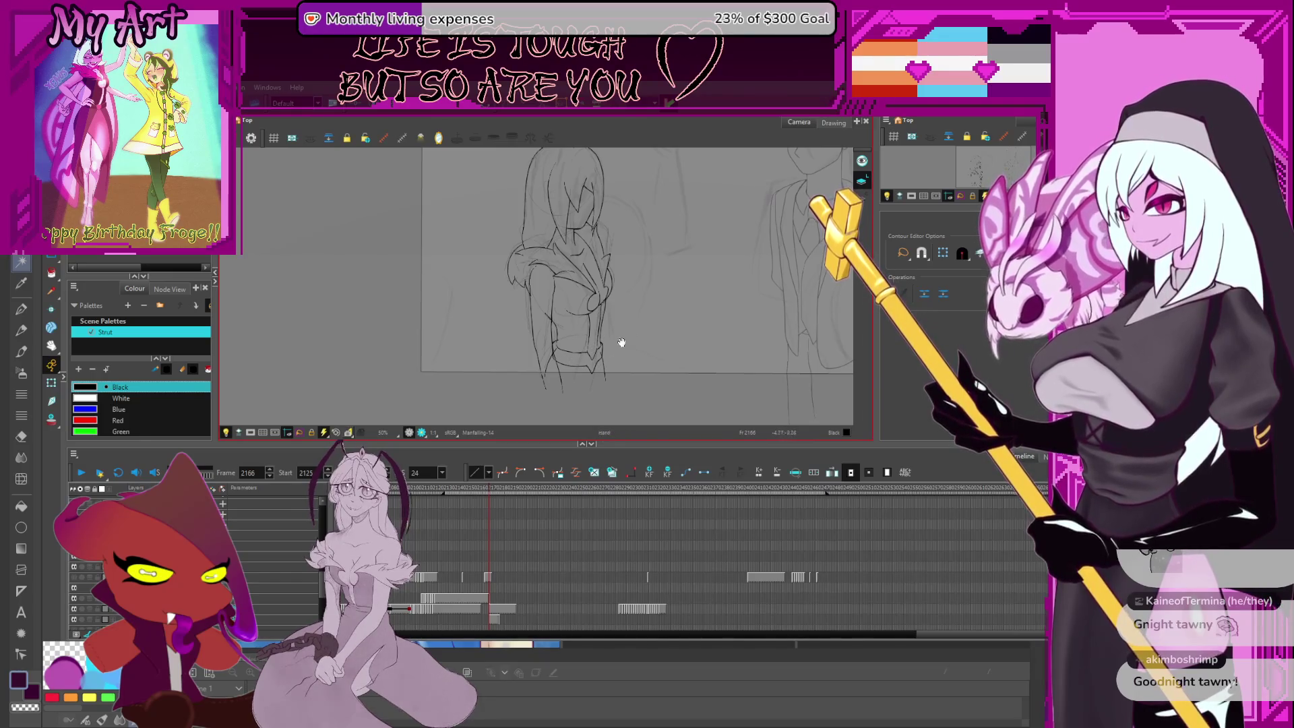
scroll(621, 343, "down", 1)
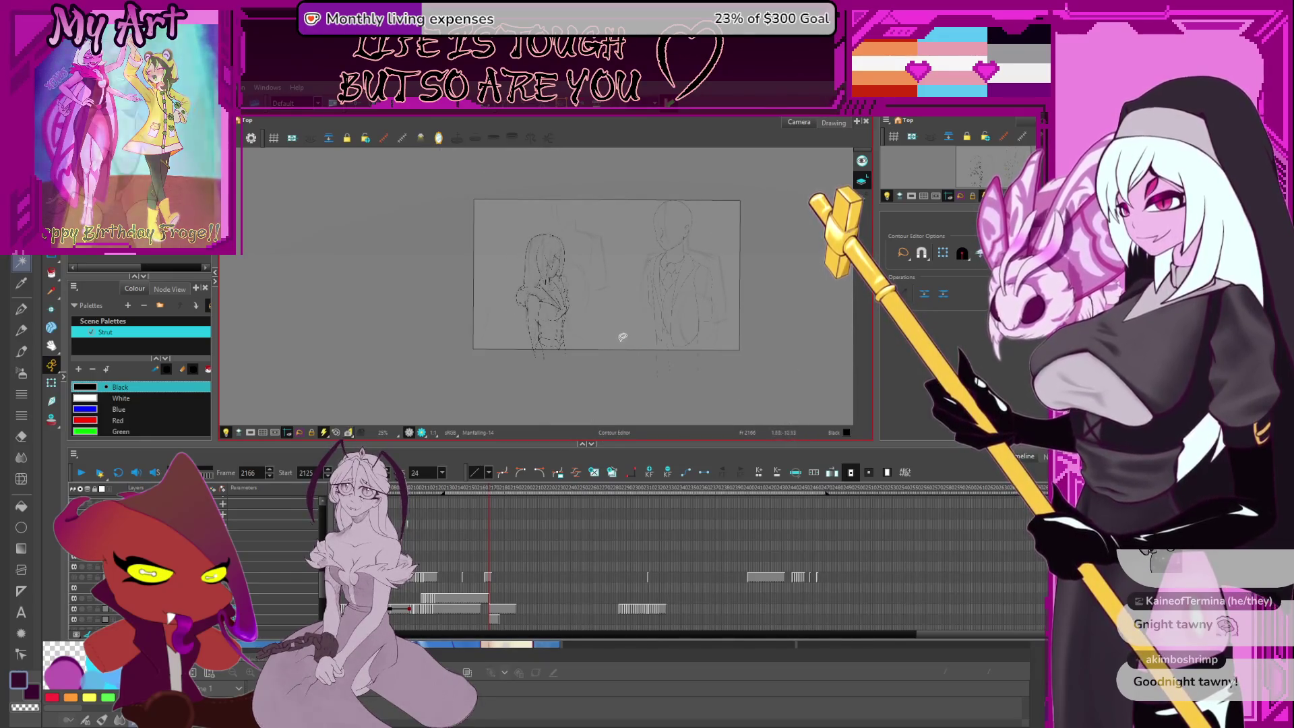
left_click_drag(598, 348, 595, 351)
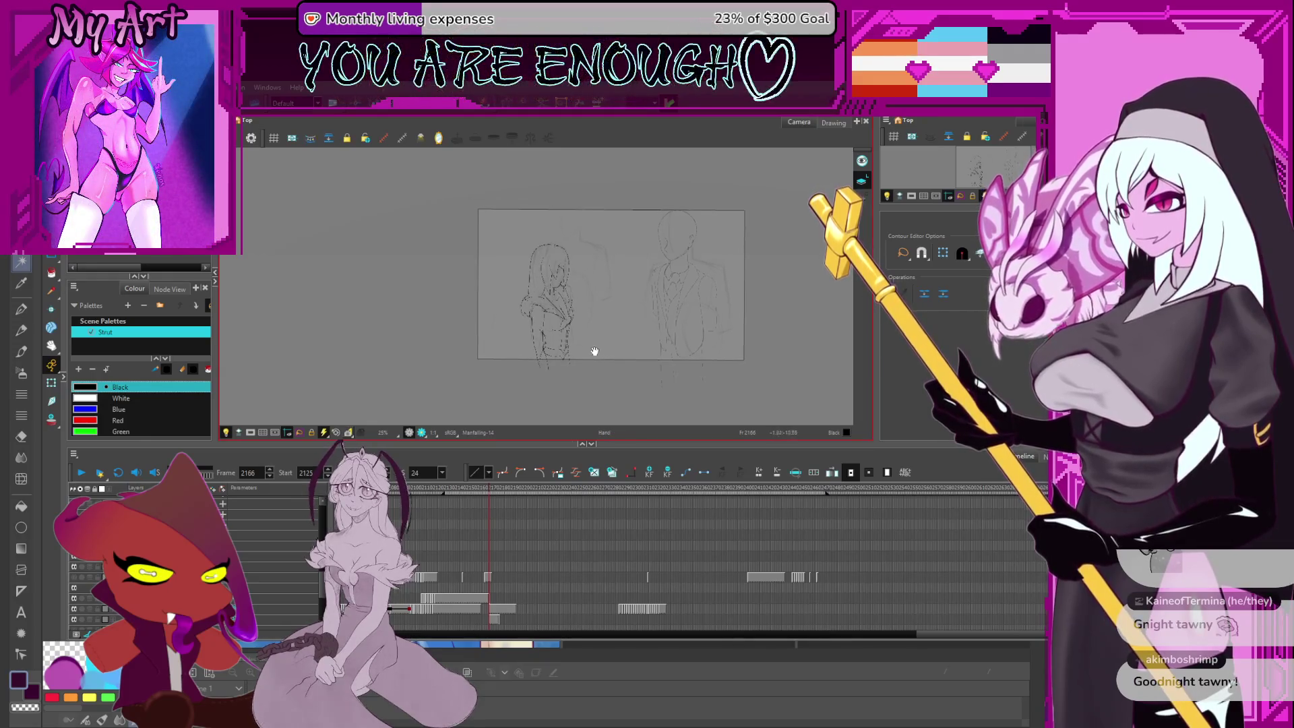
scroll(579, 344, "up", 2)
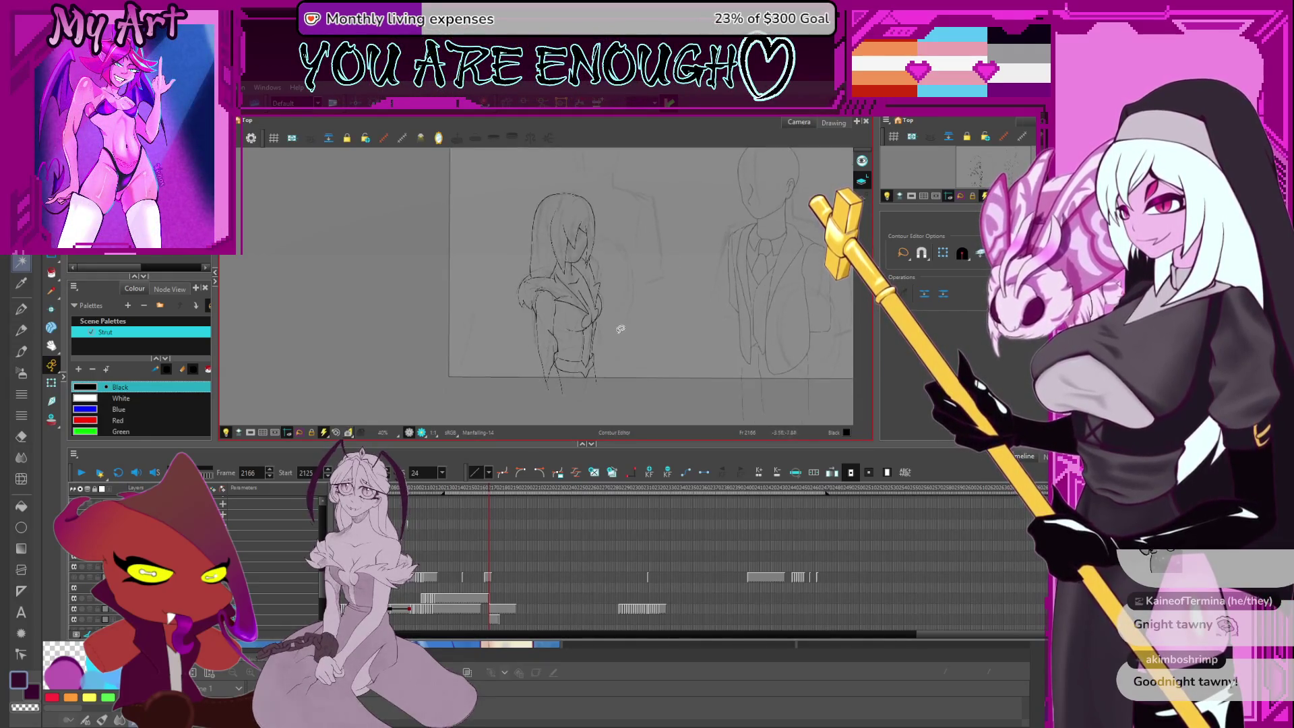
scroll(613, 378, "up", 3)
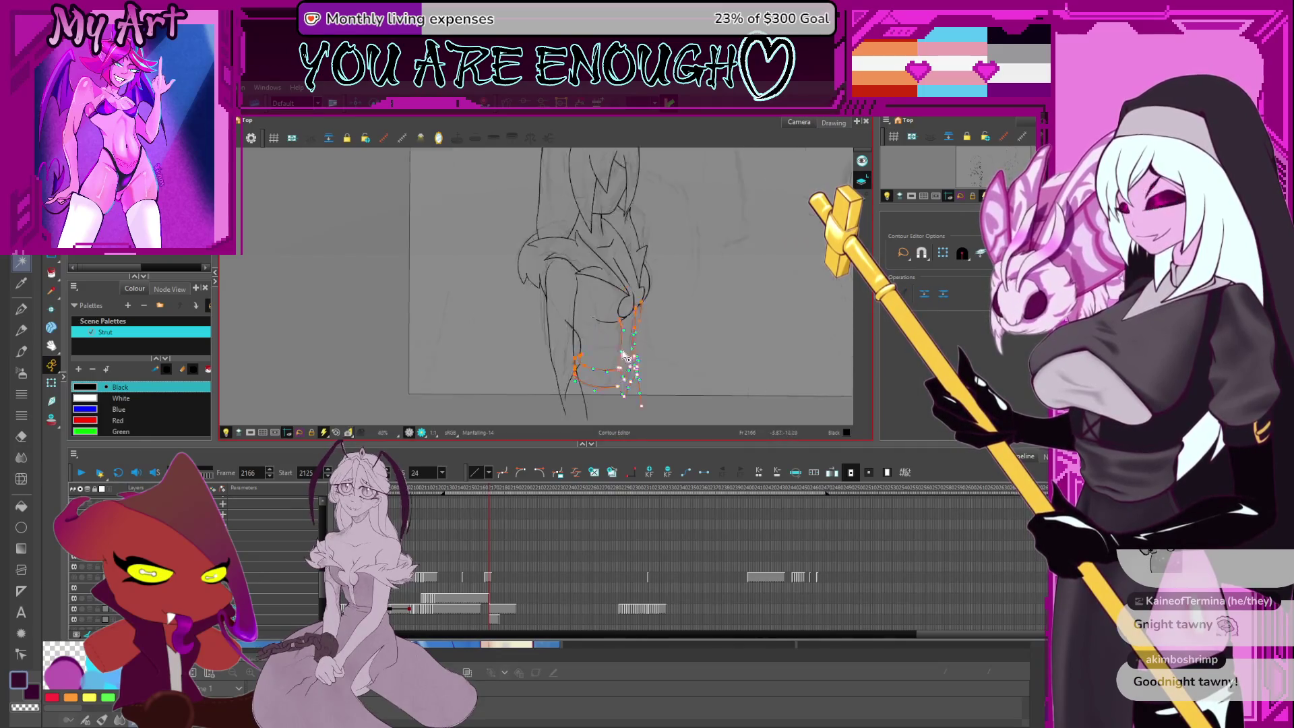
left_click(667, 319)
left_click_drag(676, 310, 614, 324)
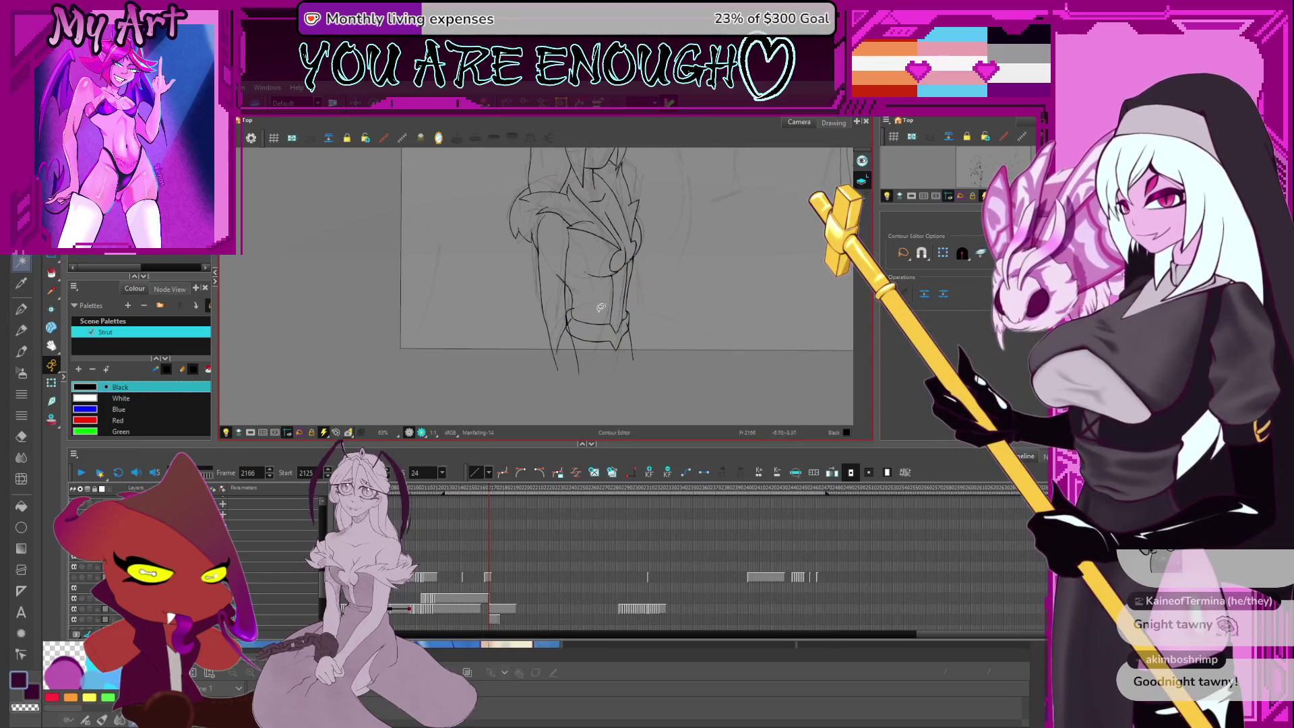
scroll(615, 330, "up", 2)
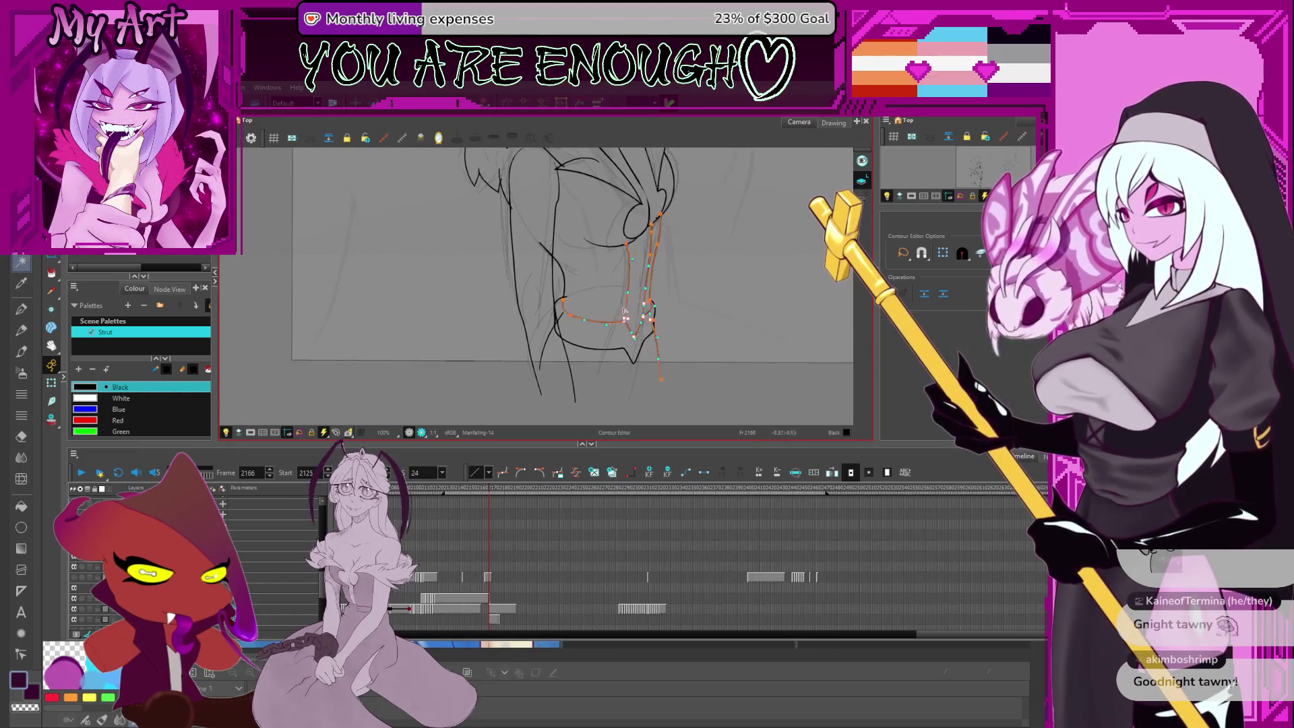
mouse_move(614, 299)
left_mouse_down()
mouse_move(645, 329)
mouse_move(647, 304)
left_mouse_up()
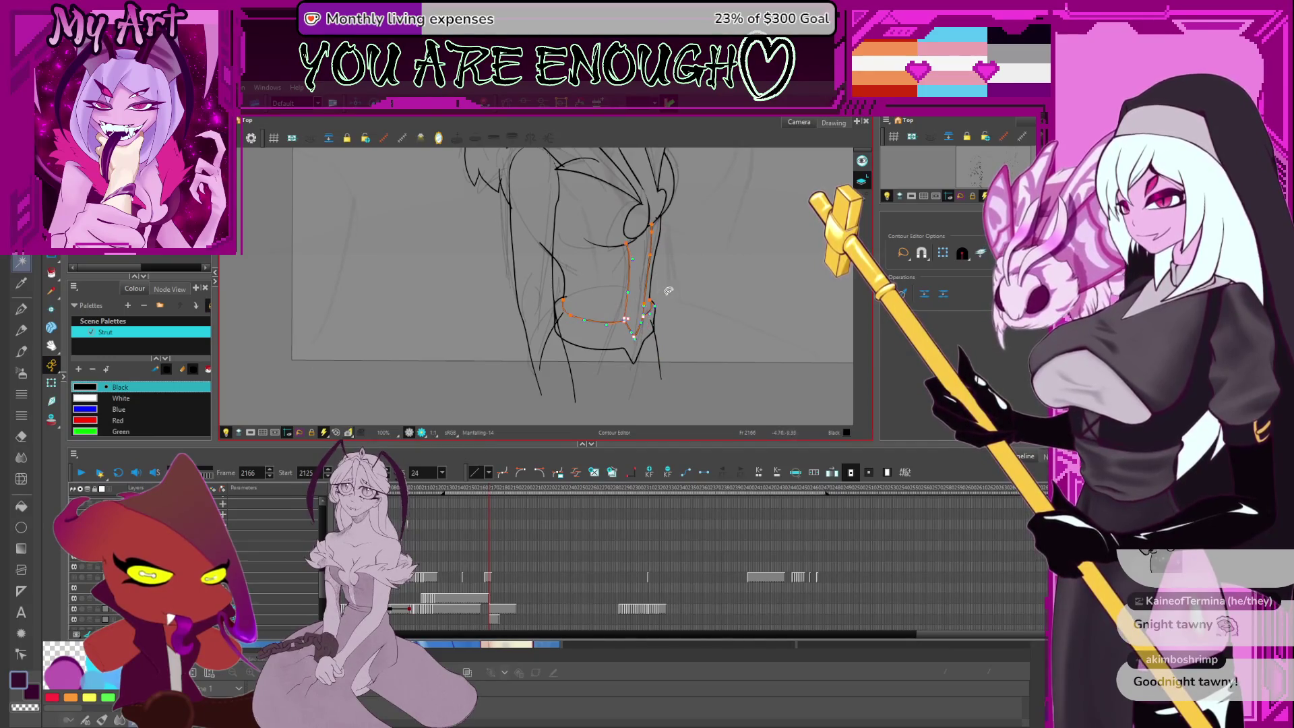
scroll(651, 303, "up", 1)
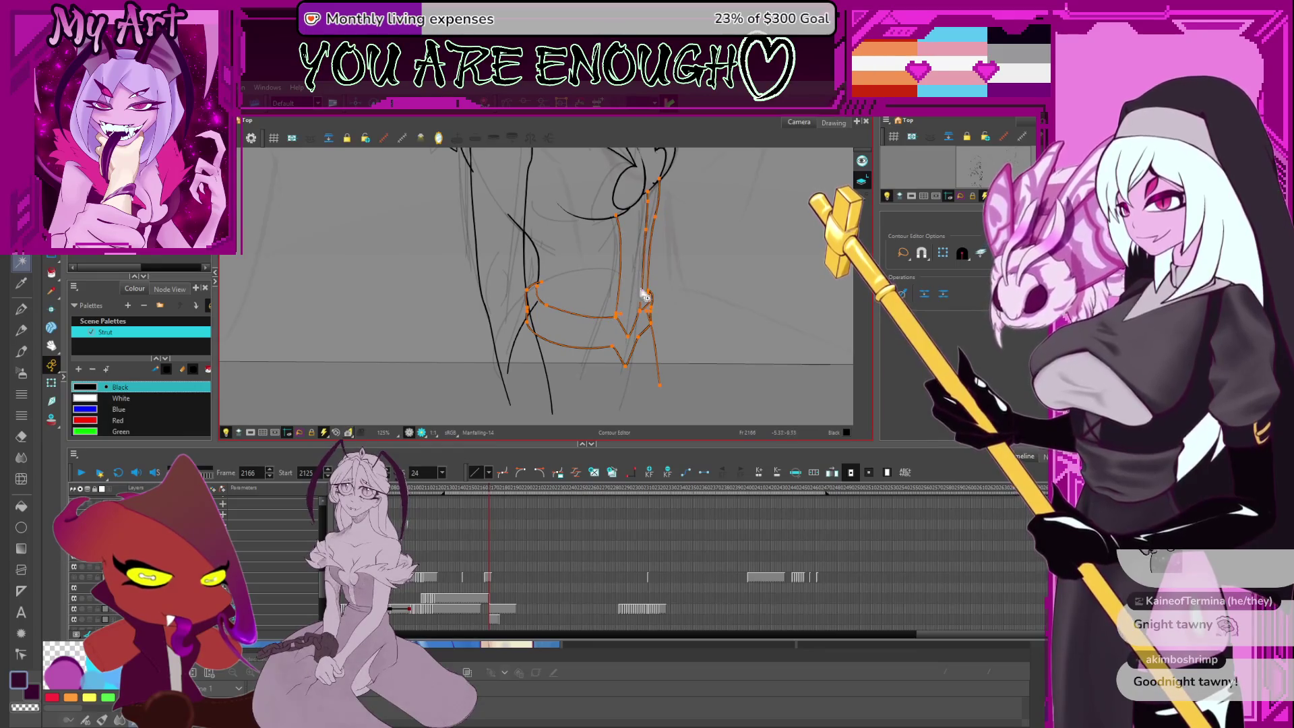
scroll(645, 297, "down", 1)
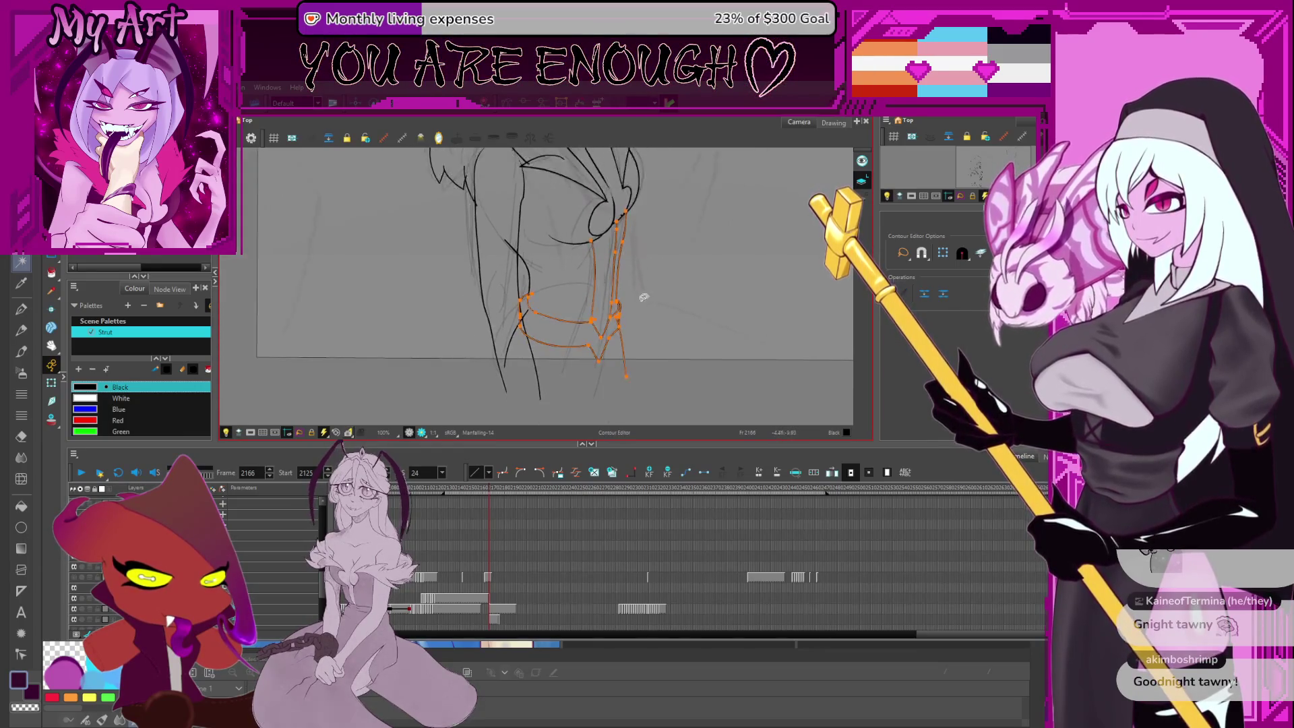
left_click(648, 297)
left_click_drag(650, 291, 652, 345)
scroll(628, 389, "down", 3)
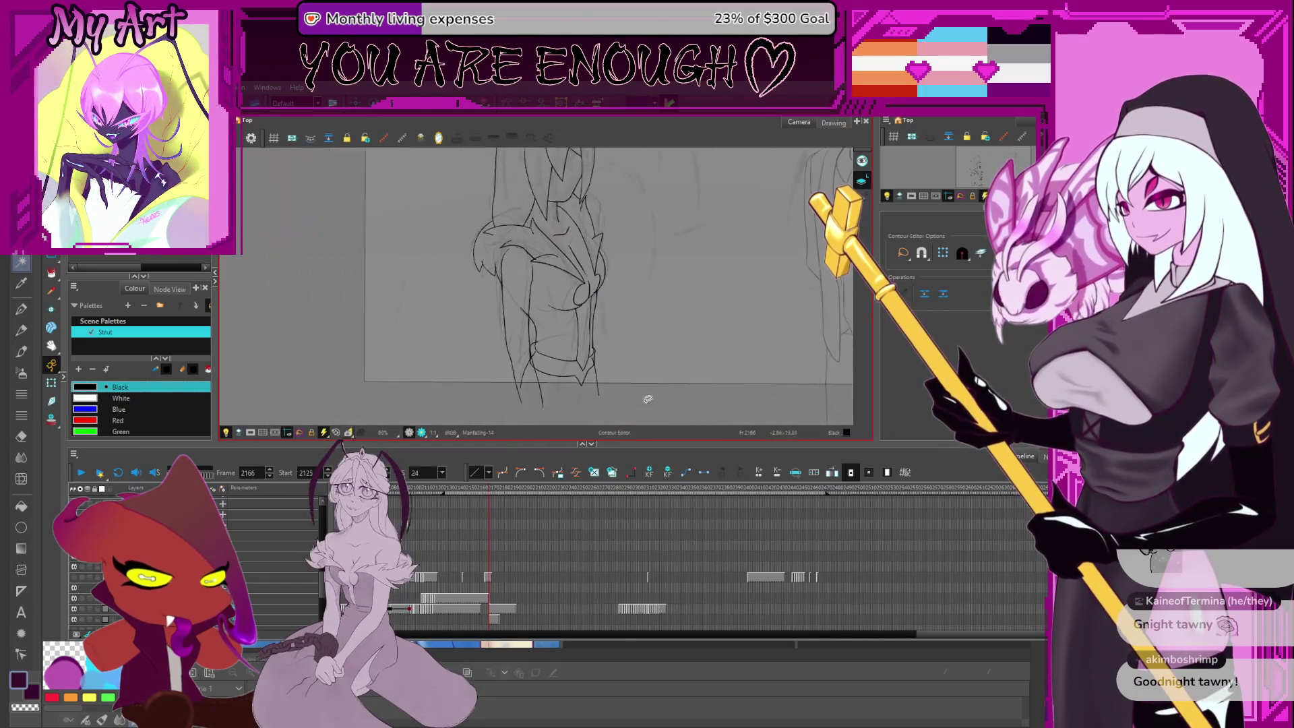
left_click_drag(658, 348, 653, 366)
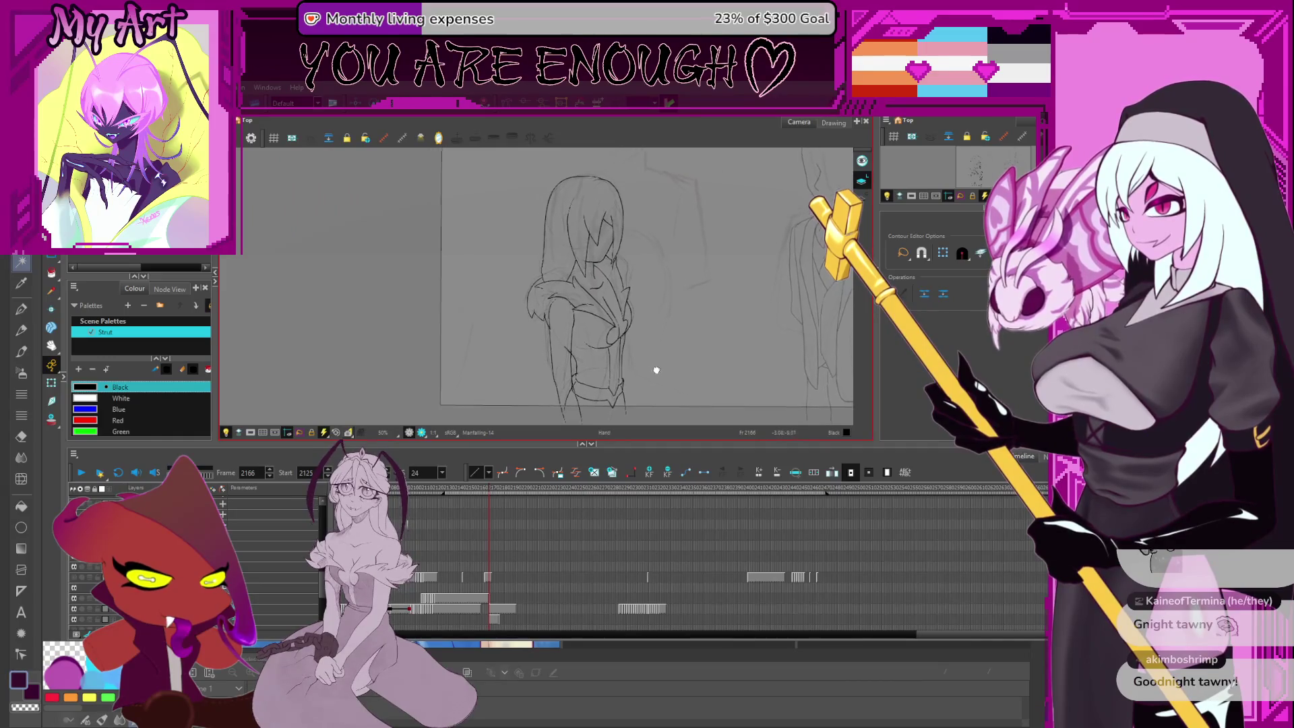
scroll(621, 323, "down", 3)
scroll(641, 324, "up", 2)
key("ctrl+z")
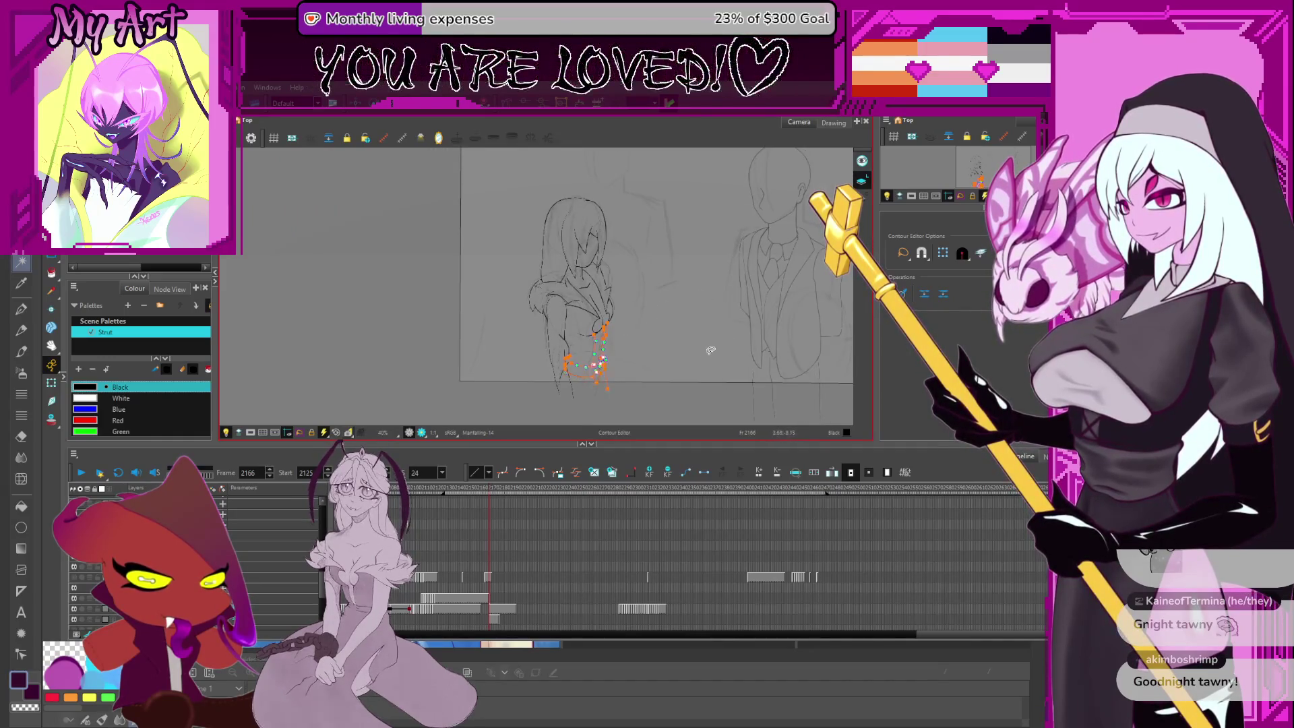
Shift the view onto the hip and select the hip and belt strokes
left_click_drag(623, 308, 667, 286)
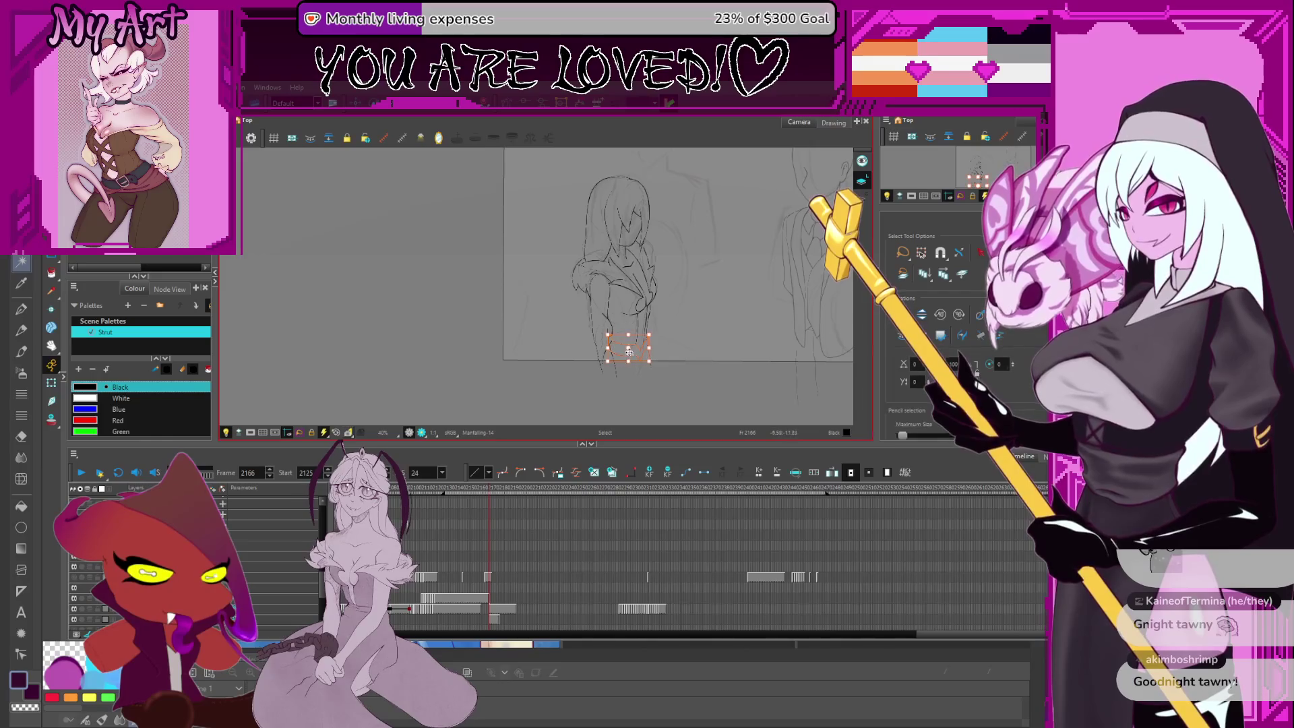
scroll(629, 351, "up", 3)
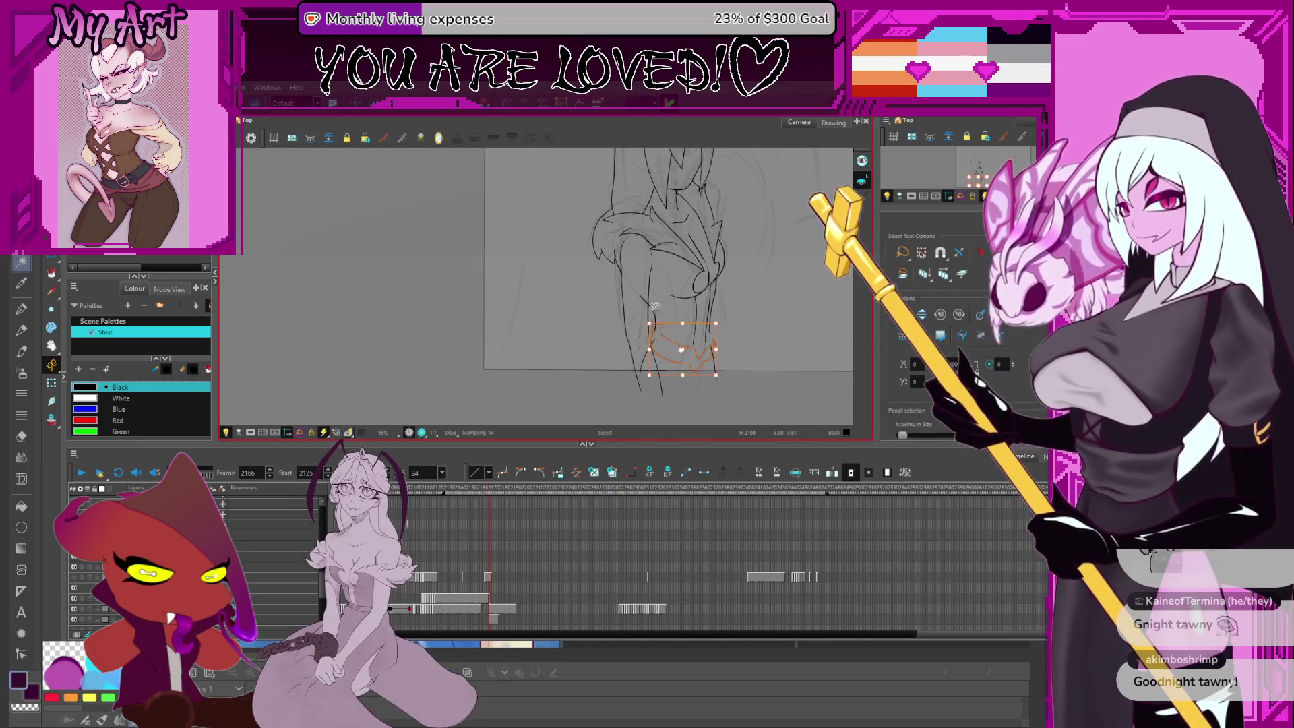
left_click(649, 322, "shift")
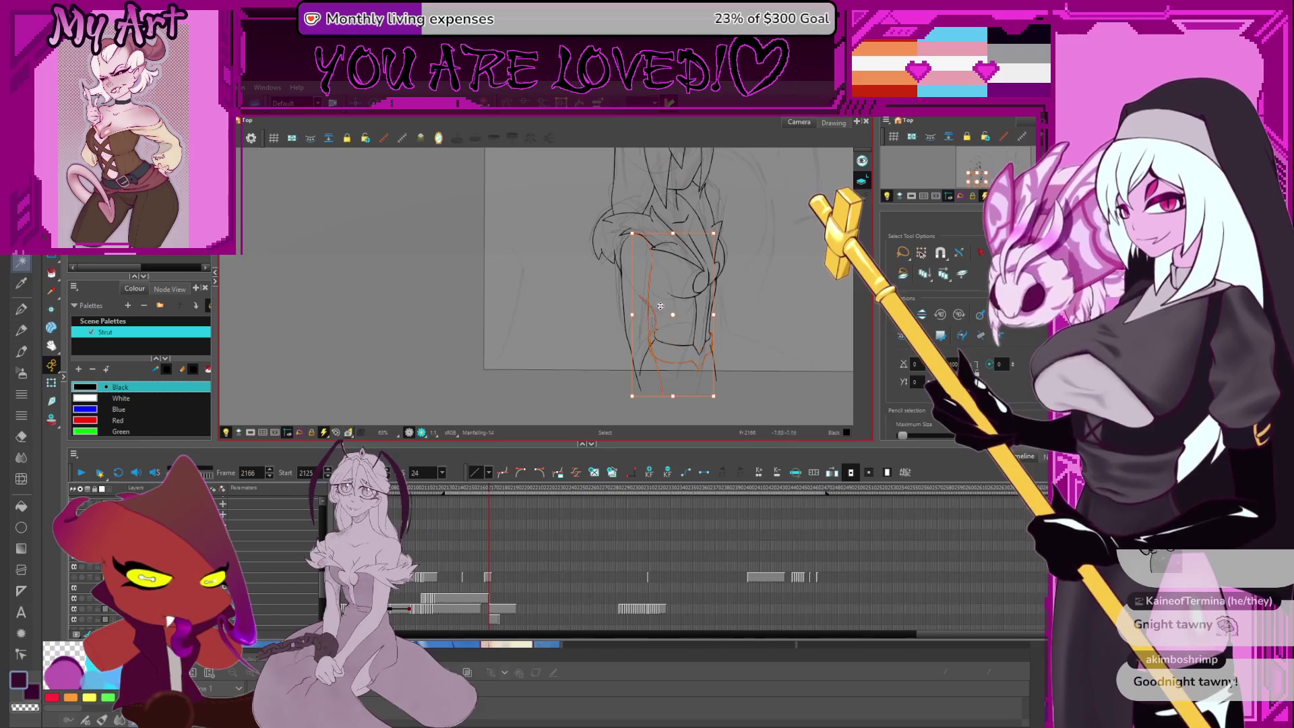
key("Escape")
left_click_drag(656, 319, 678, 370)
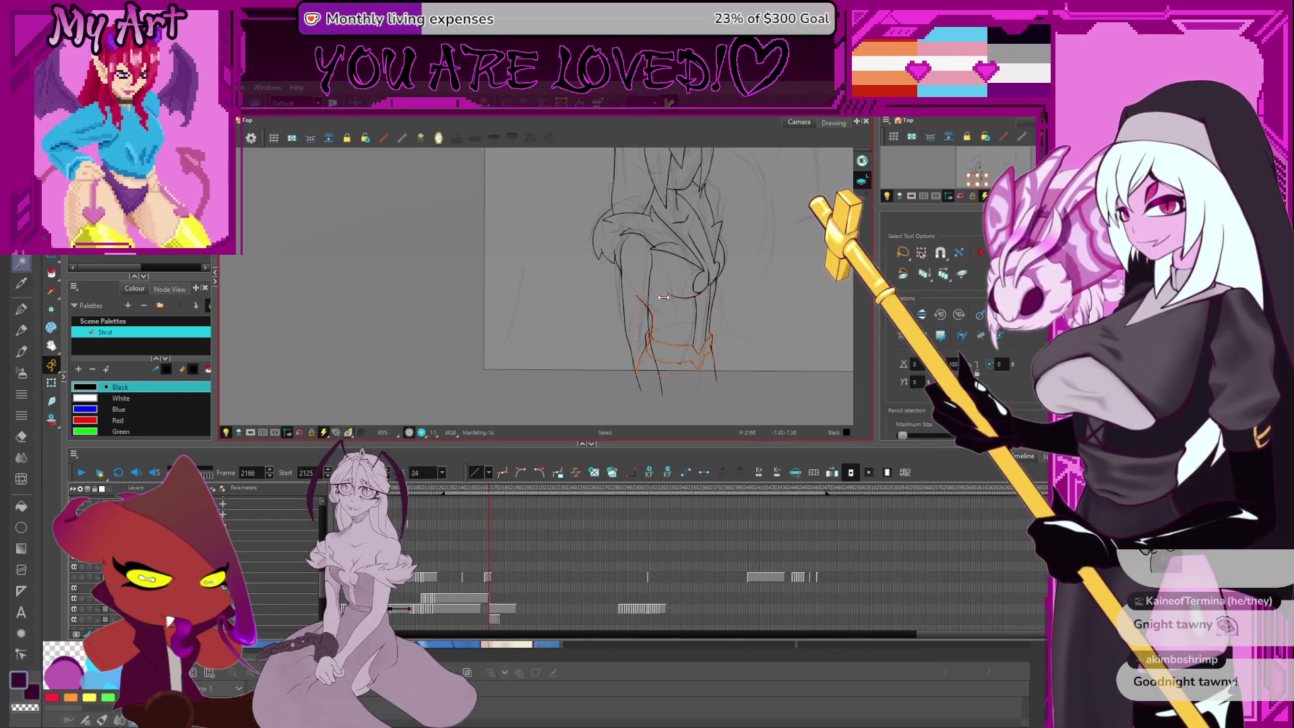
Zoom in close and expose the control points of the boot cuff's lower outline
scroll(718, 317, "down", 3)
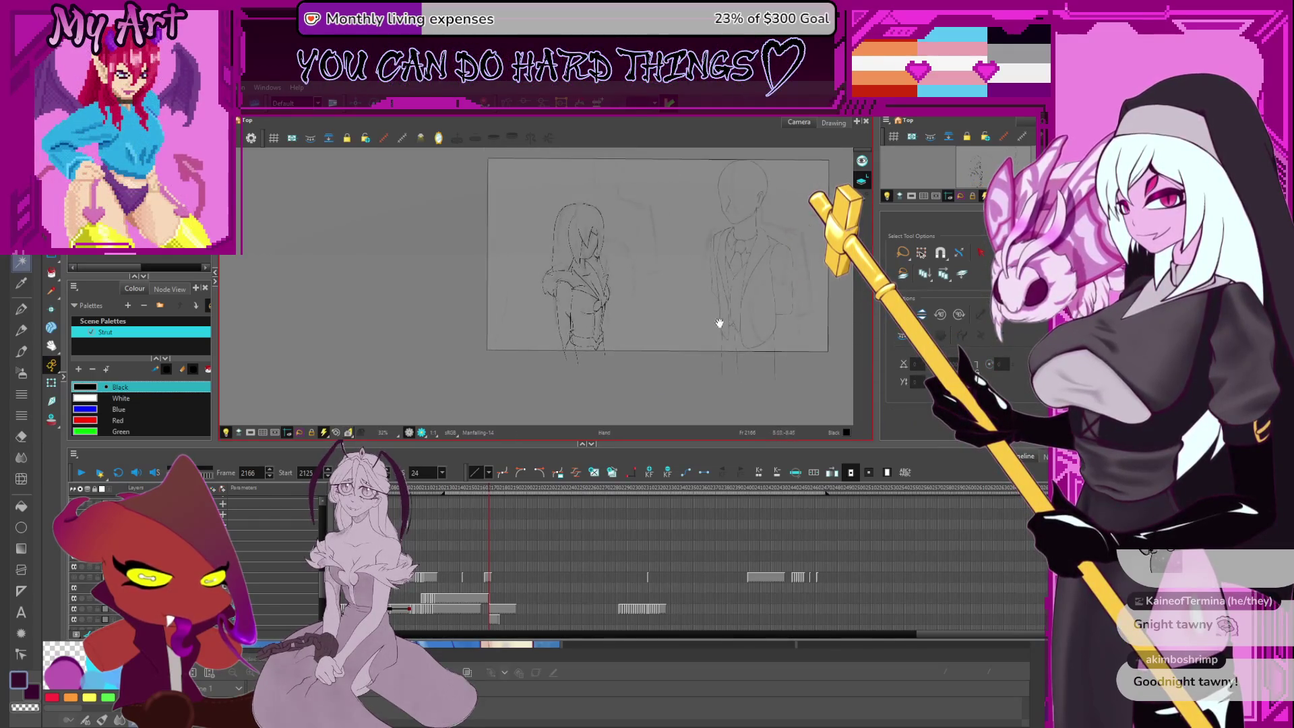
scroll(619, 347, "up", 3)
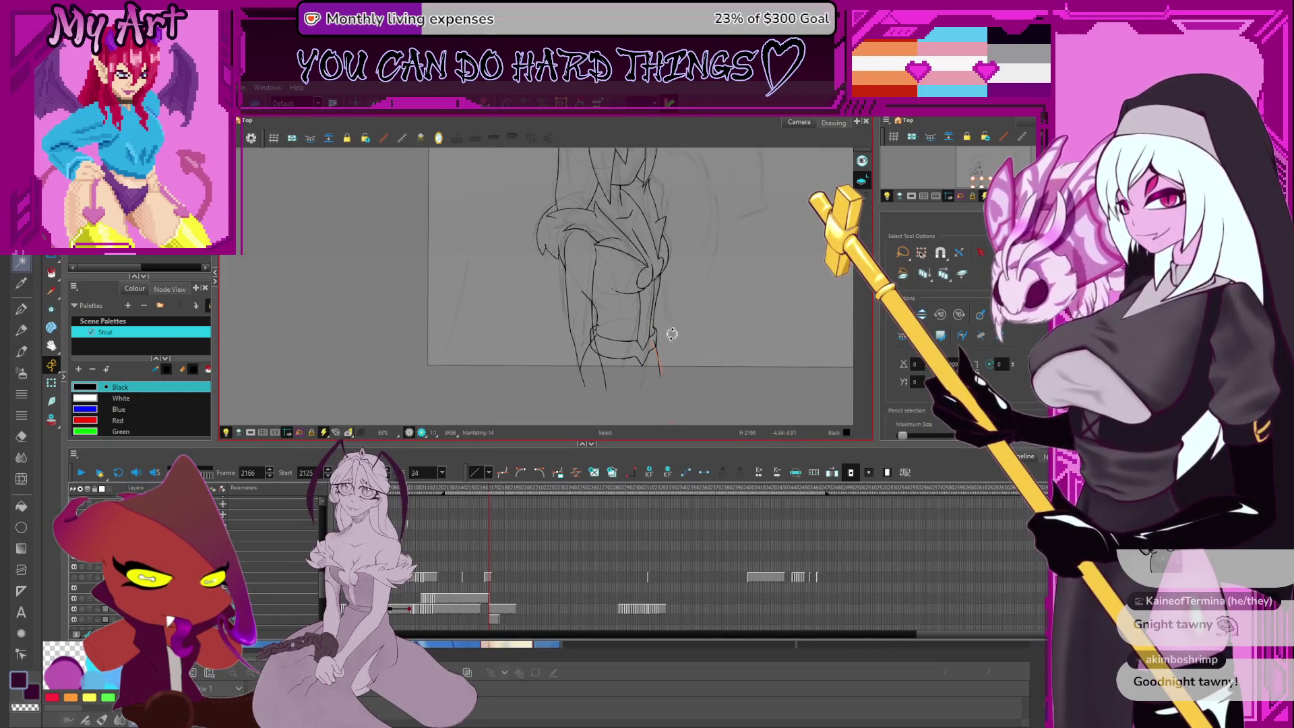
key("space")
scroll(695, 337, "up", 2)
key("alt+q")
scroll(698, 338, "up", 2)
left_click(697, 332)
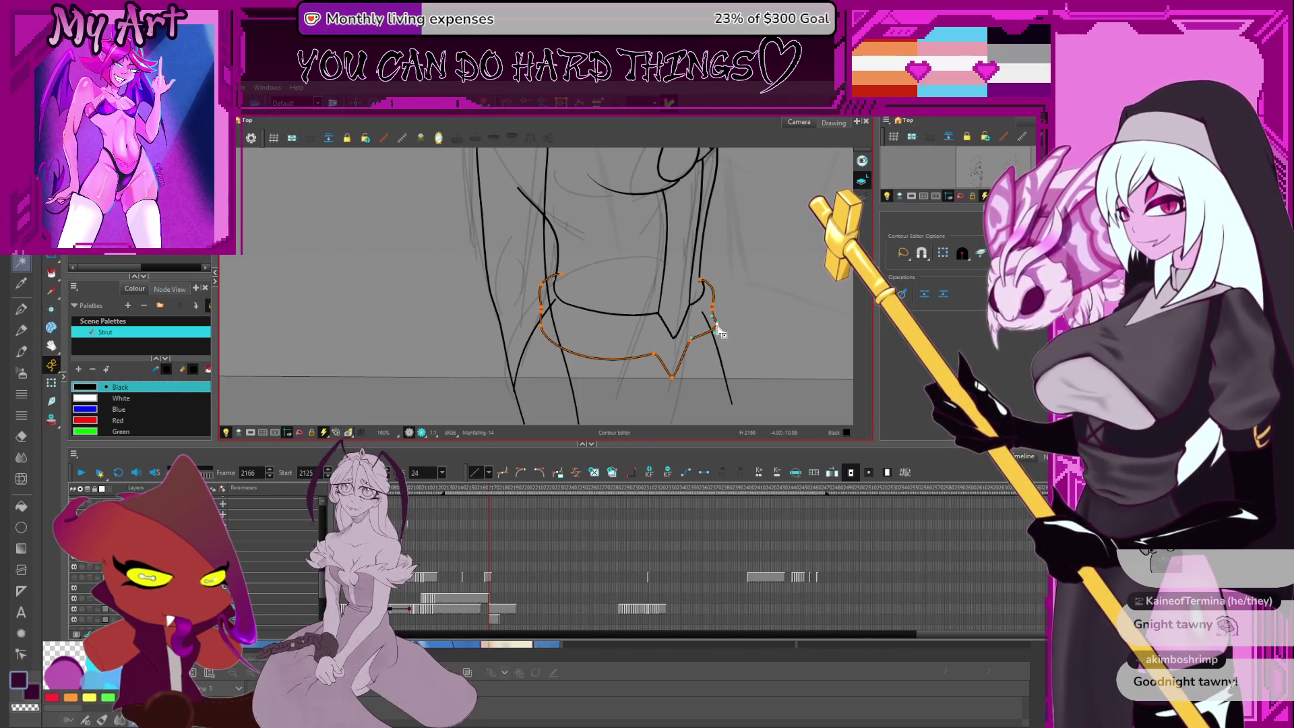
Smooth the cuff outline's right segment and reshape its top-right corner
scroll(718, 330, "up", 2)
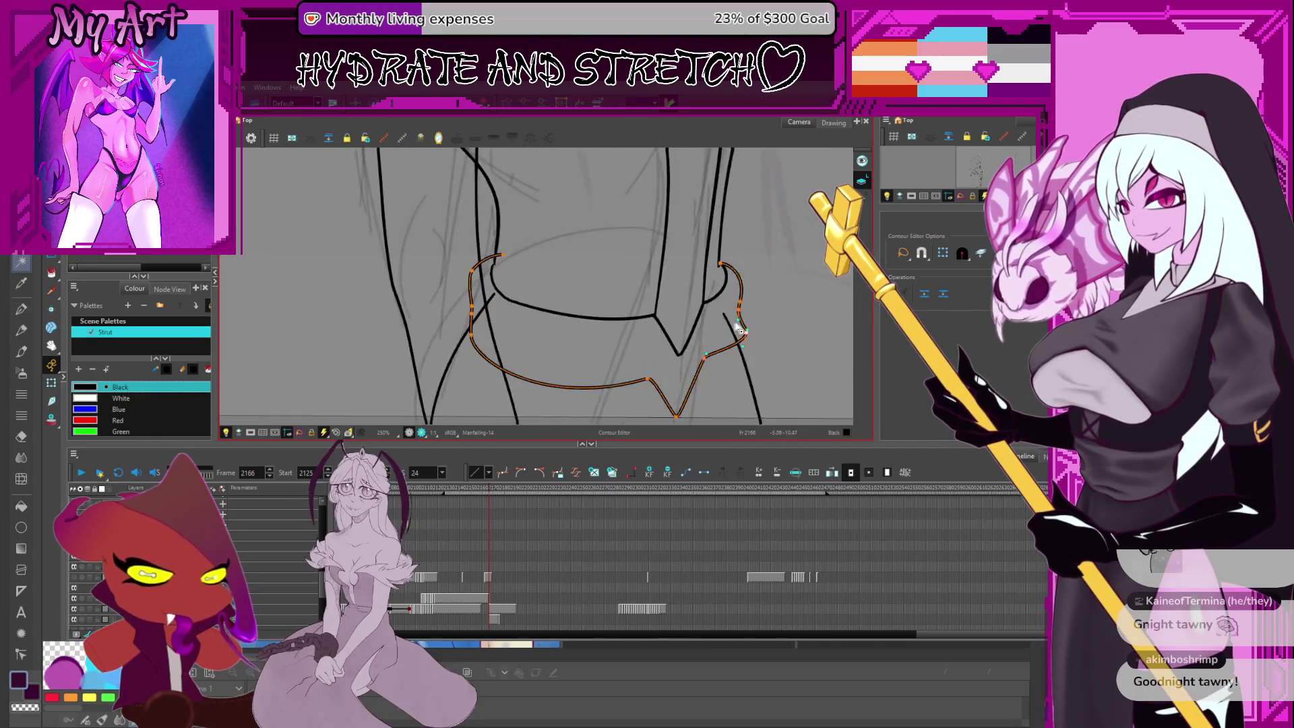
left_click_drag(746, 310, 747, 316)
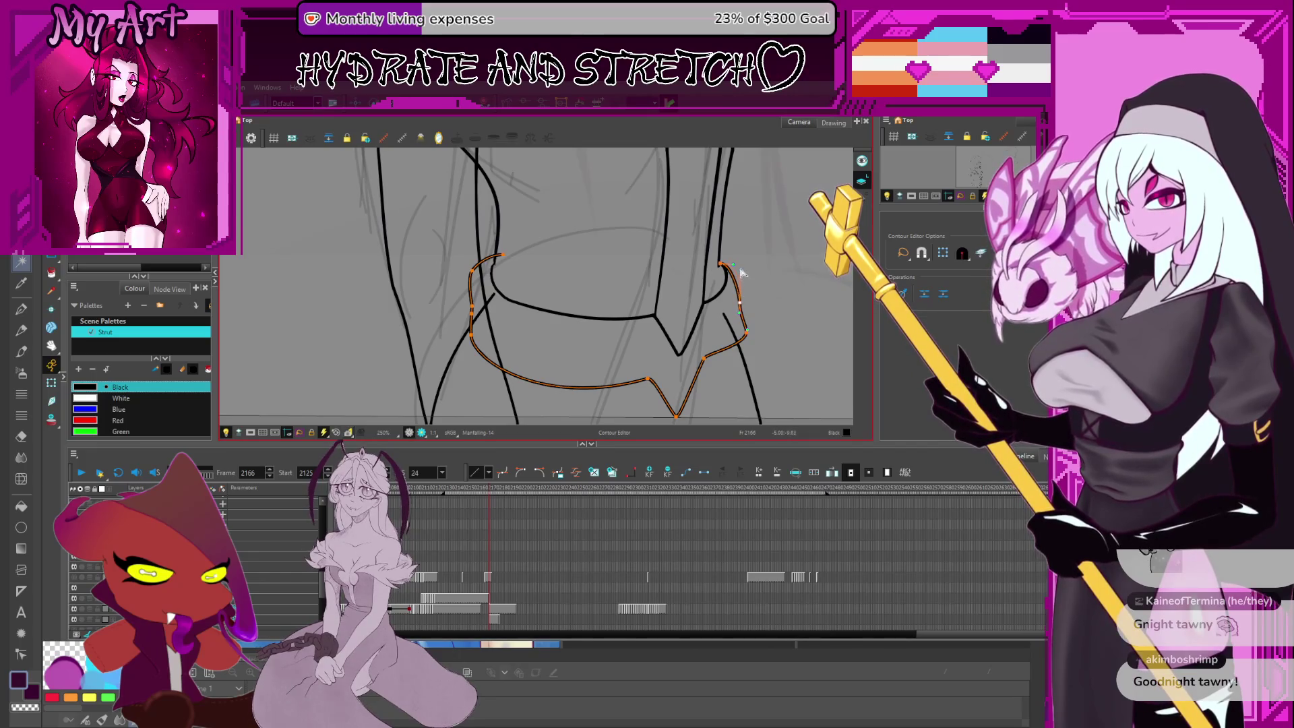
left_click_drag(739, 270, 736, 264)
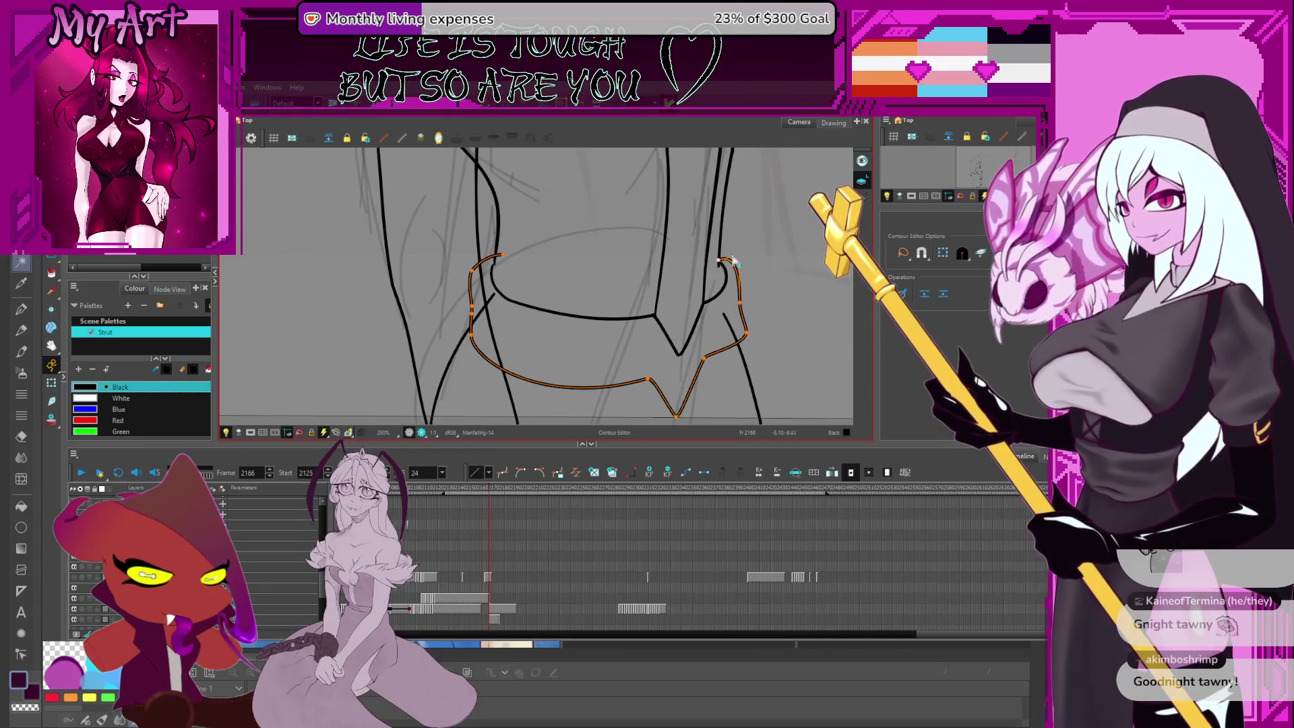
scroll(721, 266, "up", 3)
Check the neighbouring right-leg strokes, then pick a point on the cuff outline again
left_click(745, 355)
left_click(746, 354)
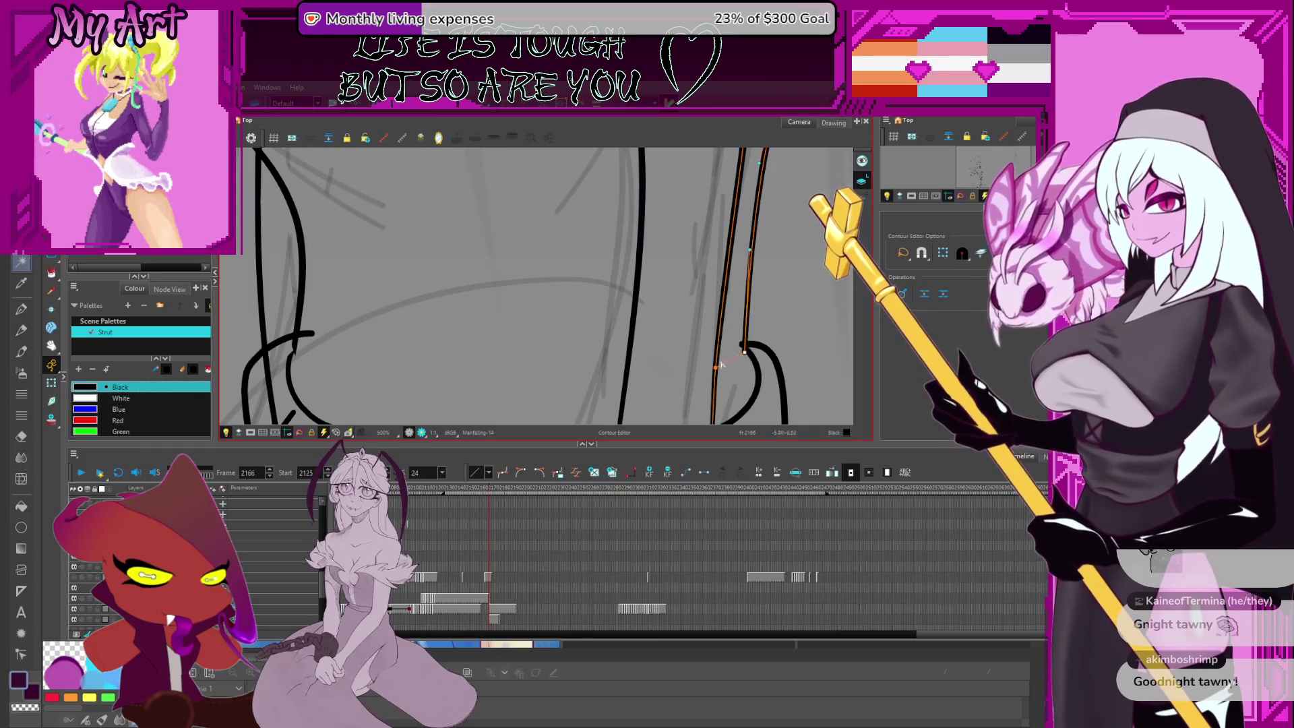
left_click(748, 353)
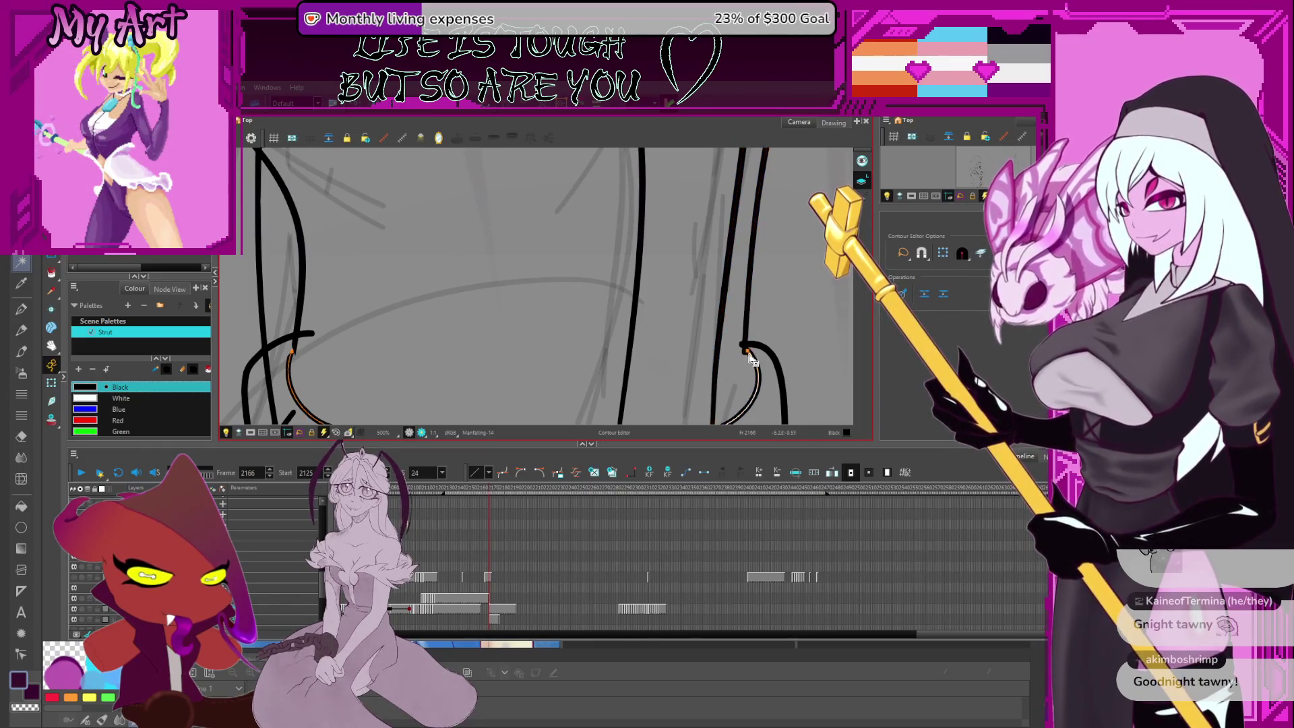
left_click(743, 350)
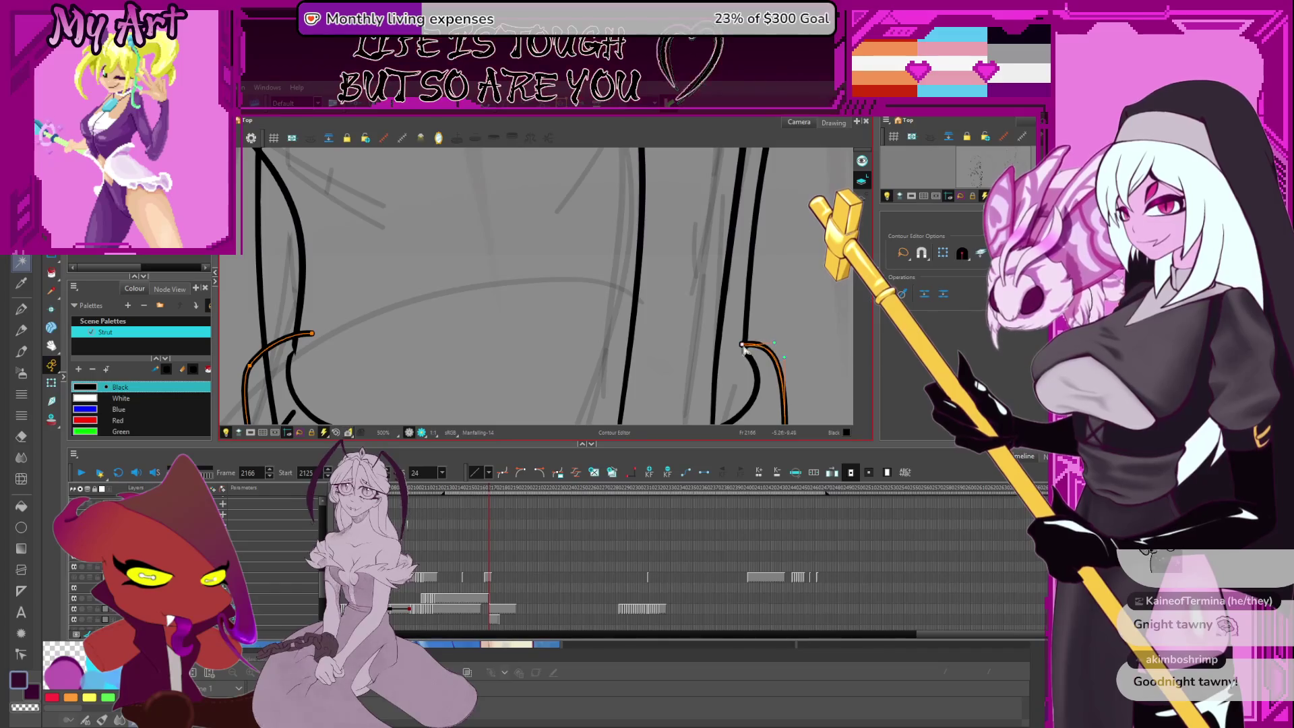
scroll(744, 349, "down", 3)
left_click(649, 309)
left_click(650, 310)
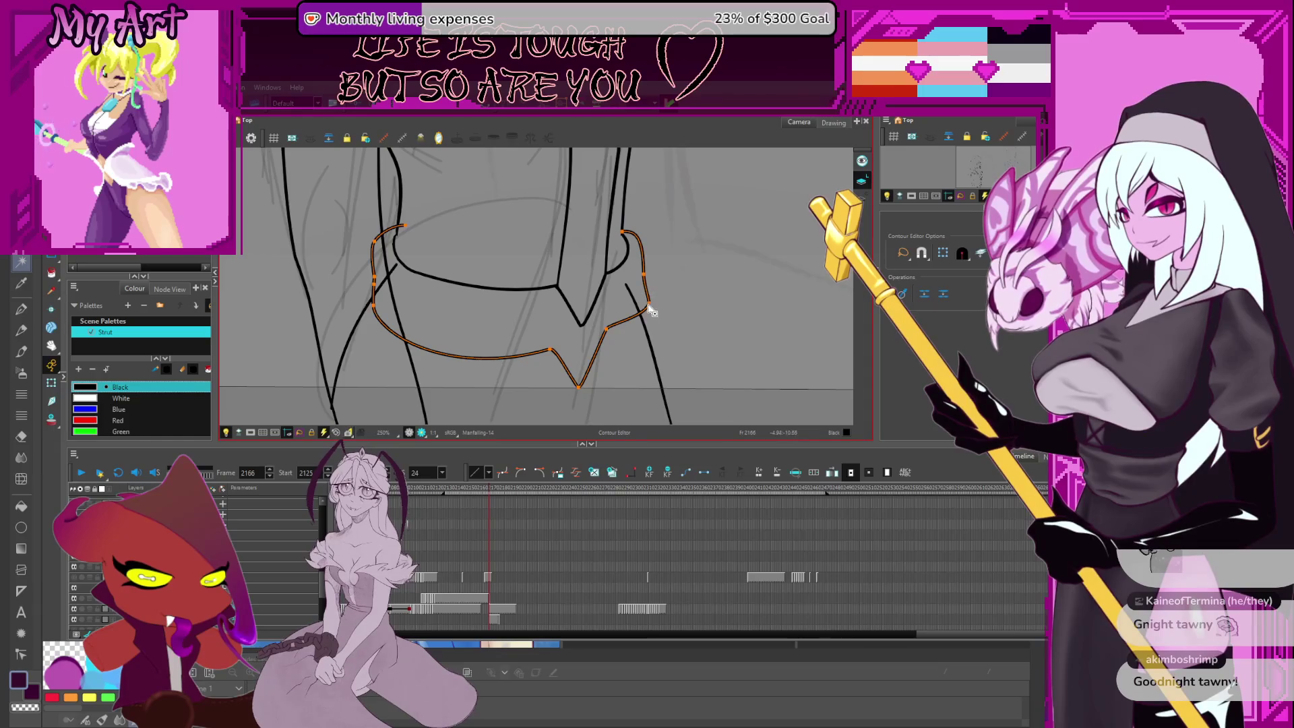
key("alt+t")
scroll(656, 357, "down", 5)
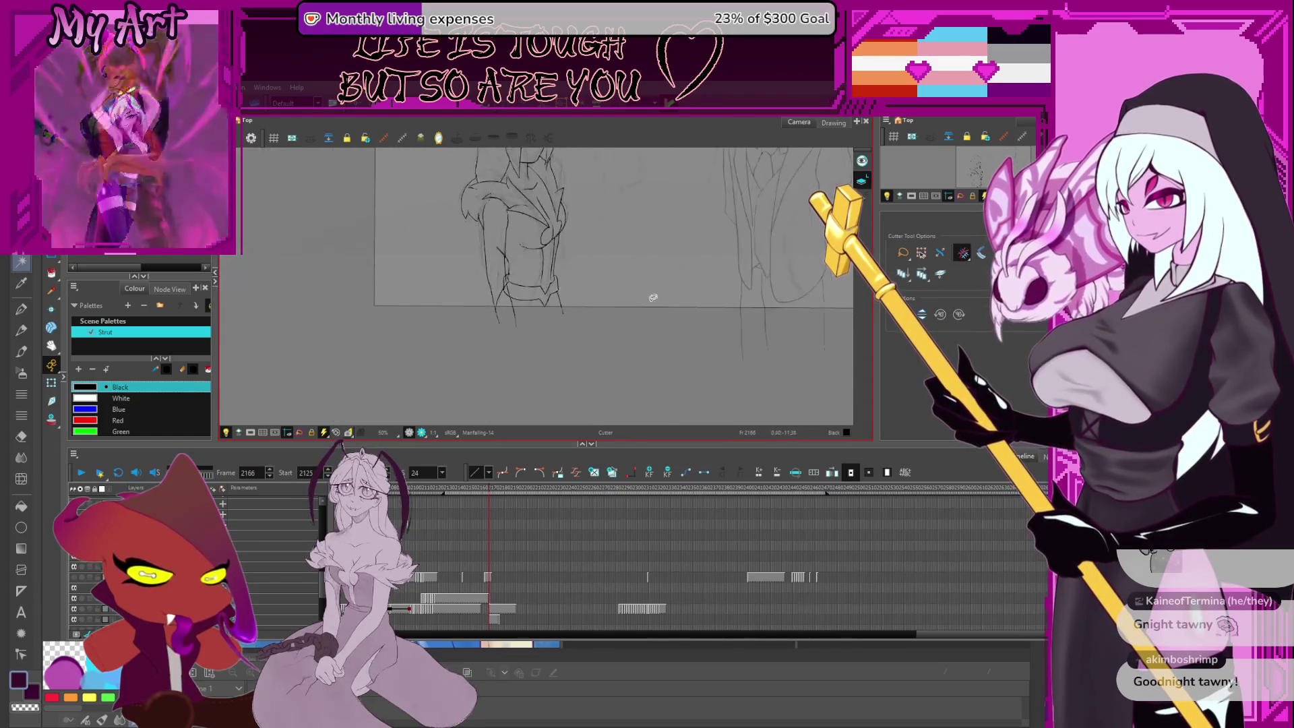
Zoom out to the full camera frame, recentre the view, and jump the playhead to frame 2197
scroll(656, 358, "down", 3)
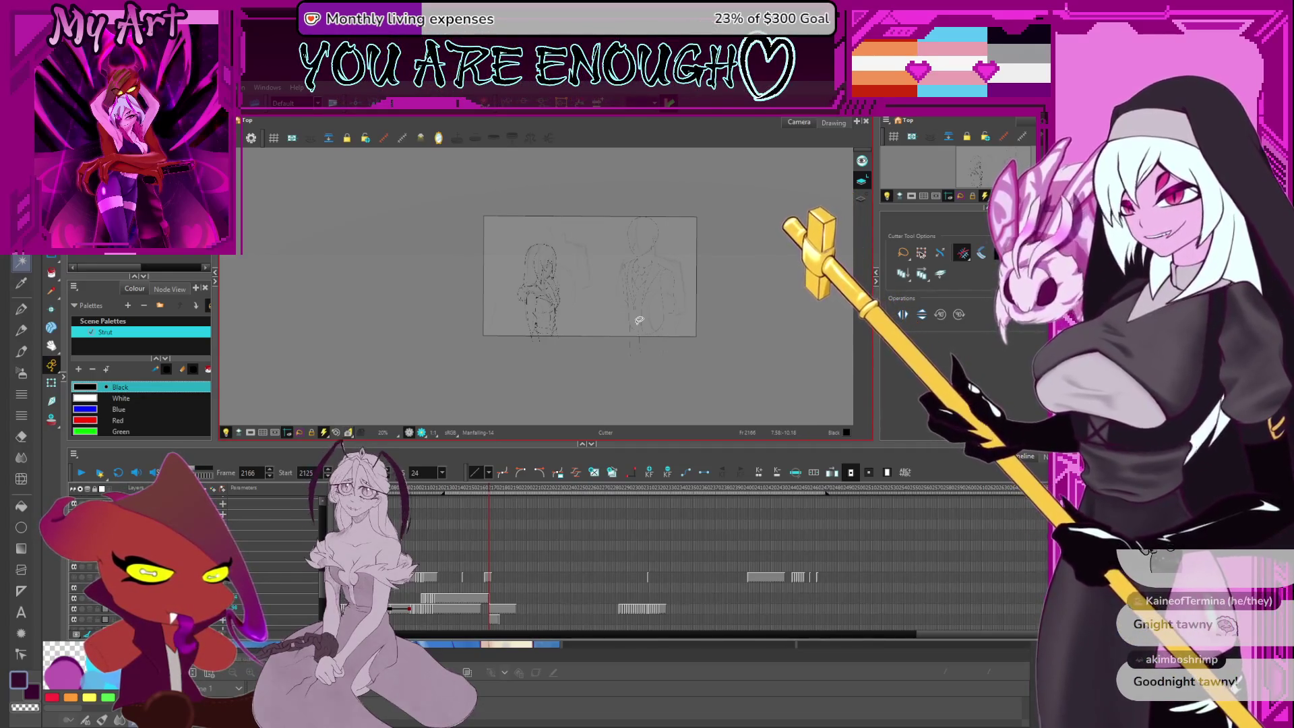
scroll(639, 321, "up", 2)
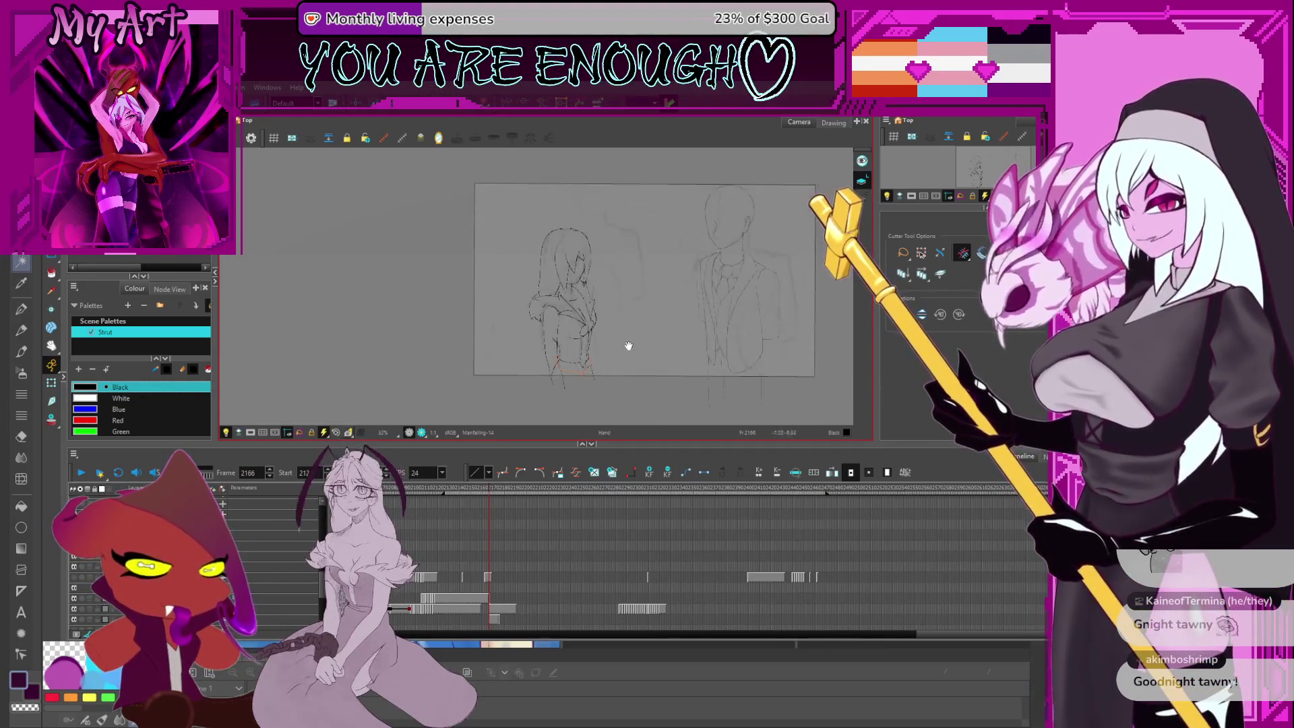
mouse_move(666, 337)
left_mouse_down()
mouse_move(646, 374)
mouse_move(629, 357)
left_mouse_up()
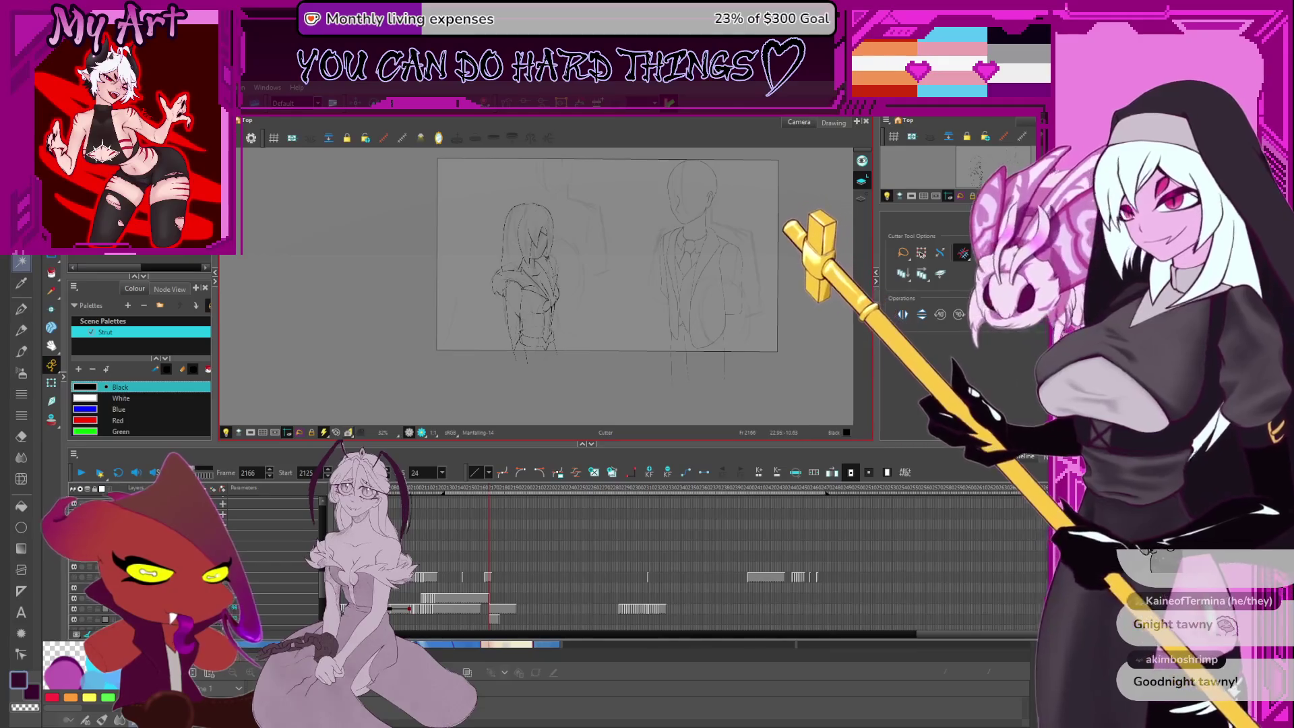
left_click_drag(621, 328, 638, 351)
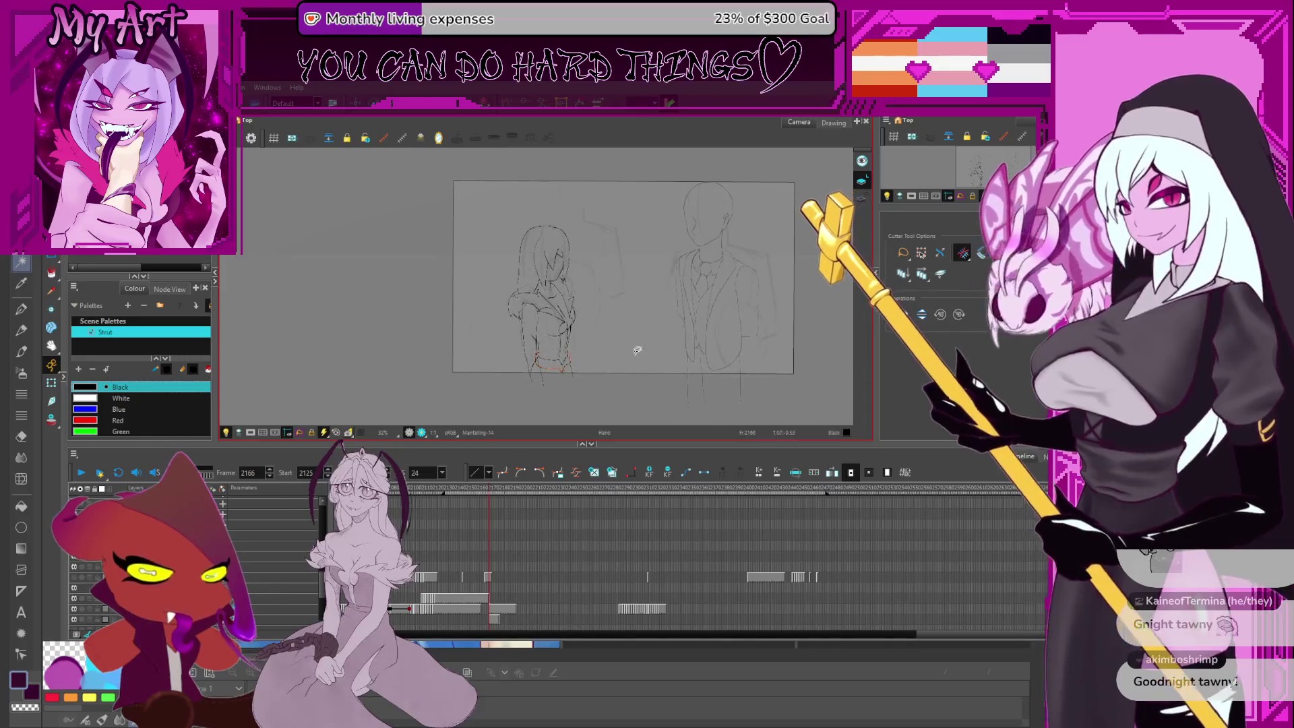
mouse_move(491, 487)
left_mouse_down()
mouse_move(523, 493)
mouse_move(470, 504)
mouse_move(526, 512)
left_mouse_up()
Extend the frame-2166 drawing's exposure across more frames on its timeline row
scroll(507, 569, "up", 3)
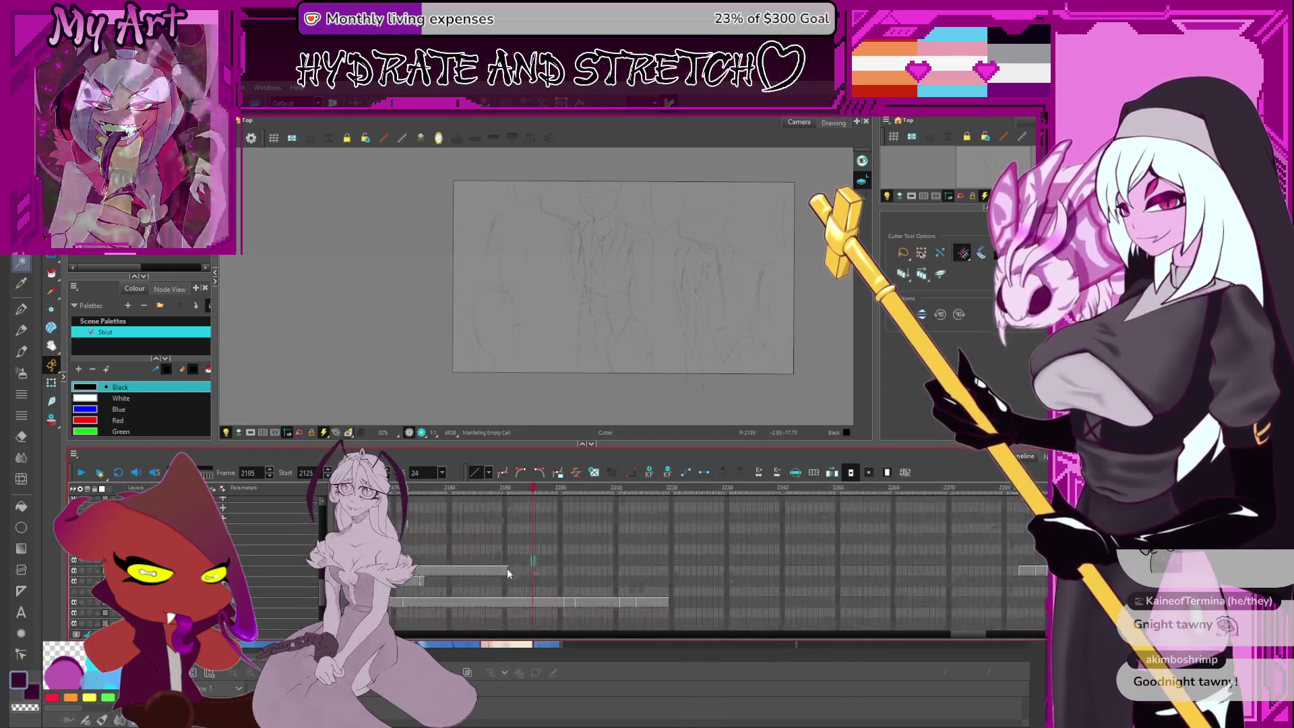
scroll(507, 568, "up", 4)
left_click(487, 568)
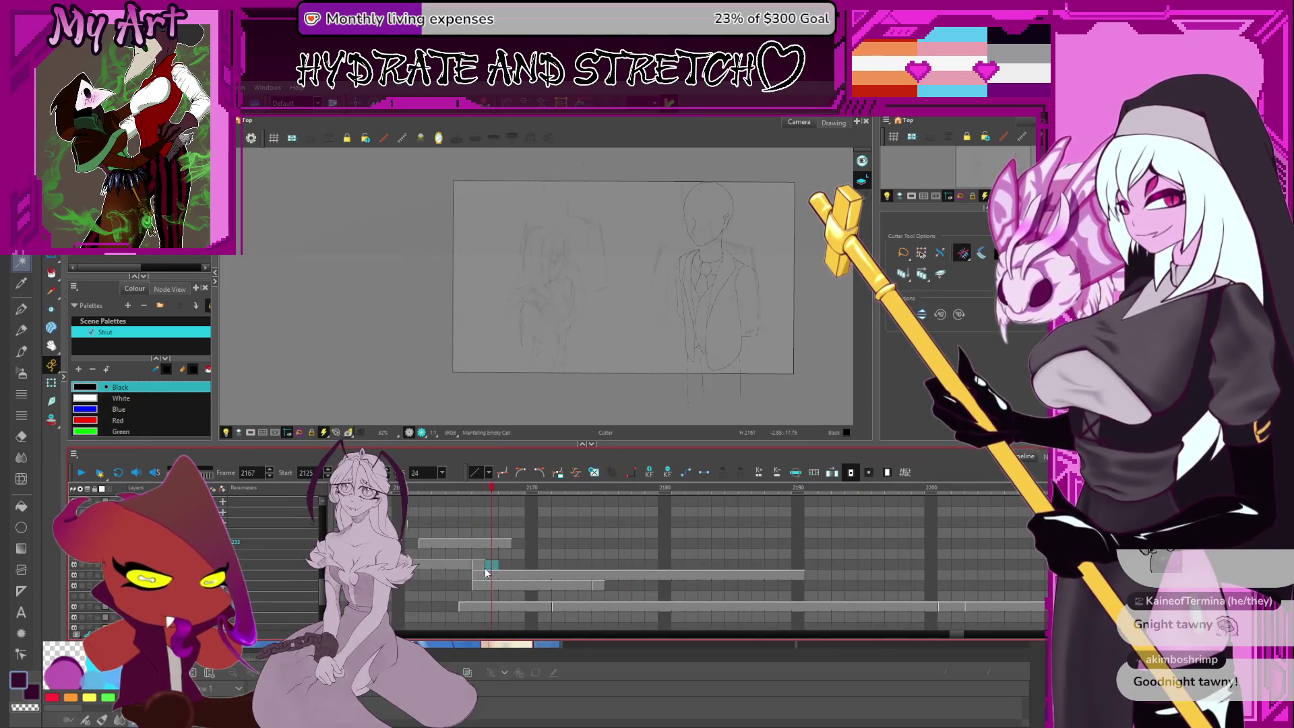
left_click(482, 568)
scroll(485, 567, "up", 2)
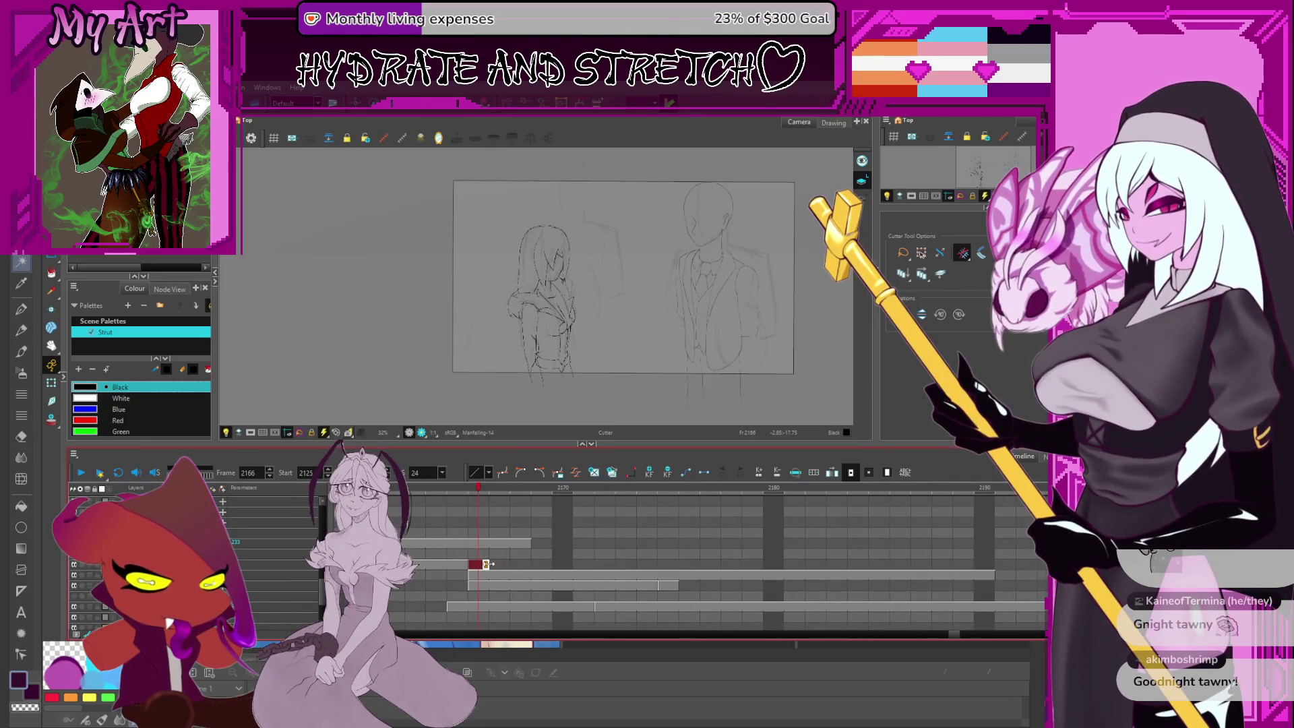
left_click_drag(486, 564, 588, 564)
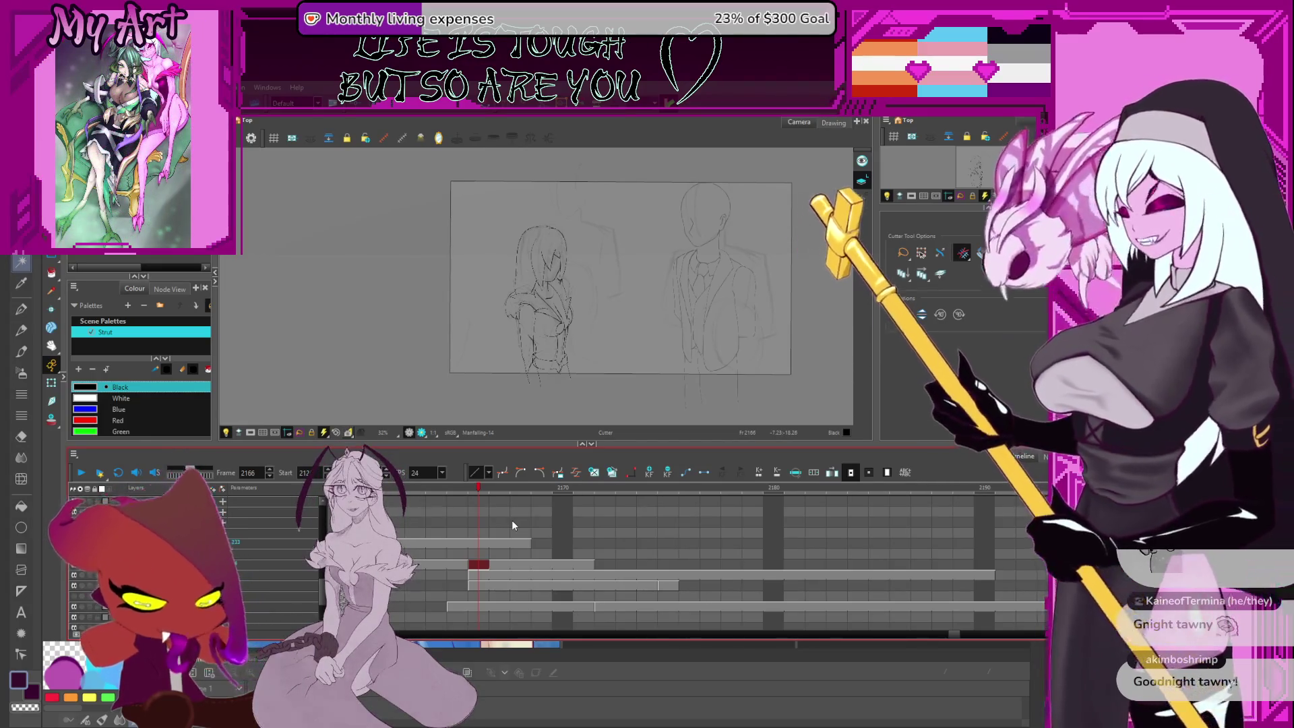
View the layer drawings at frames 2168 and 2175 and bring the bald figure's head into view
left_click(519, 585)
left_click(668, 585)
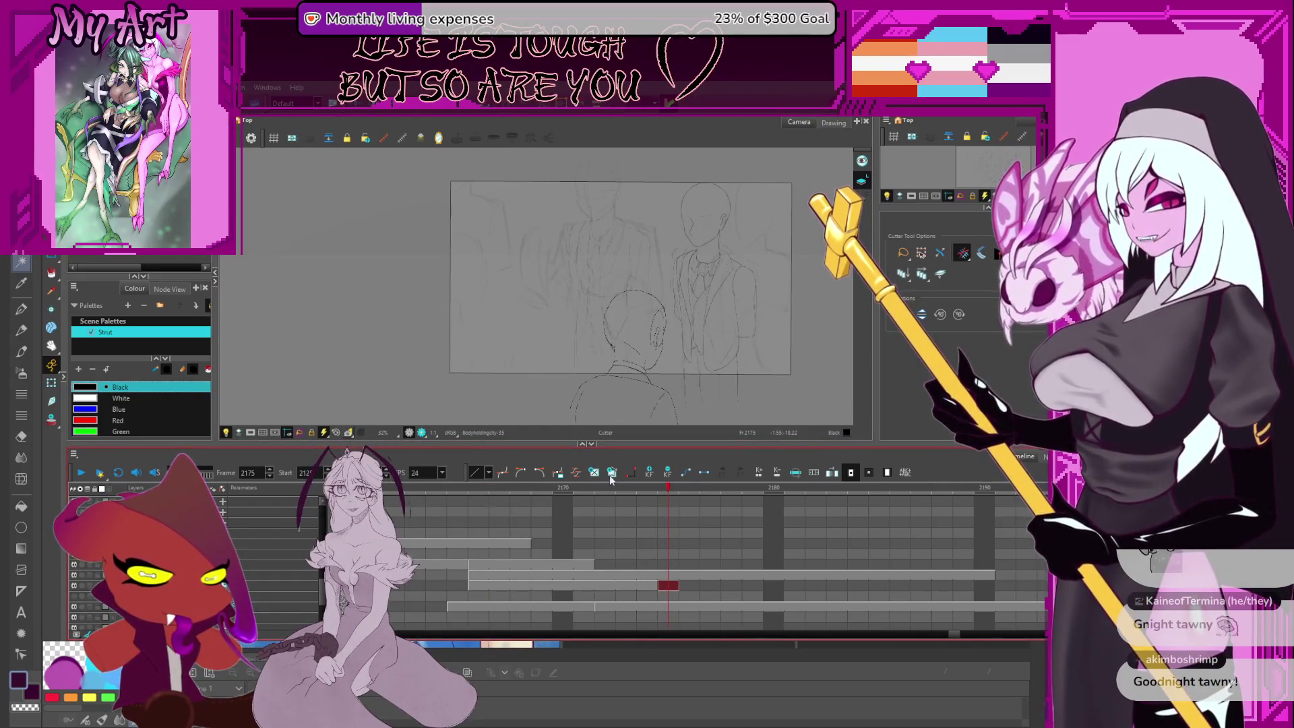
scroll(614, 351, "up", 5)
left_click_drag(600, 358, 656, 292)
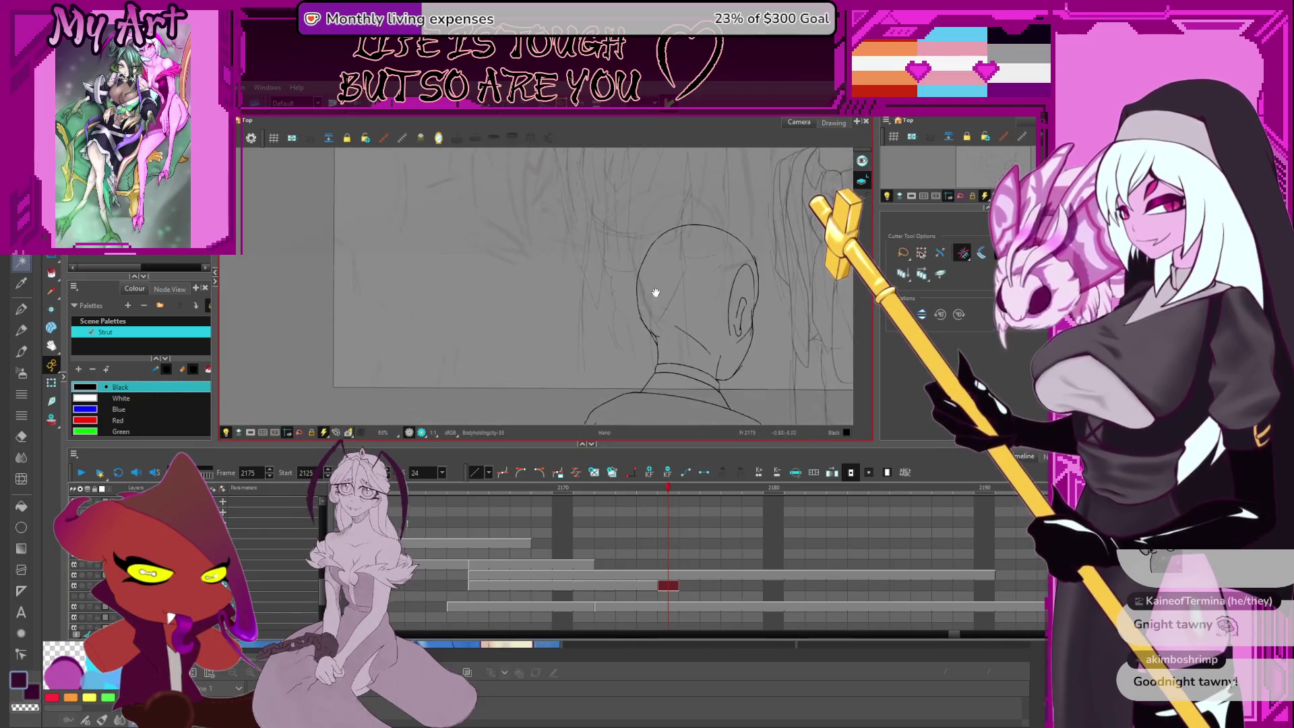
mouse_move(705, 353)
left_mouse_down()
mouse_move(667, 332)
mouse_move(665, 303)
left_mouse_up()
Compare the layer drawings at frames 2171–2175, zooming the canvas out
left_click(606, 606)
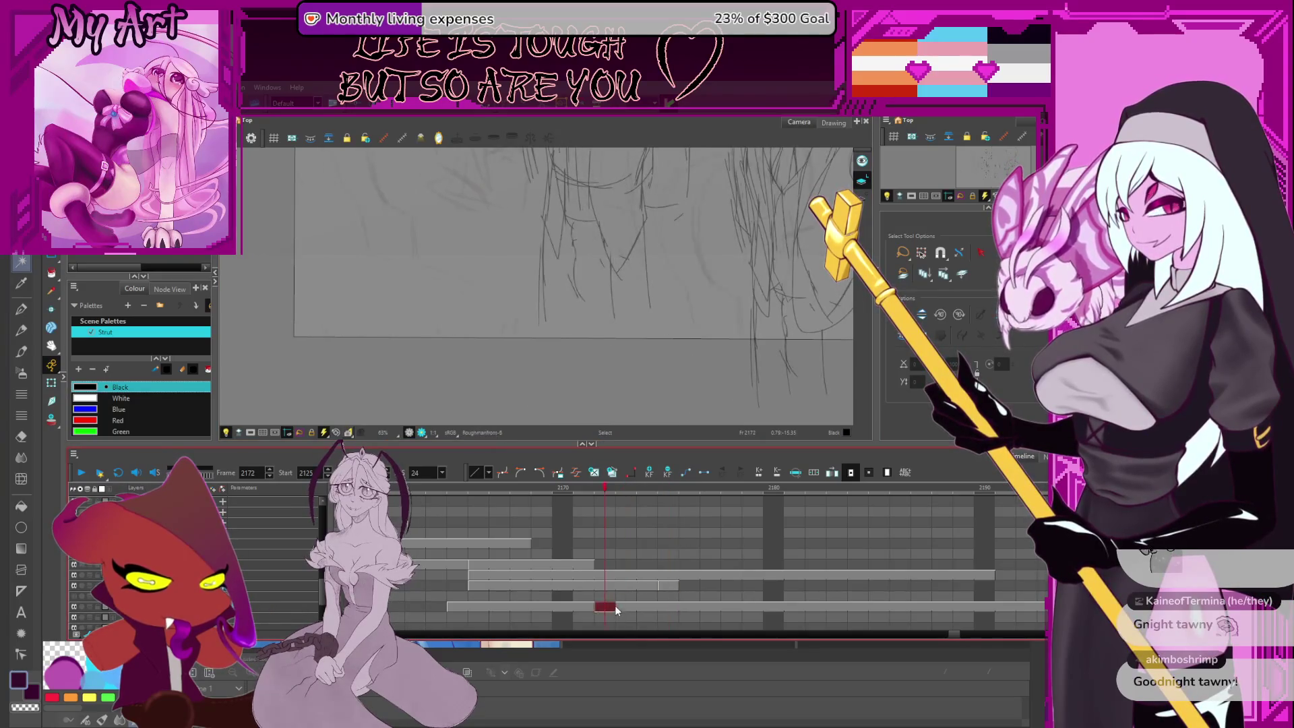
left_click(624, 584)
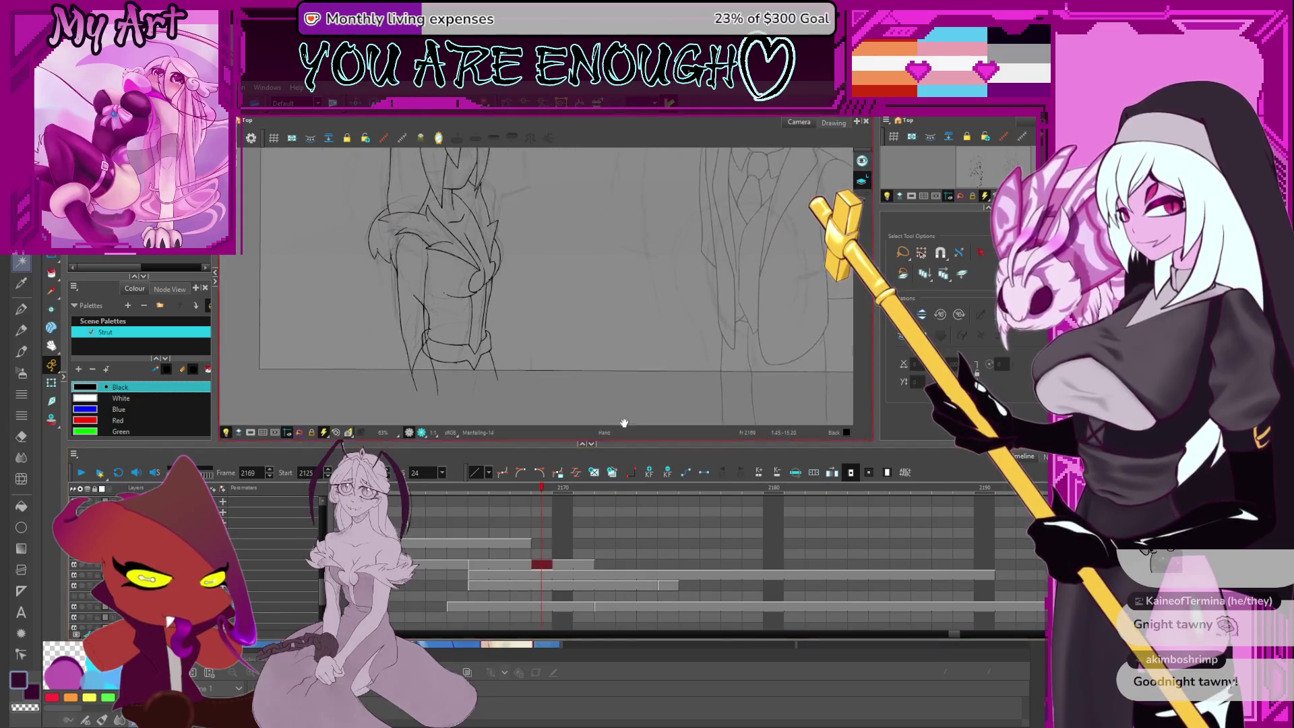
left_click(617, 576)
left_click(617, 586)
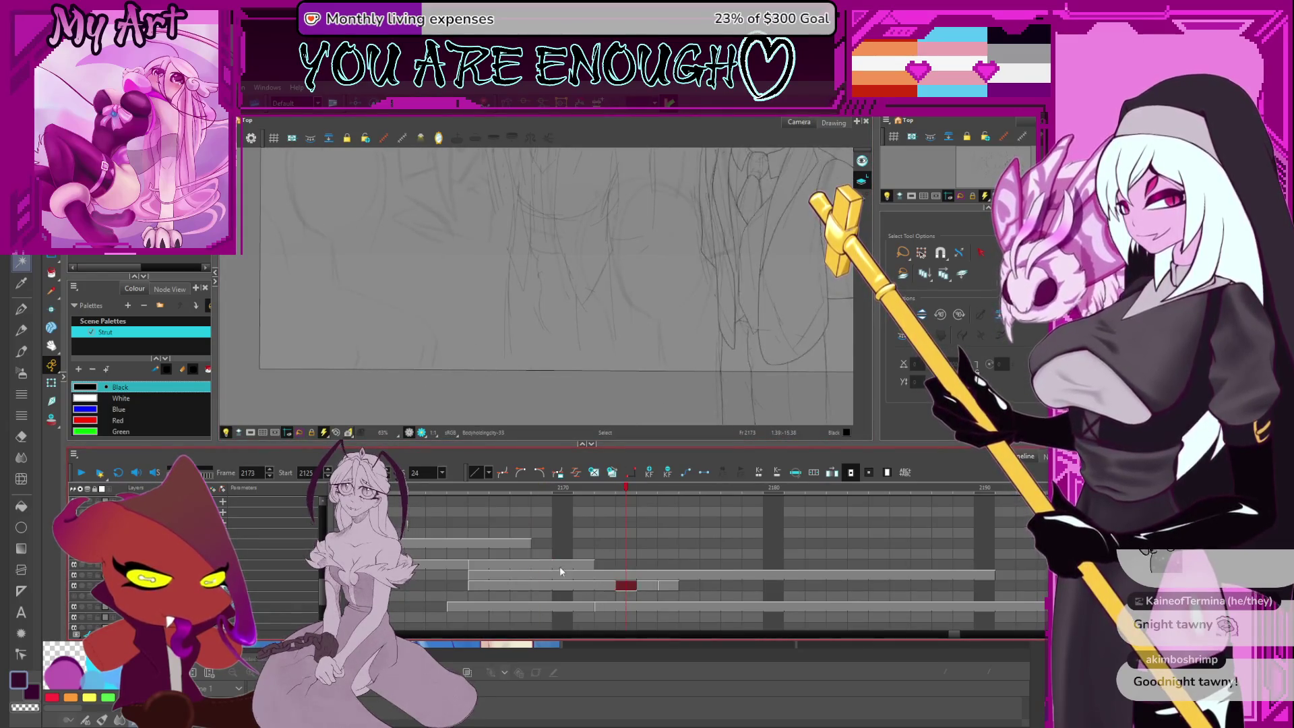
left_click(621, 607)
left_click(575, 609)
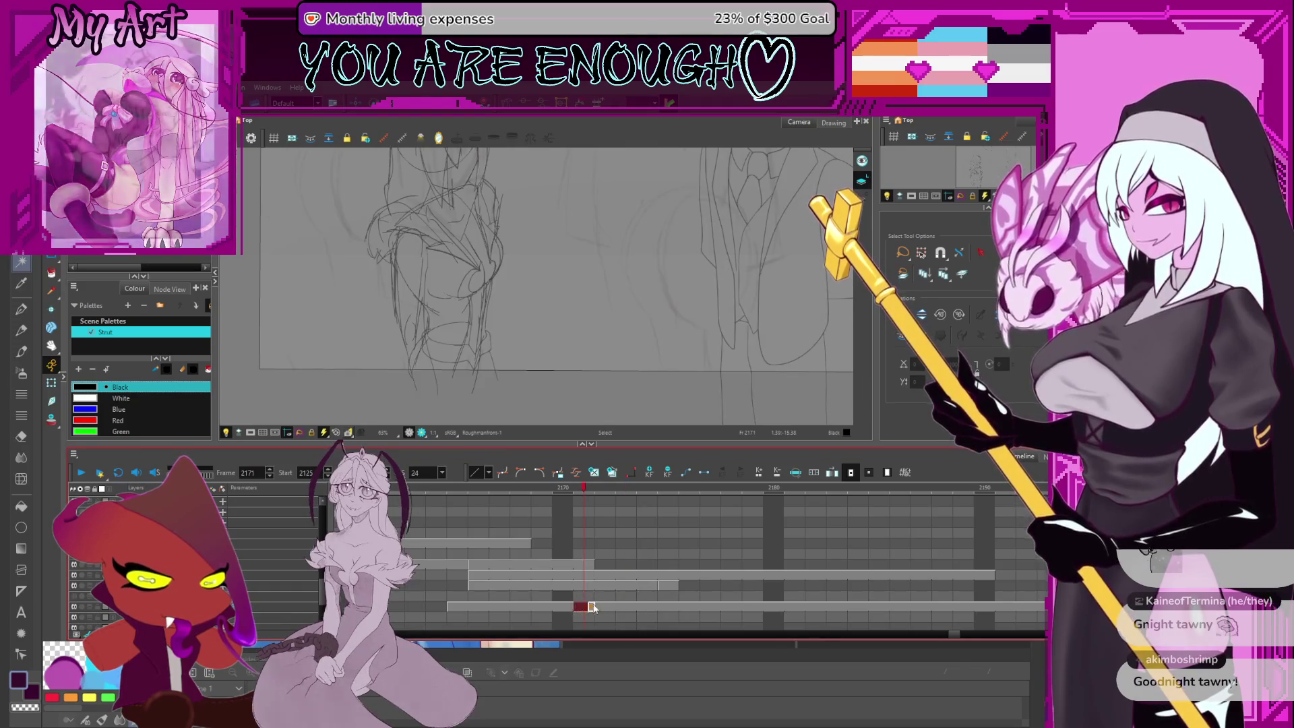
key("2")
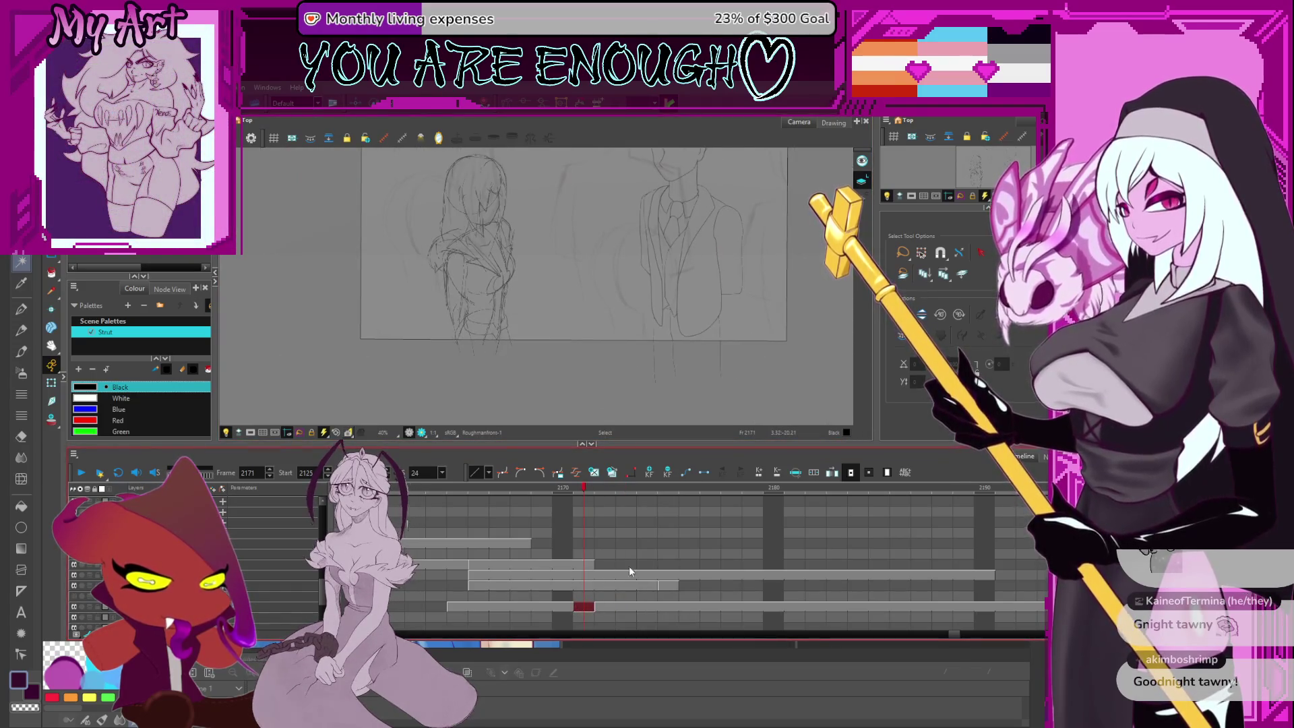
left_click(669, 586)
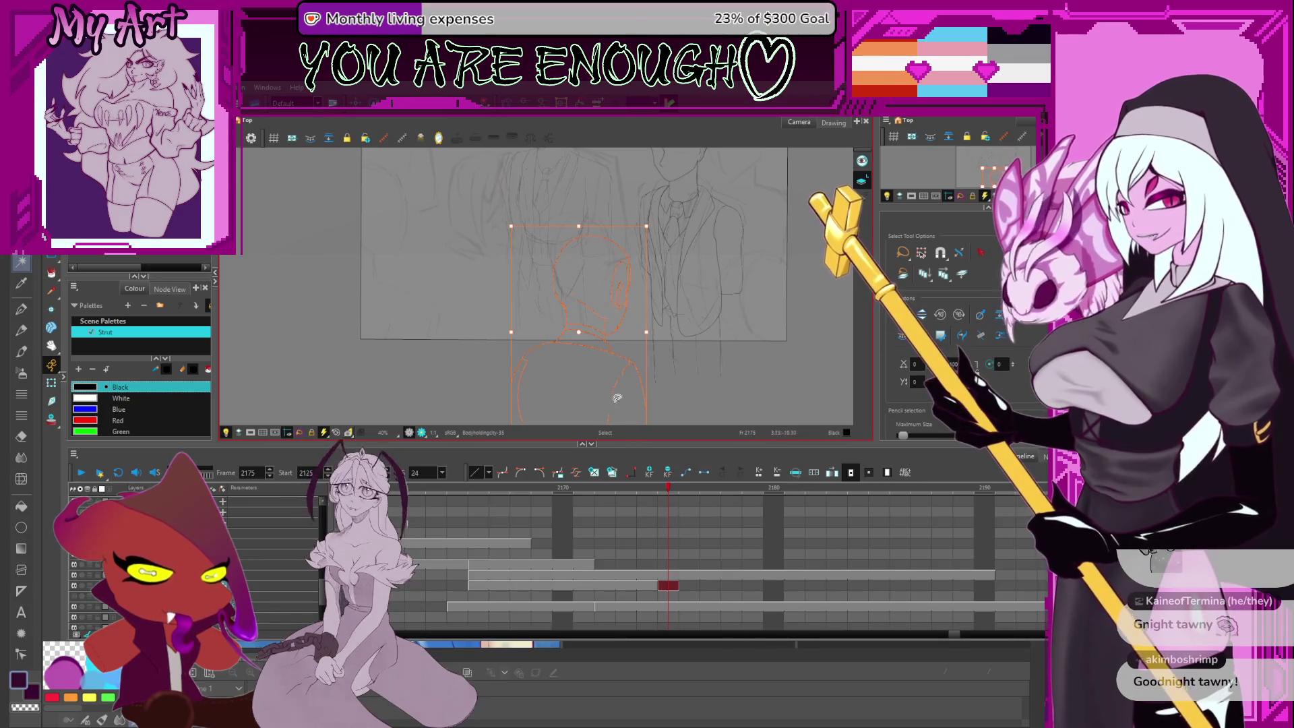
Settle on frame 2170, checking its upper and lower layers and selecting the figure's strokes
left_click(563, 607)
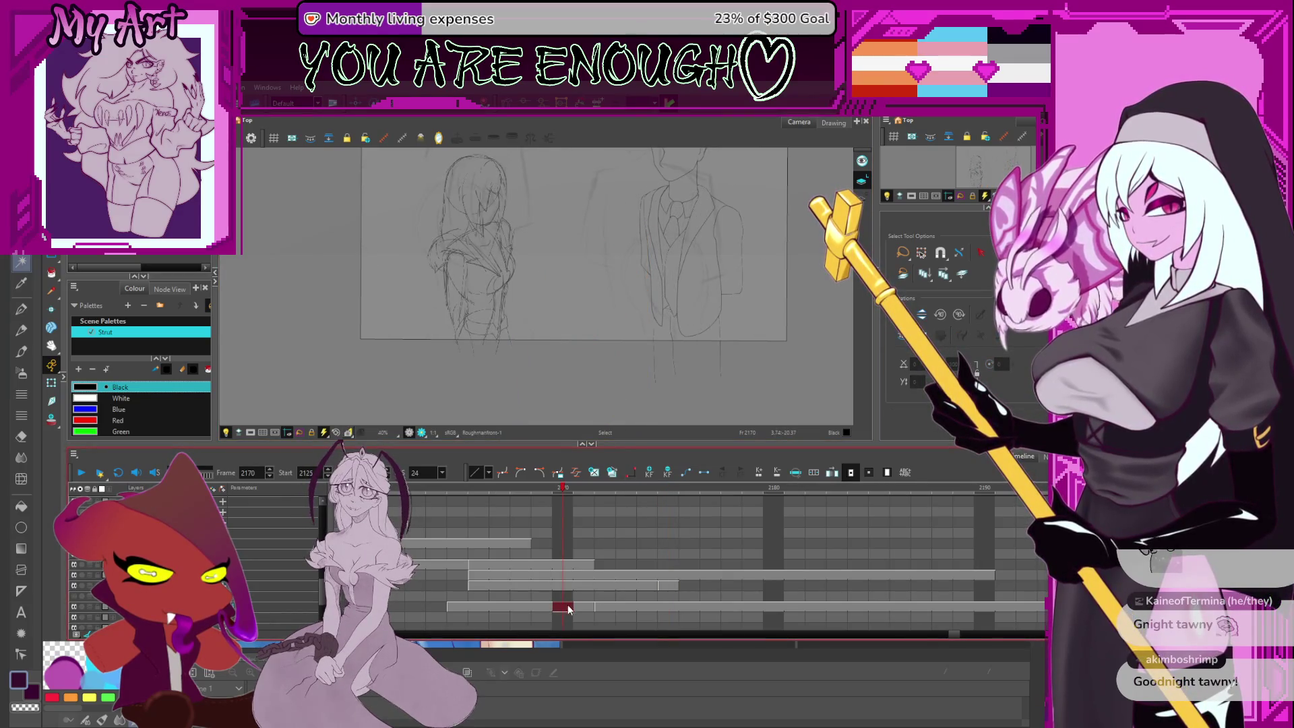
left_click(668, 586)
scroll(652, 290, "down", 1)
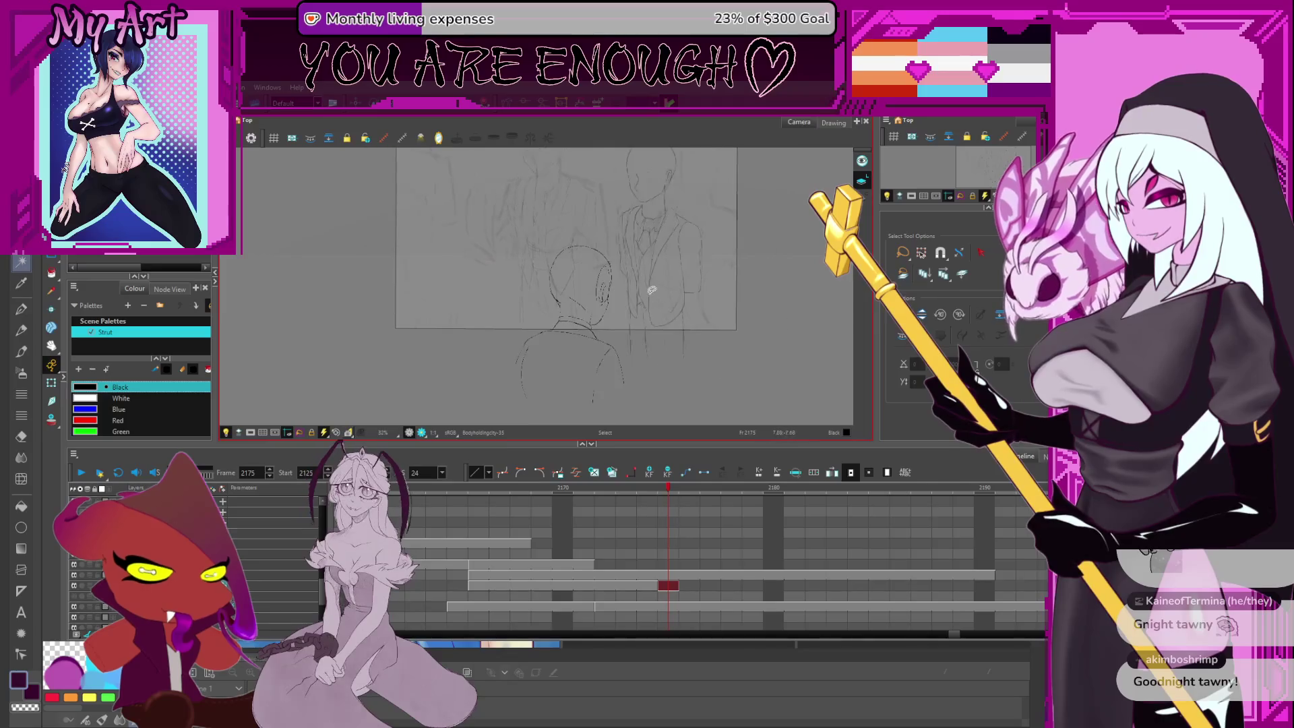
left_click_drag(485, 343, 654, 325)
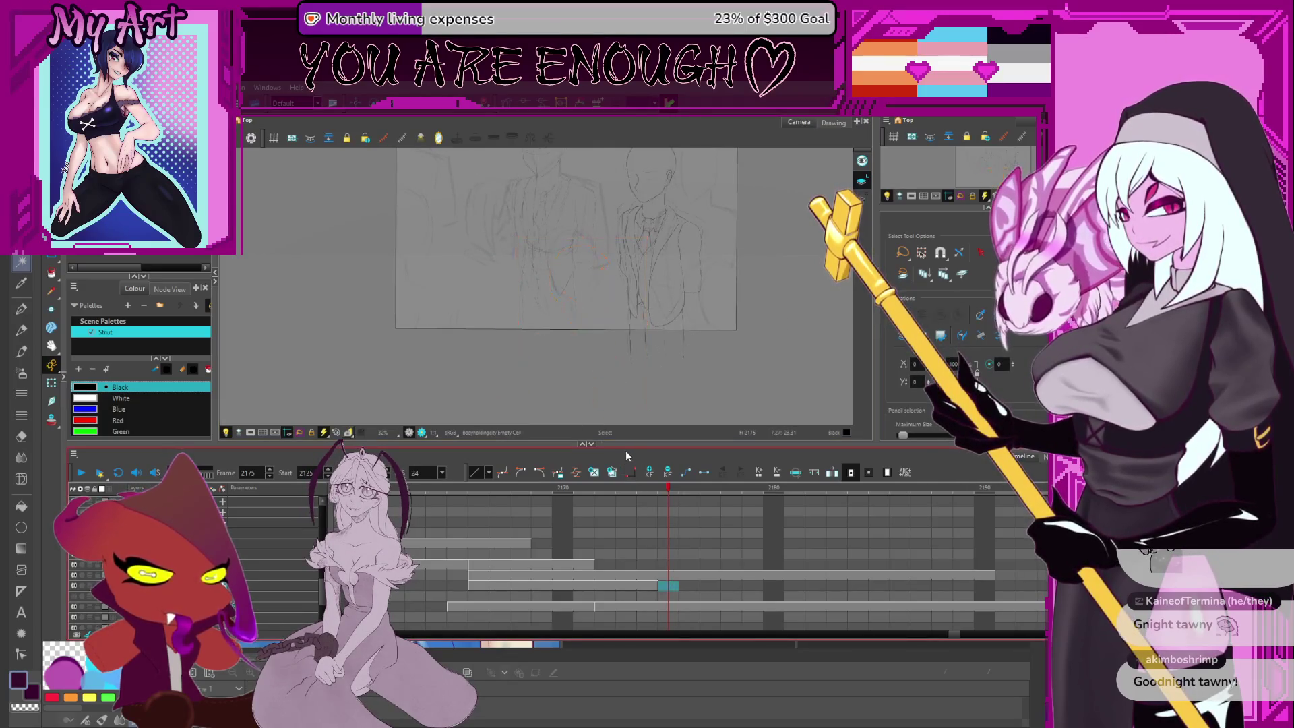
left_click(564, 586)
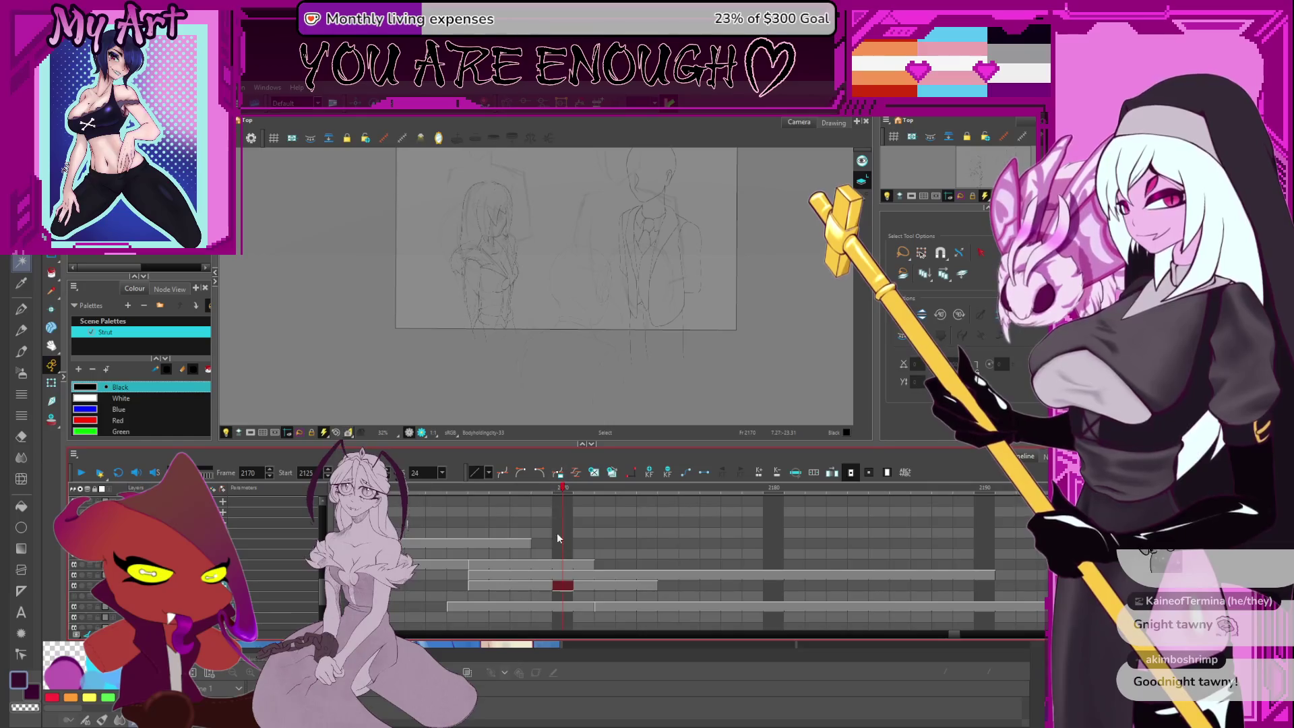
left_click(564, 577)
left_click(564, 584)
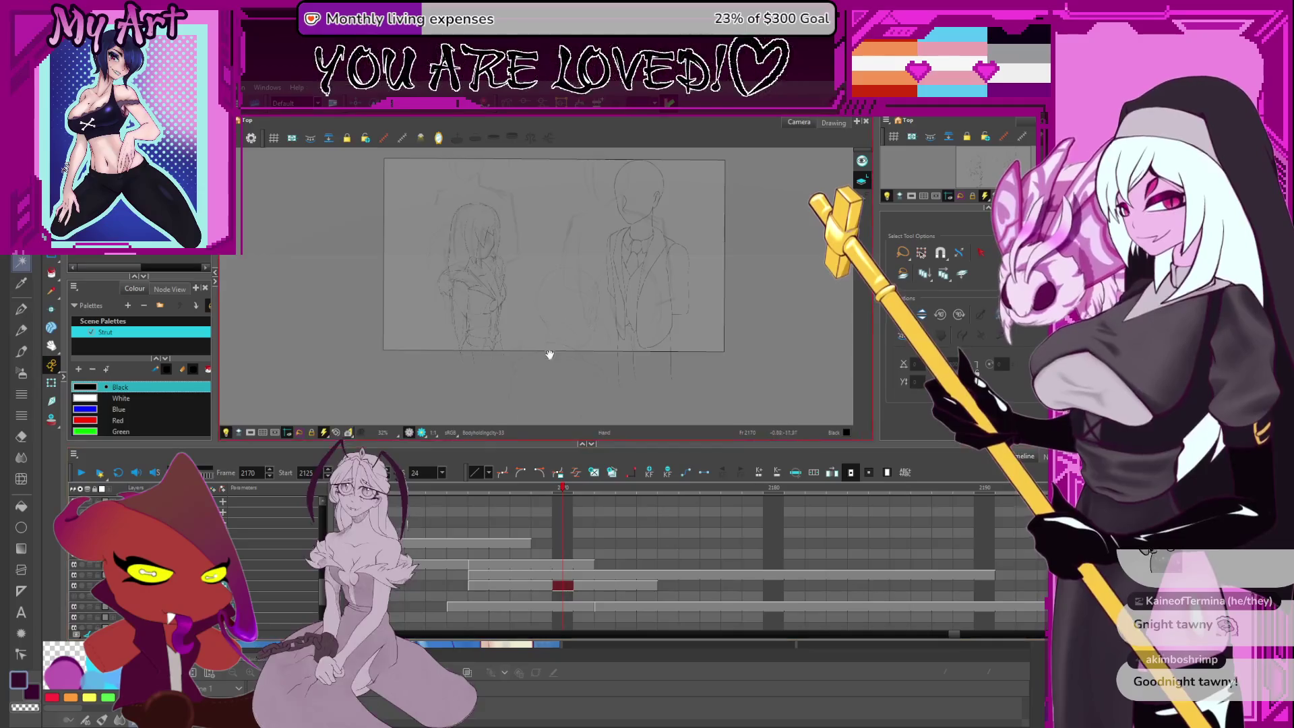
scroll(552, 302, "up", 2)
scroll(552, 302, "up", 1)
Tilt the canvas and draw a short pencil stroke to start the head outline
key("alt+/")
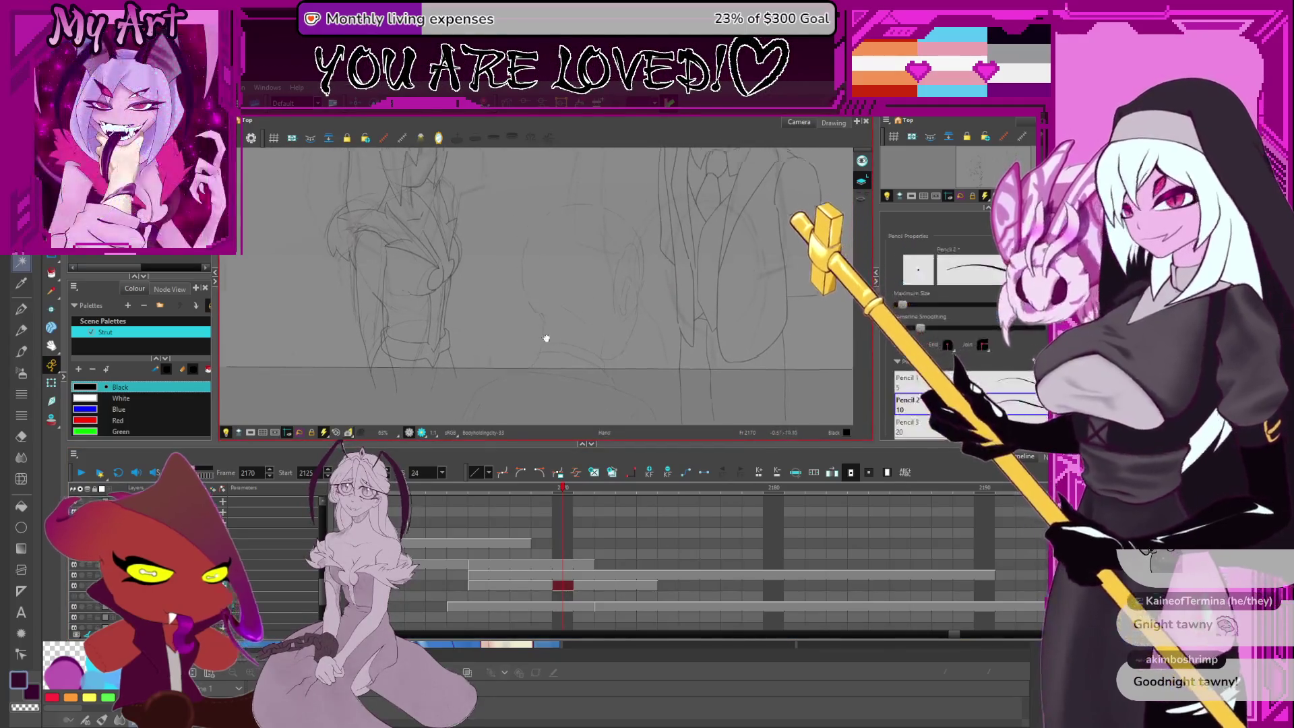
scroll(549, 327, "up", 3)
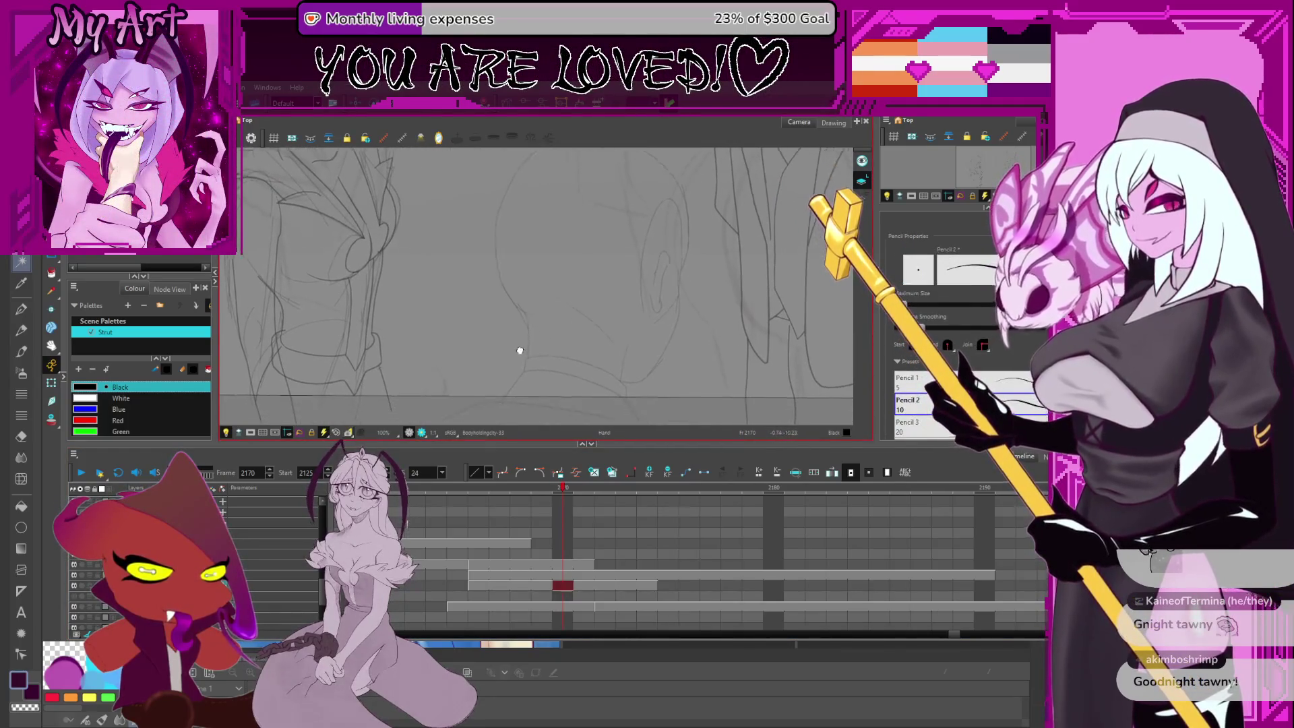
left_click_drag(647, 310, 607, 351)
left_click_drag(499, 354, 521, 298)
key("ctrl+z")
mouse_move(498, 354)
left_mouse_down()
mouse_move(522, 298)
mouse_move(518, 367)
mouse_move(520, 324)
left_mouse_up()
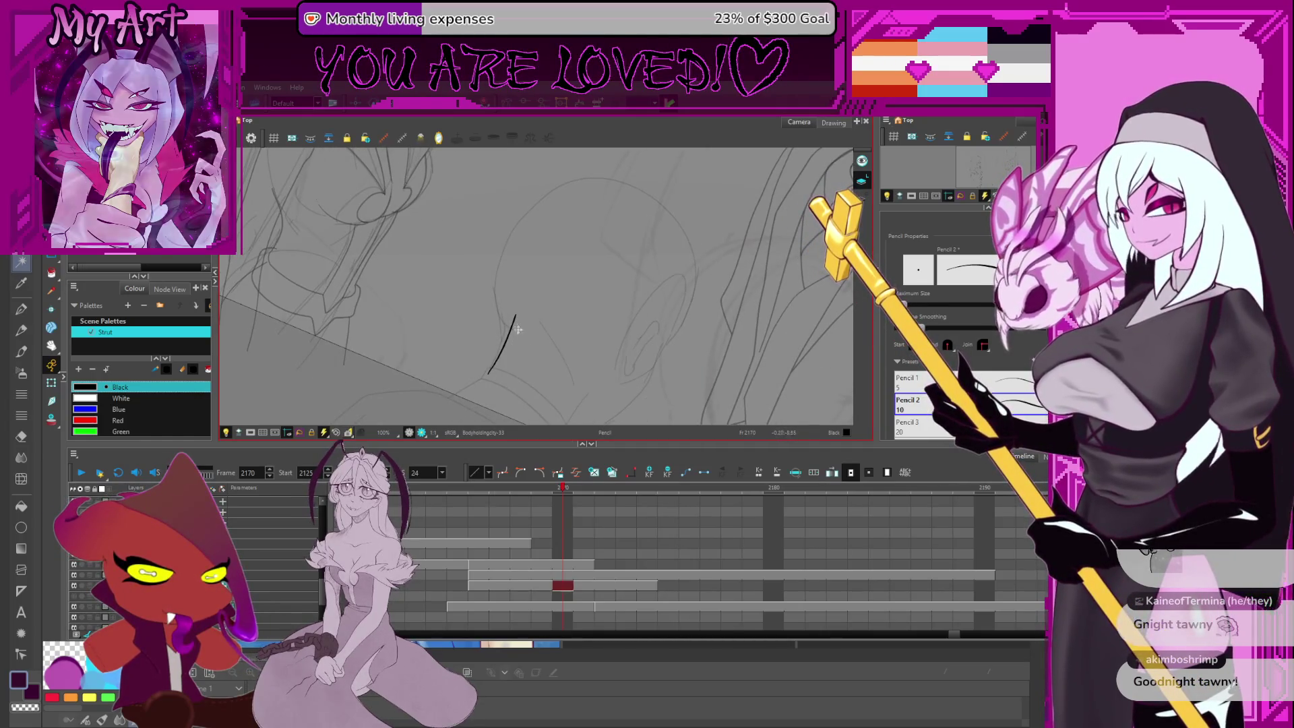
Extend the stroke into an arc over the head and smooth its left side
key("alt+q")
left_click(513, 329)
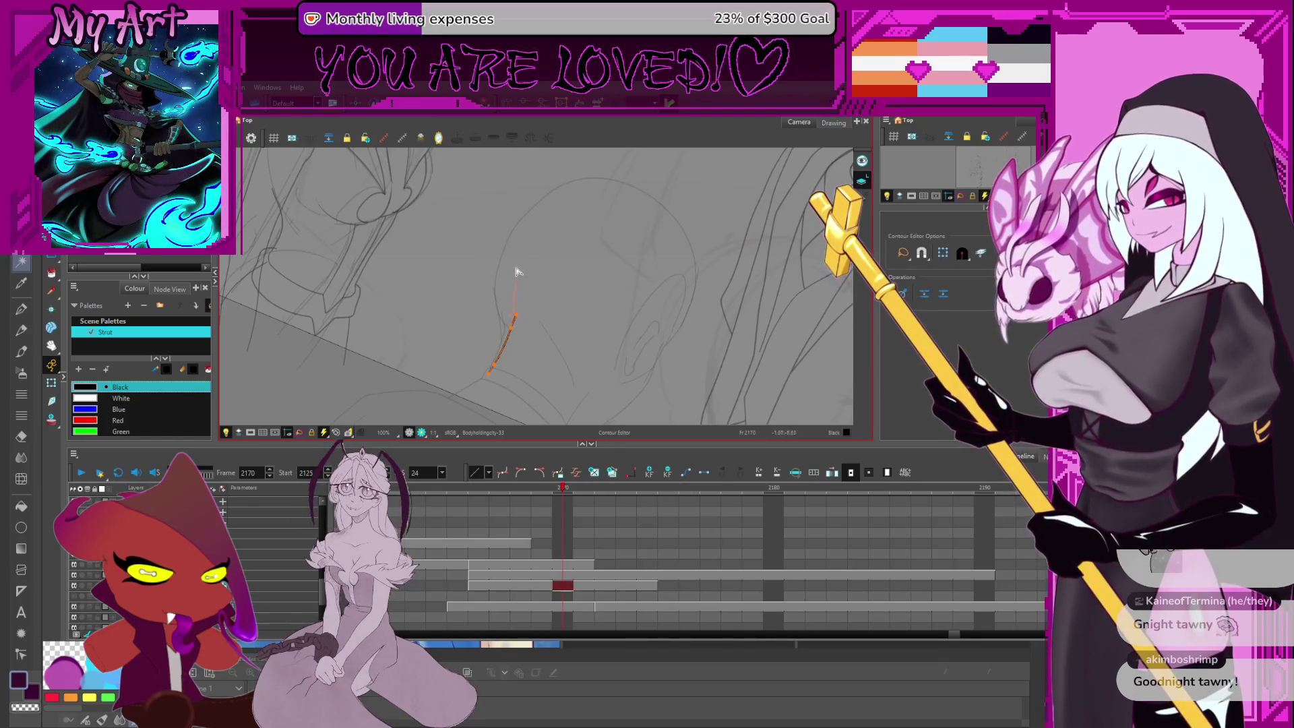
mouse_move(631, 187)
left_mouse_down()
mouse_move(537, 208)
mouse_move(509, 243)
mouse_move(547, 215)
mouse_move(557, 179)
left_mouse_up()
left_click(512, 244)
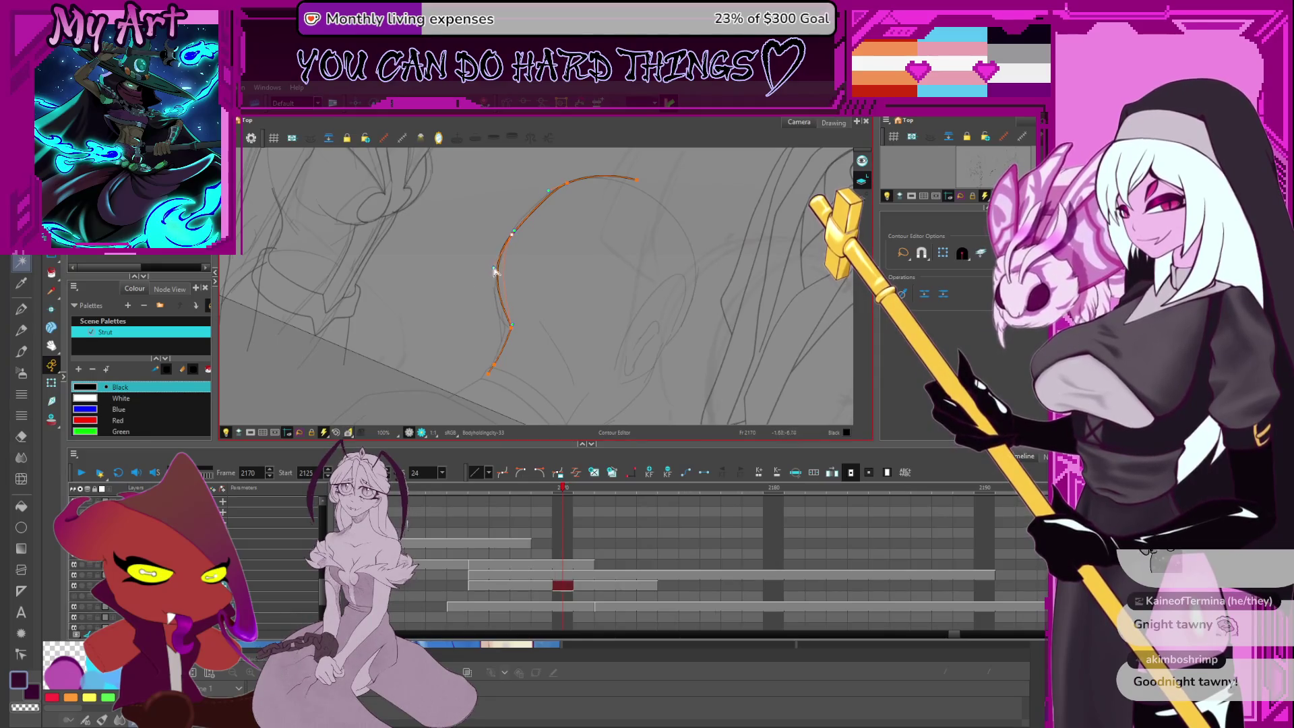
left_click_drag(491, 289, 511, 245)
left_click(567, 188)
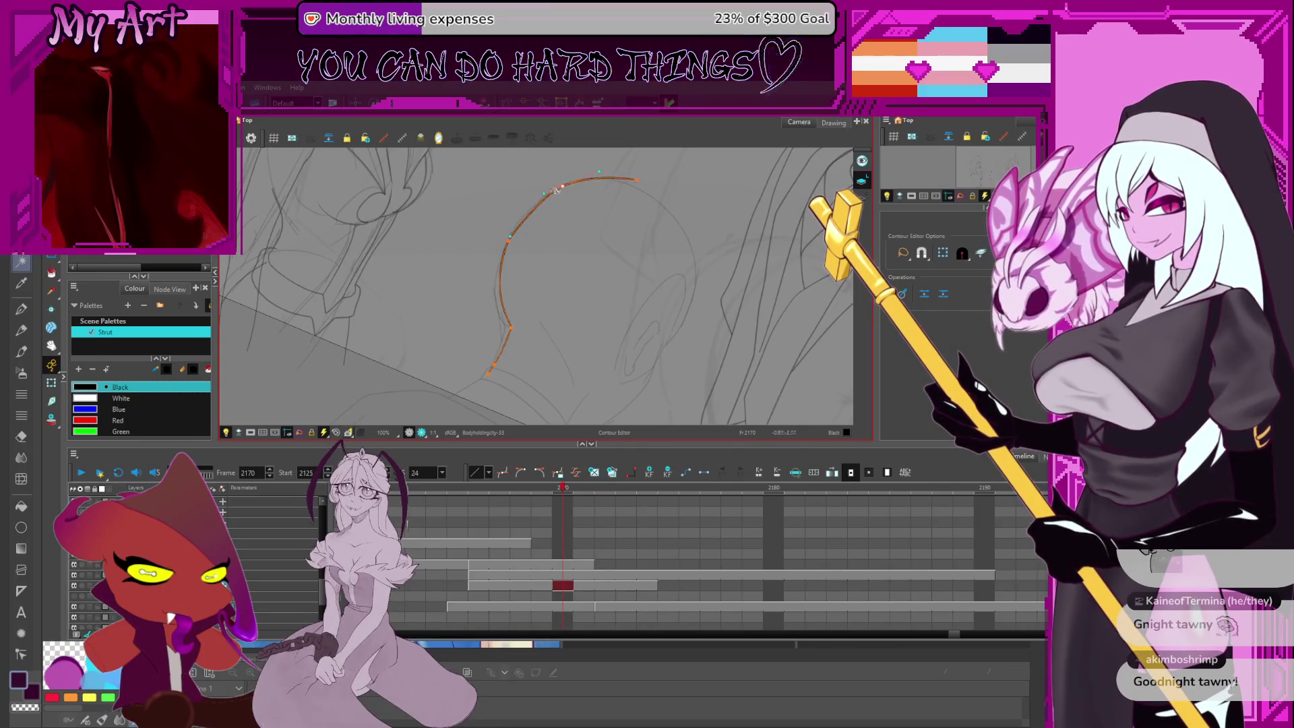
left_click(509, 240)
left_click(509, 251)
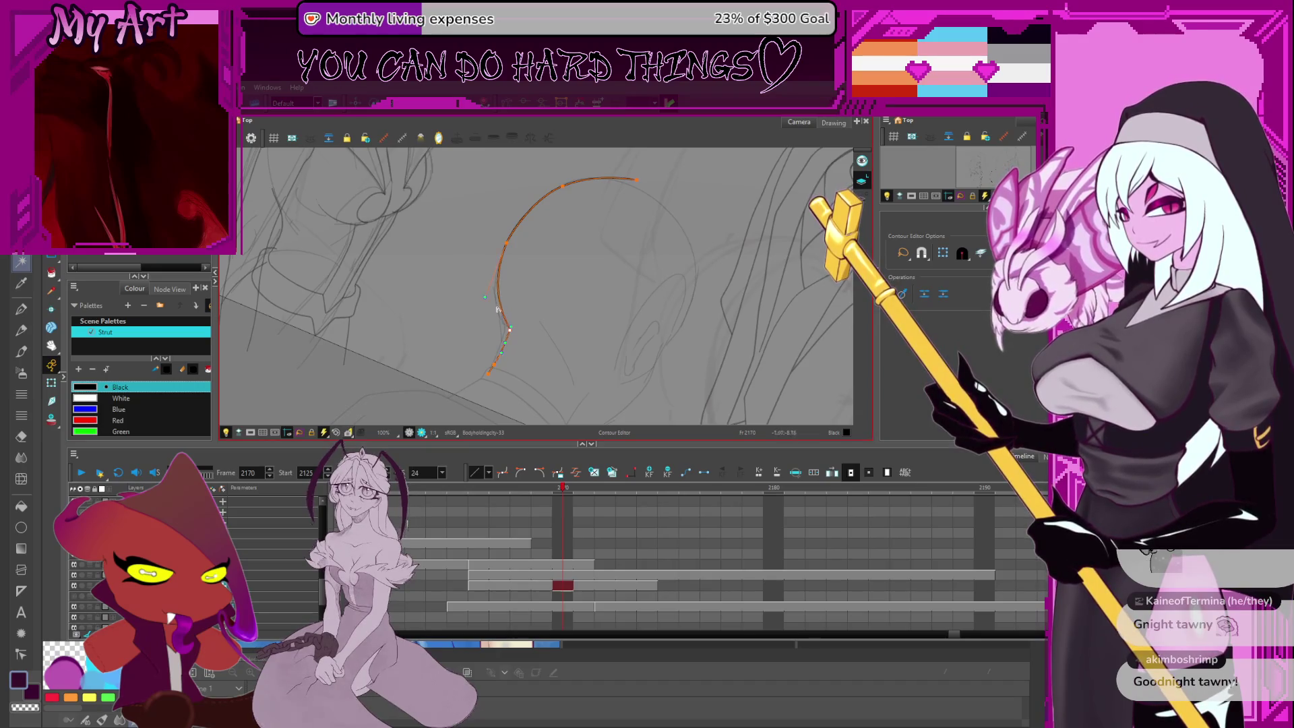
left_click_drag(491, 290, 475, 296)
Pull the arc's right end down and bend the right side out to follow the sketch
left_click_drag(640, 387, 644, 381)
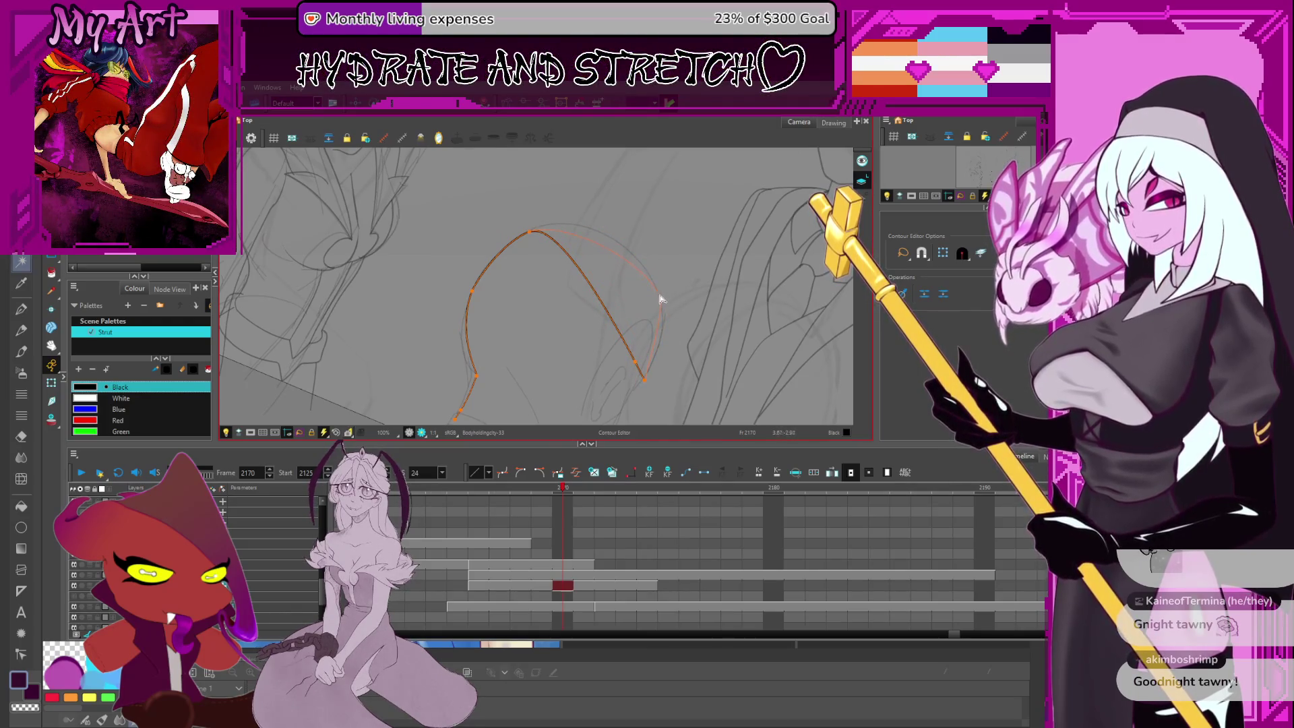
left_click_drag(662, 318, 662, 317)
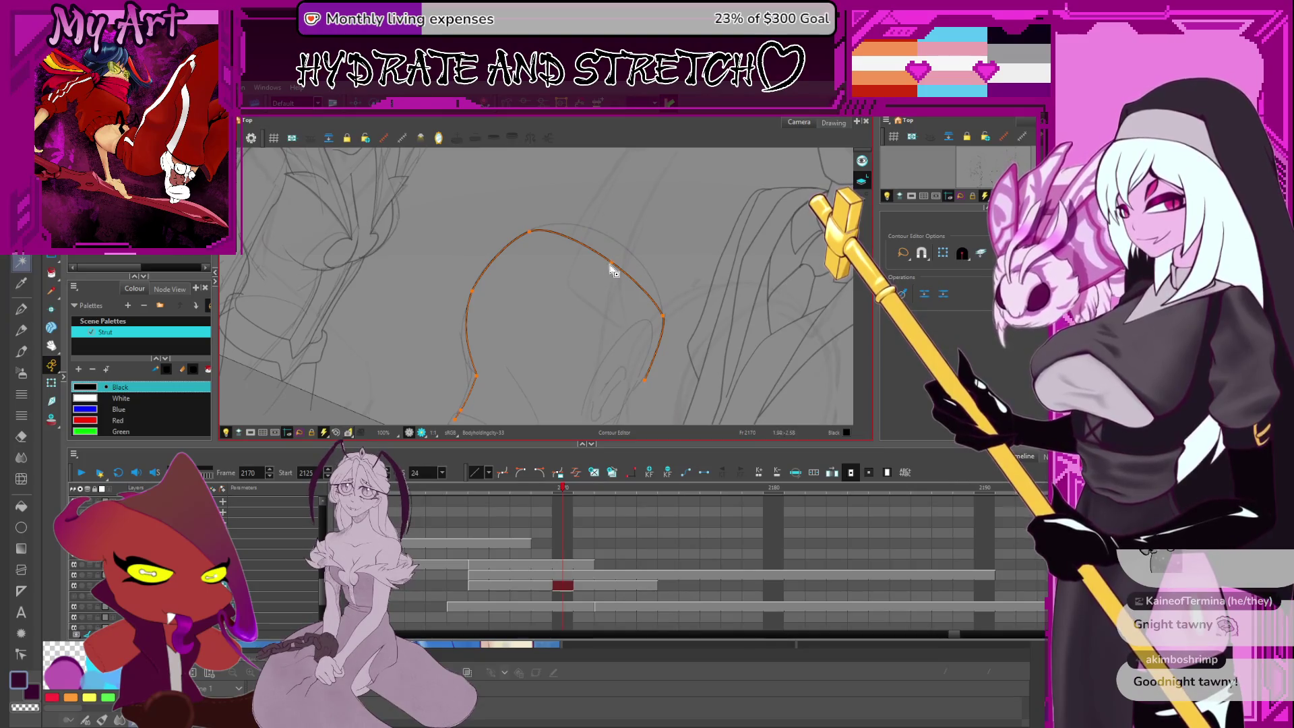
left_click(619, 246)
left_click(618, 245)
left_click(619, 245)
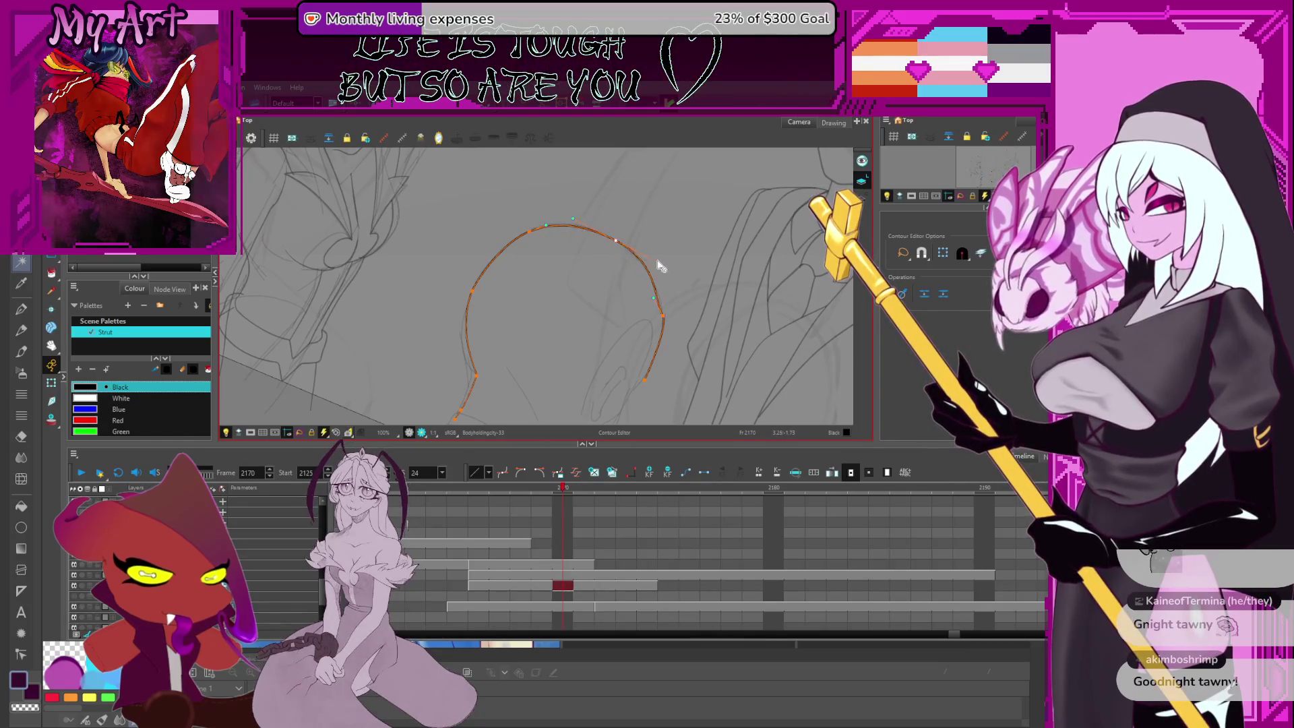
mouse_move(659, 265)
left_mouse_down()
mouse_move(628, 259)
mouse_move(635, 281)
left_mouse_up()
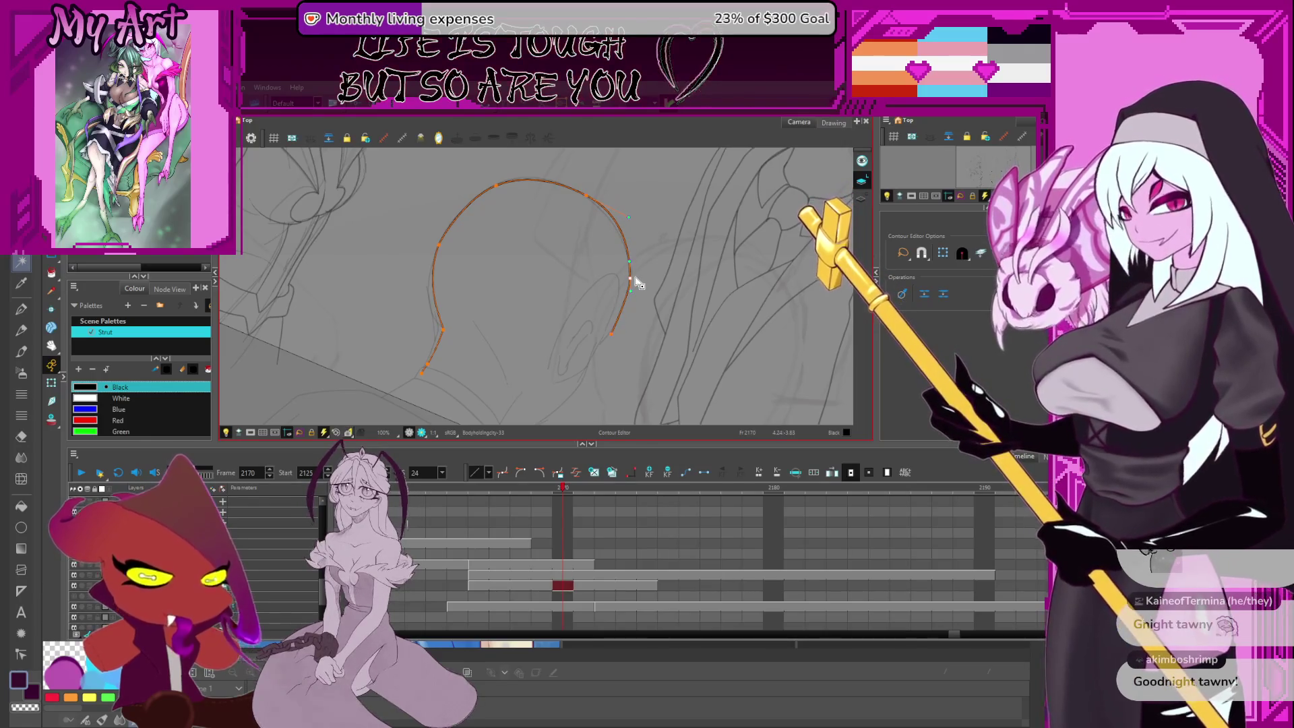
left_click(629, 225)
Extend the right line down past the ear to the neck, bulging it outward behind the ear
scroll(625, 263, "down", 2)
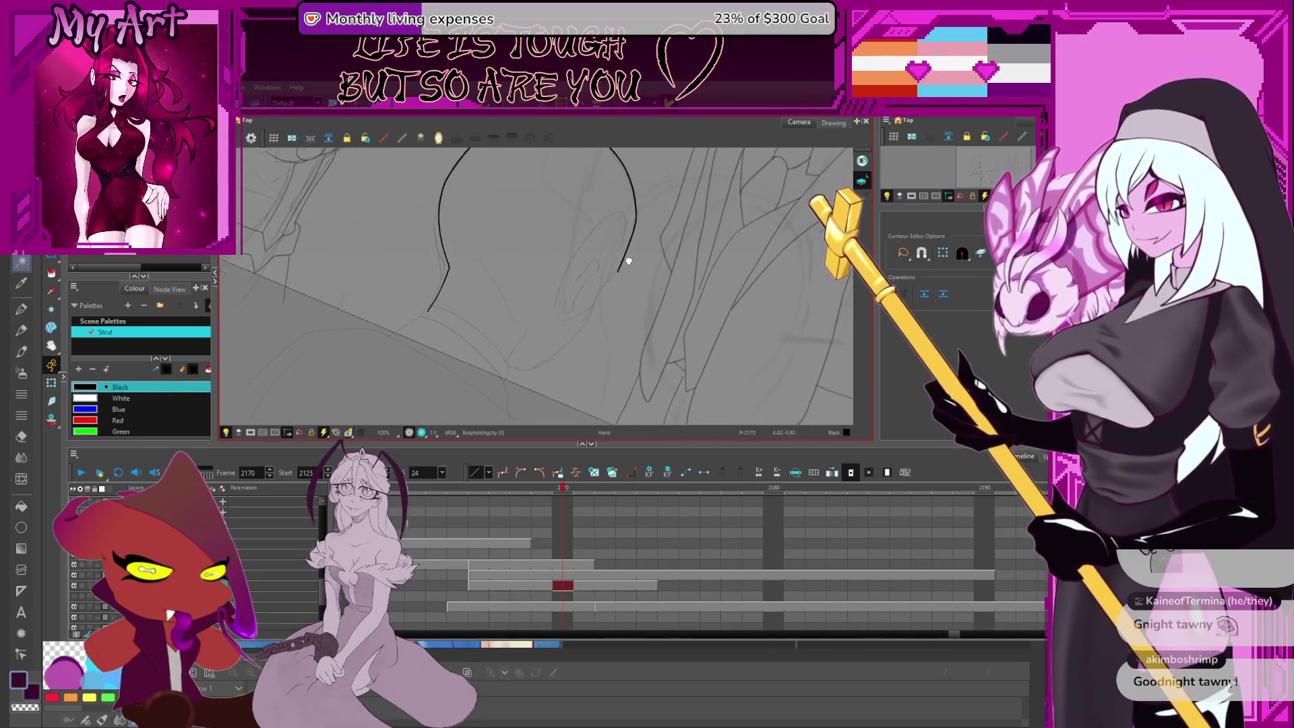
mouse_move(673, 233)
left_mouse_down()
mouse_move(647, 226)
mouse_move(607, 254)
left_mouse_up()
left_click(609, 244)
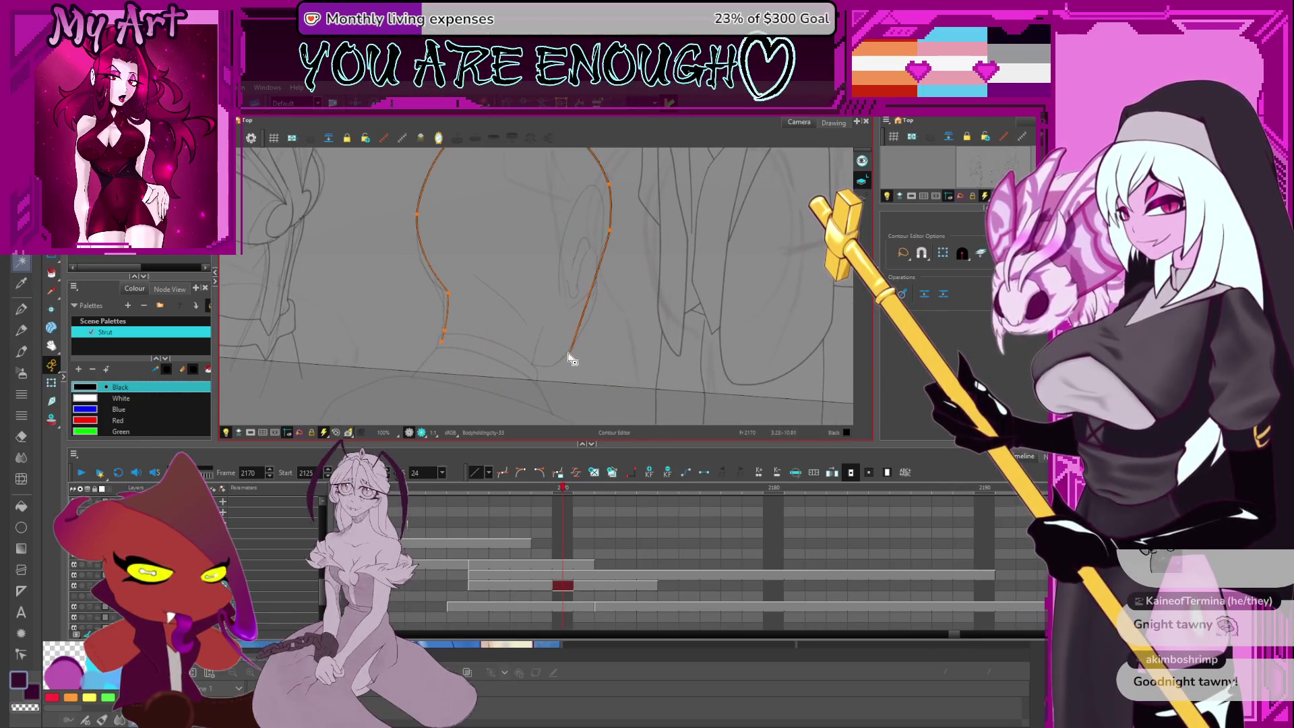
left_click(527, 358)
left_click(554, 367)
left_click_drag(589, 312, 594, 308)
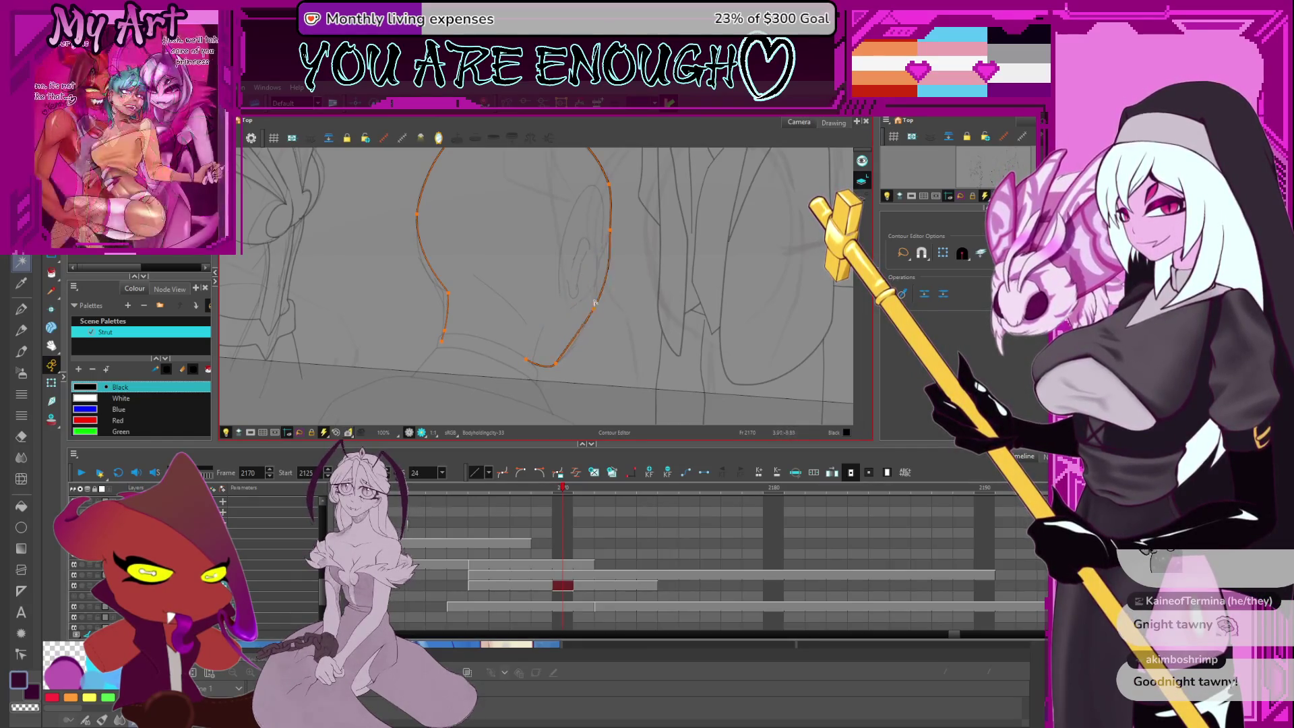
Add a control point on the right line and refine the neck line's lower curve and end point
left_click(599, 266)
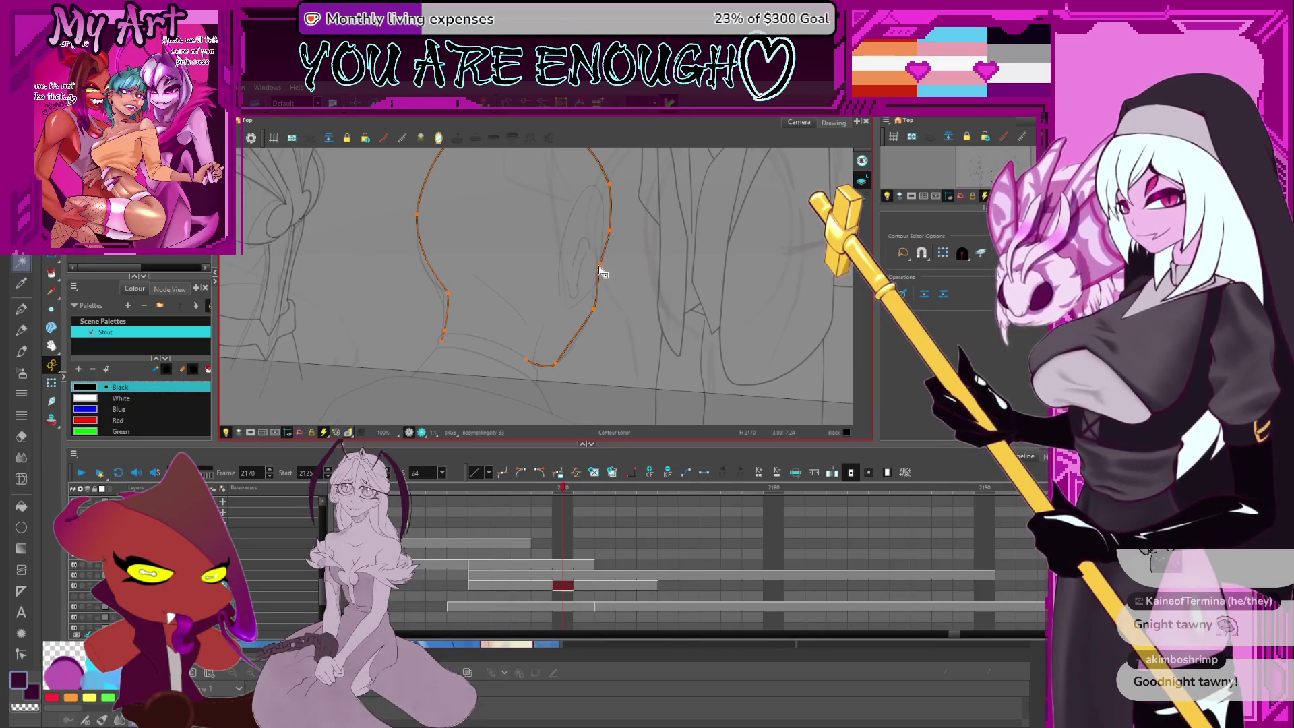
left_click(595, 312)
left_click(559, 368)
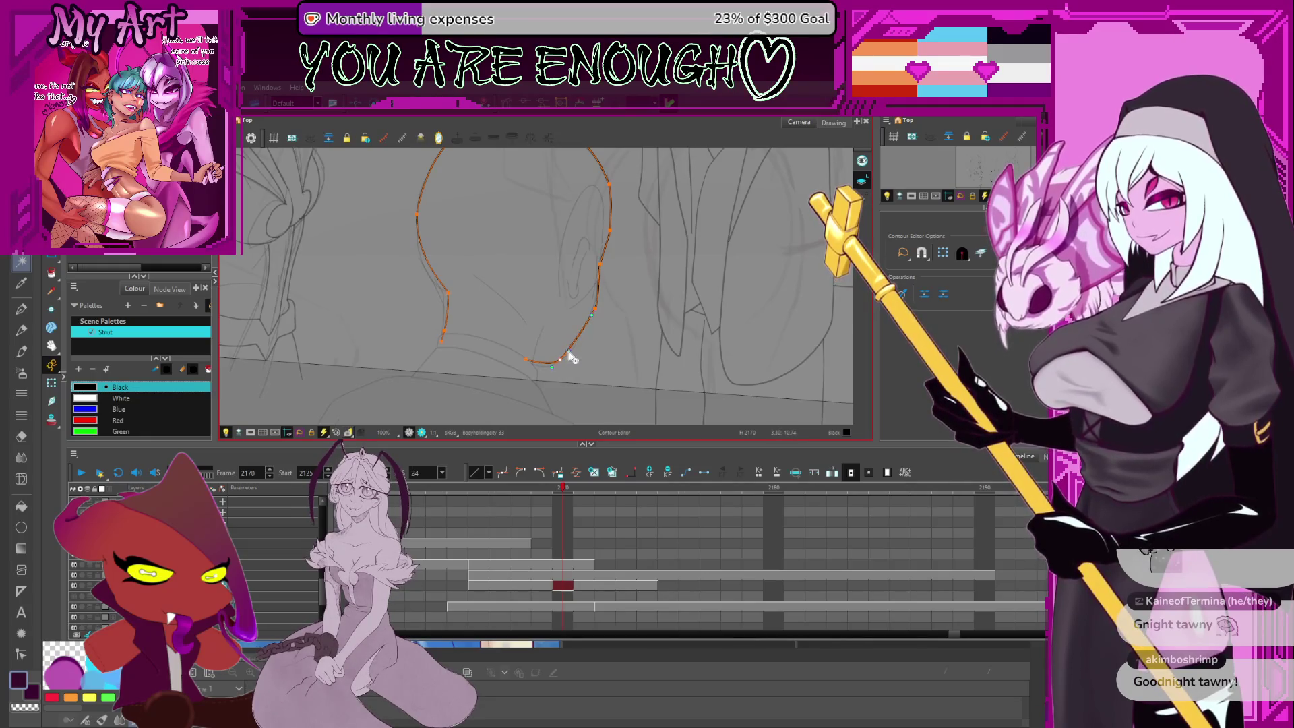
left_click(558, 365)
left_click(526, 364)
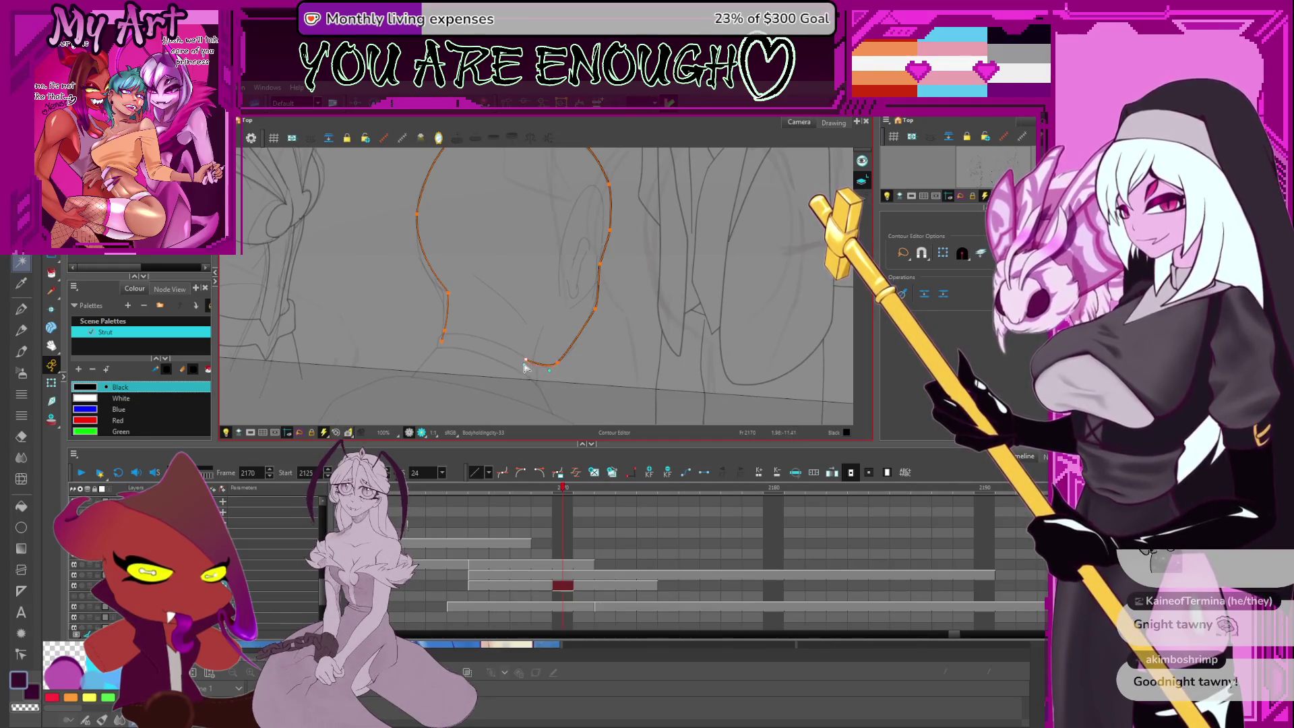
left_click_drag(528, 365, 523, 361)
left_click_drag(594, 318, 587, 340)
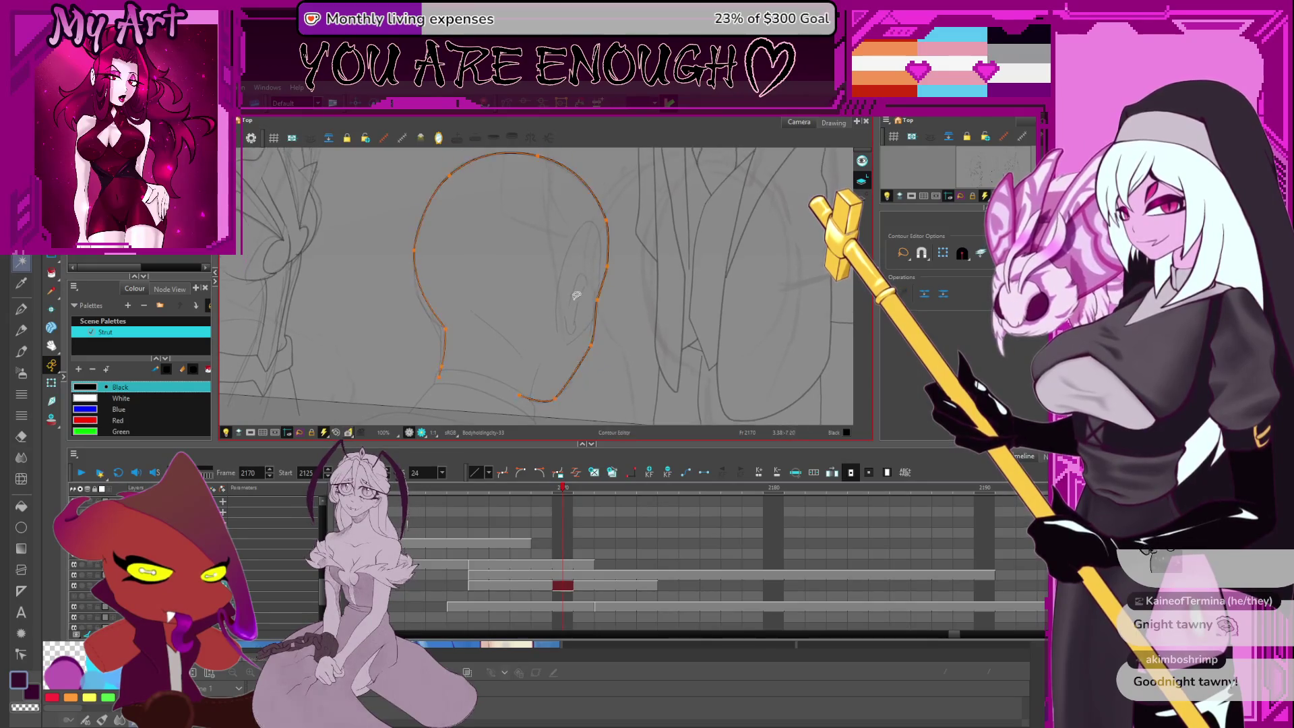
Draw a short pencil stroke for the ear
key("alt+slash")
scroll(587, 304, "up", 3)
left_click_drag(562, 337, 560, 344)
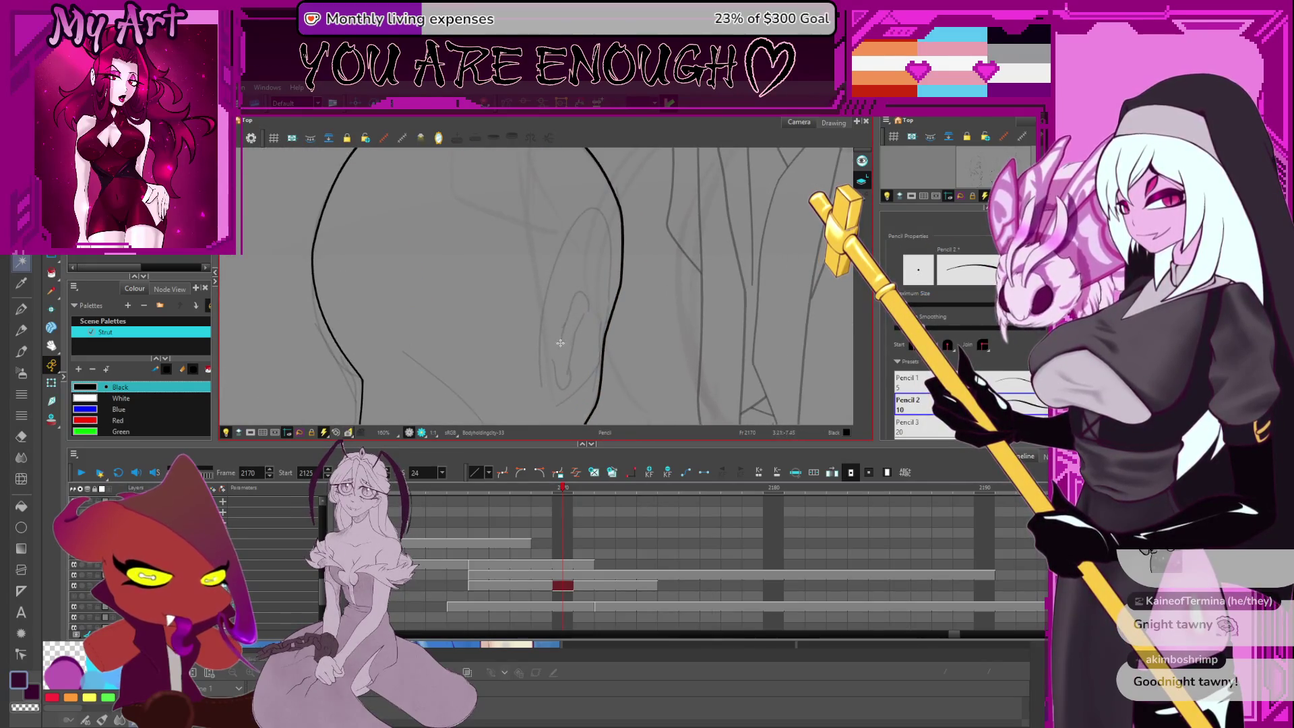
Redraw the ear as a curved outer stroke
key("ctrl+z")
mouse_move(561, 346)
left_mouse_down()
mouse_move(581, 295)
mouse_move(592, 323)
left_mouse_up()
key("alt+q")
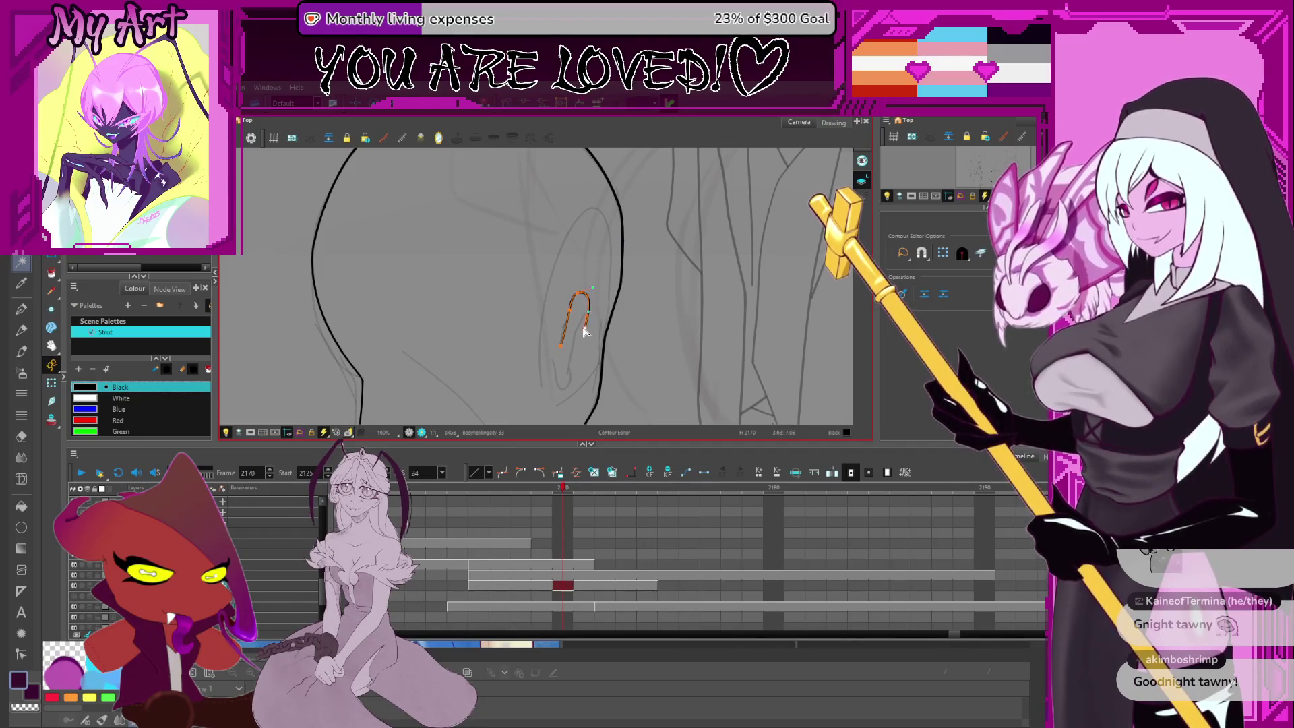
key("alt+shift+q")
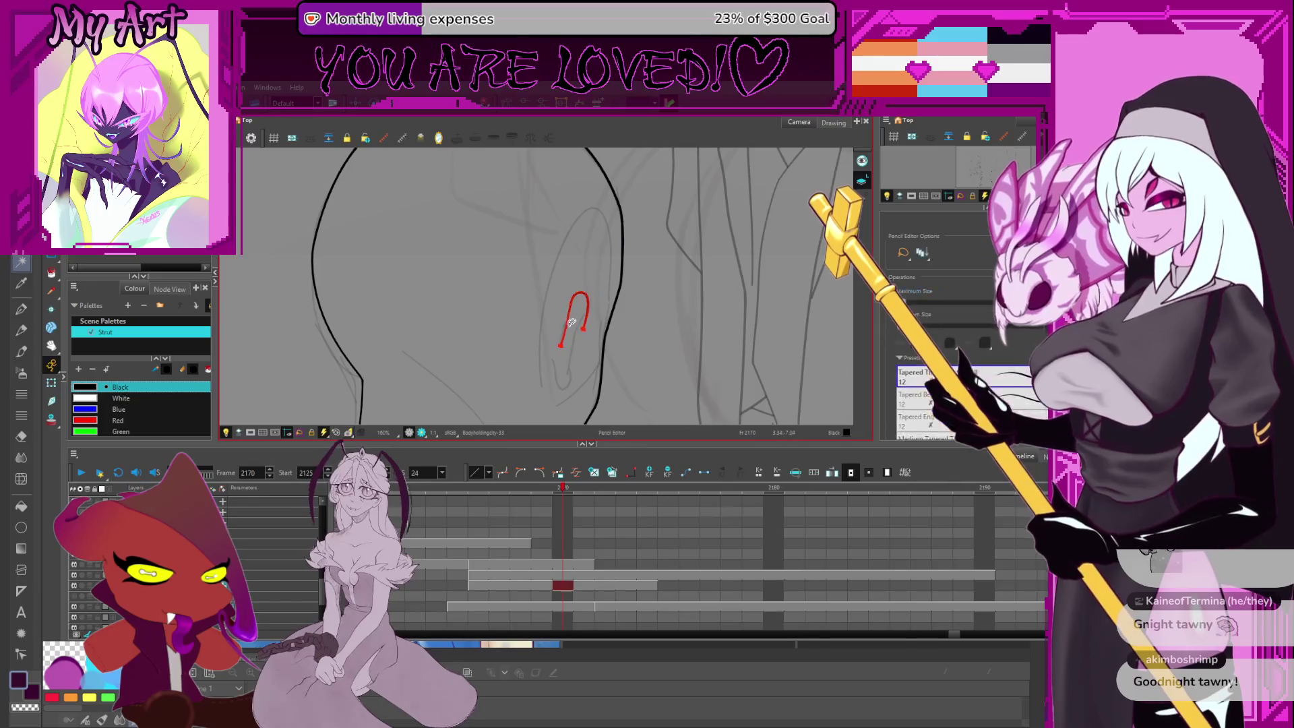
key("alt+slash")
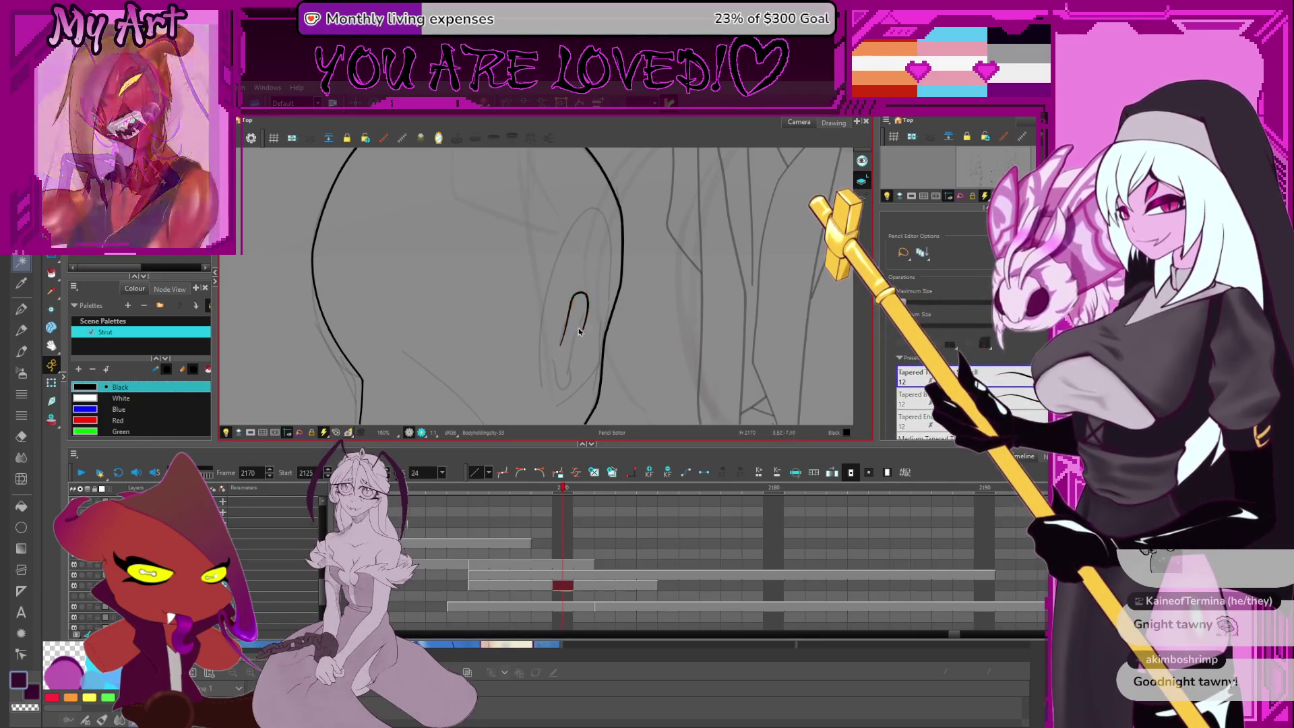
key("2")
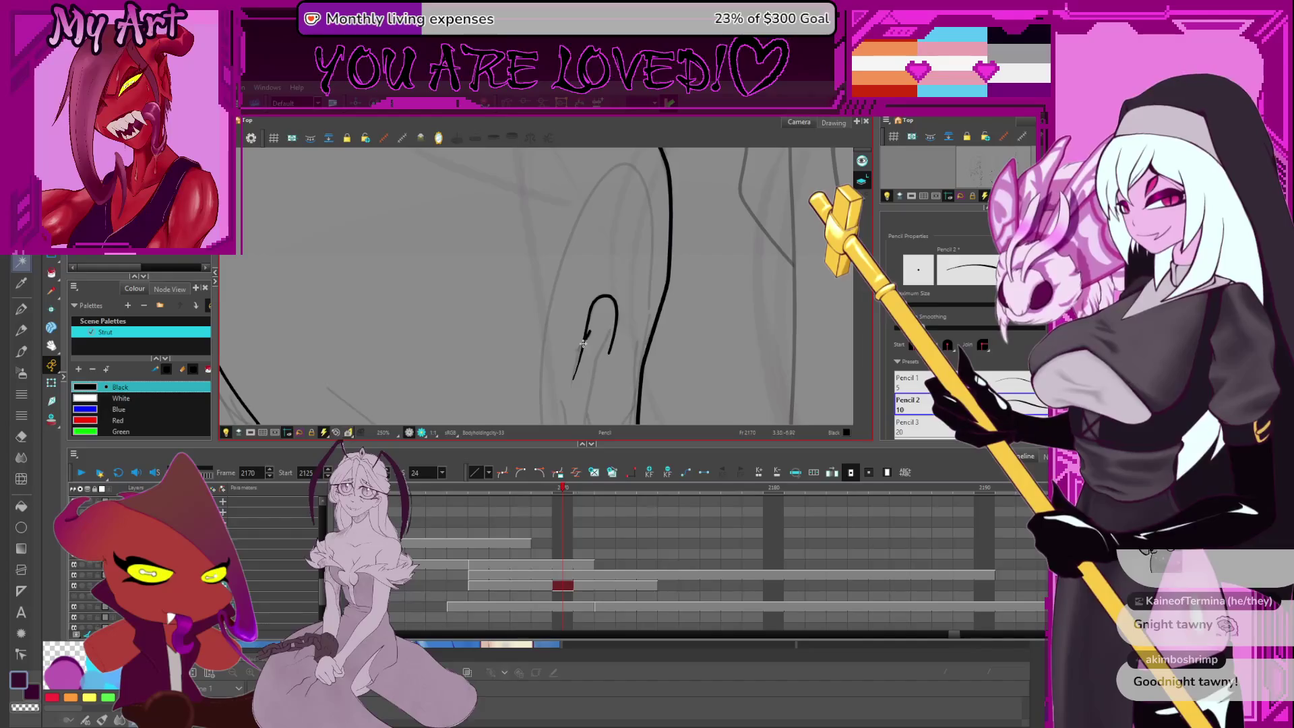
key("alt+t")
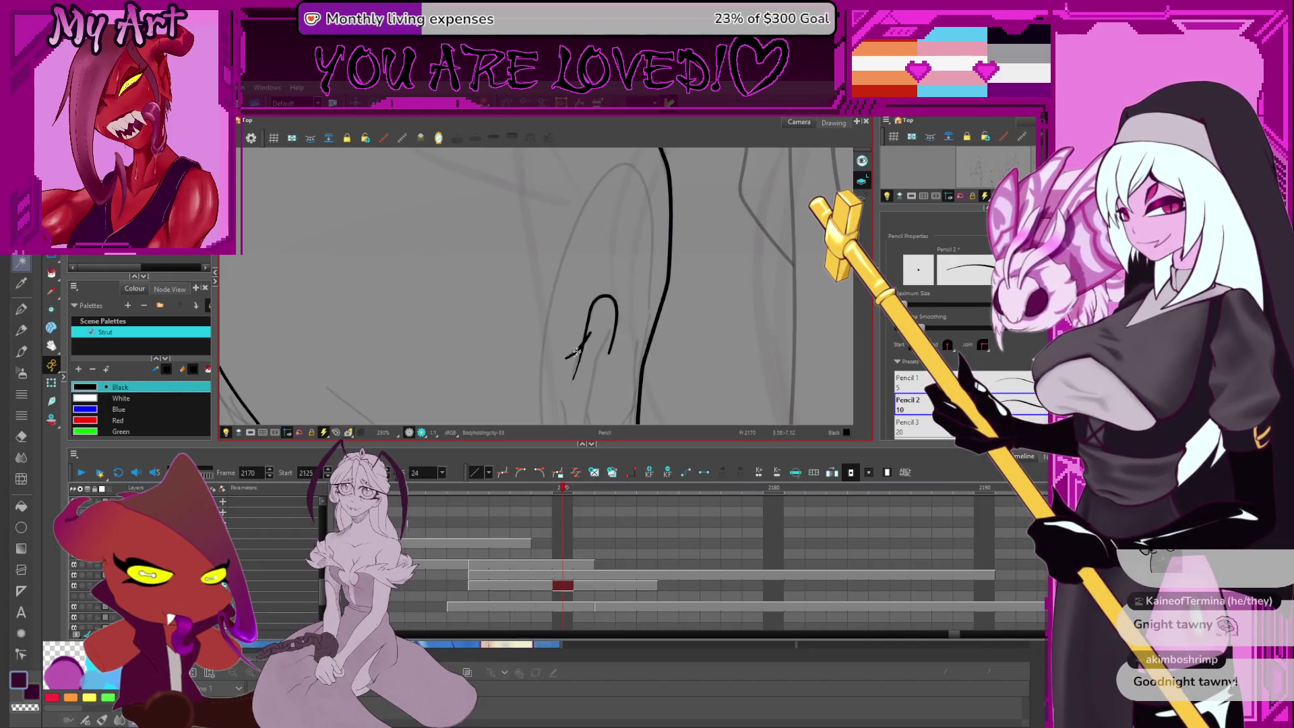
key("alt+shift+q")
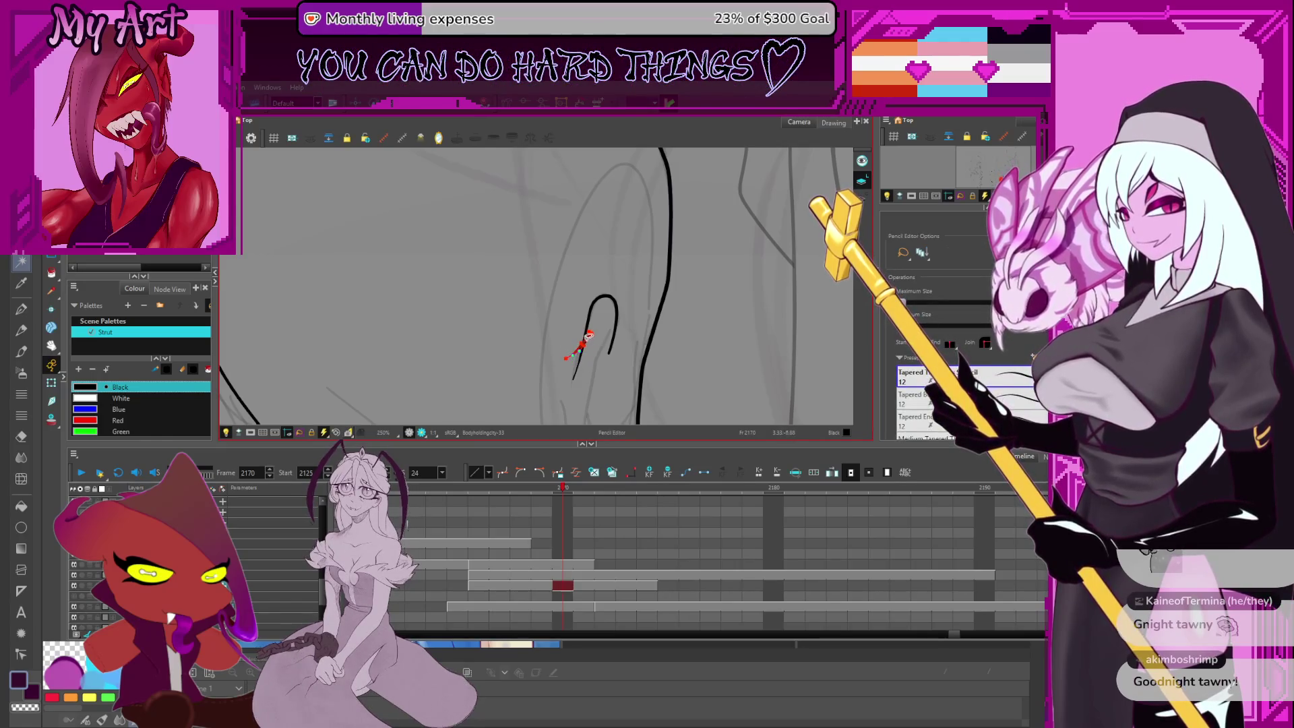
key("alt+t")
Add a short inner ear stroke after several redrawn attempts
left_click_drag(591, 344, 566, 241)
key("alt+/")
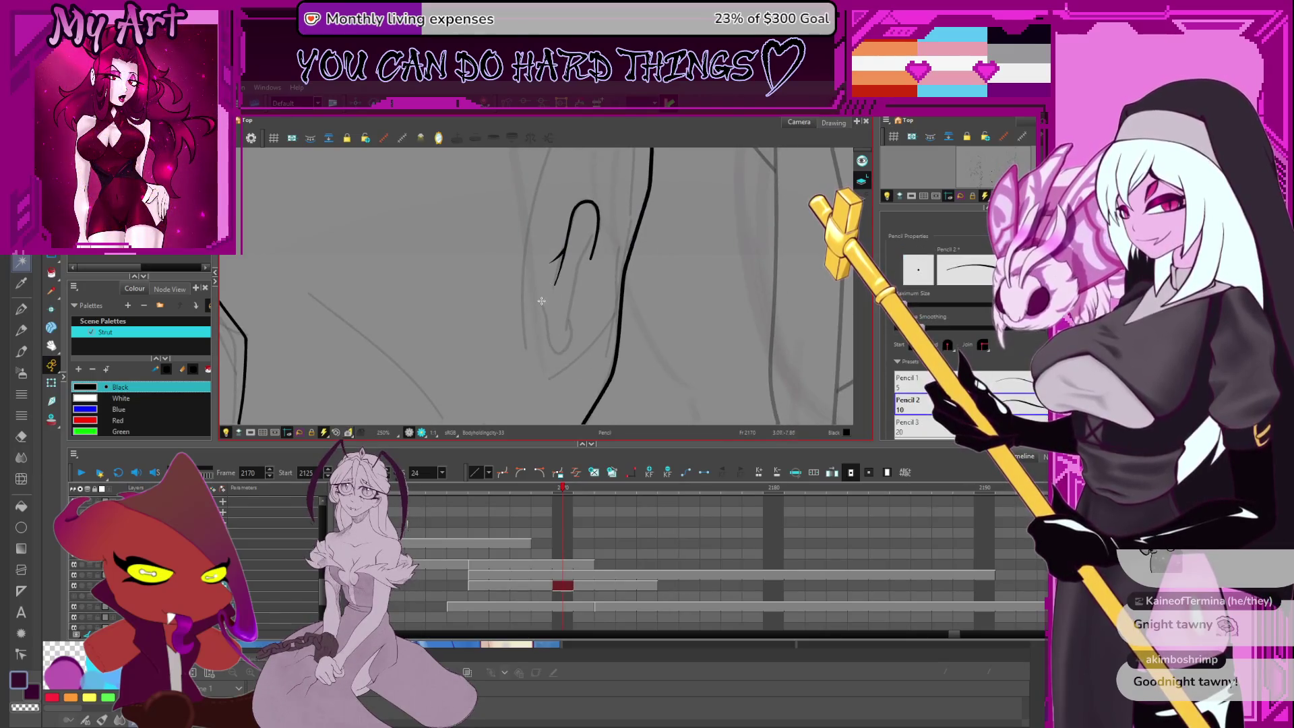
key("ctrl+z")
key("ctrl+z")
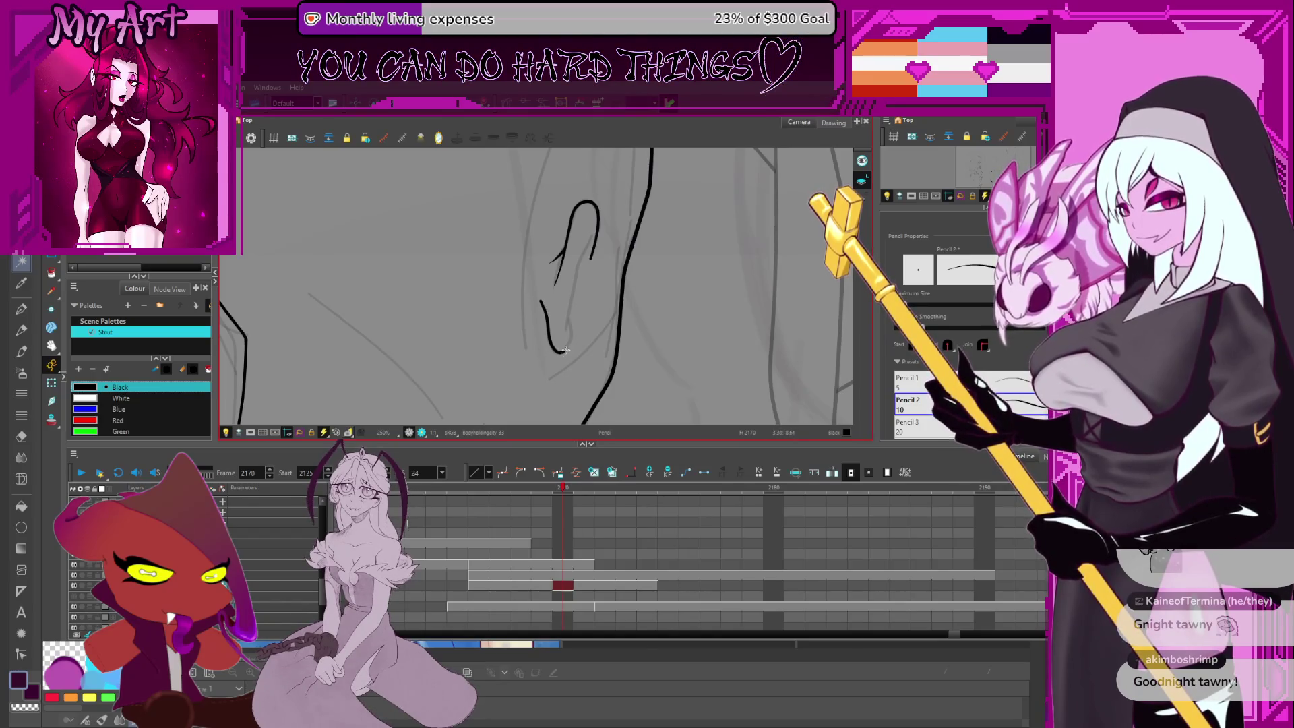
left_click_drag(570, 337, 583, 249)
key("ctrl+z")
mouse_move(573, 313)
left_mouse_down()
mouse_move(570, 324)
mouse_move(588, 234)
left_mouse_up()
key("ctrl+z")
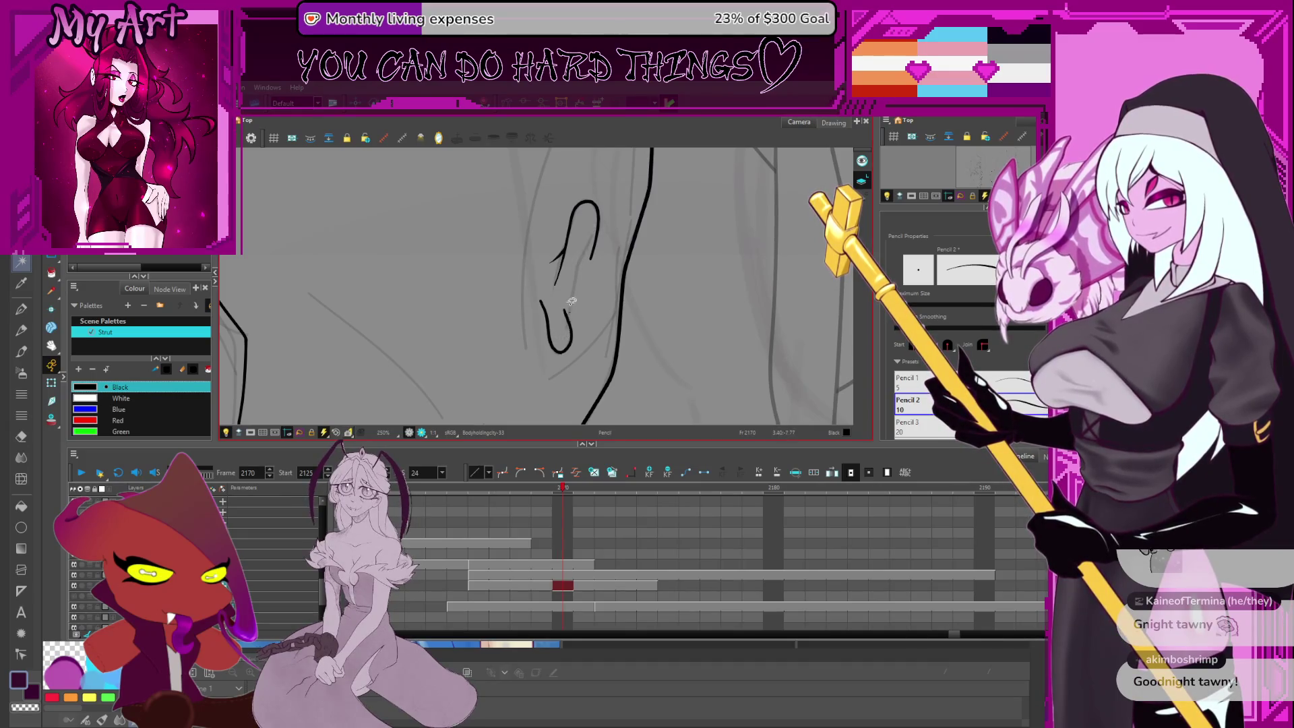
mouse_move(570, 293)
left_mouse_down()
mouse_move(586, 254)
mouse_move(580, 286)
left_mouse_up()
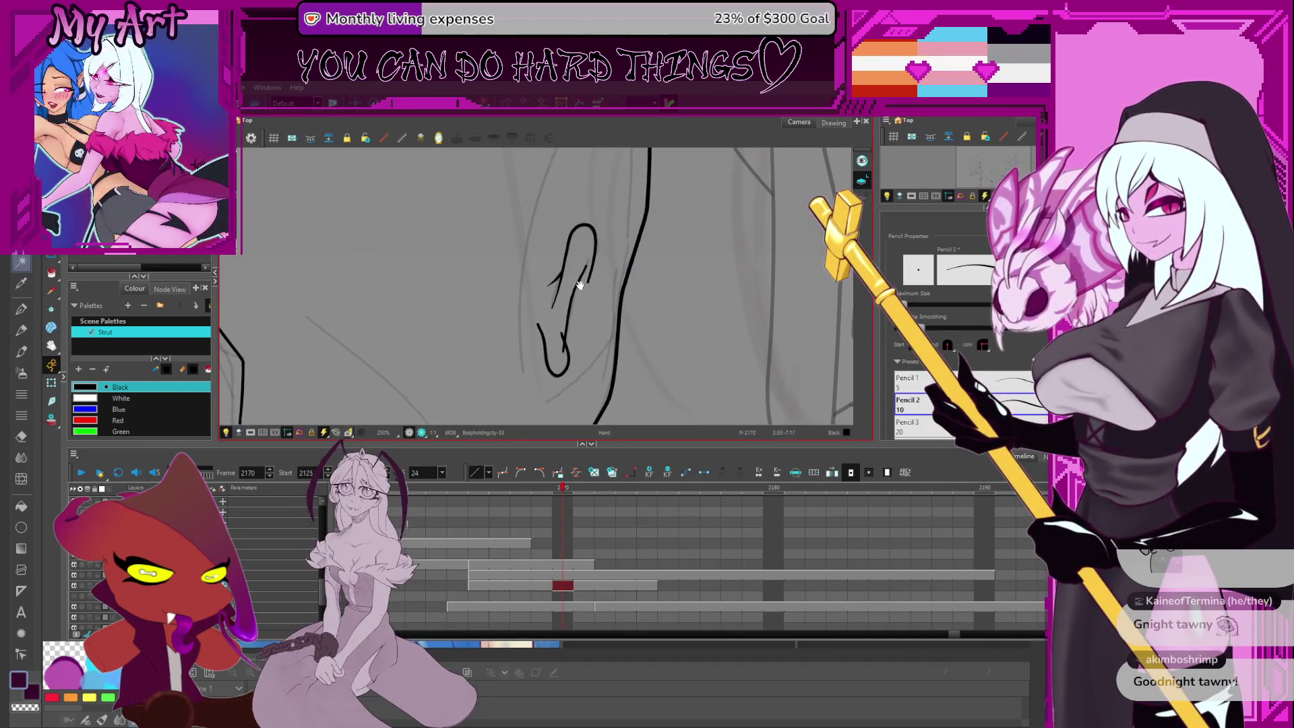
scroll(588, 267, "up", 2)
Select the inner ear stroke for editing in the Pencil and Contour editors
key("alt+shift+q")
left_click(591, 272)
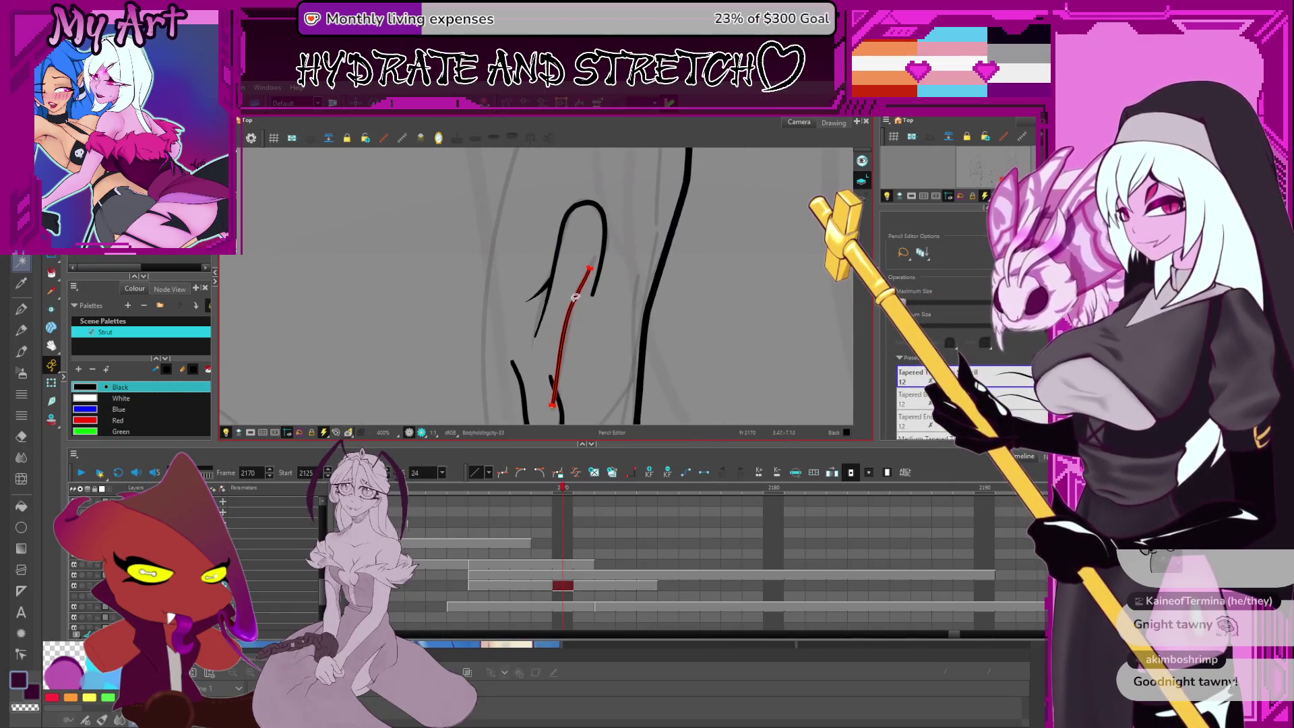
key("Delete")
key("ctrl+z")
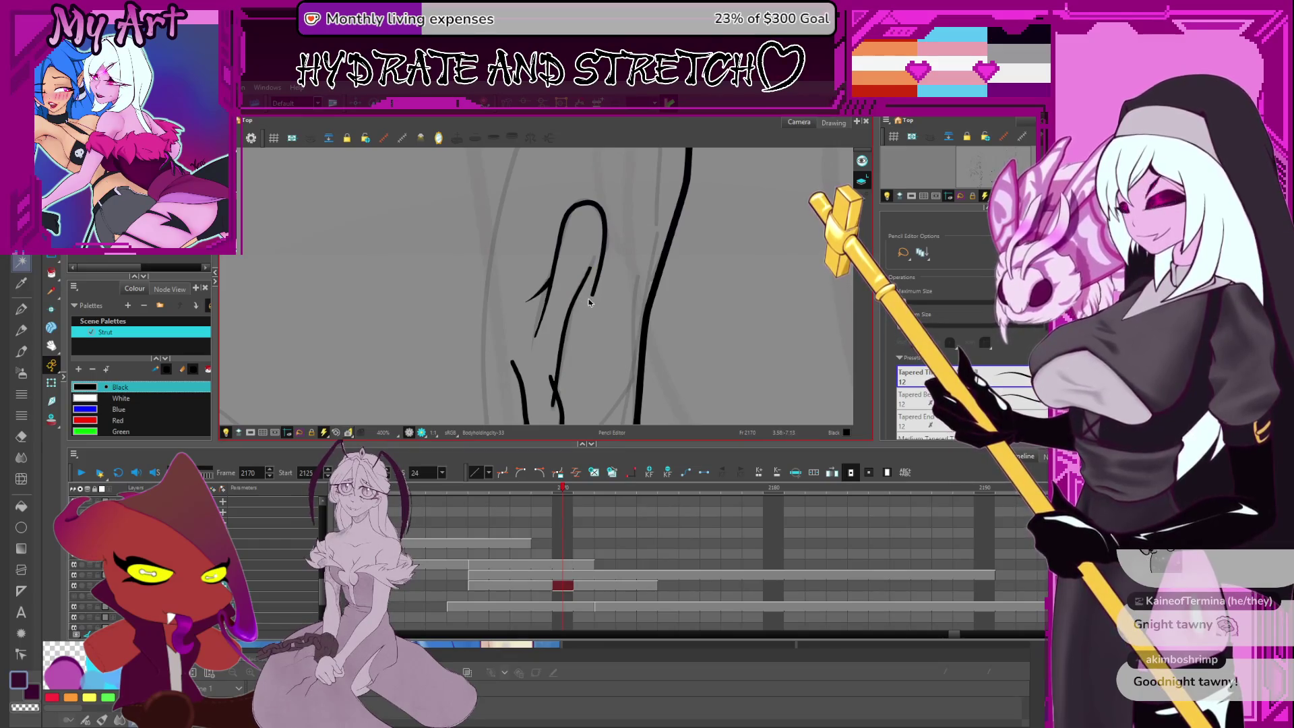
key("alt+q")
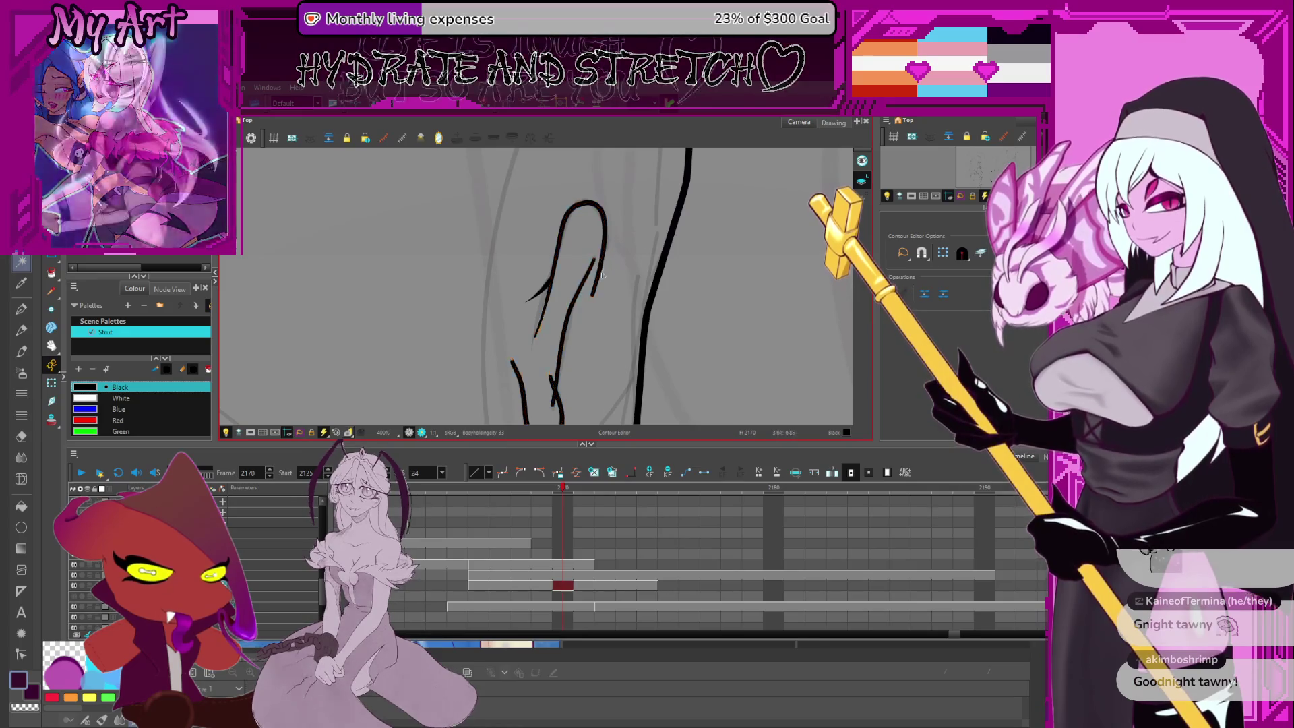
left_click(599, 280)
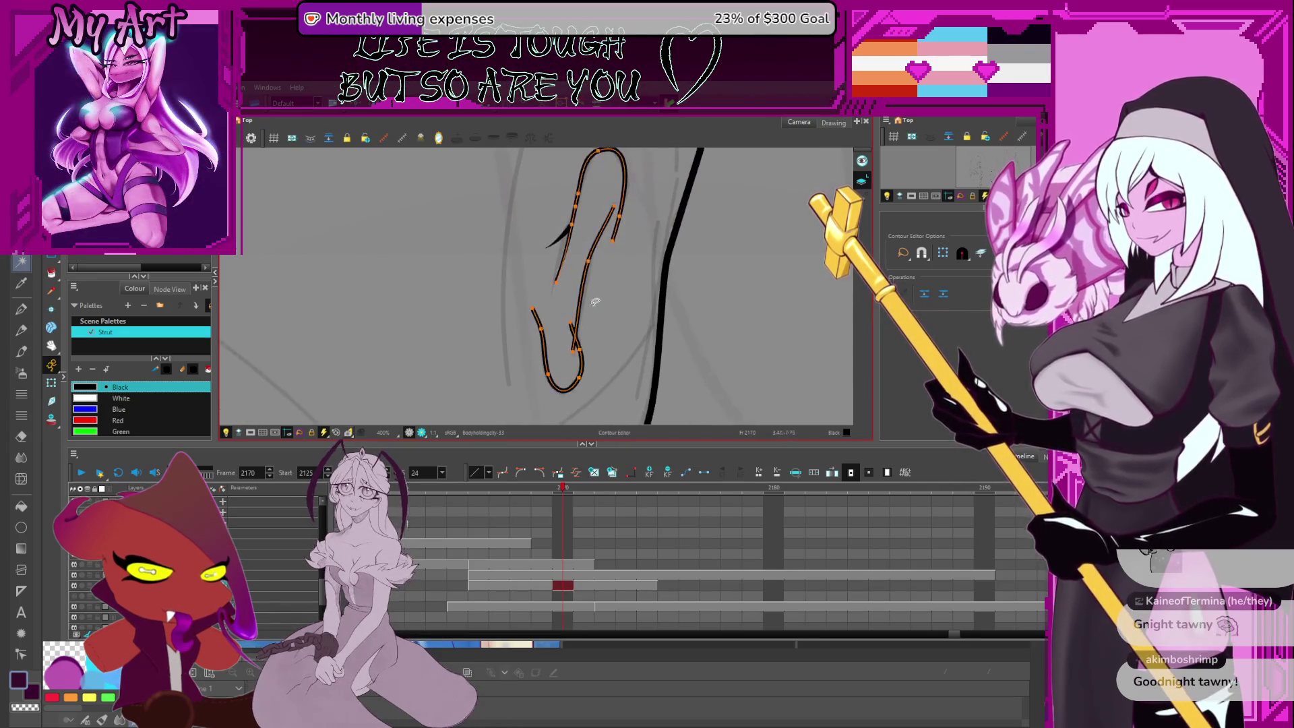
key("alt+t")
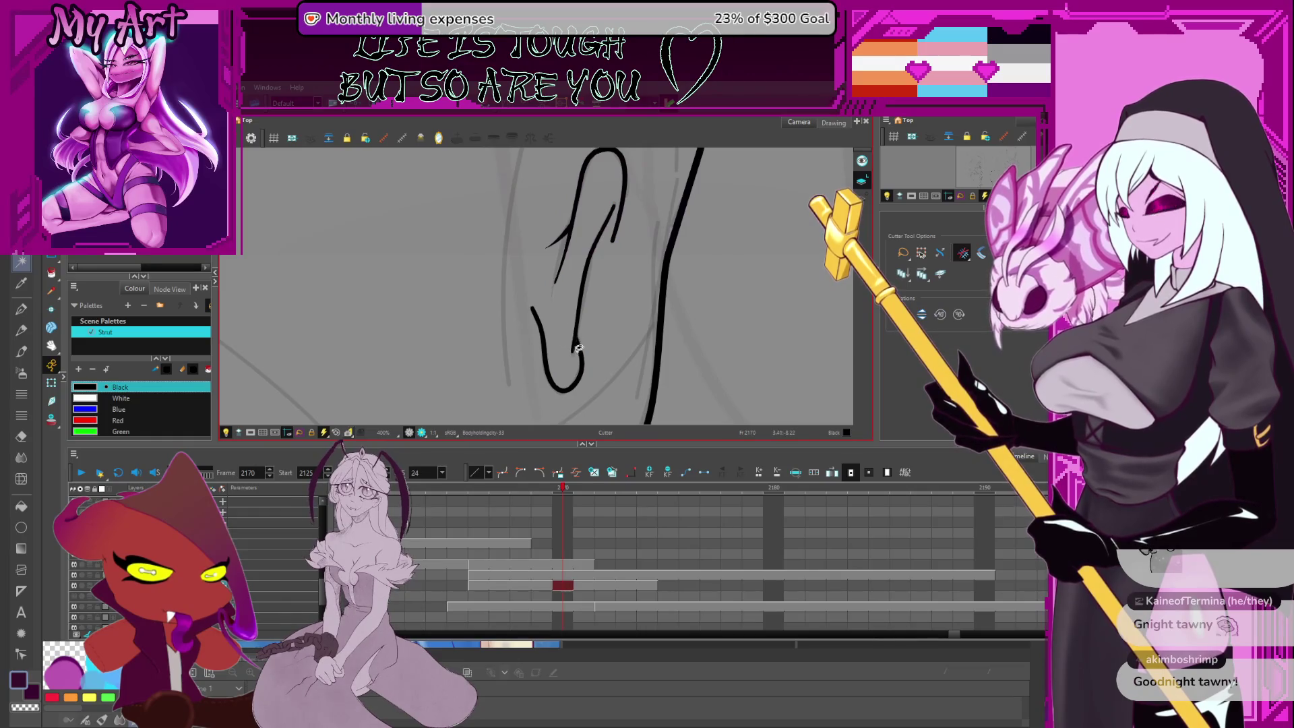
key("s")
Check the thickness of the outer, inner and lower hook ear strokes, recentring the head
left_click(576, 349)
key("alt+shift+y")
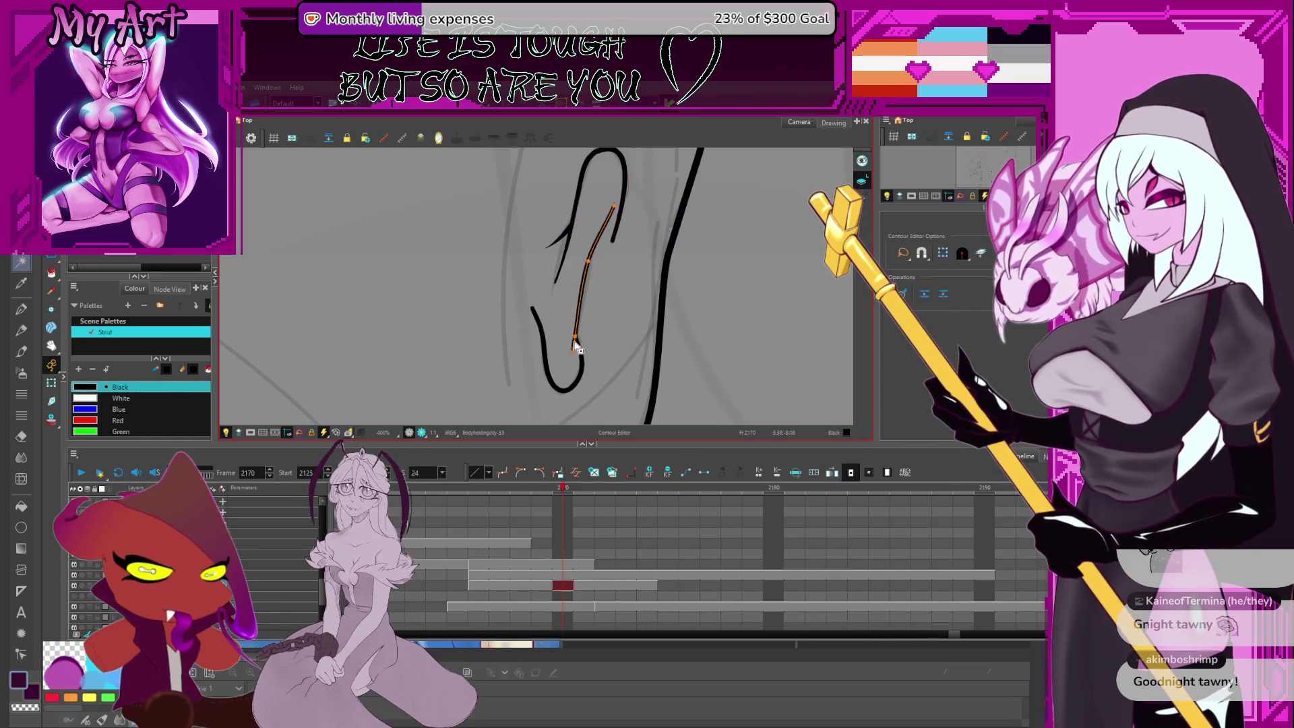
left_click(574, 352)
left_click(539, 324)
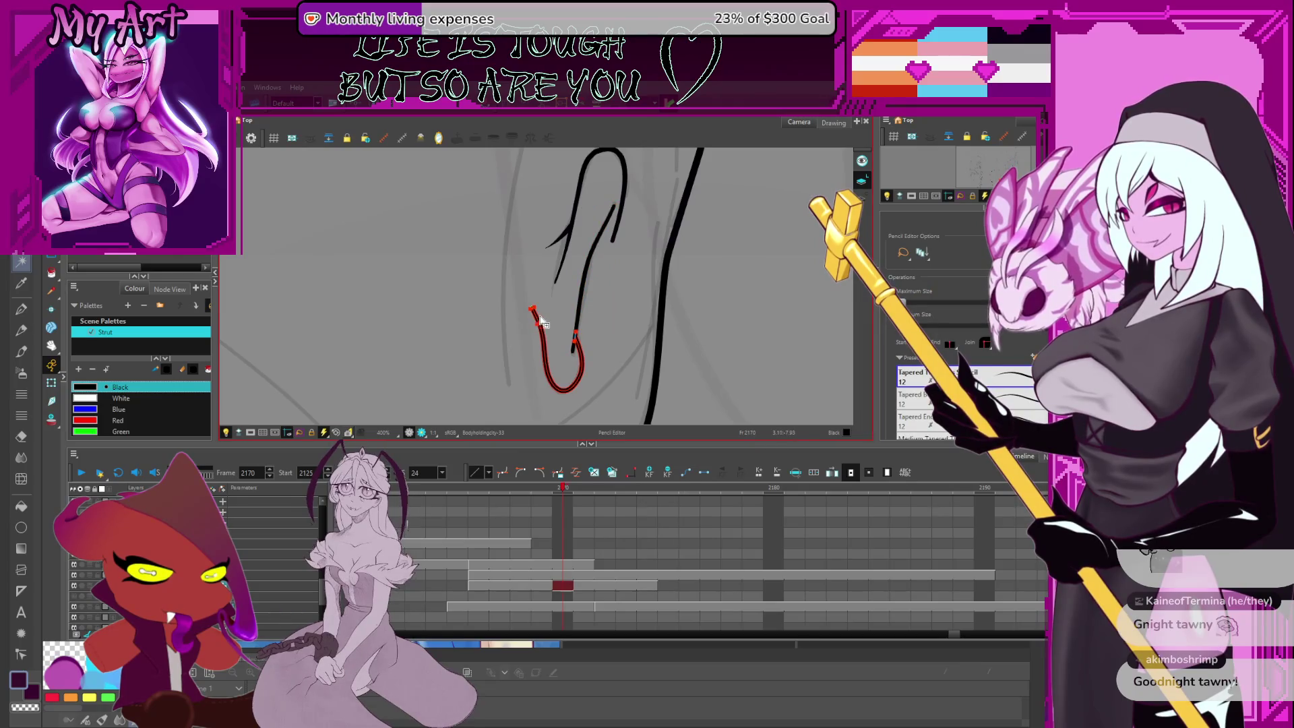
left_click(609, 237)
left_click_drag(609, 237, 592, 289)
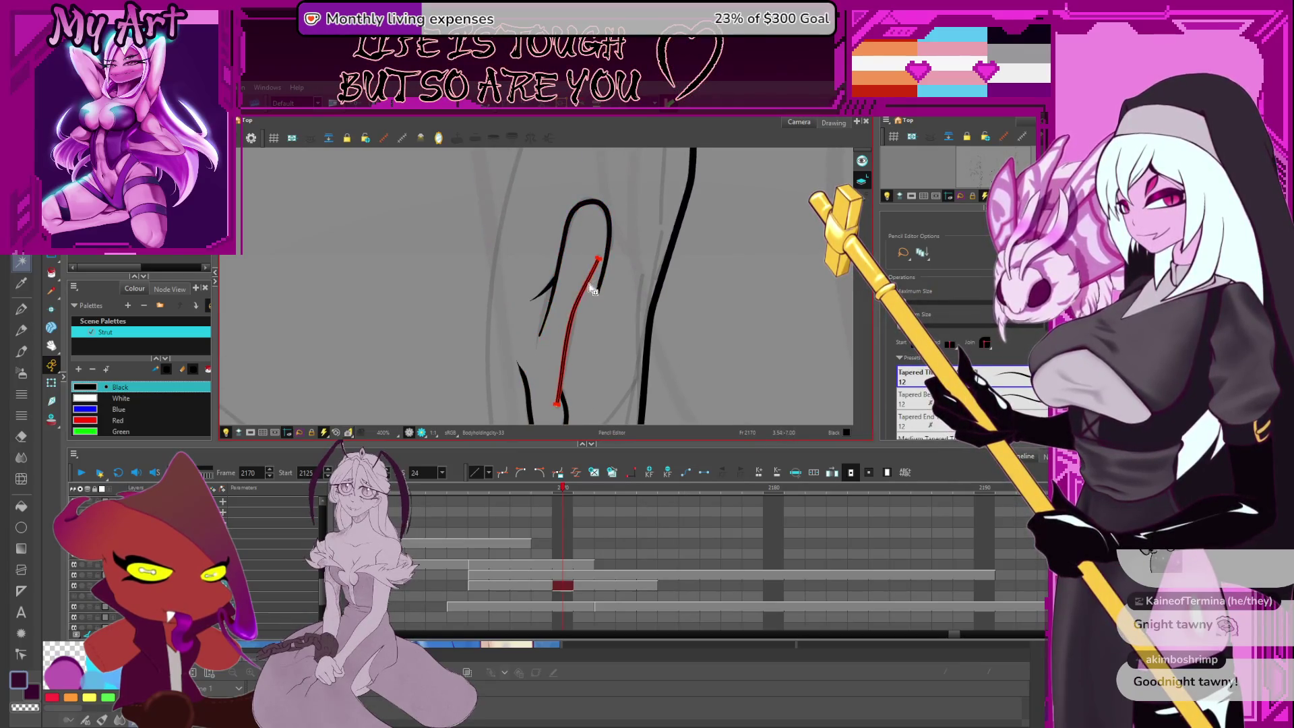
scroll(621, 253, "down", 5)
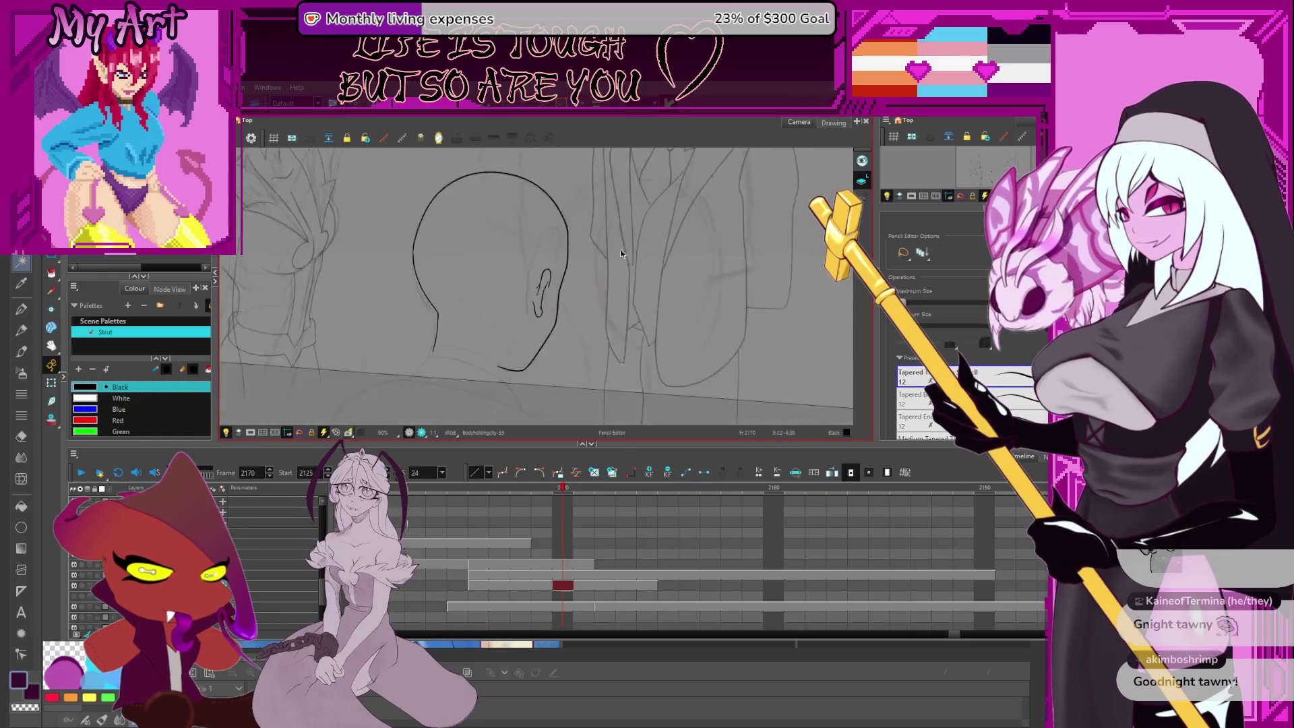
left_click_drag(621, 254, 617, 304)
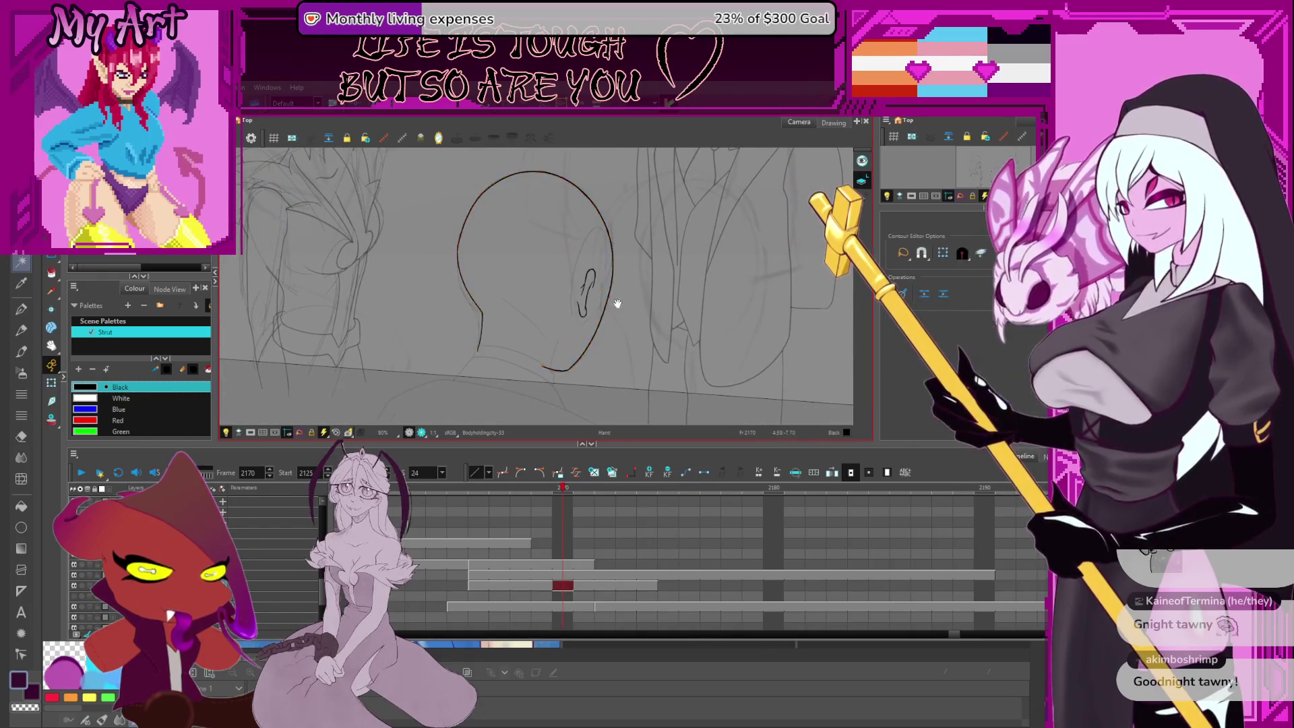
Zoom in on the ear and reshape the inner ear stroke's contour points
left_click(588, 297)
key("1")
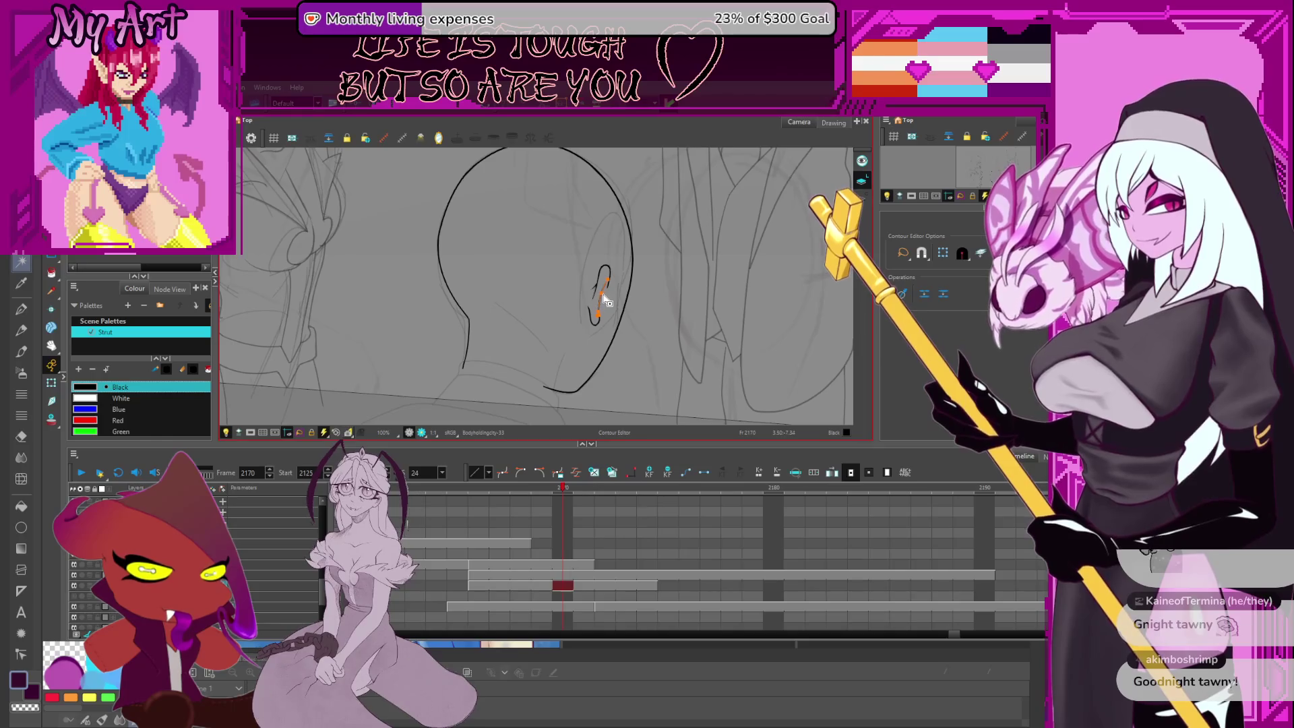
left_click(601, 298)
left_click(601, 298)
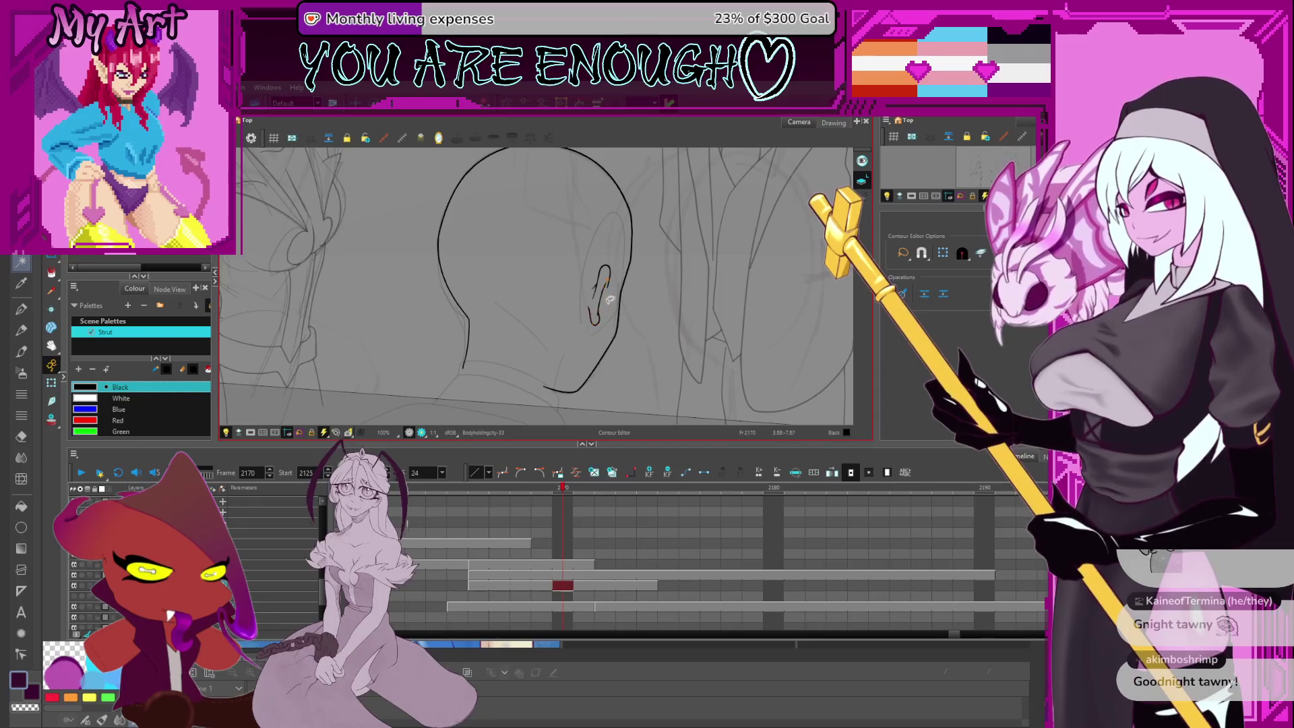
key("2")
key("alt+/")
scroll(539, 303, "down", 2)
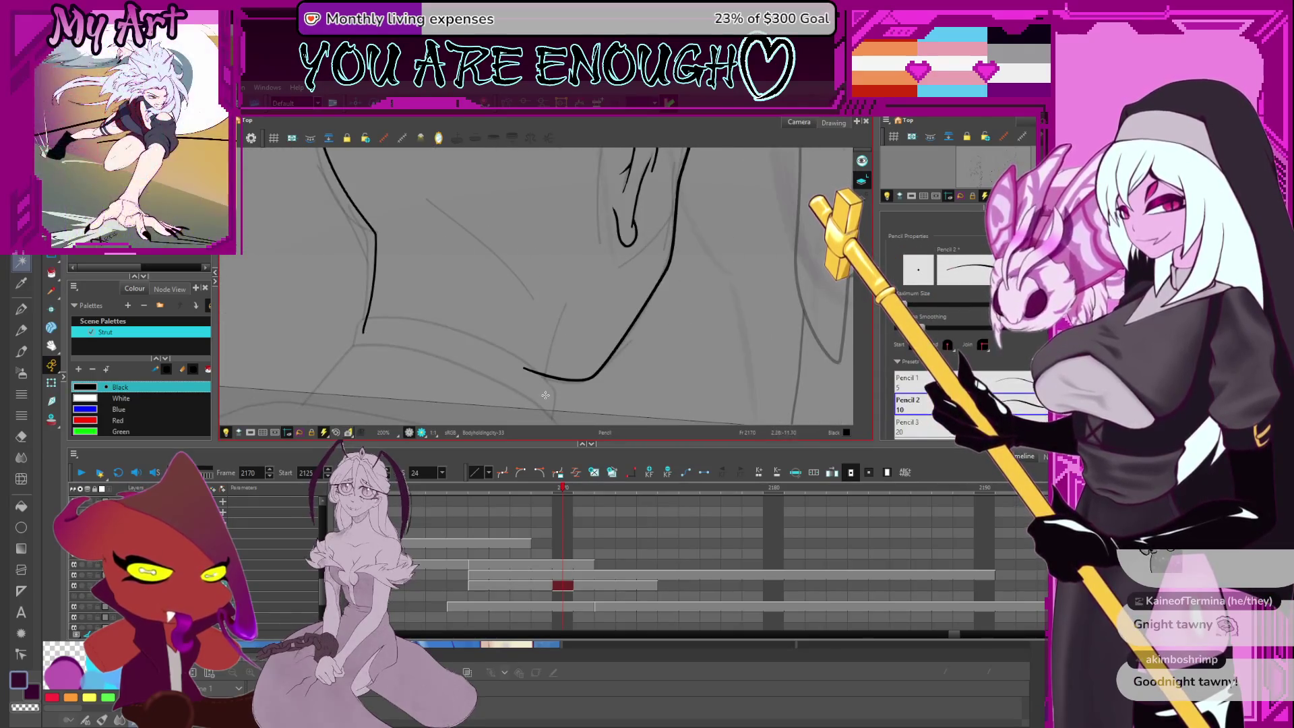
Draw a neck line running up from below the ear, redrawing it slightly longer
left_click_drag(544, 396, 574, 291)
key("ctrl+z")
left_click_drag(543, 396, 574, 291)
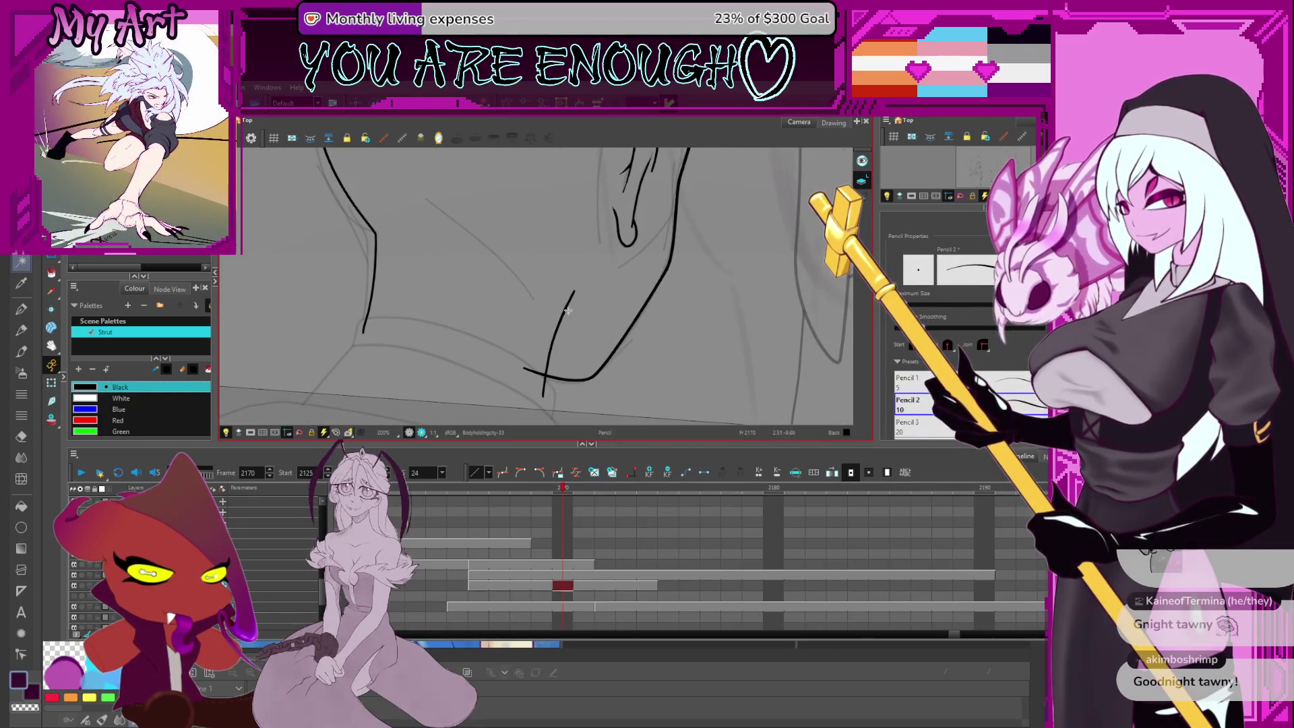
key("ctrl+z")
mouse_move(542, 396)
left_mouse_down()
mouse_move(575, 283)
mouse_move(590, 309)
left_mouse_up()
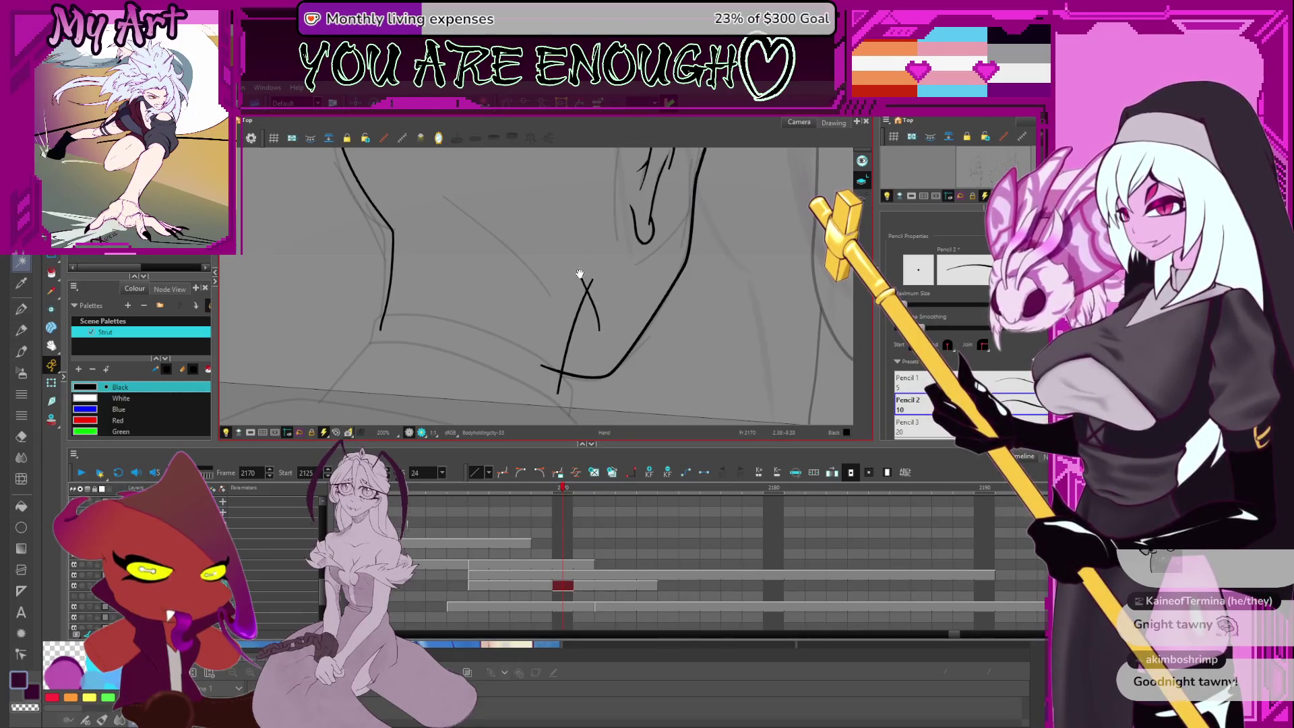
Trim the overlapping upper ends where the neck strokes cross with the Cutter
key("alt+t")
left_click_drag(578, 273, 601, 291)
key("Delete")
scroll(569, 296, "down", 2)
scroll(569, 296, "up", 1)
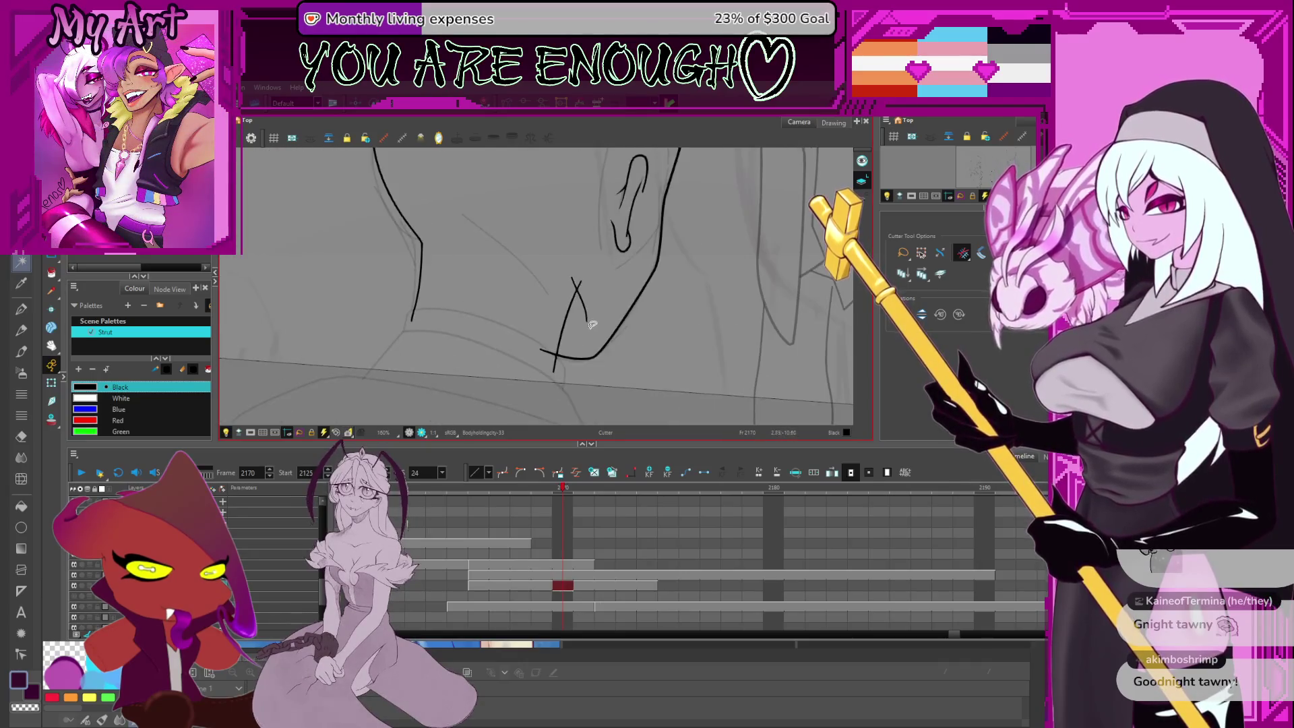
left_click_drag(578, 297, 592, 317)
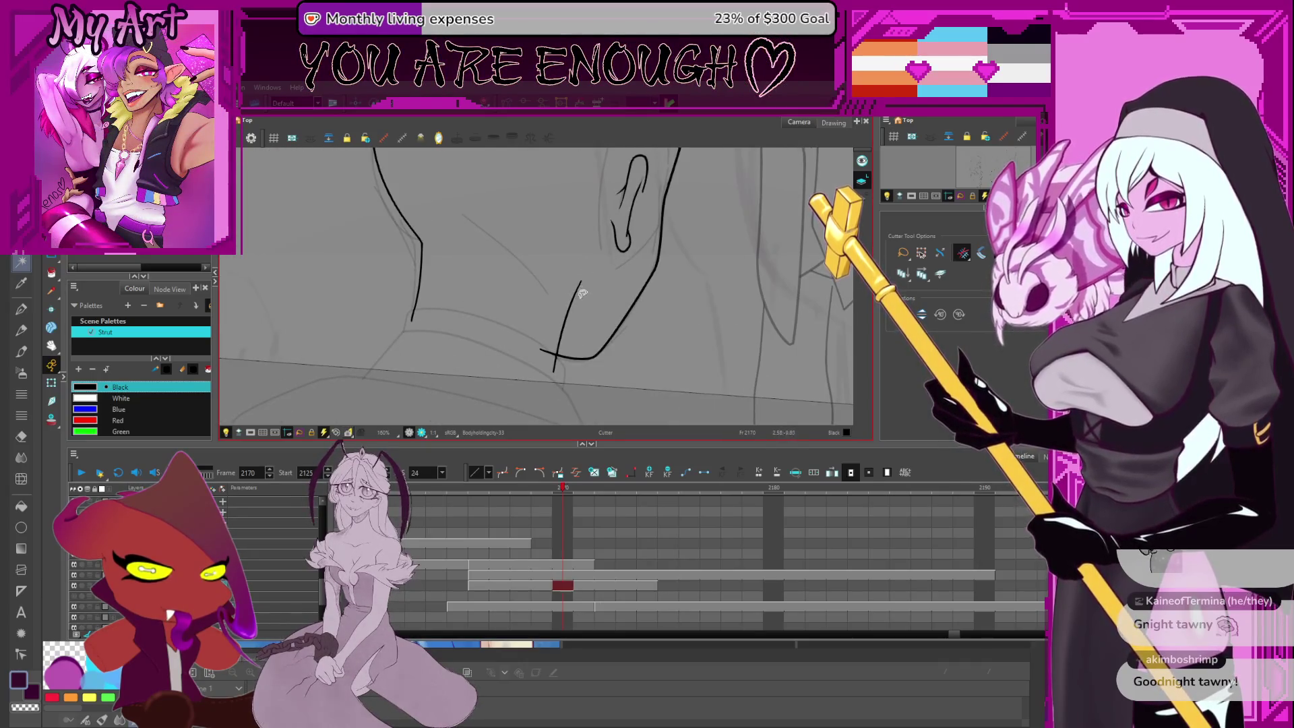
key("alt+q")
scroll(586, 286, "down", 3)
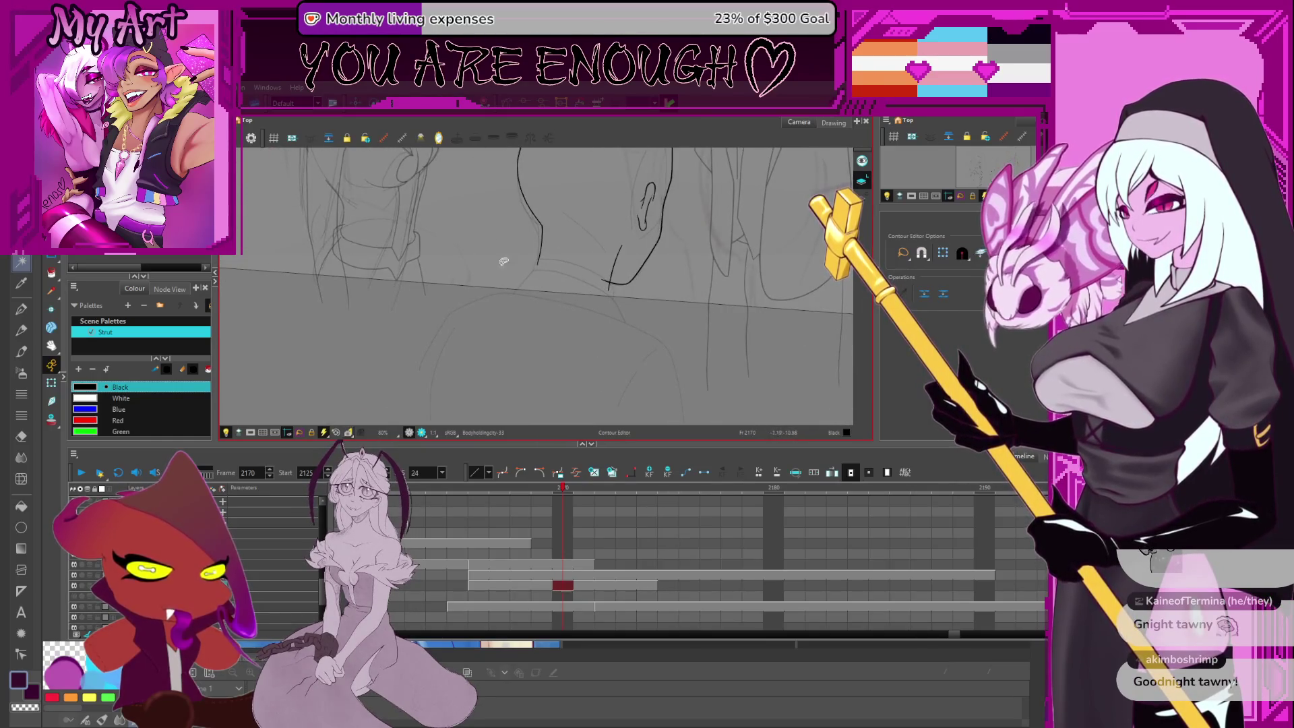
scroll(536, 265, "up", 5)
Draw a long shoulder line sweeping up to the right from the neck base
key("alt+x")
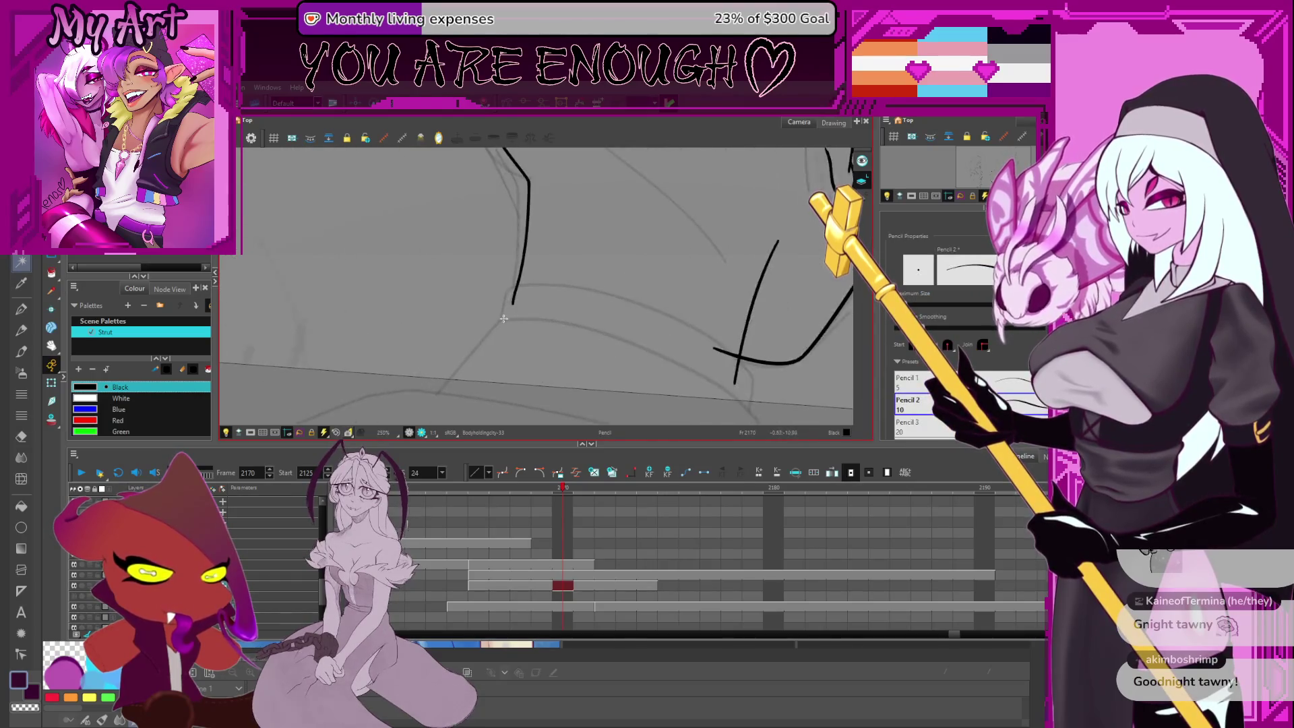
mouse_move(507, 298)
left_mouse_down()
mouse_move(499, 327)
mouse_move(532, 282)
mouse_move(595, 292)
left_mouse_up()
key("ctrl+z")
left_click_drag(669, 336, 658, 233)
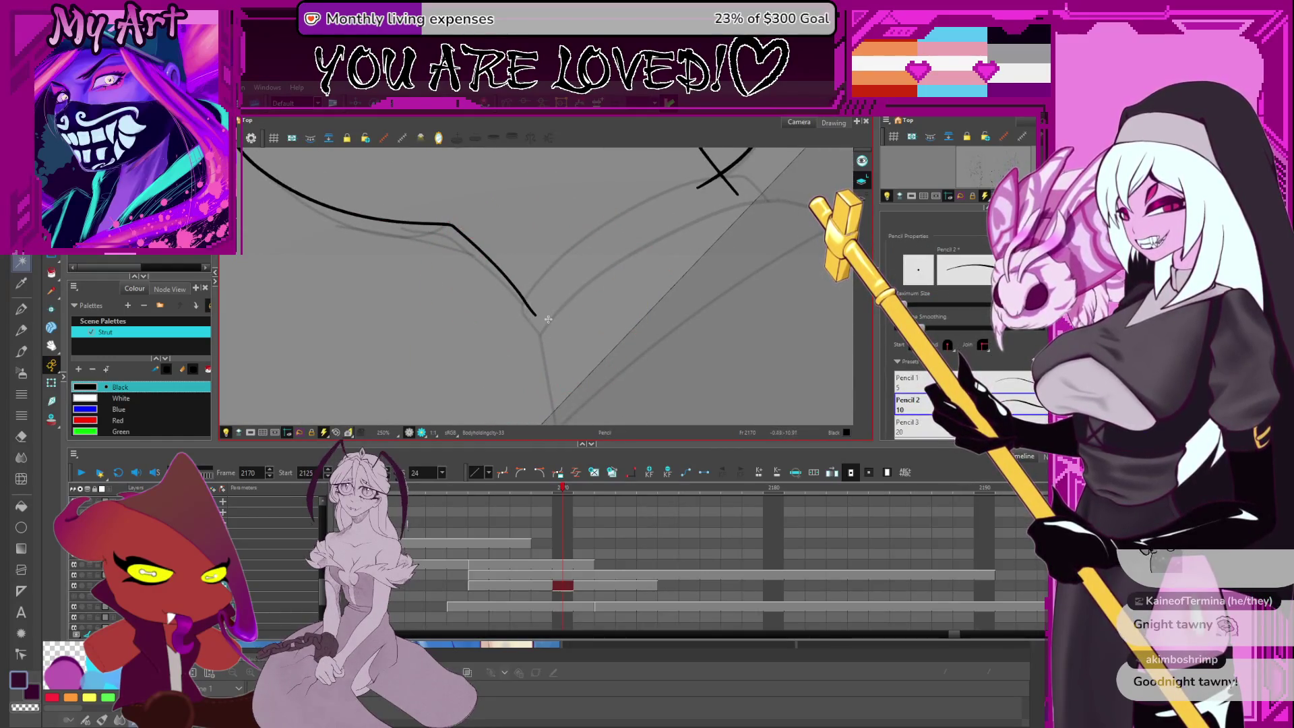
key("ctrl+z")
mouse_move(523, 312)
left_mouse_down()
mouse_move(600, 223)
mouse_move(748, 177)
left_mouse_up()
scroll(534, 365, "down", 3)
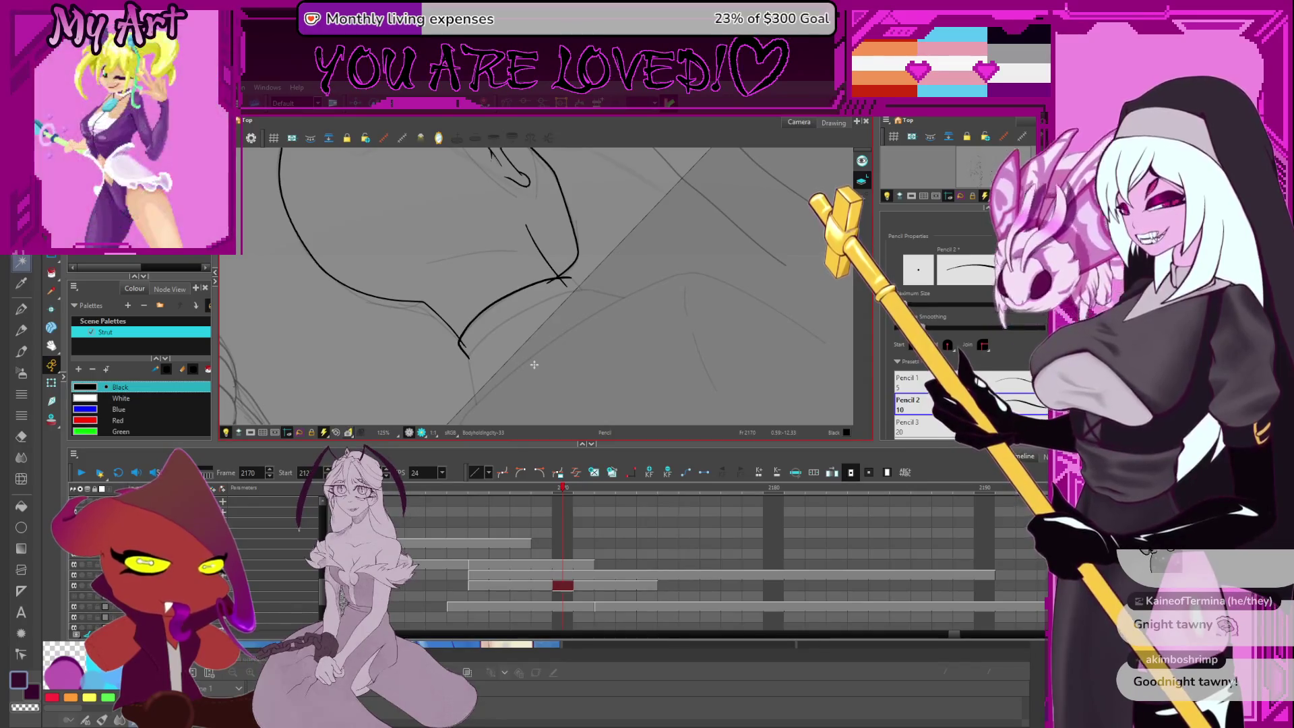
mouse_move(534, 364)
left_mouse_down()
mouse_move(579, 282)
mouse_move(566, 295)
left_mouse_up()
key("alt+s")
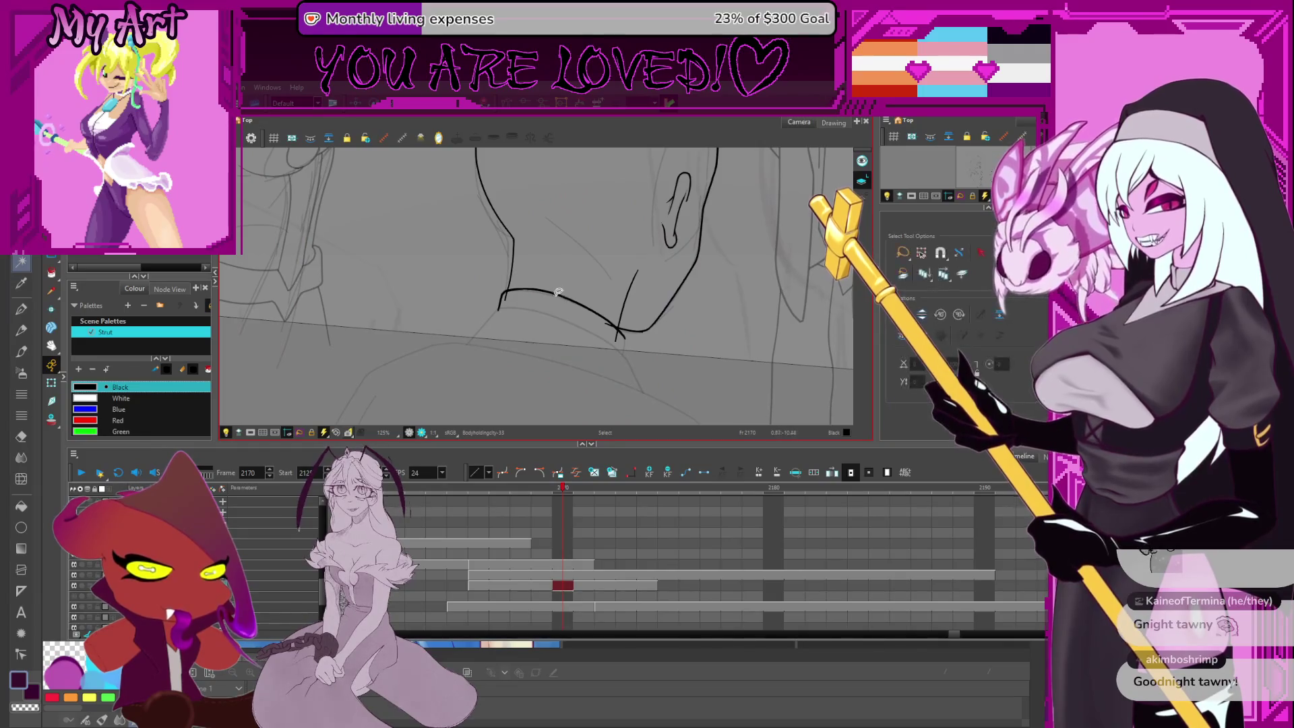
Select the neck-base curve and drag its end point down past the jaw line
left_click(558, 291)
key("alt+q")
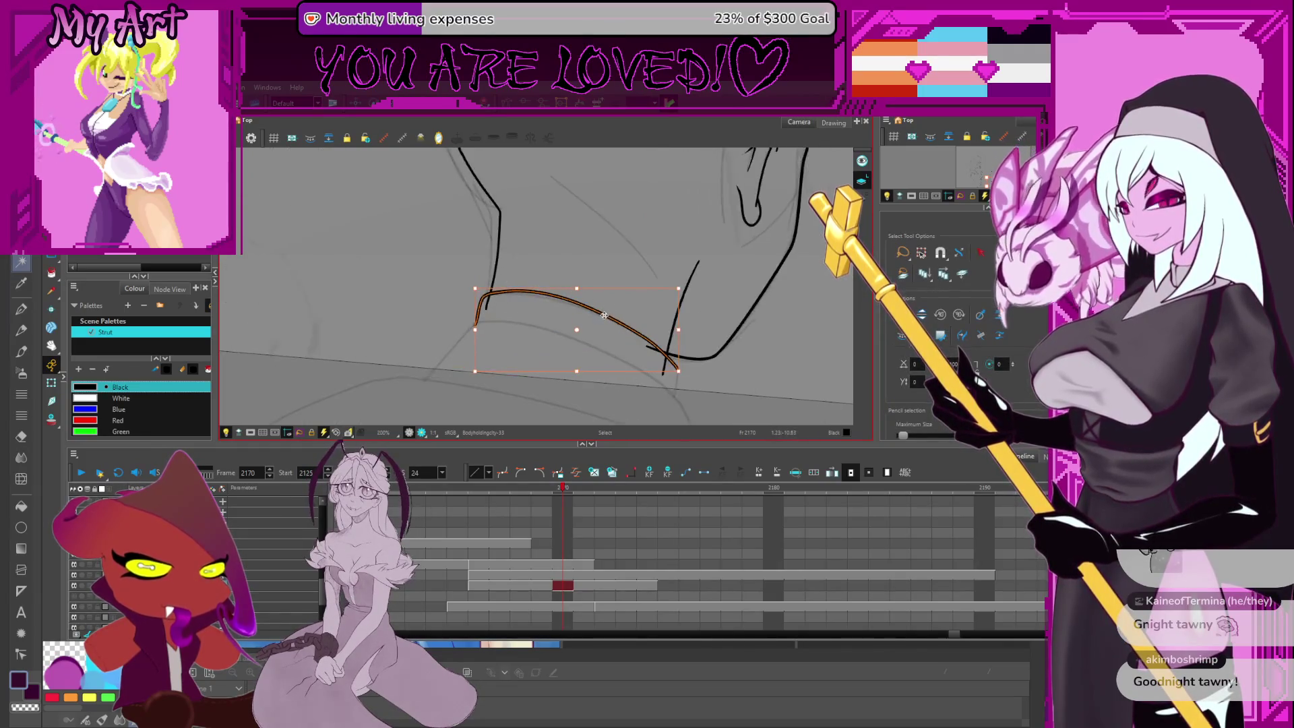
scroll(613, 317, "up", 2)
left_click_drag(623, 313, 617, 342)
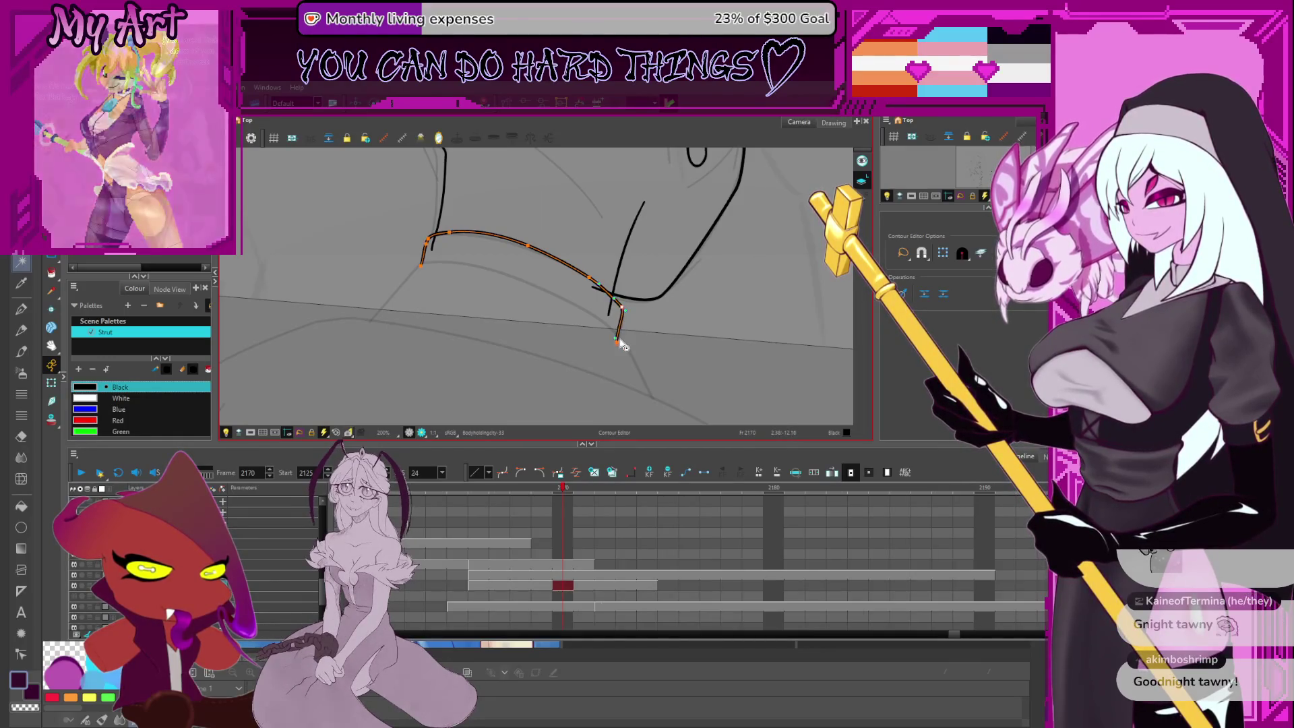
left_click_drag(627, 291, 633, 304)
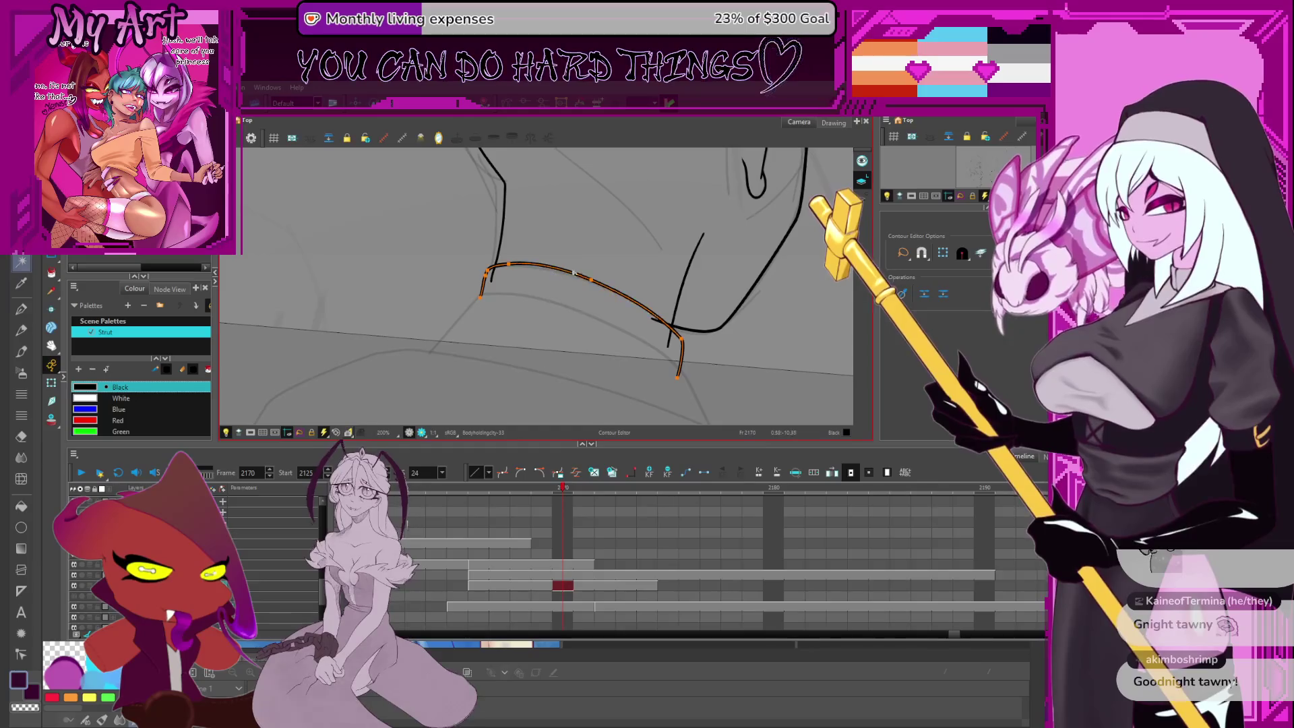
Adjust the point on the curve's left end, panning the view to reach it
left_click(508, 268)
key("space")
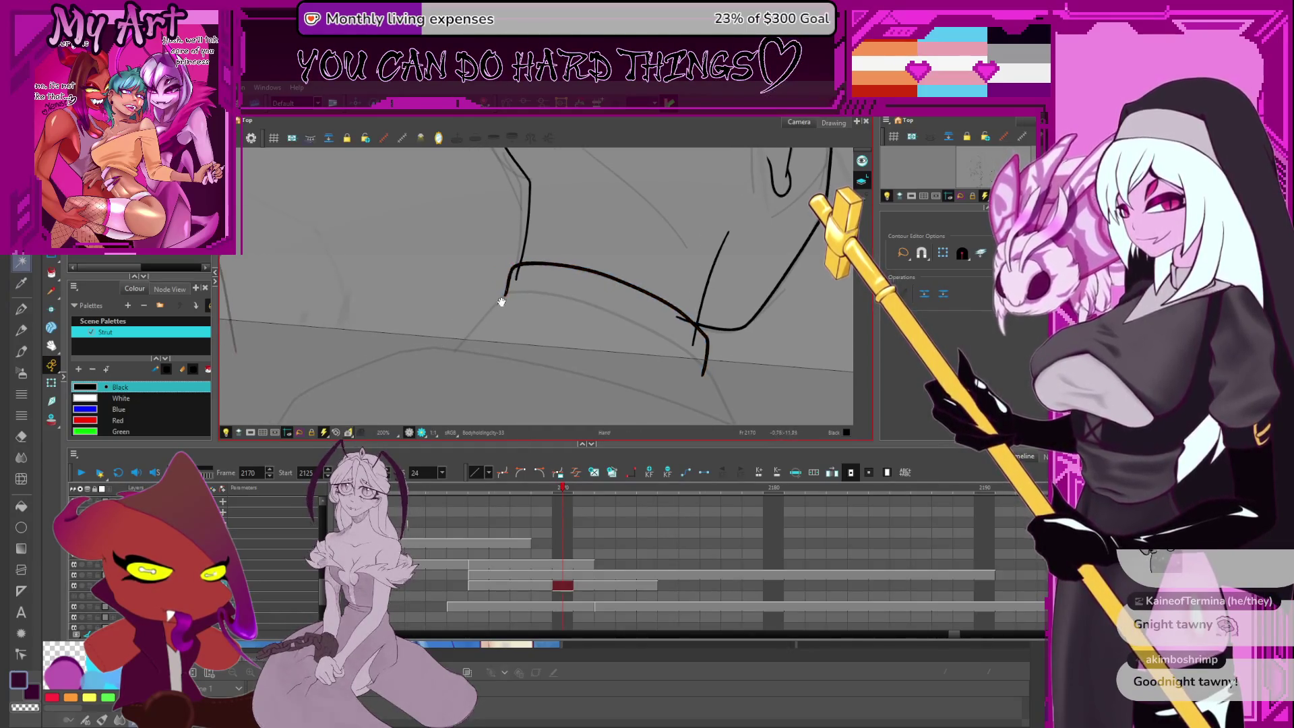
left_click_drag(503, 321, 403, 325)
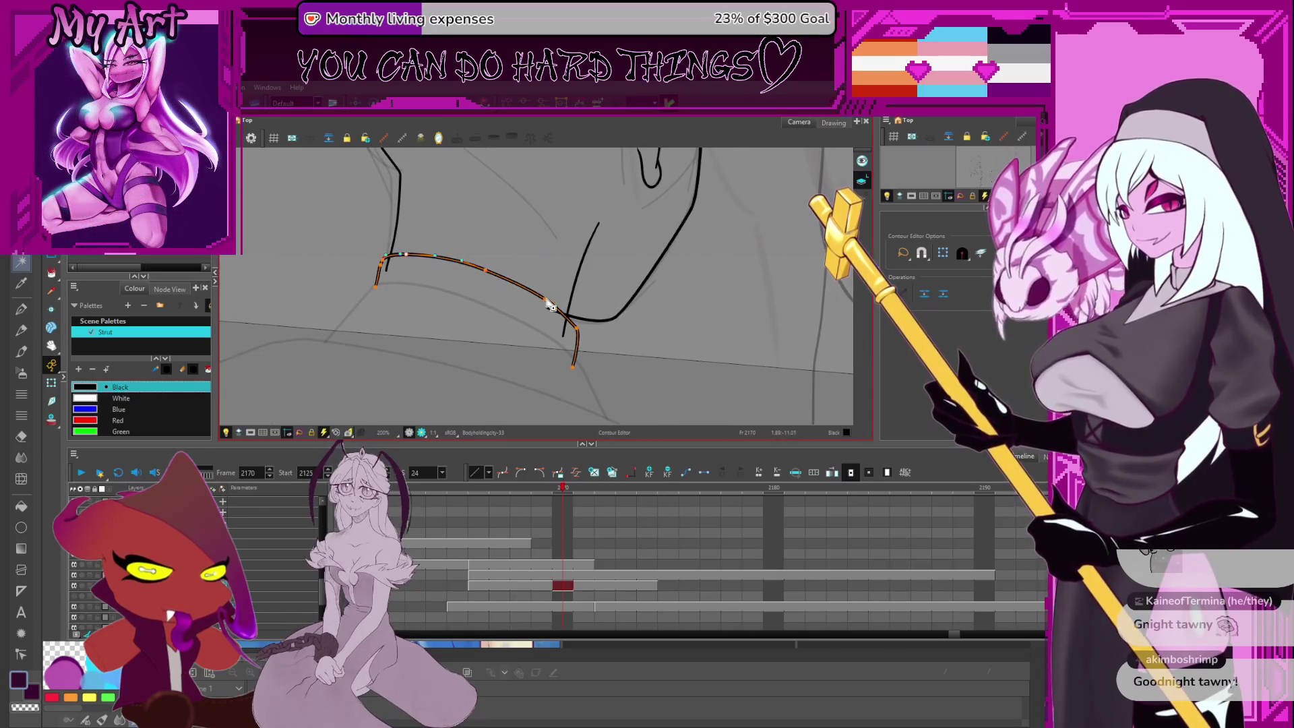
key("space")
left_click_drag(560, 322, 551, 309)
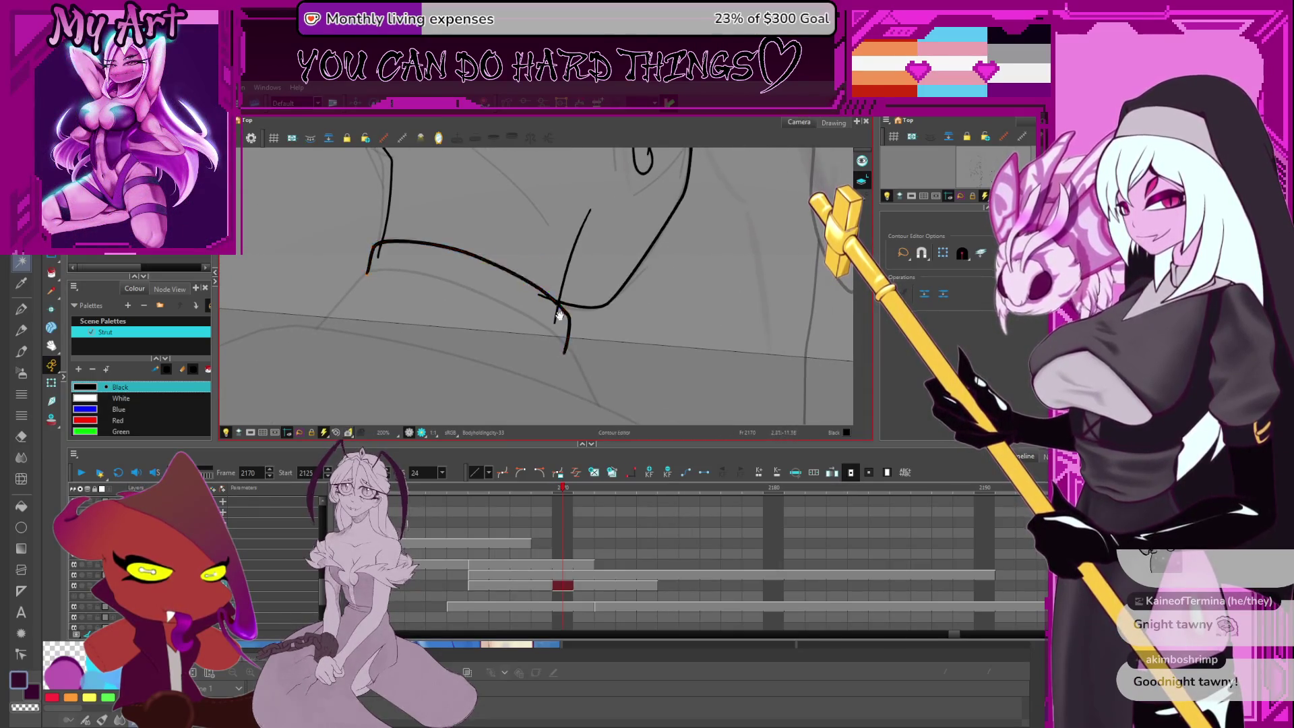
key("alt+t")
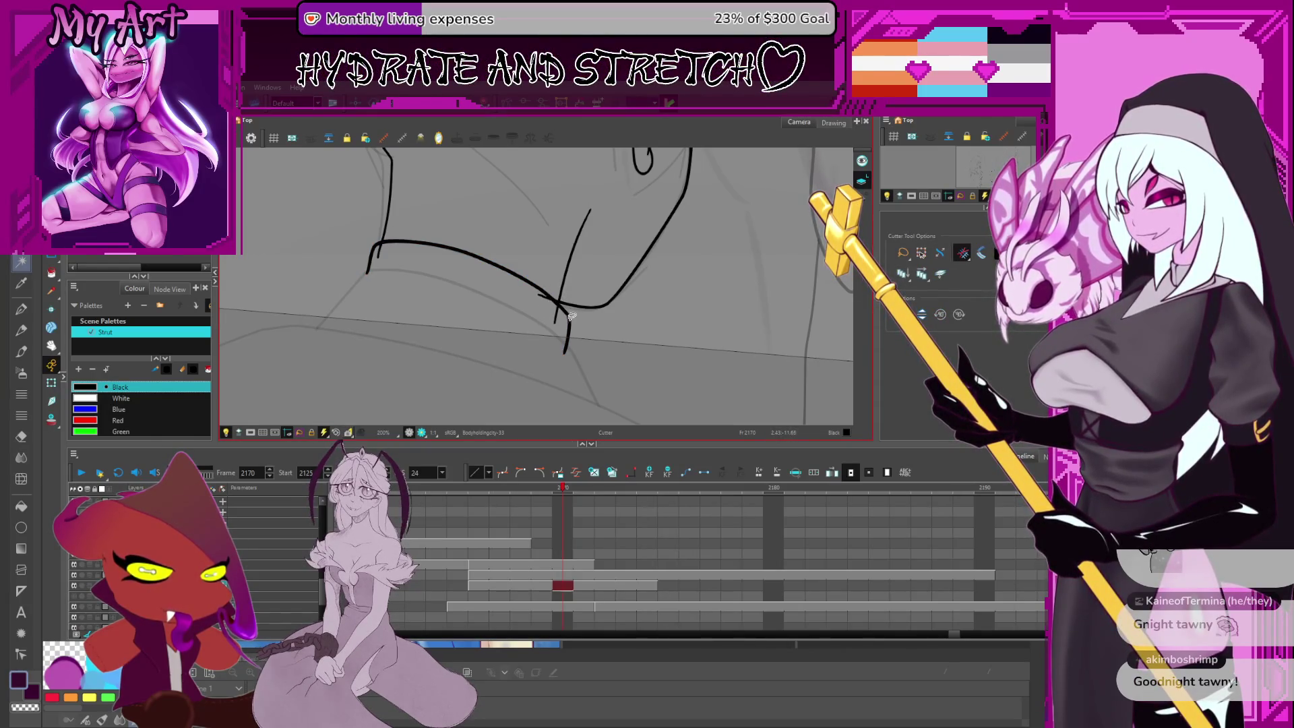
key("alt+q")
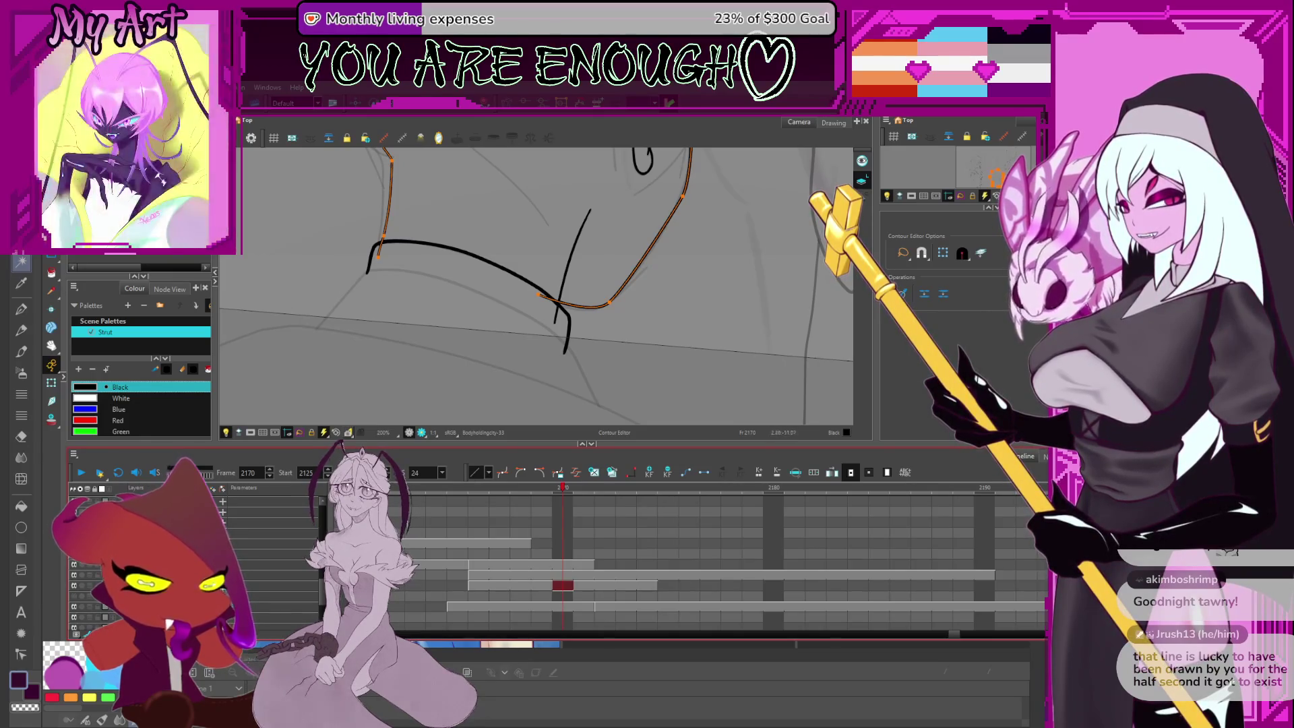
left_click(597, 307)
left_click(597, 308)
mouse_move(594, 308)
left_mouse_down()
mouse_move(610, 317)
mouse_move(608, 340)
mouse_move(626, 333)
mouse_move(558, 323)
left_mouse_up()
key("alt+t")
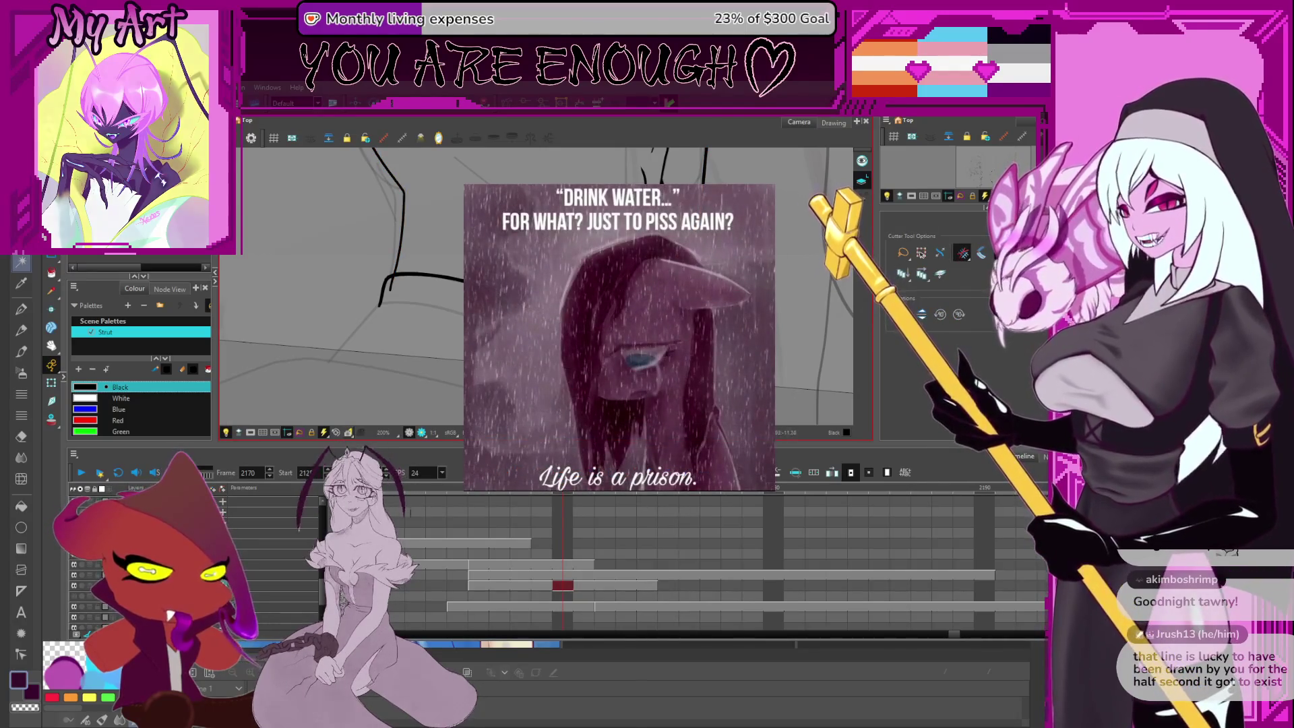
scroll(536, 290, "down", 4)
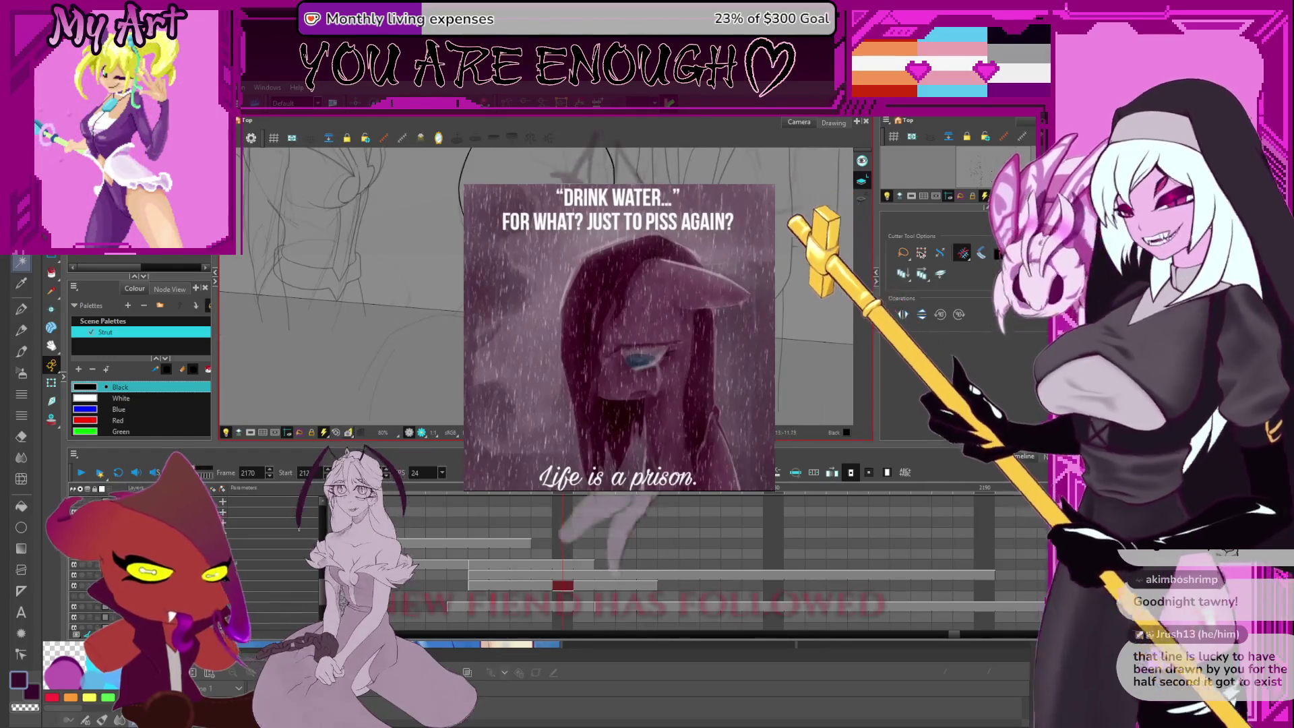
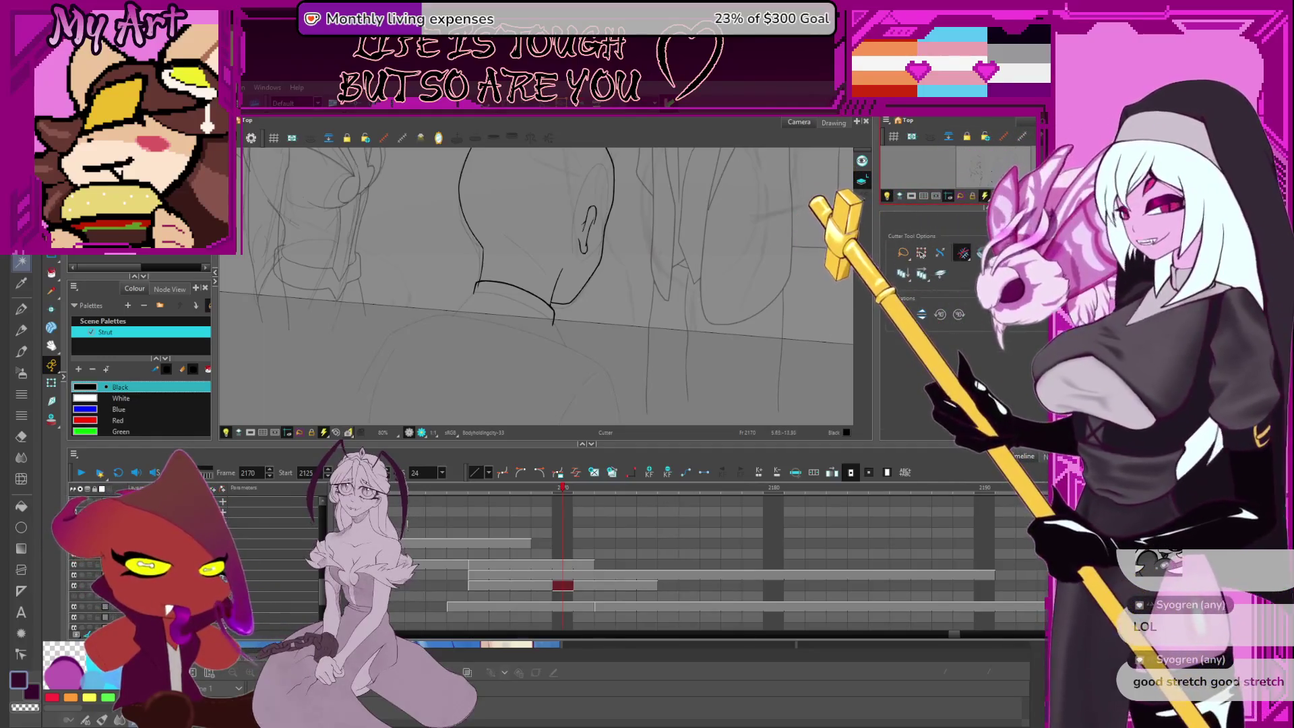
Review the head drawing, mirroring the view and undoing a trial cut of the head outline
mouse_move(571, 316)
left_mouse_down()
mouse_move(633, 353)
mouse_move(640, 337)
left_mouse_up()
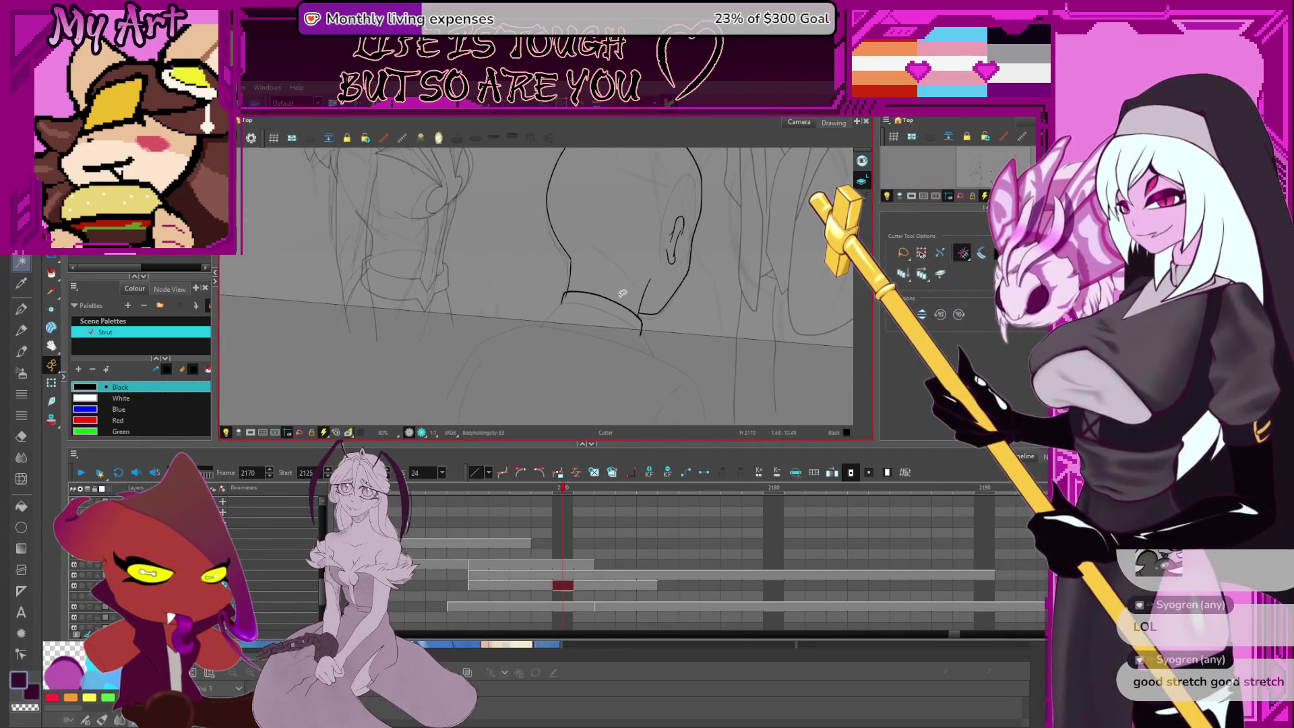
scroll(624, 301, "down", 3)
scroll(580, 256, "up", 3)
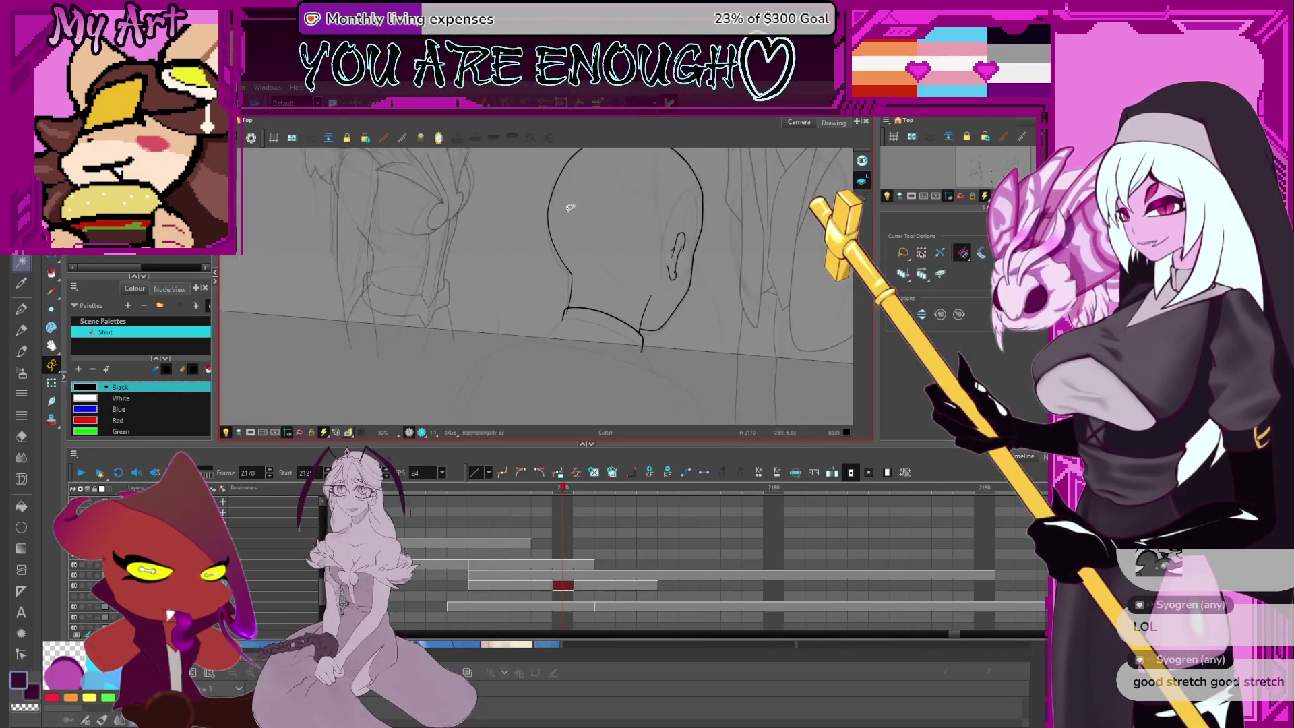
left_click_drag(557, 218, 581, 255)
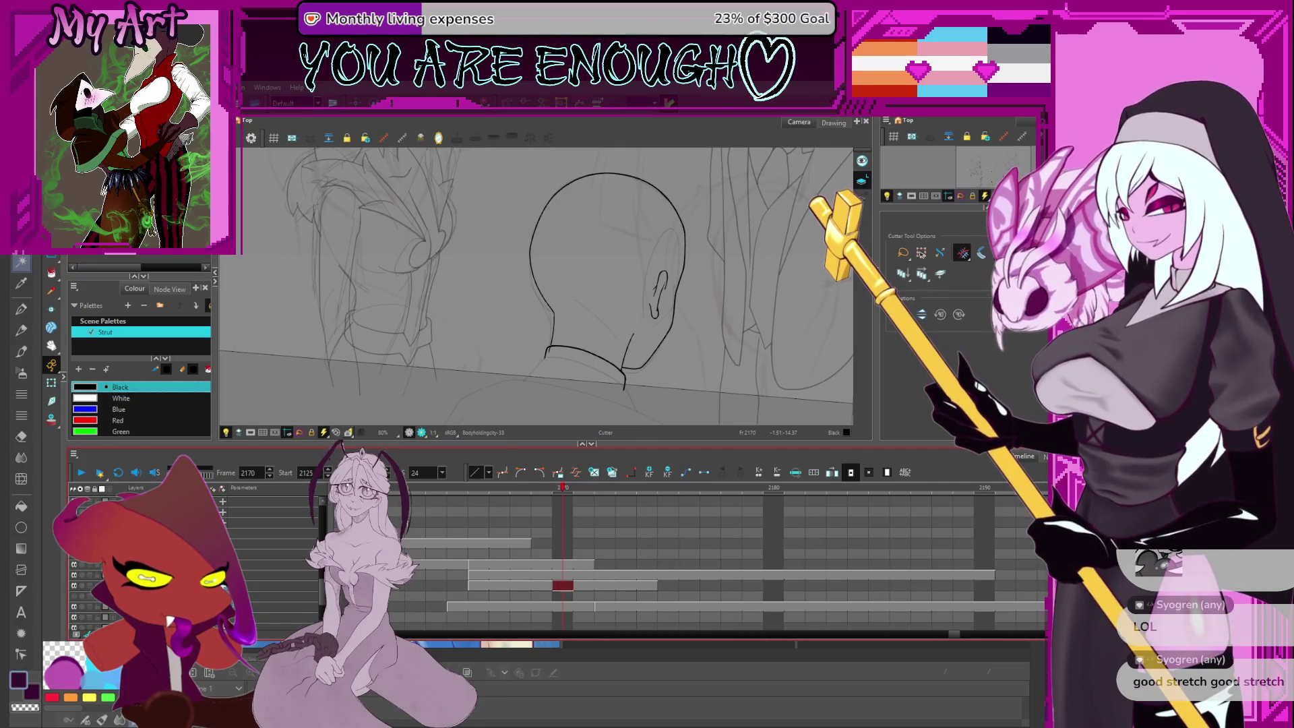
key("4")
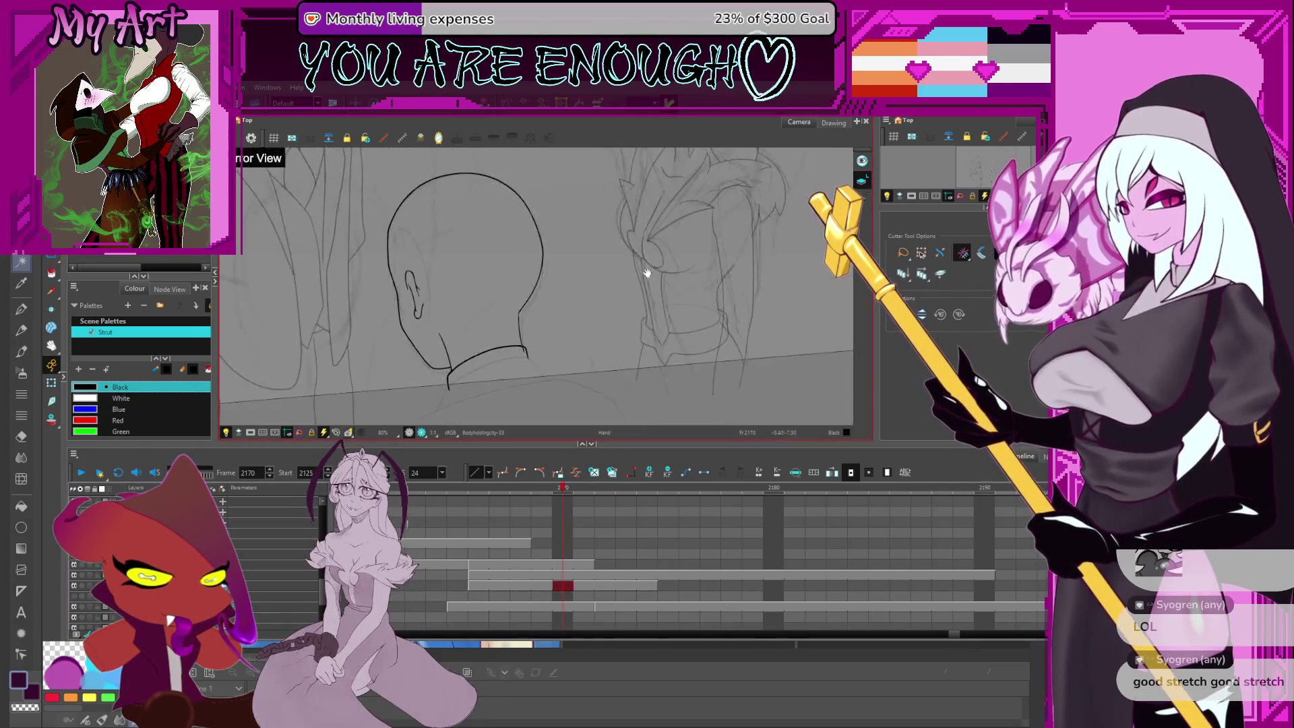
left_click_drag(569, 237, 637, 249)
mouse_move(526, 236)
left_mouse_down()
mouse_move(502, 253)
mouse_move(489, 294)
left_mouse_up()
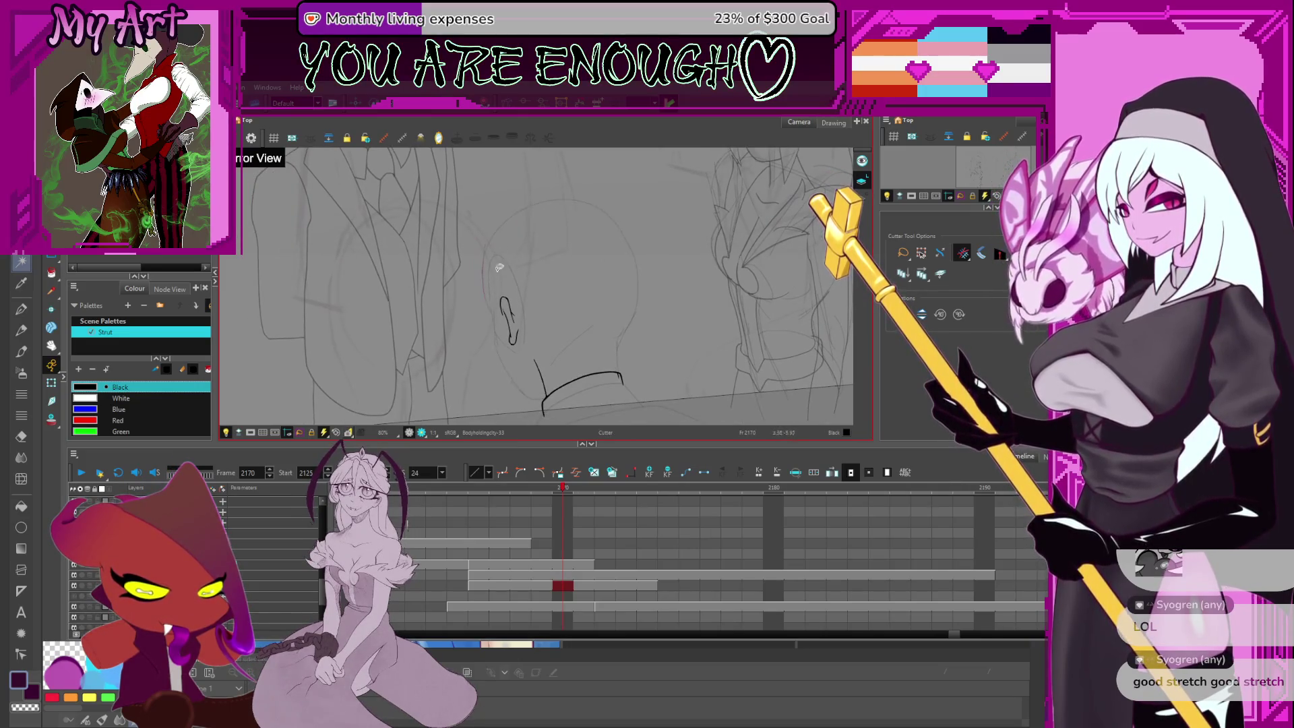
key("ctrl+z")
key("alt+s")
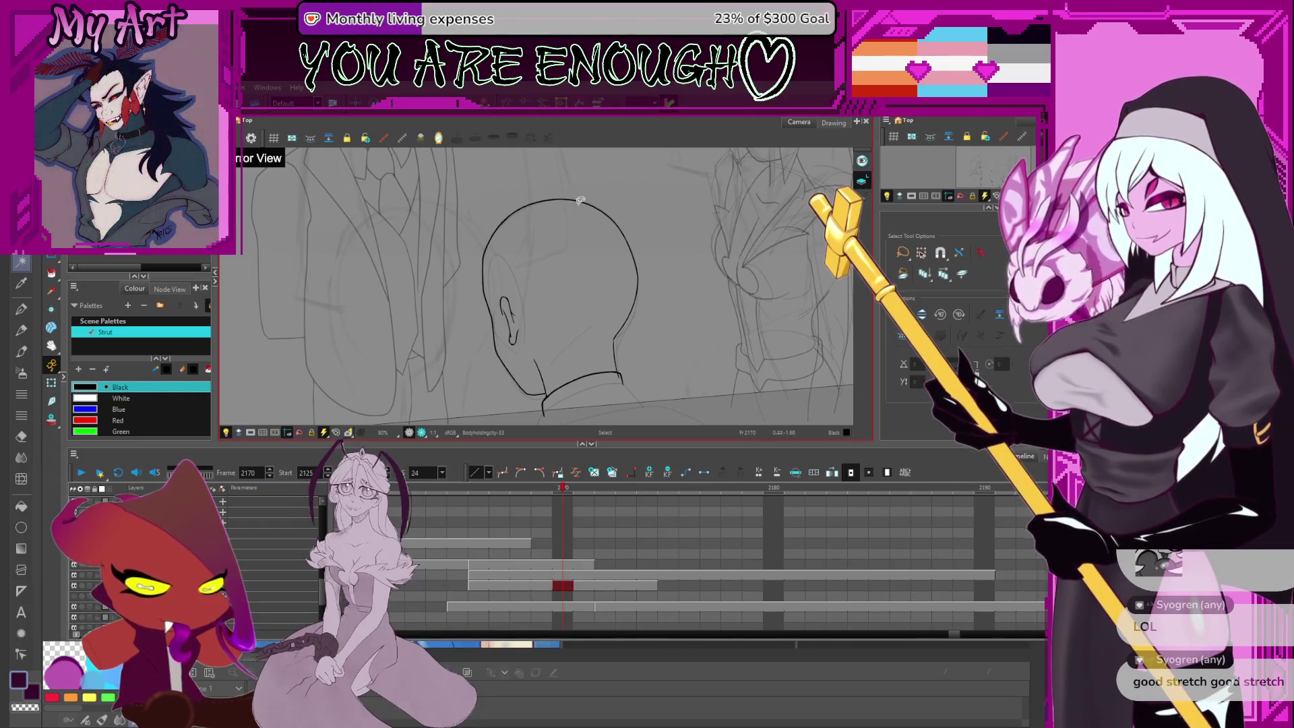
left_click(578, 202)
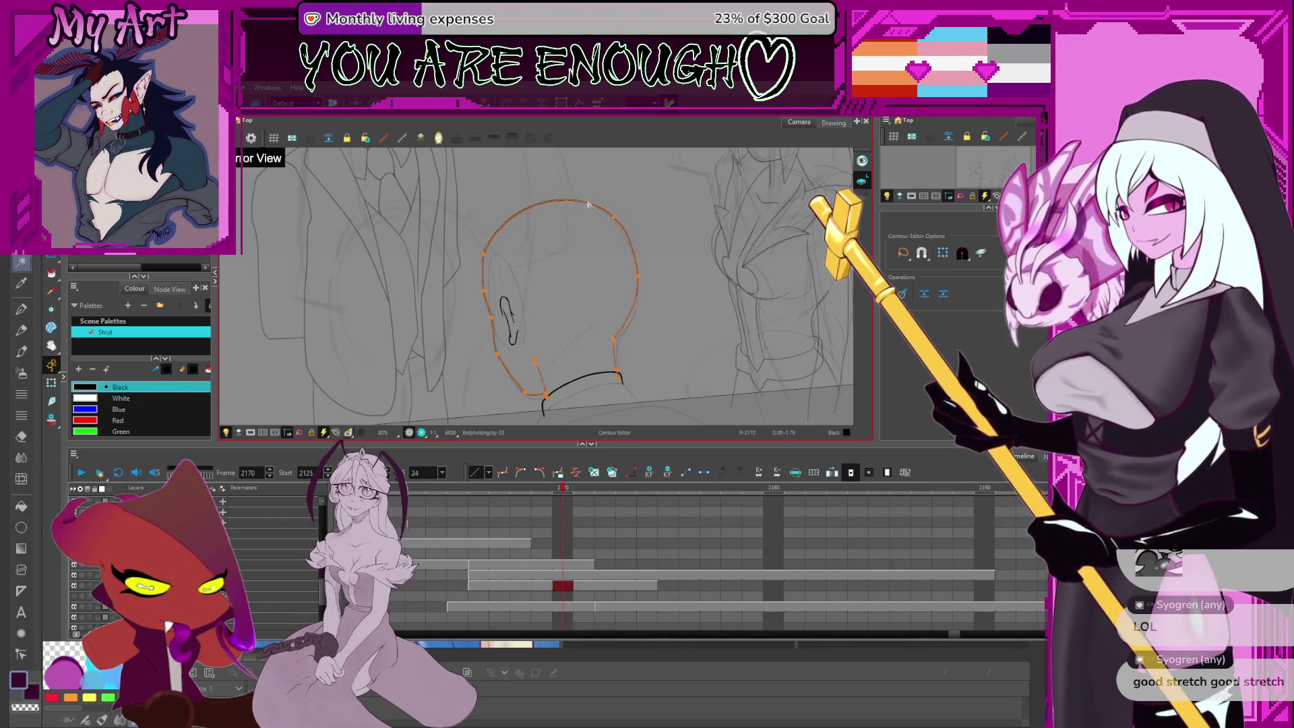
left_click(637, 201)
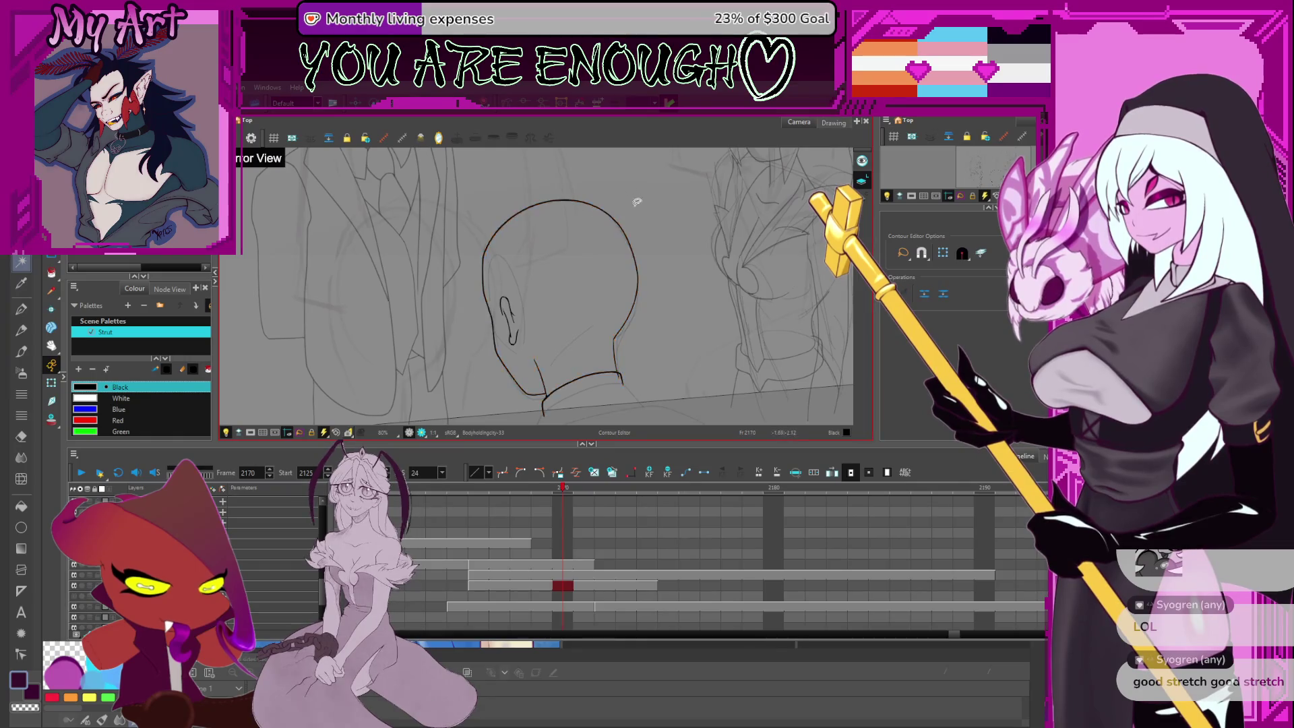
left_click(620, 300)
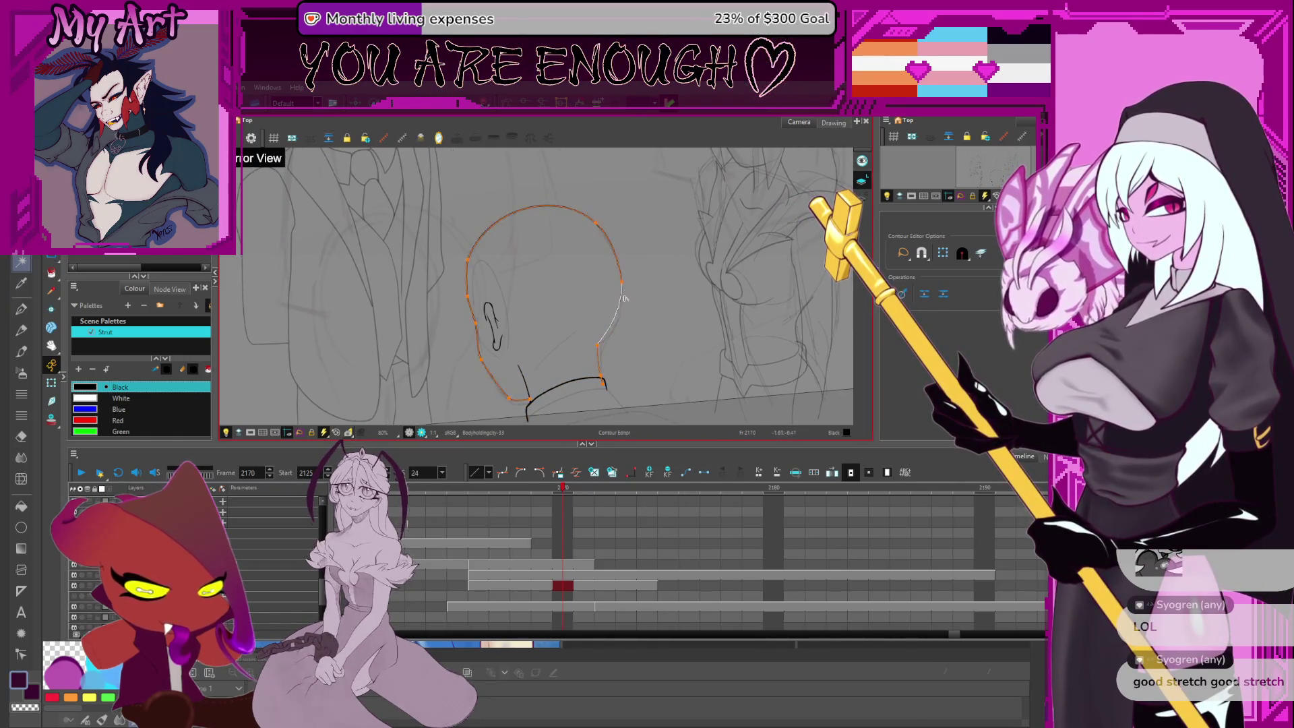
left_click(626, 292)
key("2")
key("2")
key("2")
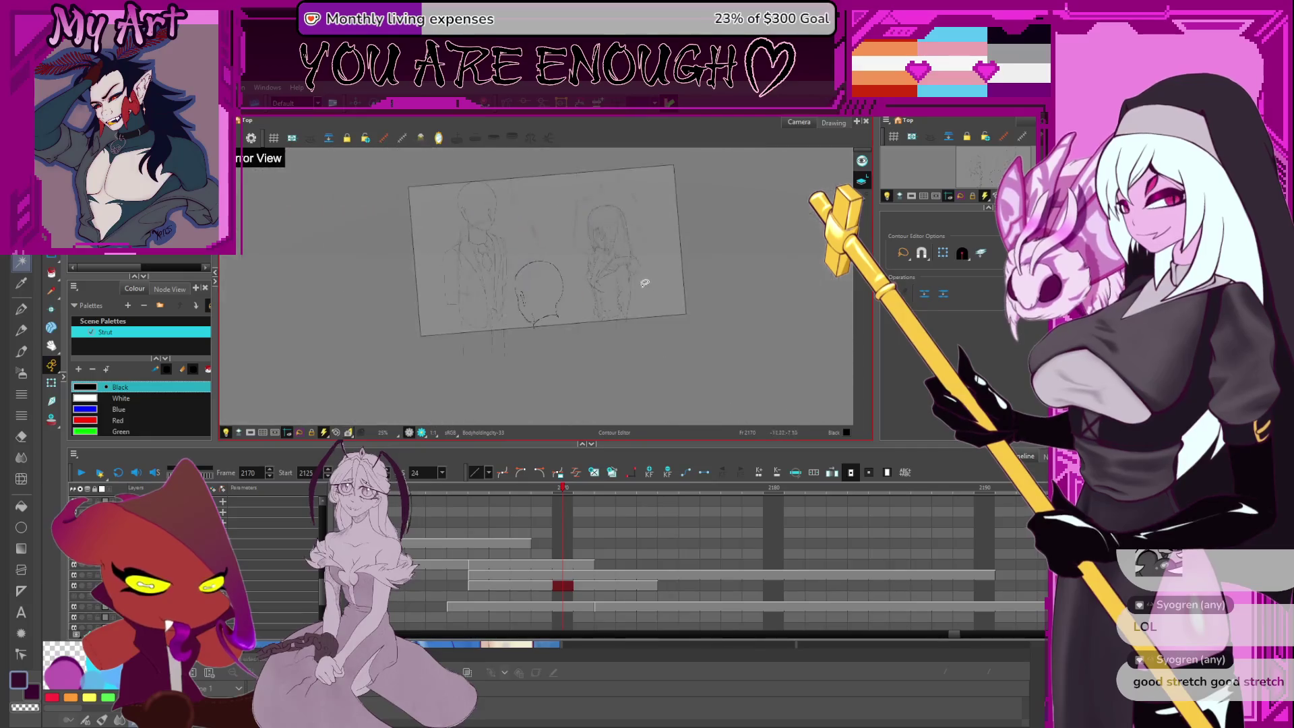
key("1")
key("1")
key("1")
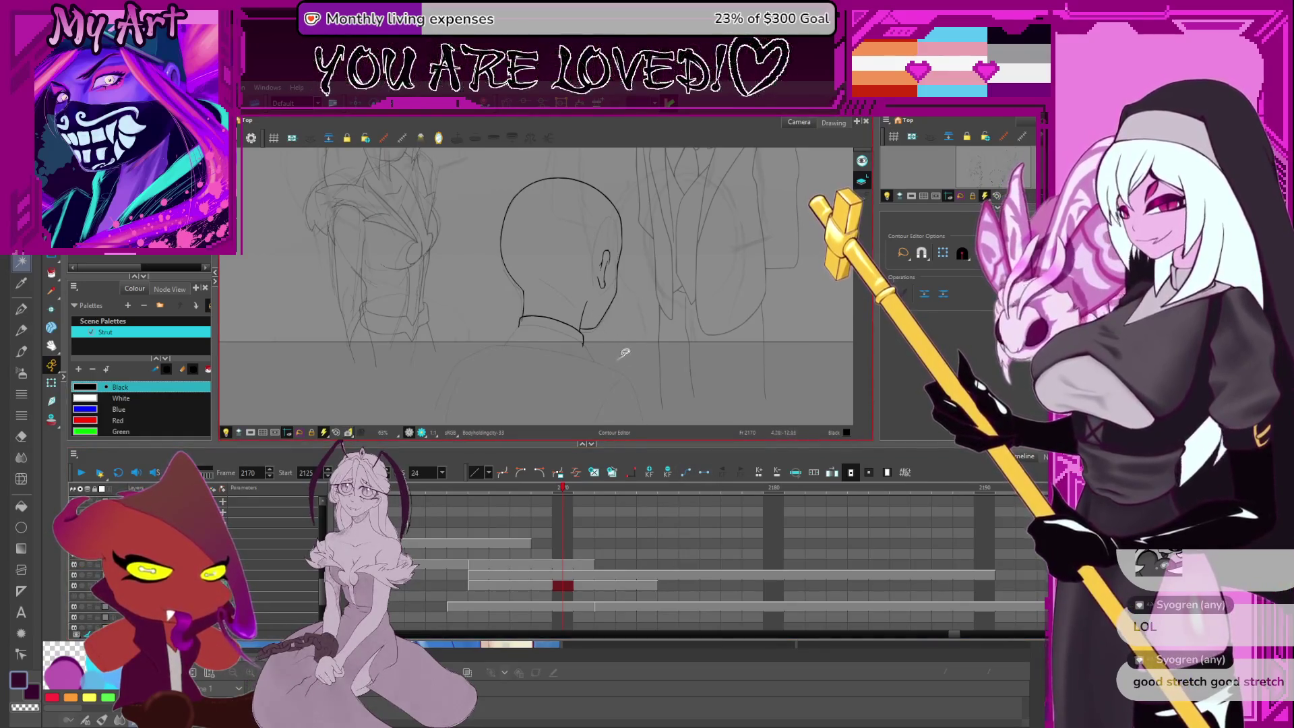
Zoom onto the neck and select the existing collar stroke with the Pencil Editor
mouse_move(537, 288)
left_mouse_down()
mouse_move(566, 247)
mouse_move(564, 314)
left_mouse_up()
key("2")
key("2")
key("2")
key("alt+slash")
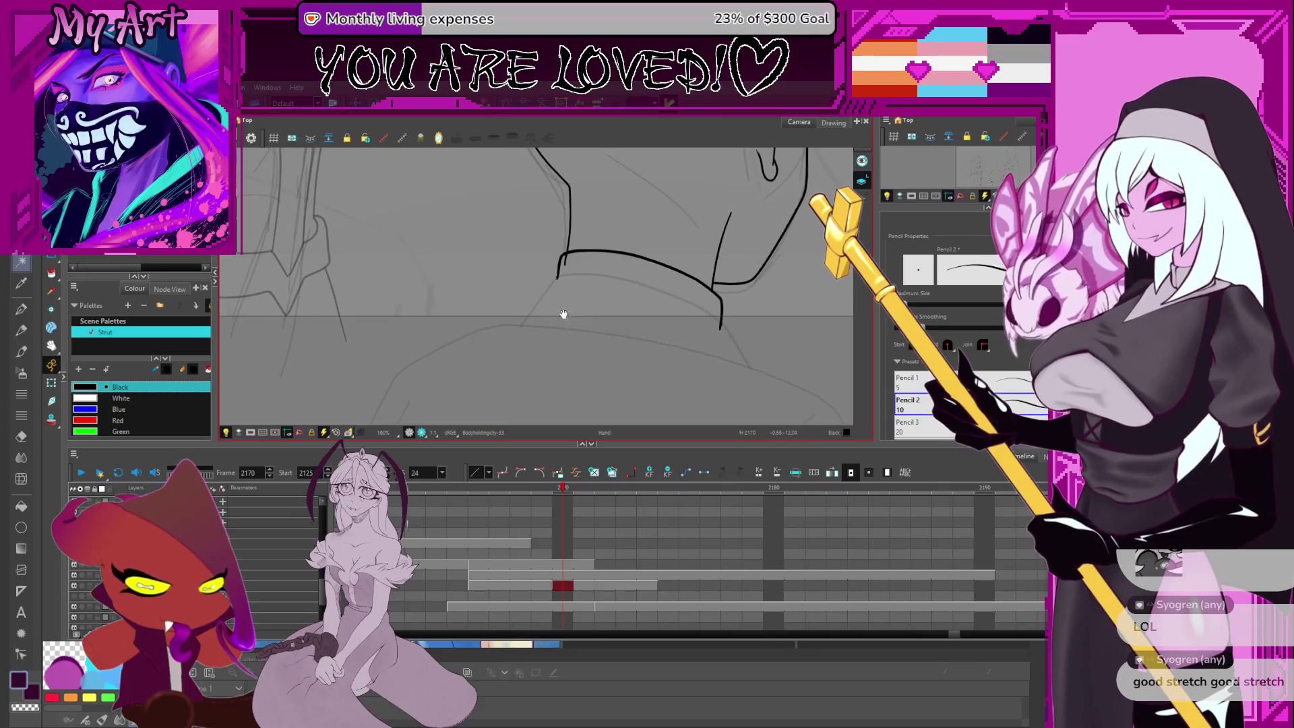
key("alt+shift+q")
left_click(583, 260)
key("2")
key("2")
key("2")
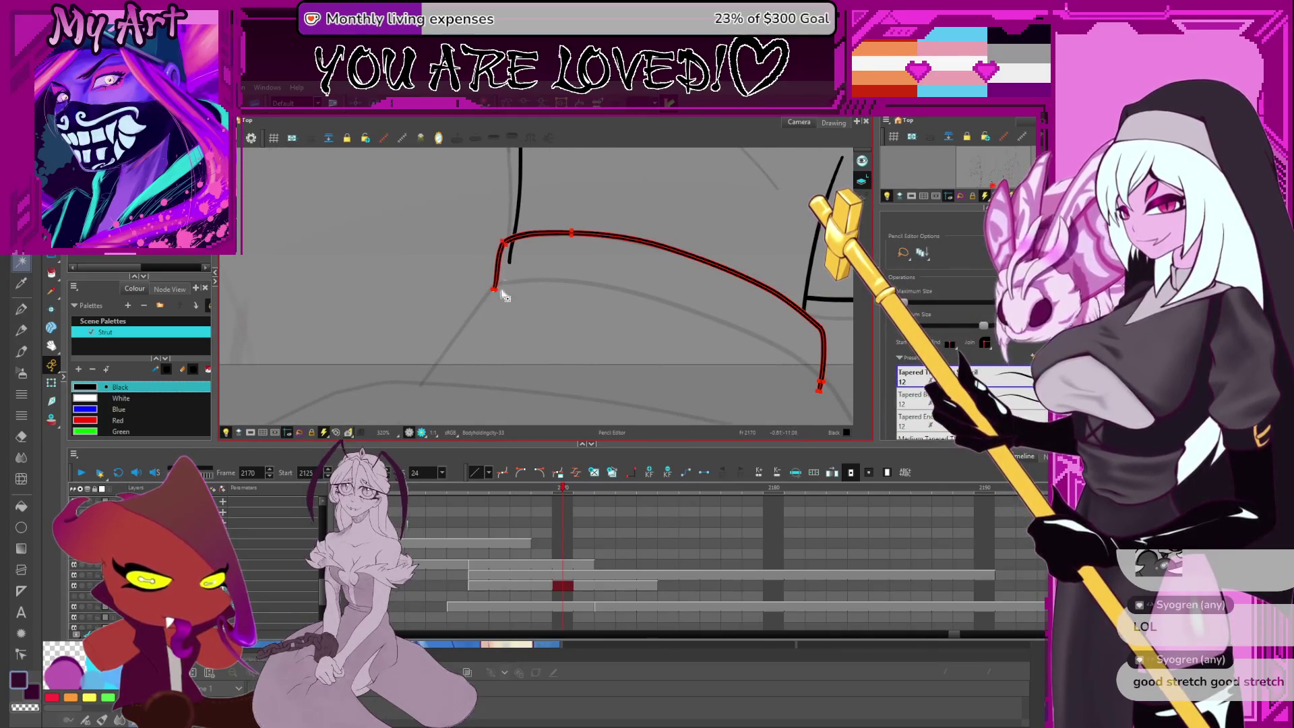
key("1")
key("1")
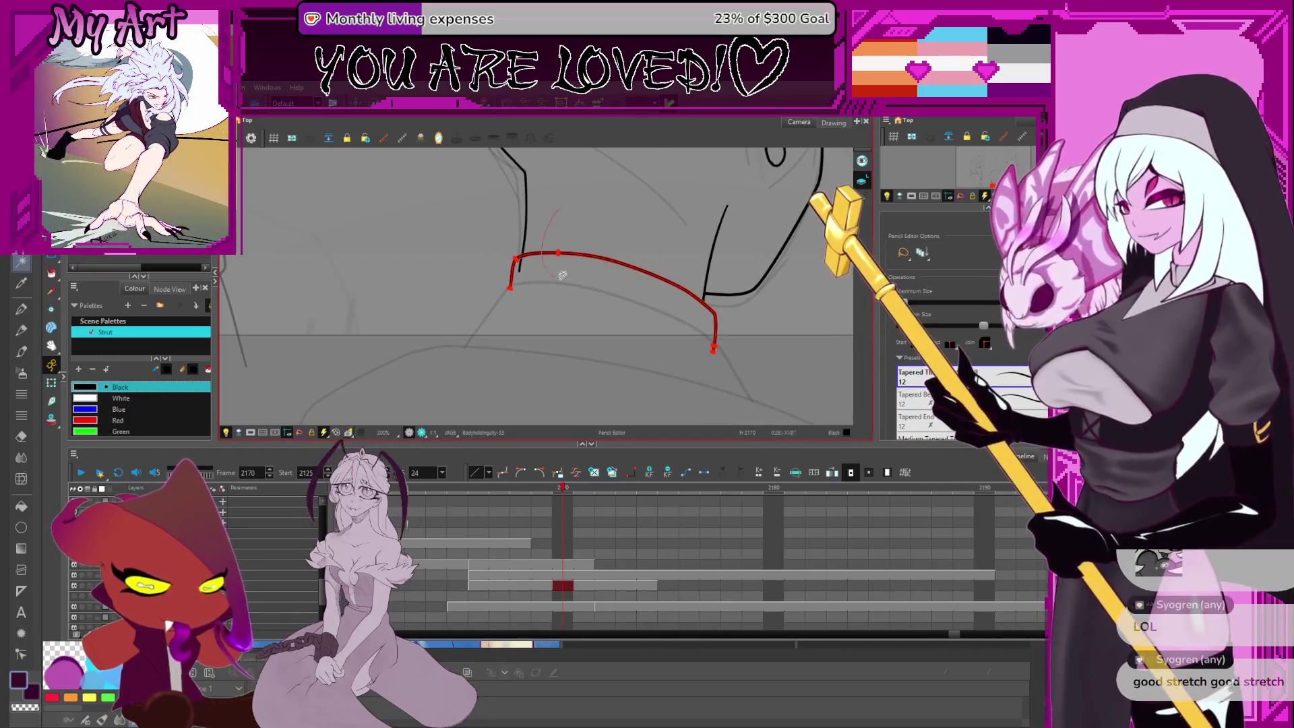
Select the collar stroke's end points and extend its lower end downward
left_click_drag(536, 295, 514, 241)
left_click_drag(509, 290, 511, 294)
left_click_drag(694, 340, 734, 348)
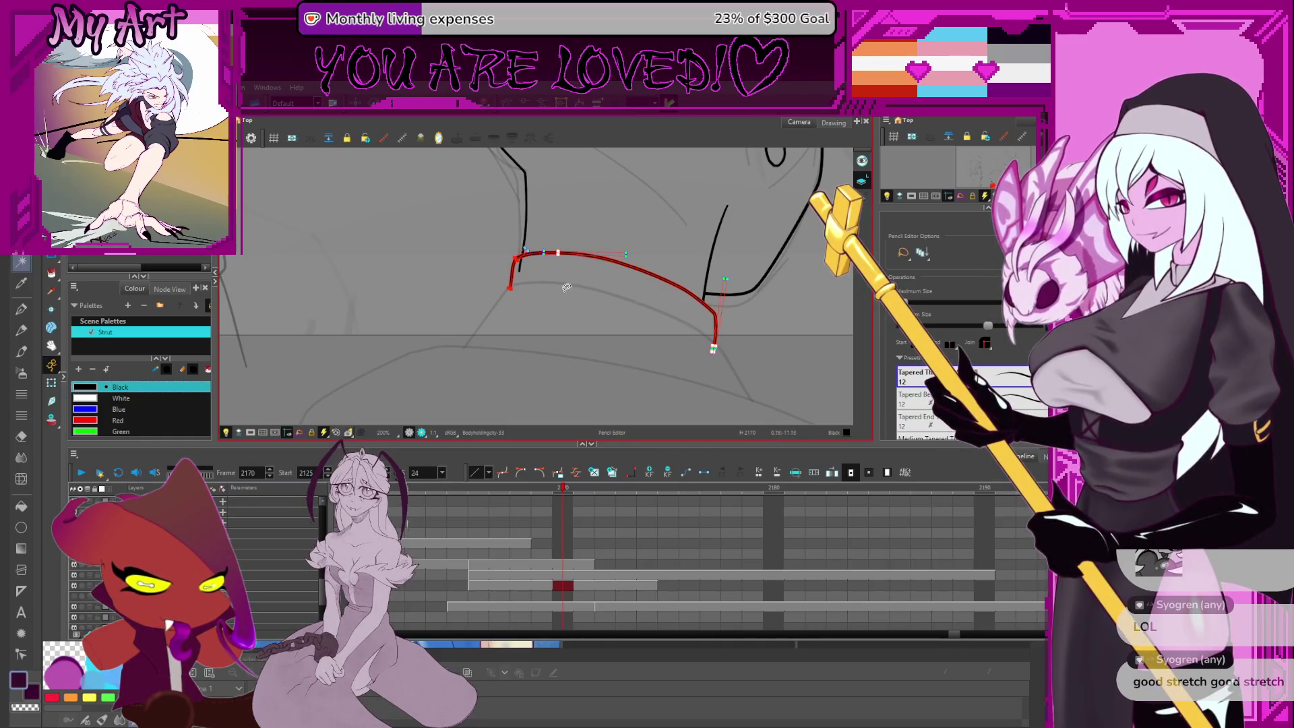
left_click_drag(491, 291, 497, 294)
mouse_move(496, 220)
left_mouse_down()
mouse_move(720, 338)
mouse_move(563, 235)
left_mouse_up()
left_click_drag(506, 351, 504, 348)
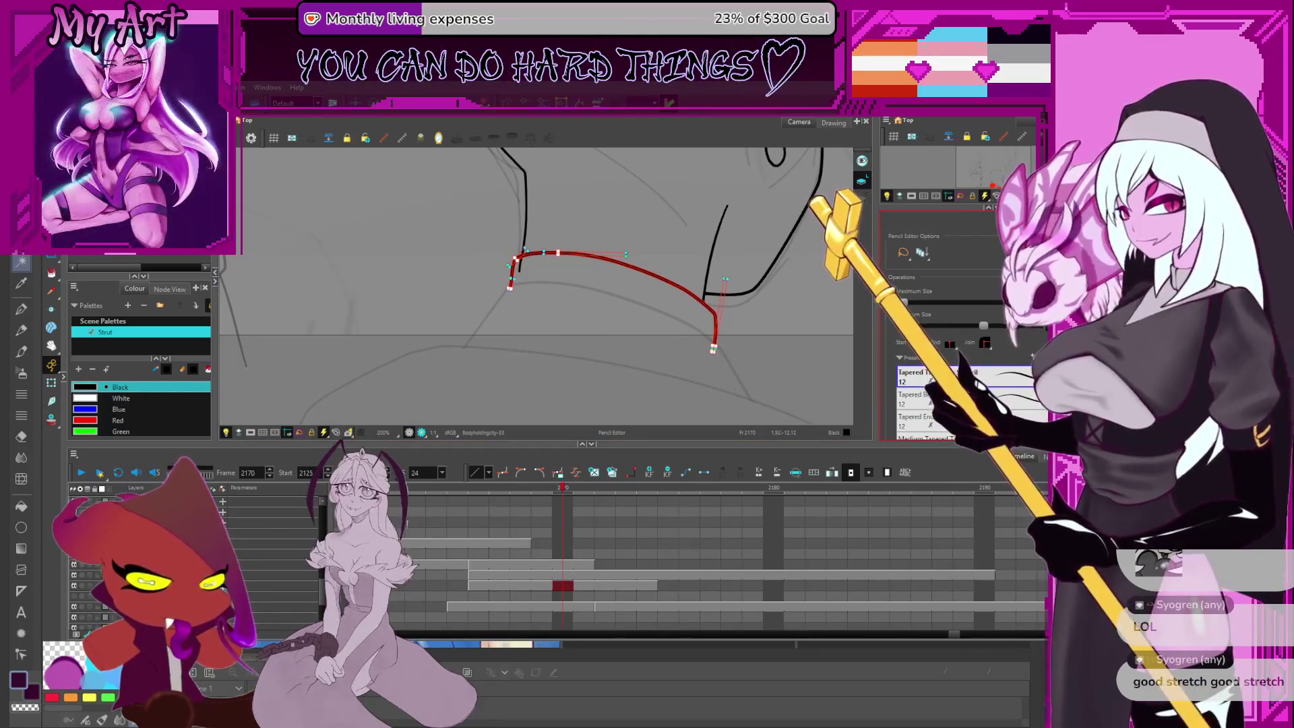
scroll(944, 324, "down", 5)
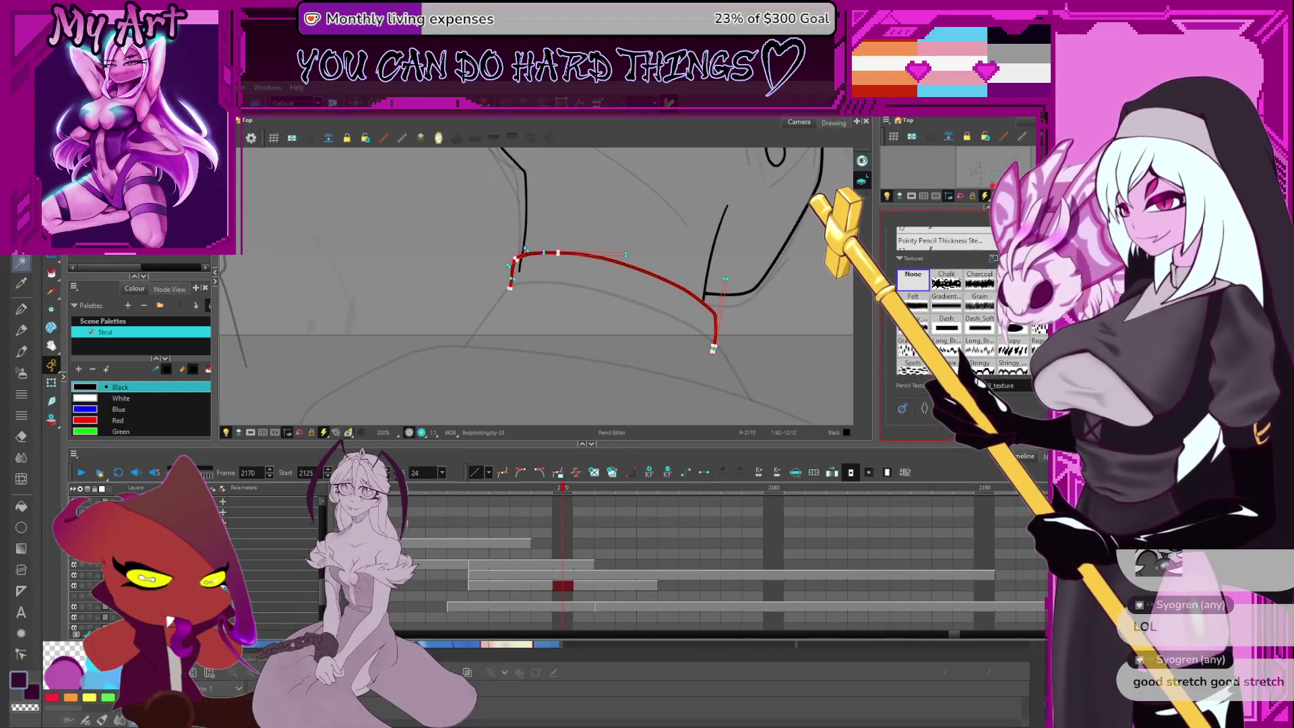
scroll(718, 327, "down", 3)
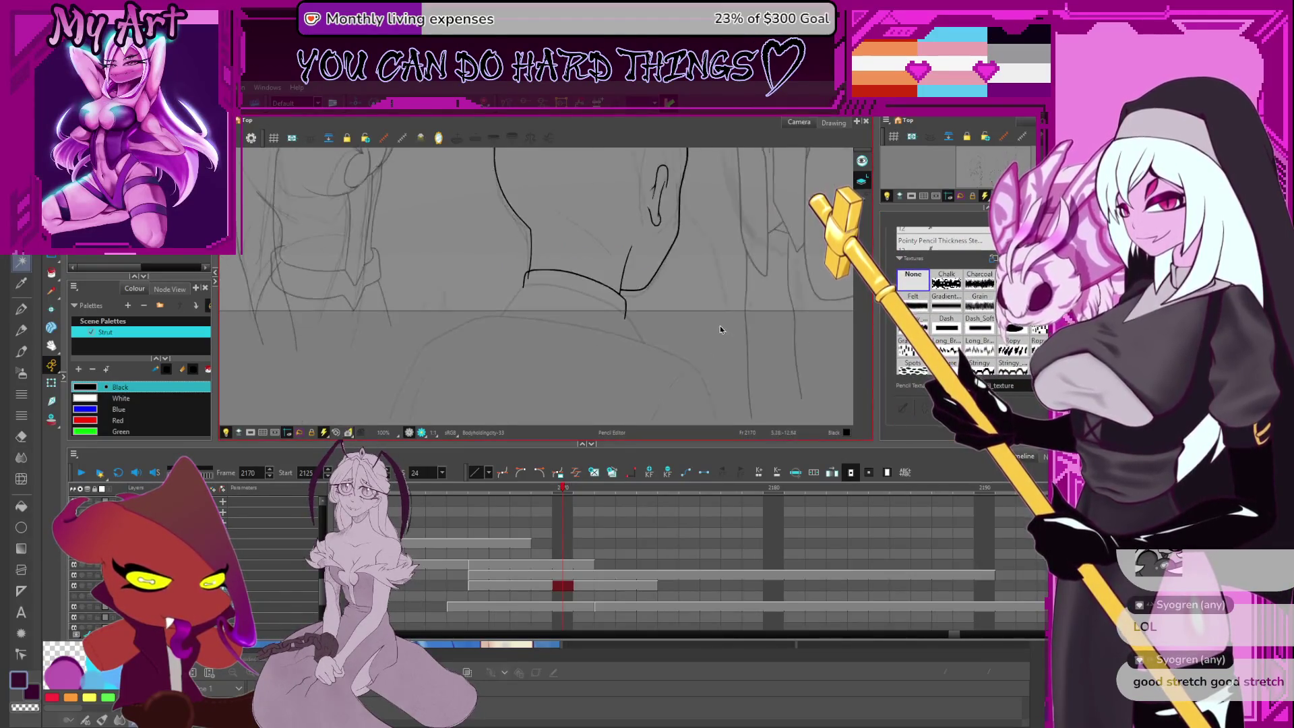
key("alt+slash")
scroll(575, 288, "up", 2)
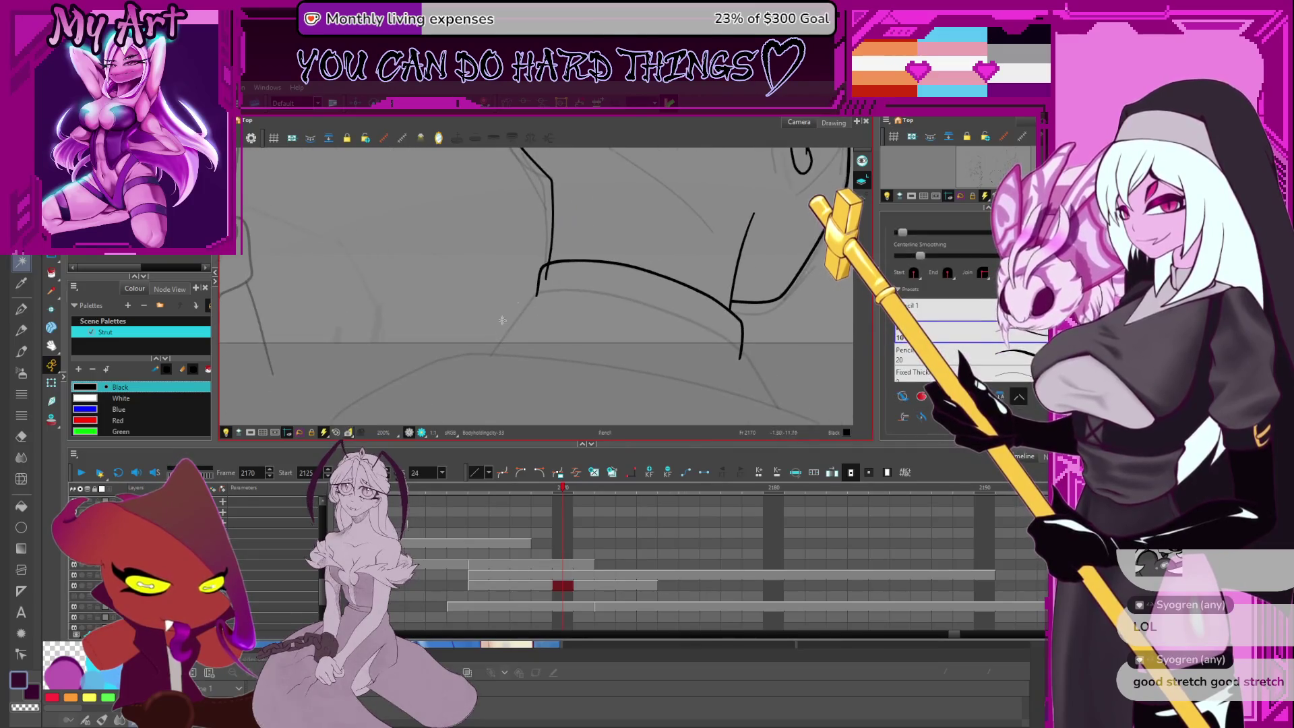
key("alt+q")
left_click_drag(537, 292, 535, 301)
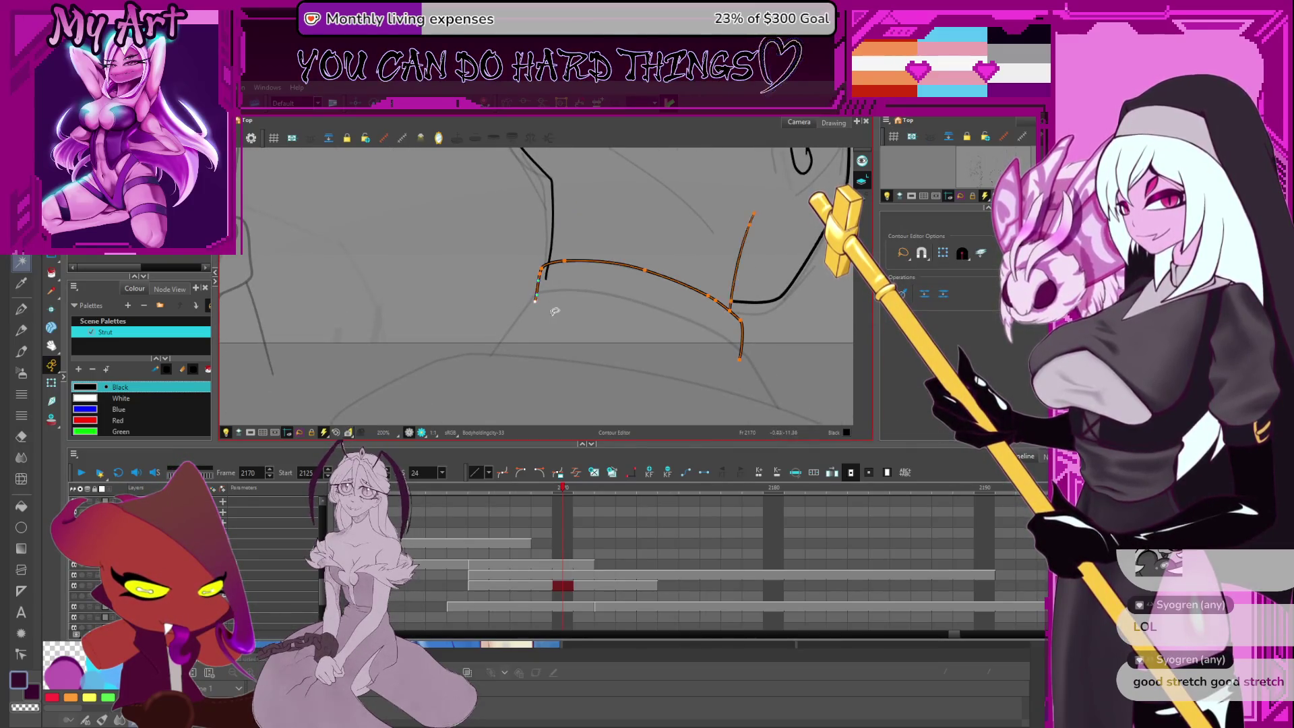
Draw a second collar line along the neck, then smooth its lower bend and lengthen its tail
key("alt+slash")
mouse_move(482, 370)
left_mouse_down()
mouse_move(529, 303)
mouse_move(574, 291)
mouse_move(715, 334)
mouse_move(788, 415)
left_mouse_up()
mouse_move(764, 364)
left_mouse_down()
mouse_move(680, 289)
mouse_move(680, 308)
left_mouse_up()
key("alt+q")
left_click(672, 309)
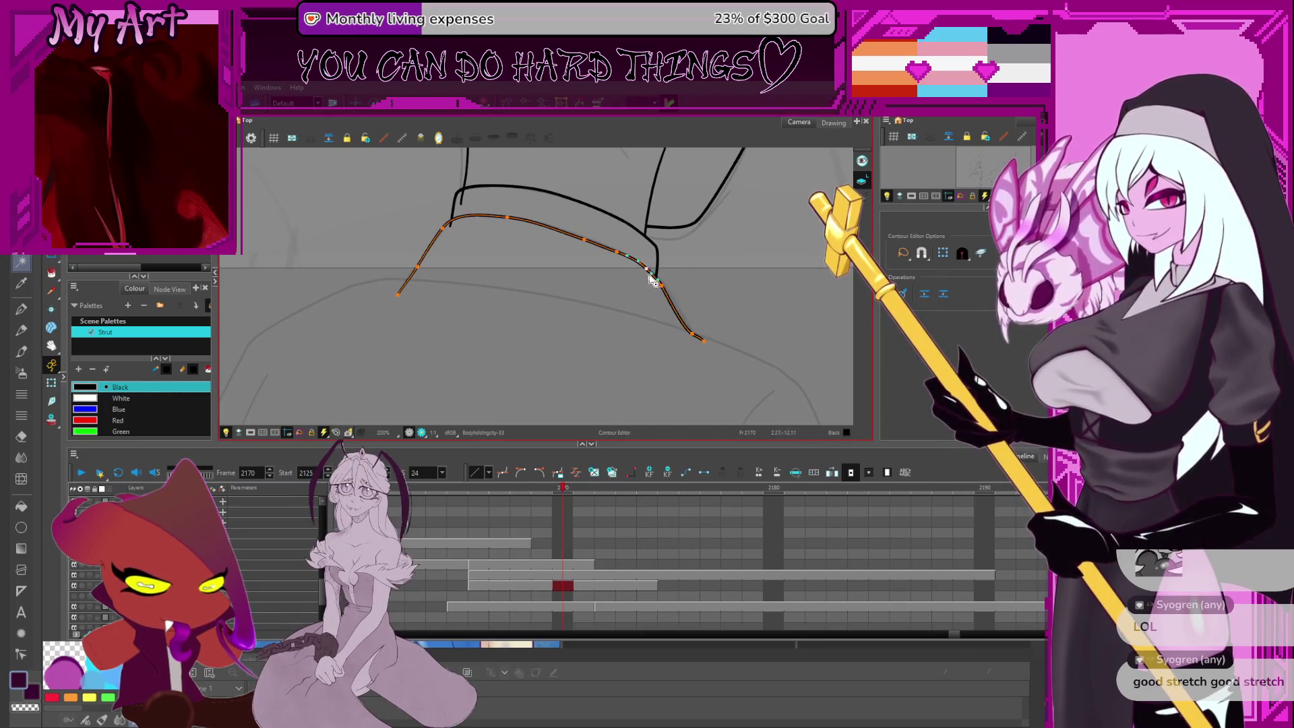
left_click(636, 248)
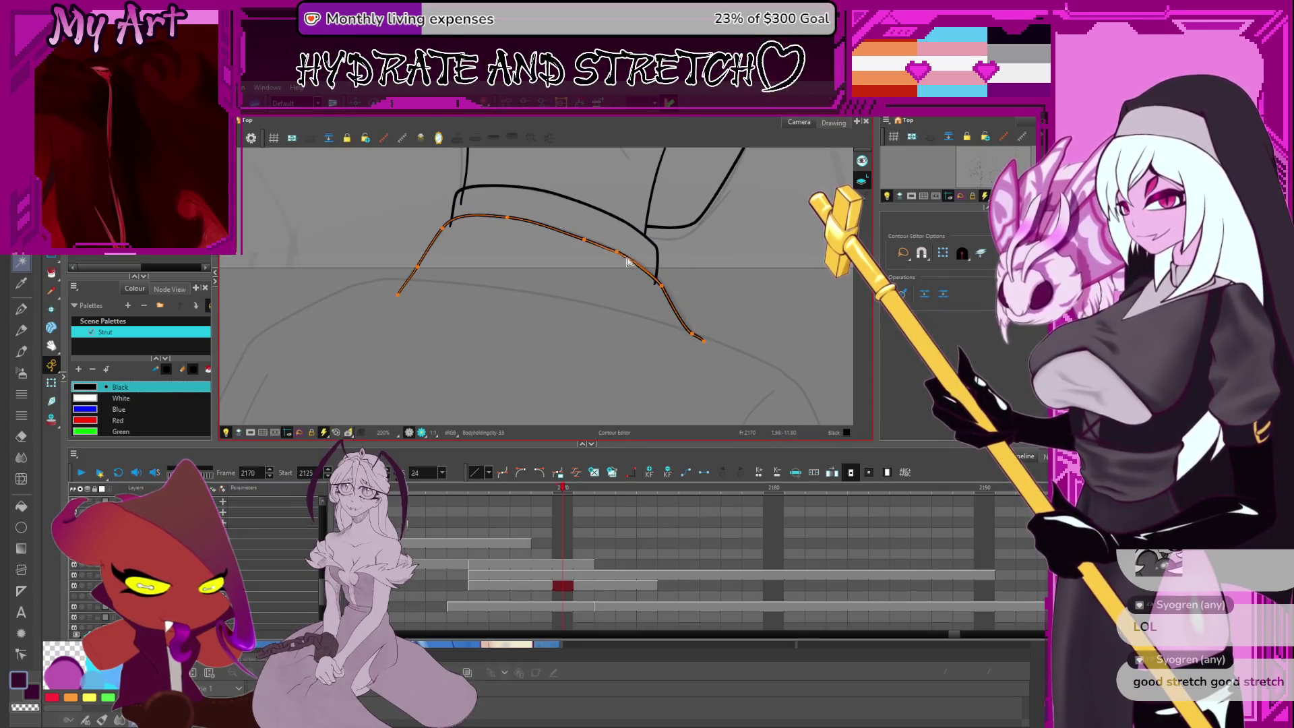
left_click(590, 240)
left_click(640, 270)
left_click(669, 292)
left_click_drag(674, 301, 669, 291)
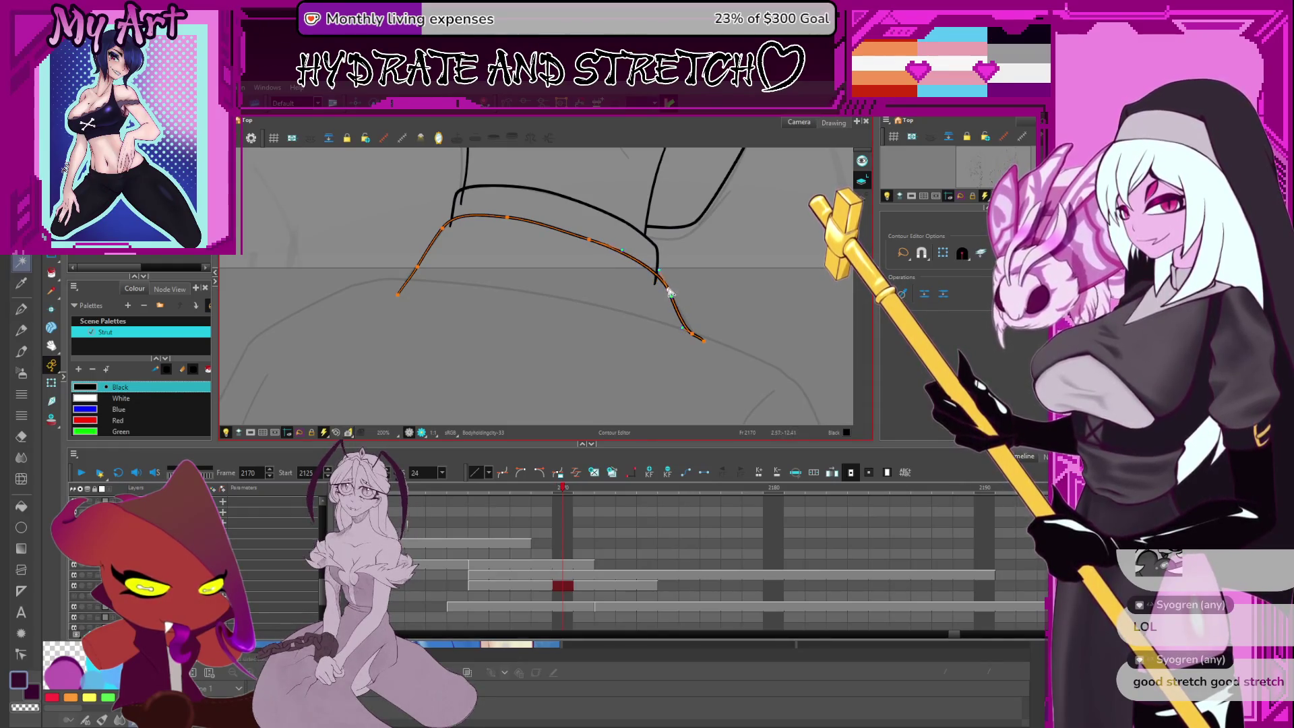
left_click_drag(702, 342, 700, 364)
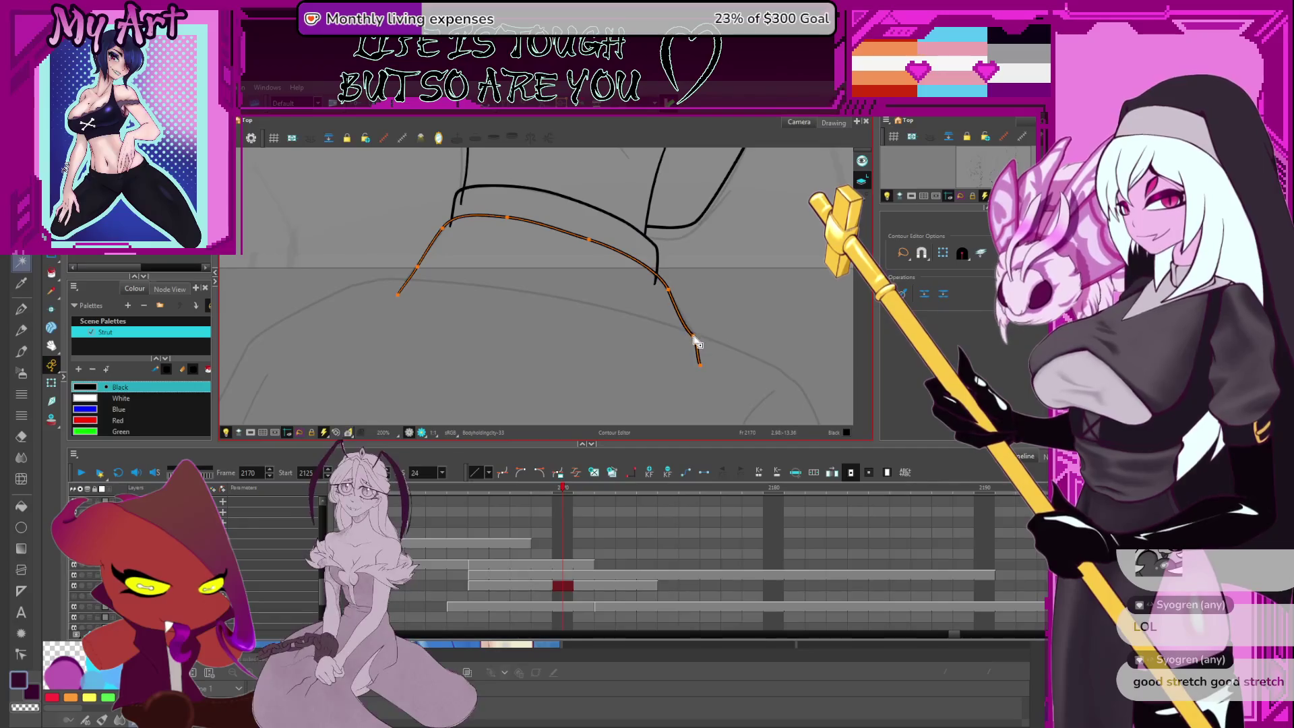
left_click(717, 335)
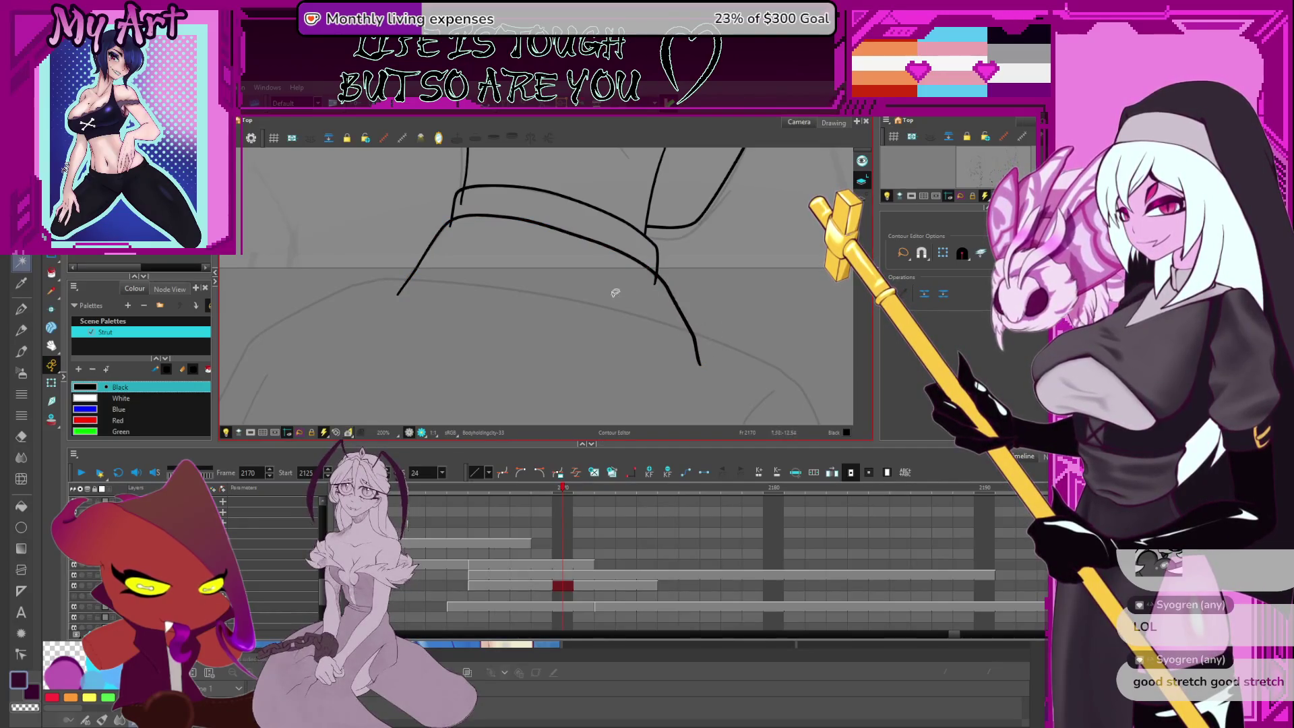
Zoom out and start a curved pencil stroke down the man's back
scroll(615, 292, "down", 3)
key("alt+/")
left_click_drag(610, 325, 587, 330)
mouse_move(634, 281)
left_mouse_down()
mouse_move(610, 300)
mouse_move(628, 316)
mouse_move(588, 333)
left_mouse_up()
scroll(627, 316, "down", 2)
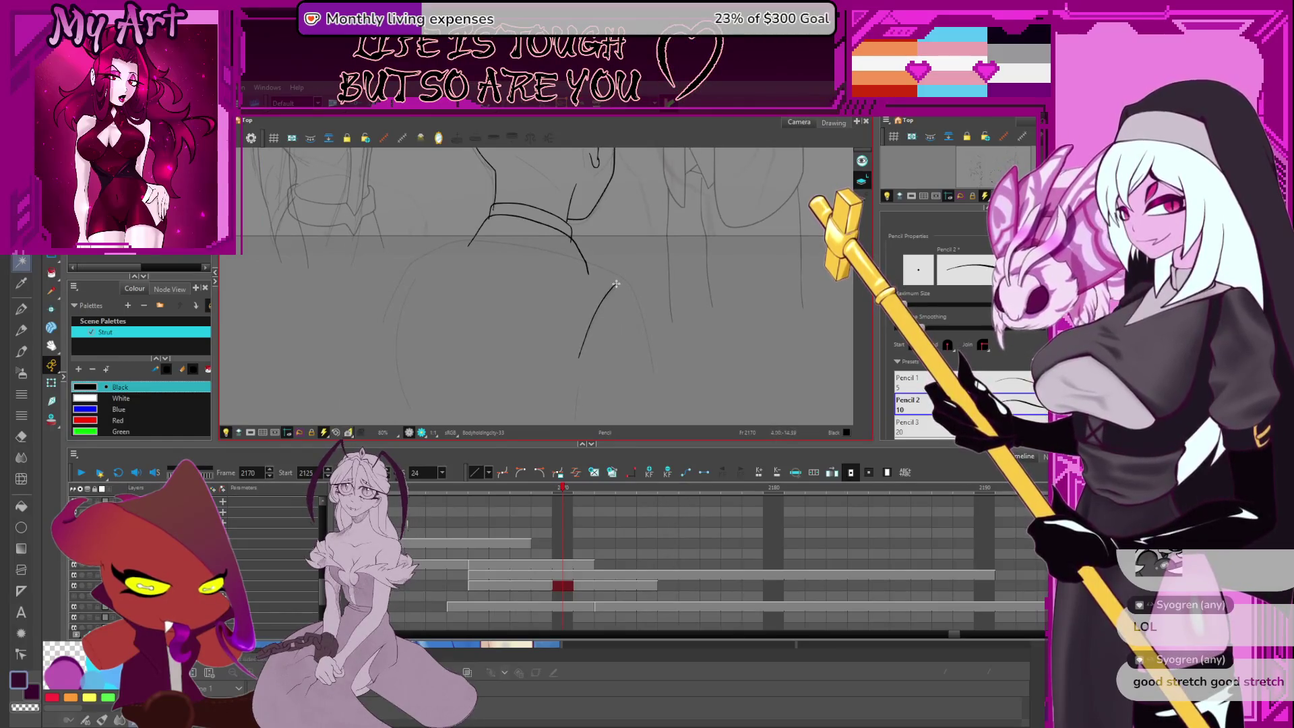
Draw a curve up the left side of the back and adjust the short shoulder stroke
mouse_move(623, 282)
left_mouse_down()
mouse_move(580, 356)
mouse_move(654, 336)
left_mouse_up()
left_click_drag(478, 368, 474, 352)
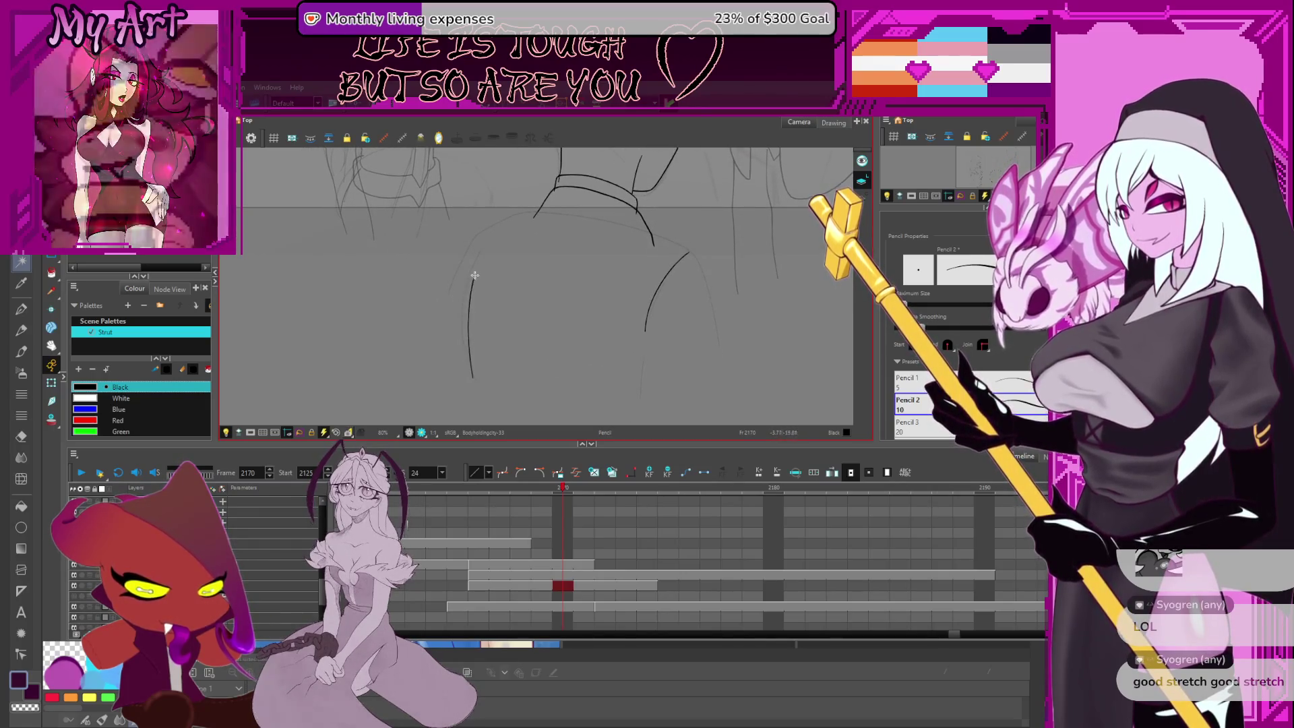
mouse_move(475, 382)
left_mouse_down()
mouse_move(466, 270)
mouse_move(483, 244)
left_mouse_up()
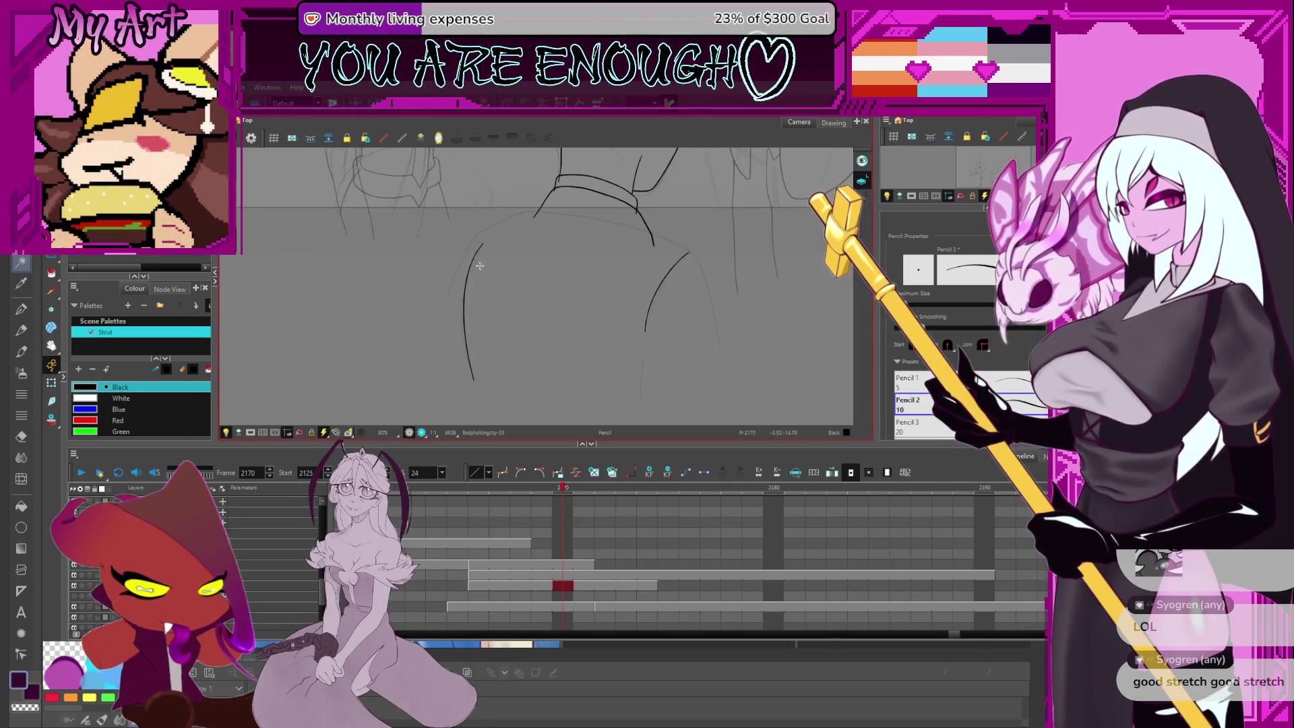
left_click(470, 269)
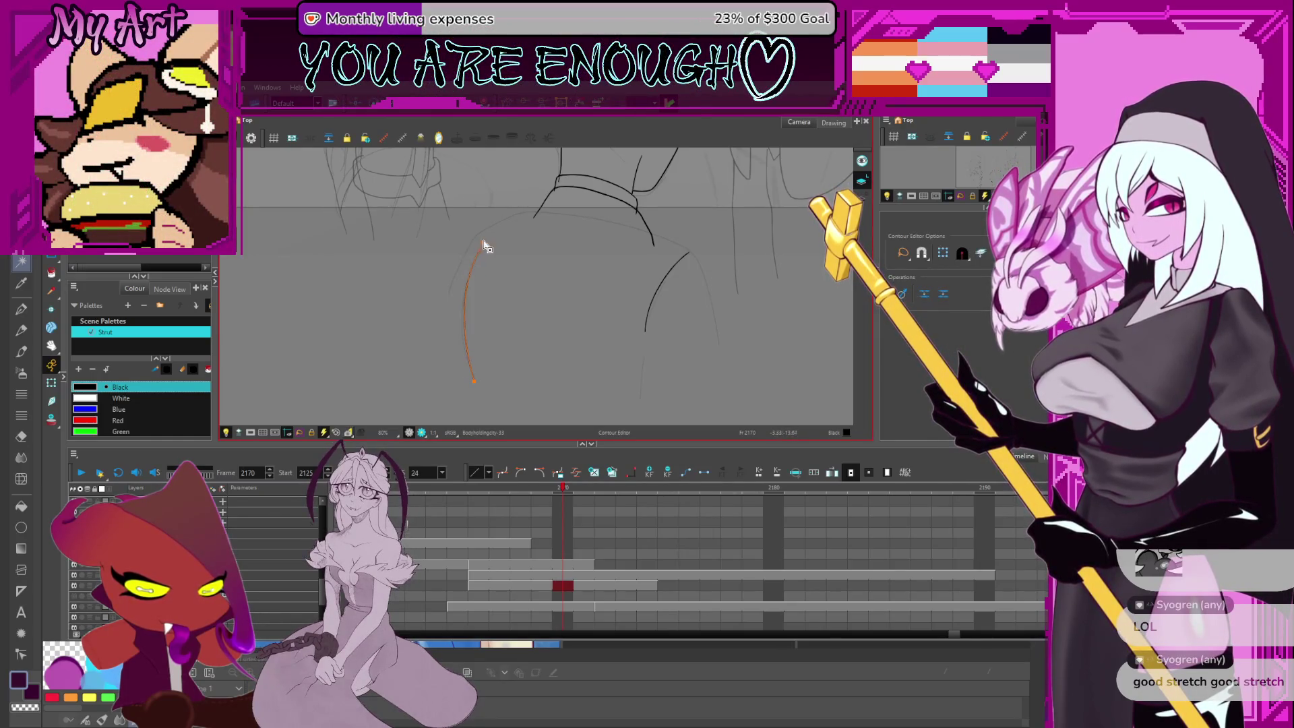
left_click(487, 241)
key("alt+shift+q")
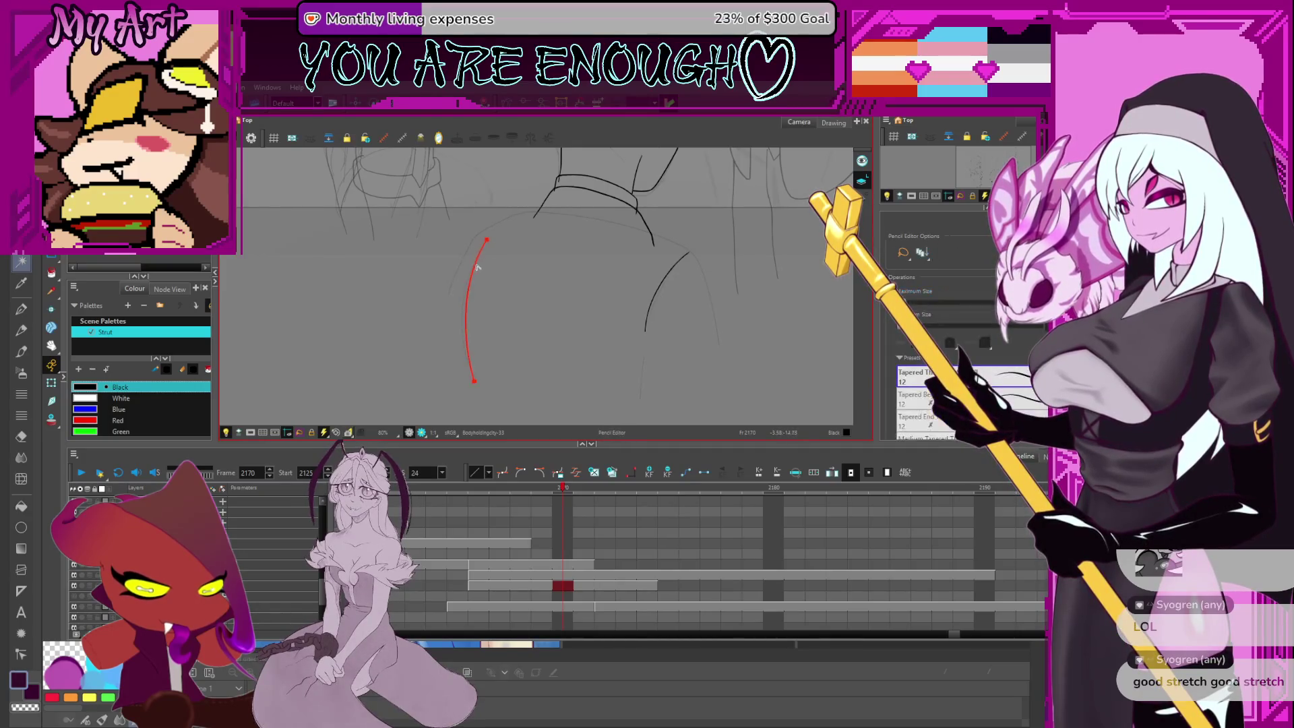
mouse_move(506, 250)
left_mouse_down()
mouse_move(616, 306)
mouse_move(615, 320)
mouse_move(600, 312)
left_mouse_up()
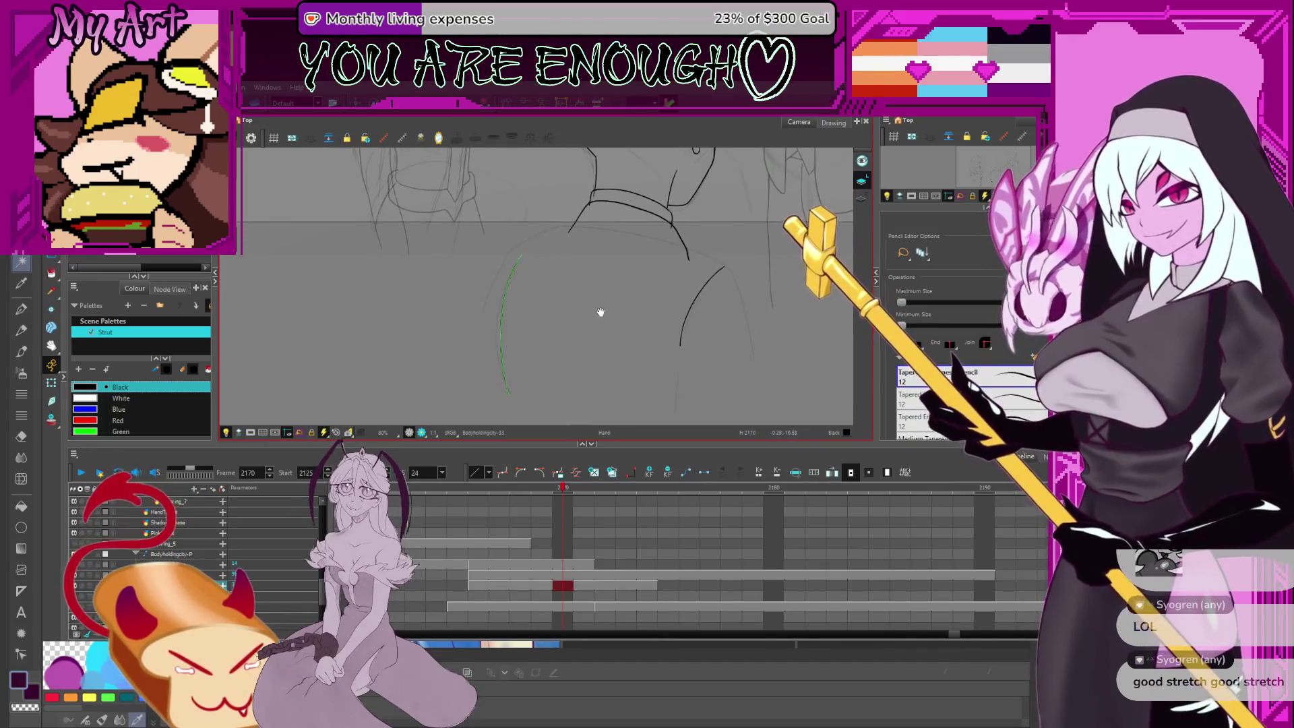
left_click(518, 258)
mouse_move(518, 257)
left_mouse_down()
mouse_move(538, 271)
mouse_move(468, 288)
left_mouse_up()
Replace the short shoulder stroke with a longer one up the back's left side and add a control point
key("alt+/")
key("2")
left_click_drag(508, 332, 525, 350)
mouse_move(498, 280)
left_mouse_down()
mouse_move(520, 263)
mouse_move(547, 302)
left_mouse_up()
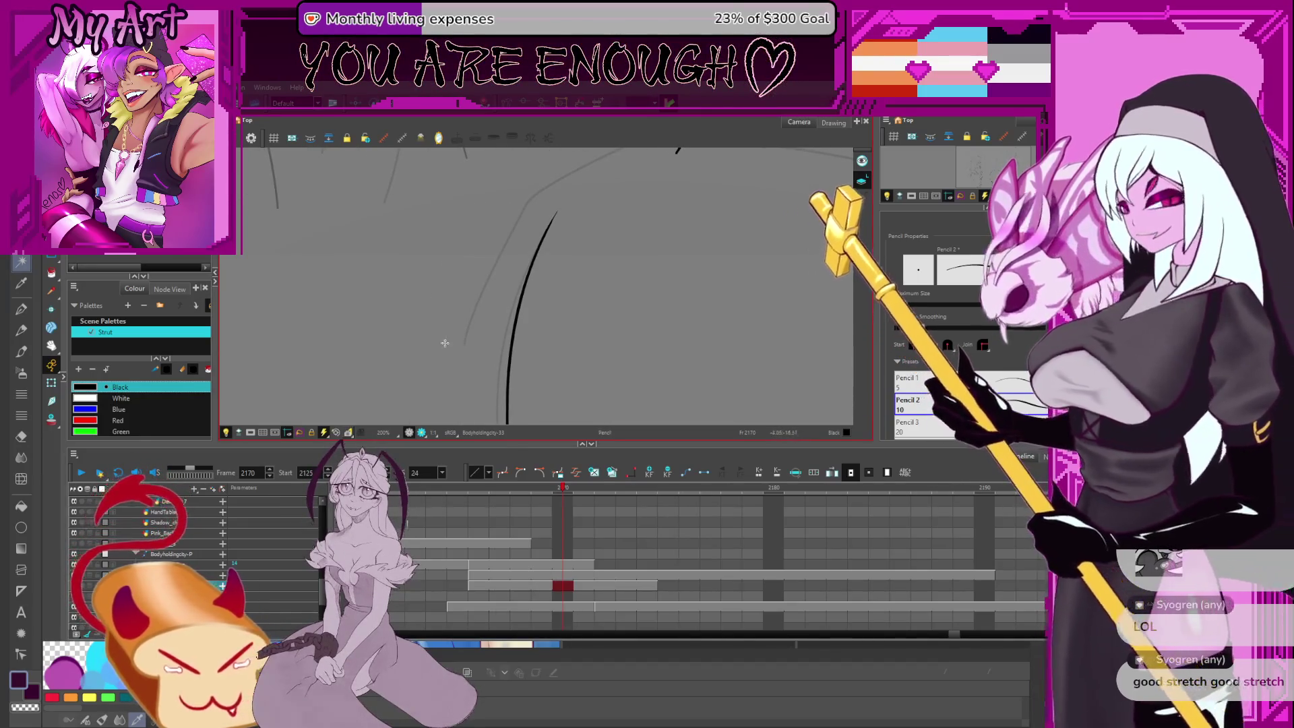
key("alt+s")
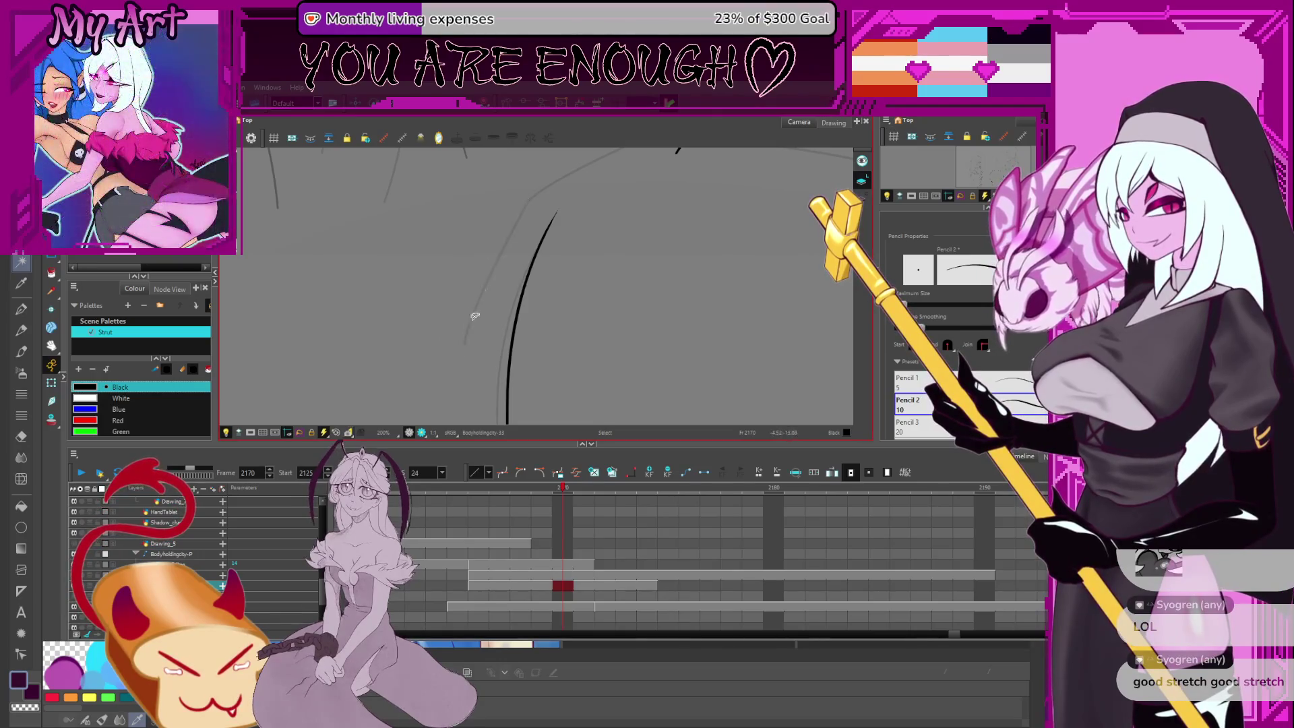
left_click_drag(470, 320, 520, 212)
key("ctrl+z")
mouse_move(463, 353)
left_mouse_down()
mouse_move(534, 190)
mouse_move(504, 251)
mouse_move(620, 196)
left_mouse_up()
key("alt+q")
left_click(600, 213, "ctrl")
Bow the shoulder stroke into an arc and stretch its end toward the right shoulder
left_click_drag(584, 213, 585, 209)
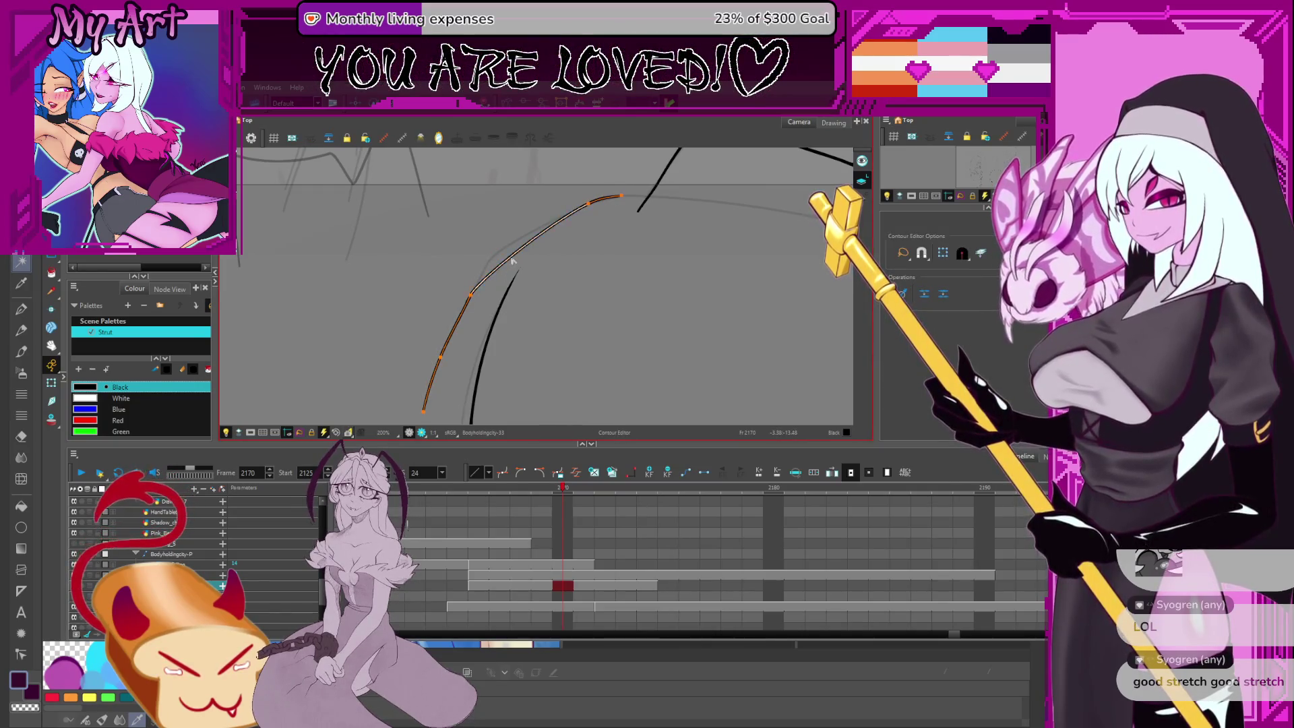
left_click_drag(496, 265, 491, 261)
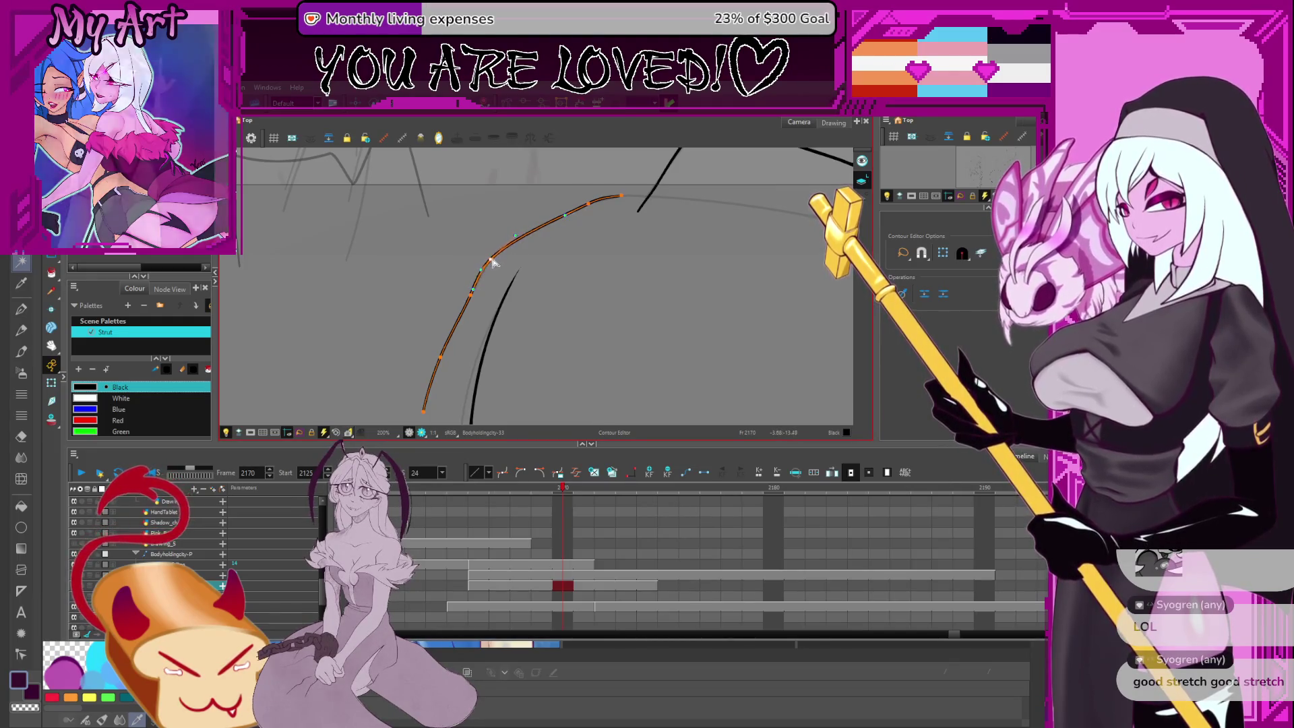
scroll(513, 259, "down", 2)
left_click_drag(611, 293, 612, 277)
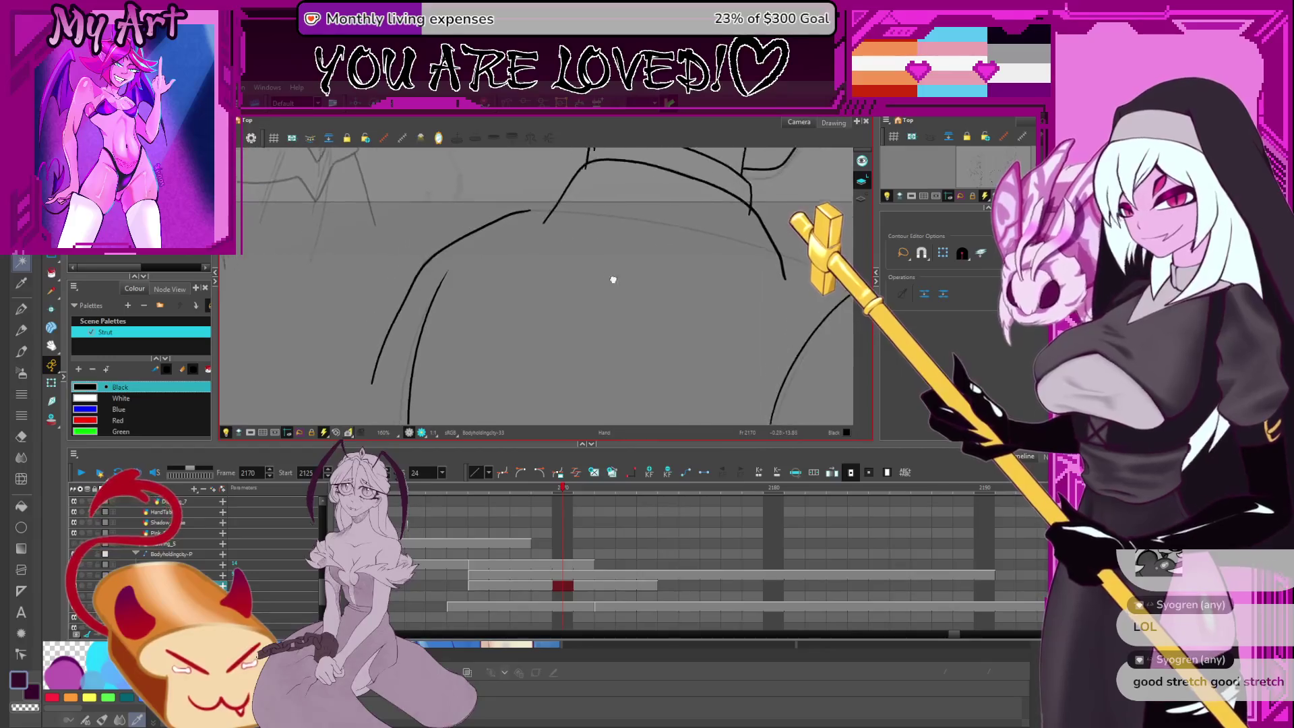
left_click(577, 216)
mouse_move(532, 216)
left_mouse_down()
mouse_move(757, 254)
mouse_move(631, 242)
mouse_move(610, 224)
left_mouse_up()
mouse_move(745, 379)
left_mouse_down()
mouse_move(728, 367)
mouse_move(717, 312)
mouse_move(731, 375)
left_mouse_up()
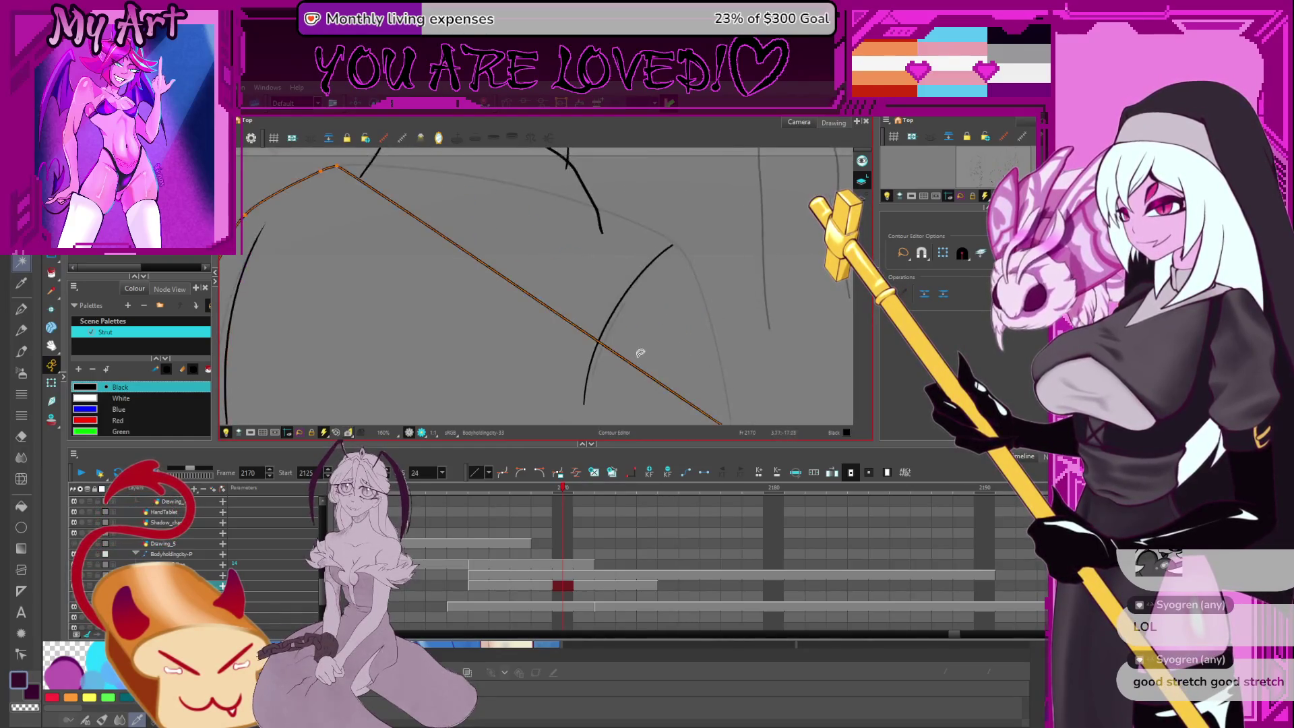
left_click_drag(678, 251, 679, 252)
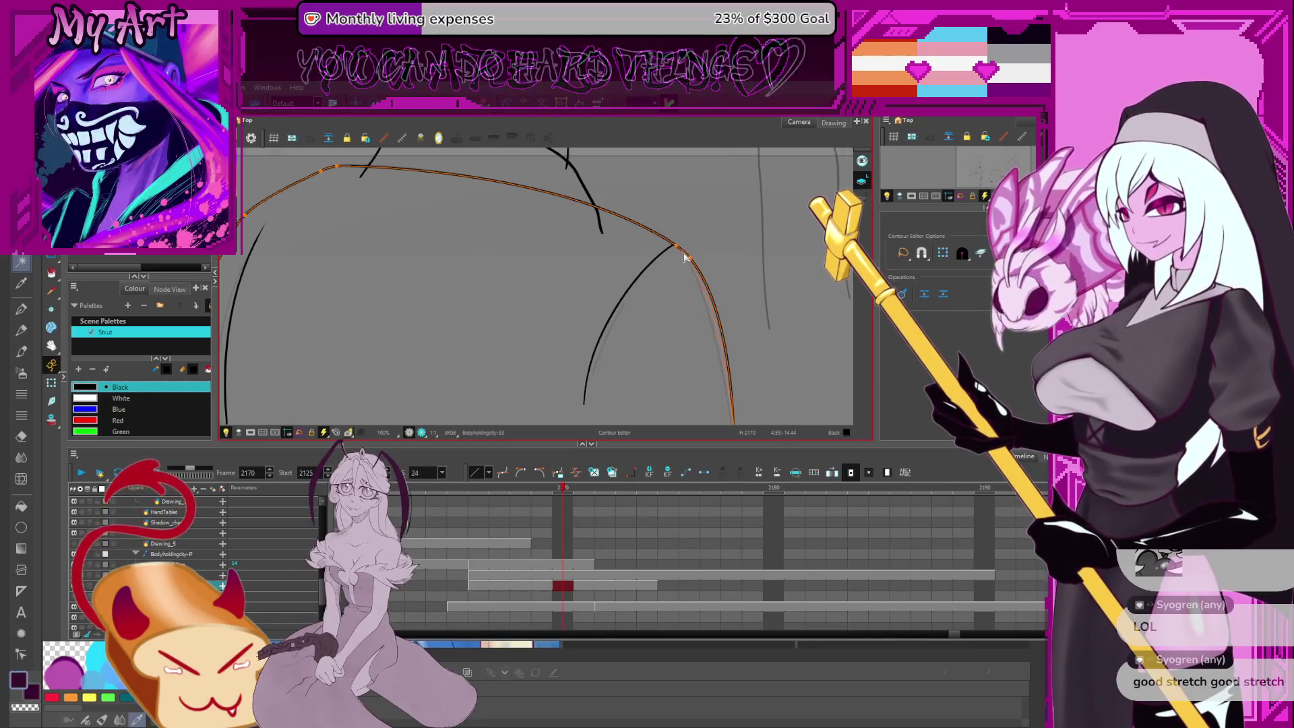
Join the upper-right shoulder curve to the lower stroke and smooth the connection
scroll(714, 245, "up", 3)
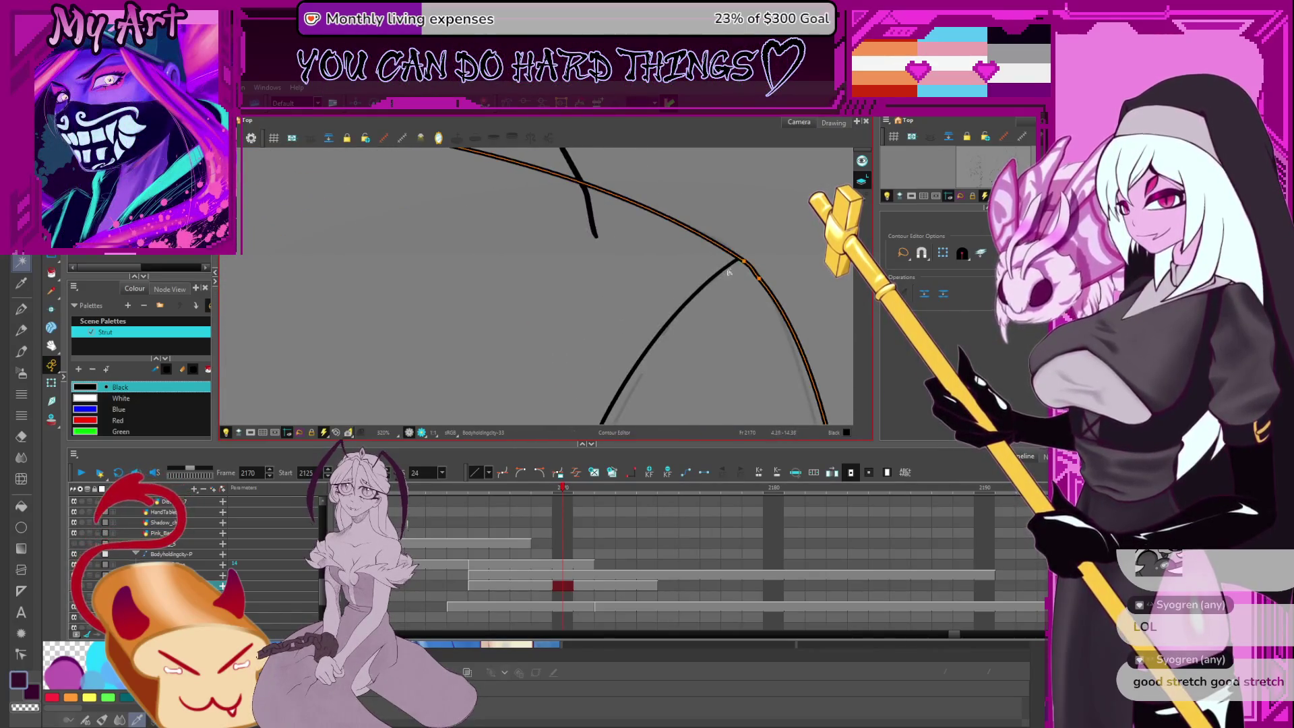
left_click(738, 268)
left_click(753, 277)
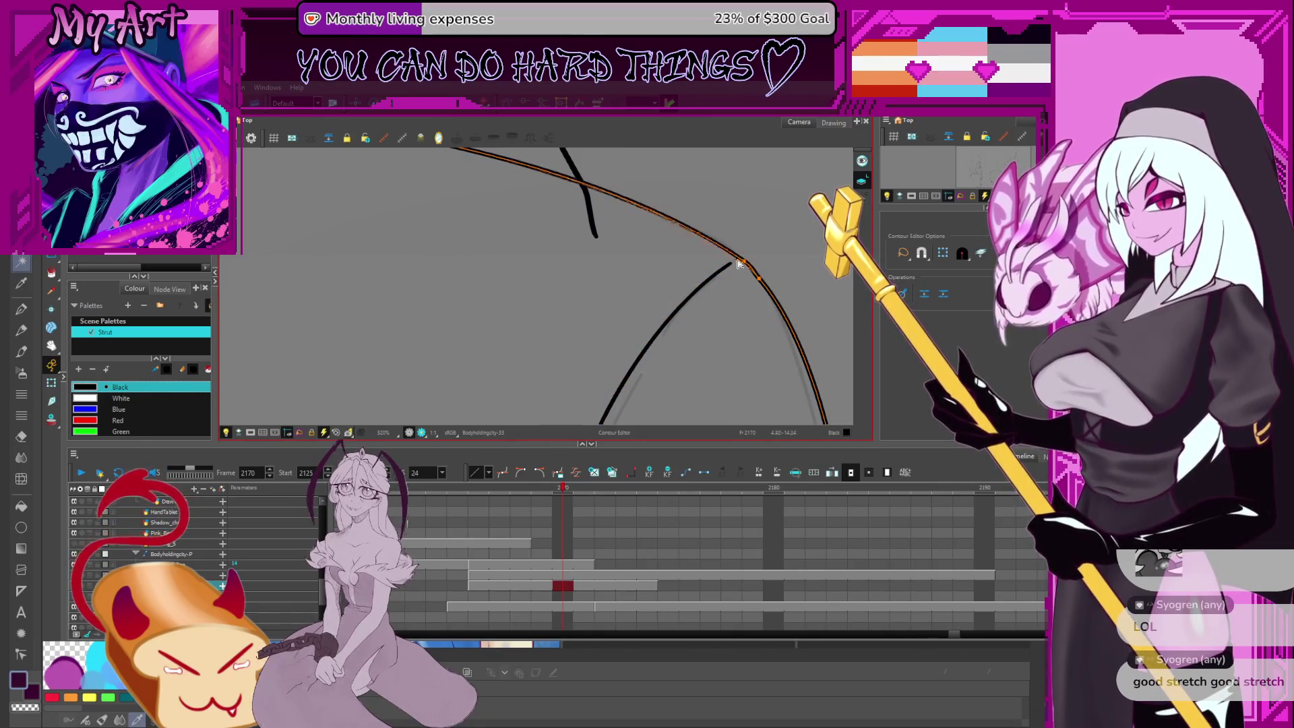
left_click_drag(731, 264, 729, 264)
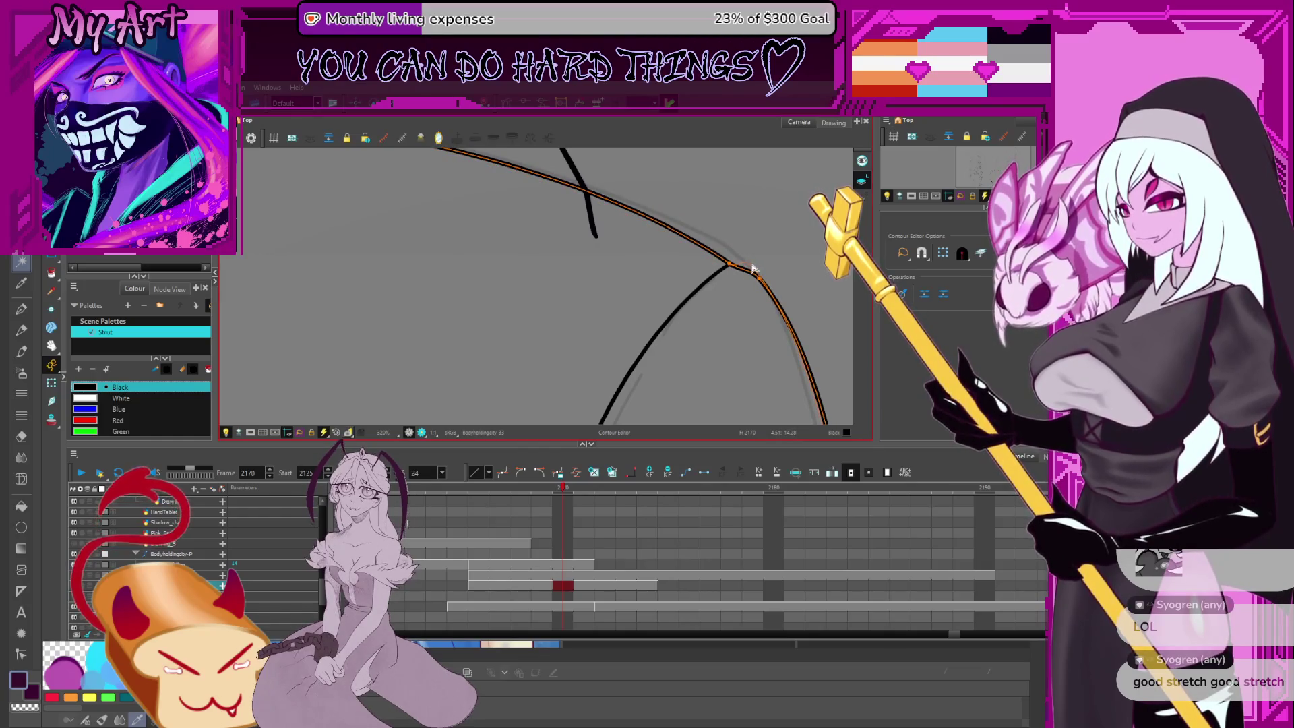
left_click_drag(737, 262, 742, 263)
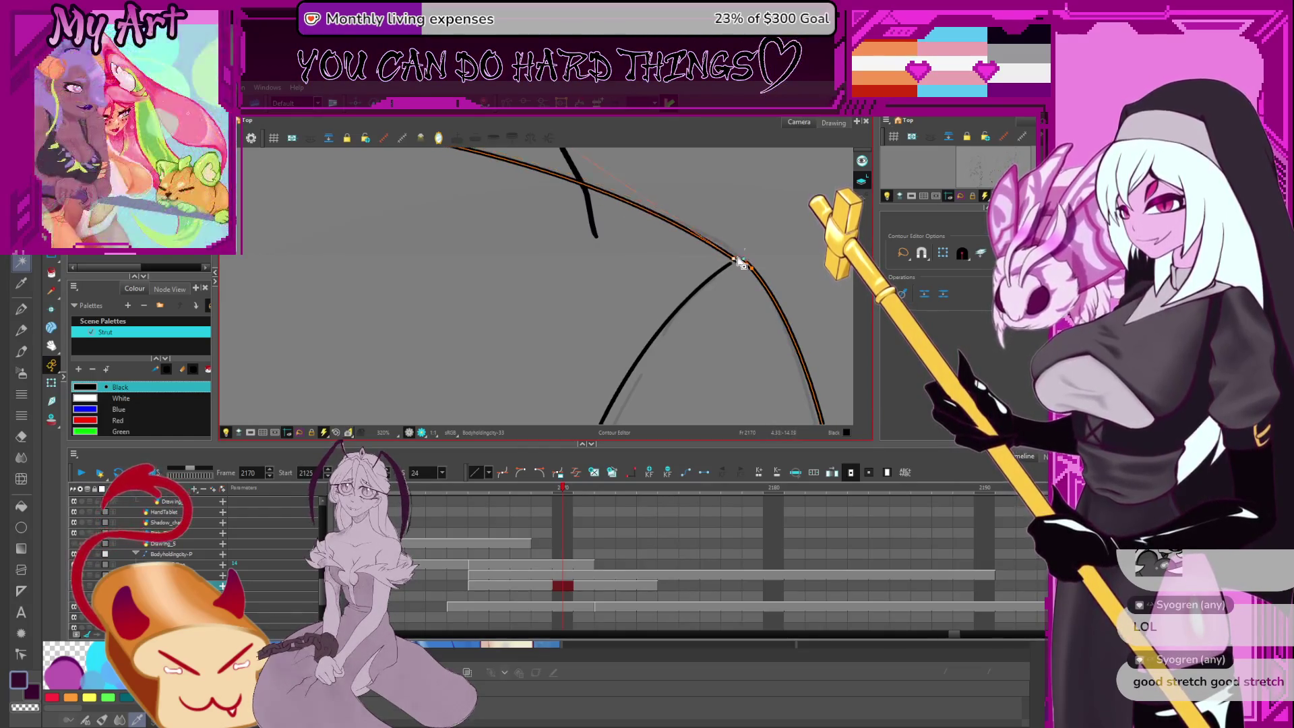
left_click(730, 266)
left_click_drag(703, 217, 756, 291)
scroll(756, 291, "down", 3)
key("alt+q")
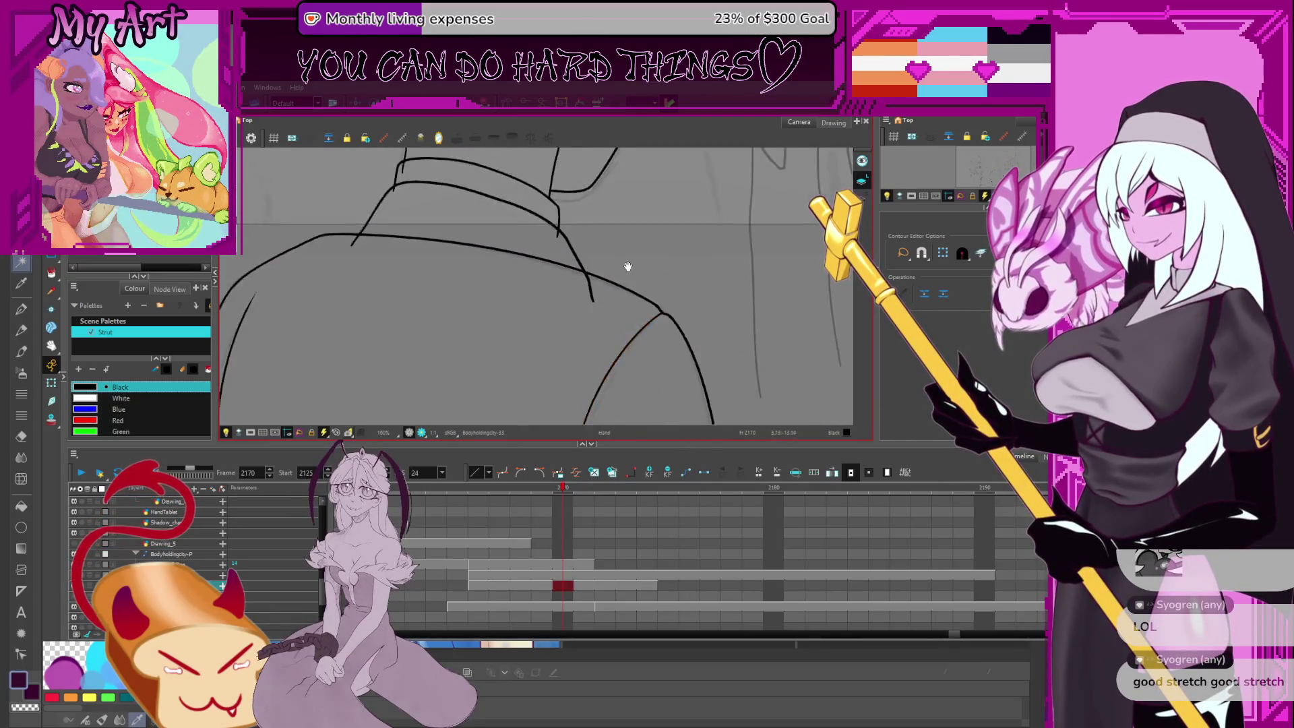
Inspect the points along the left end of the shoulder curve under the collar
left_click(660, 307)
left_click_drag(601, 292, 674, 292)
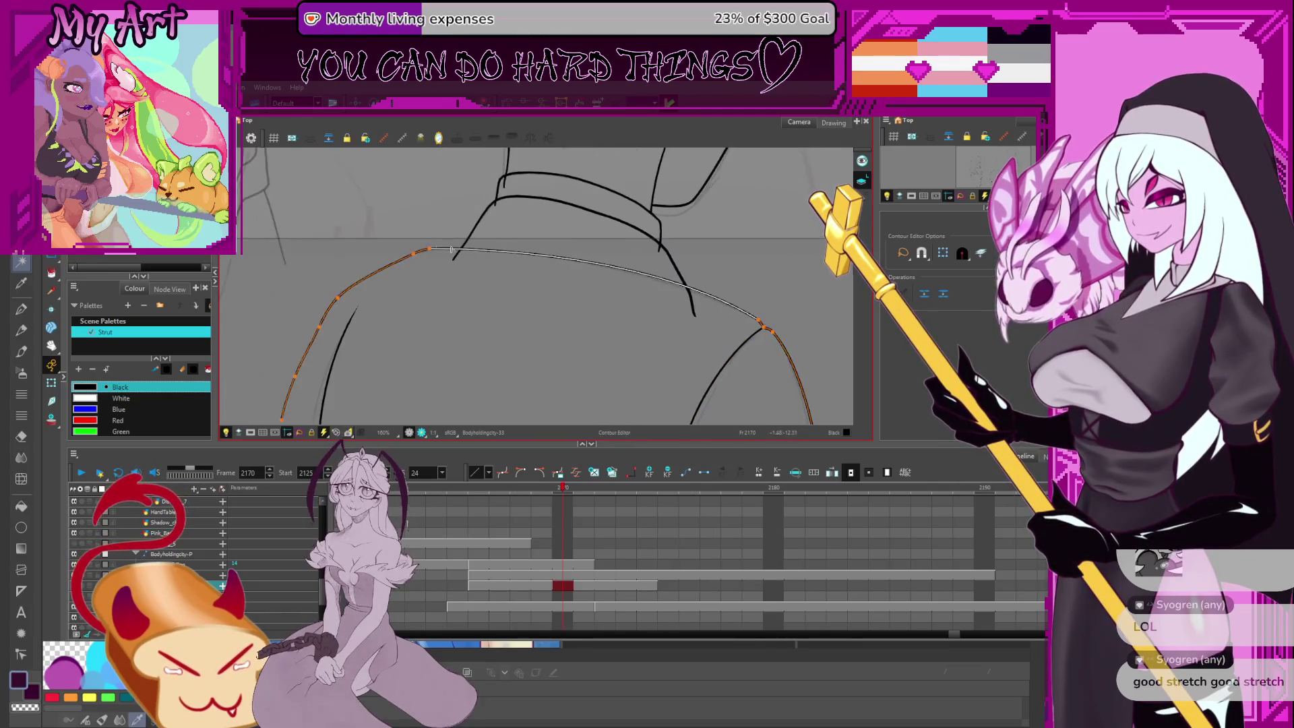
left_click(426, 254)
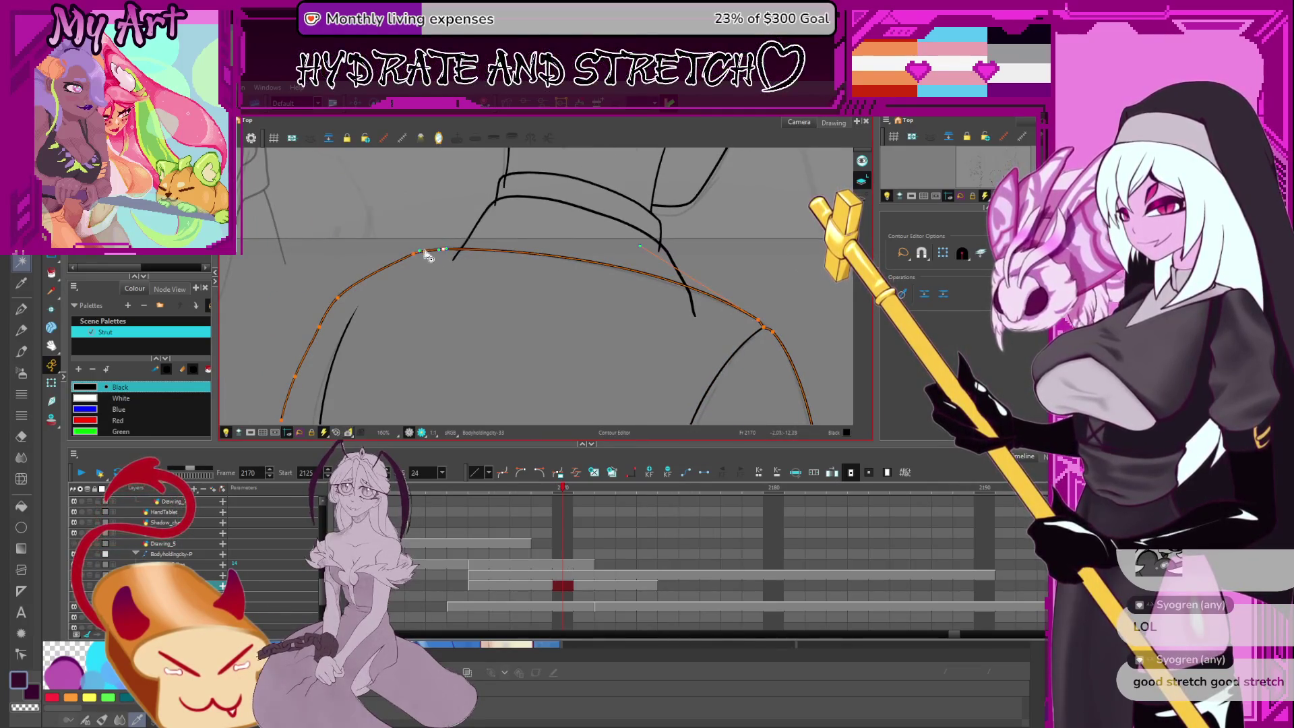
left_click(420, 256)
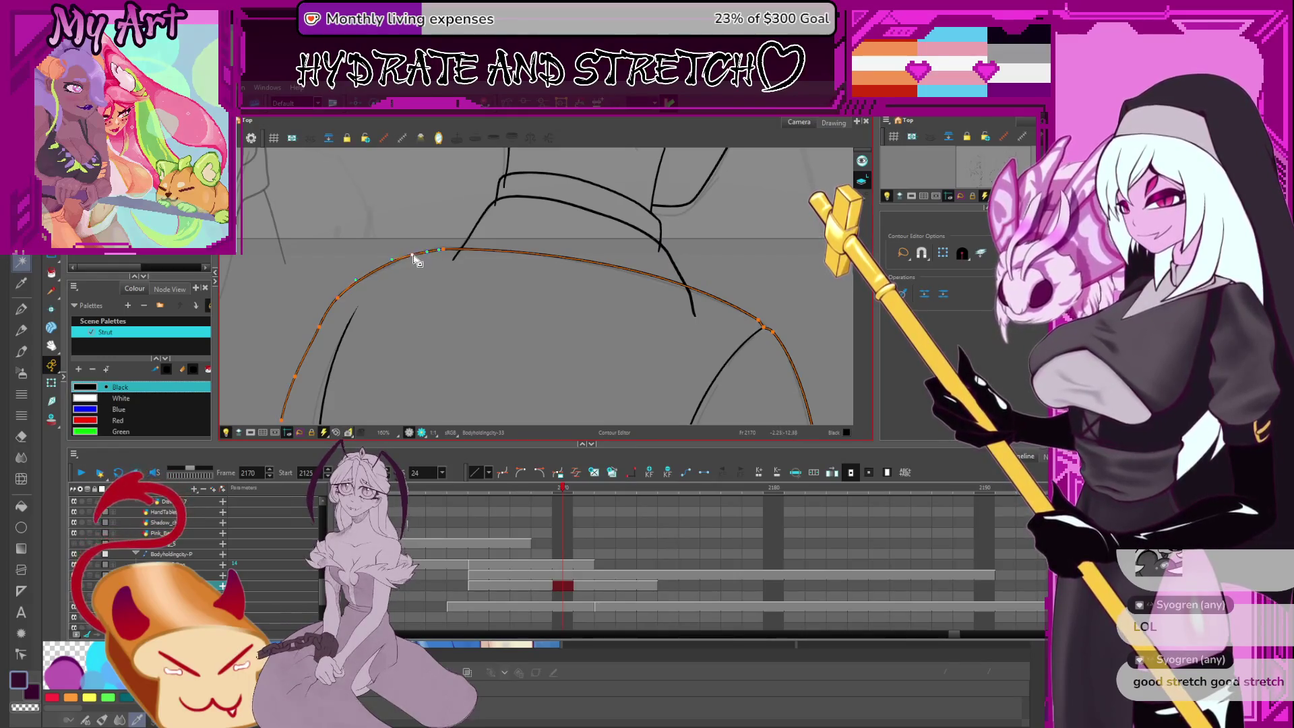
left_click(449, 251)
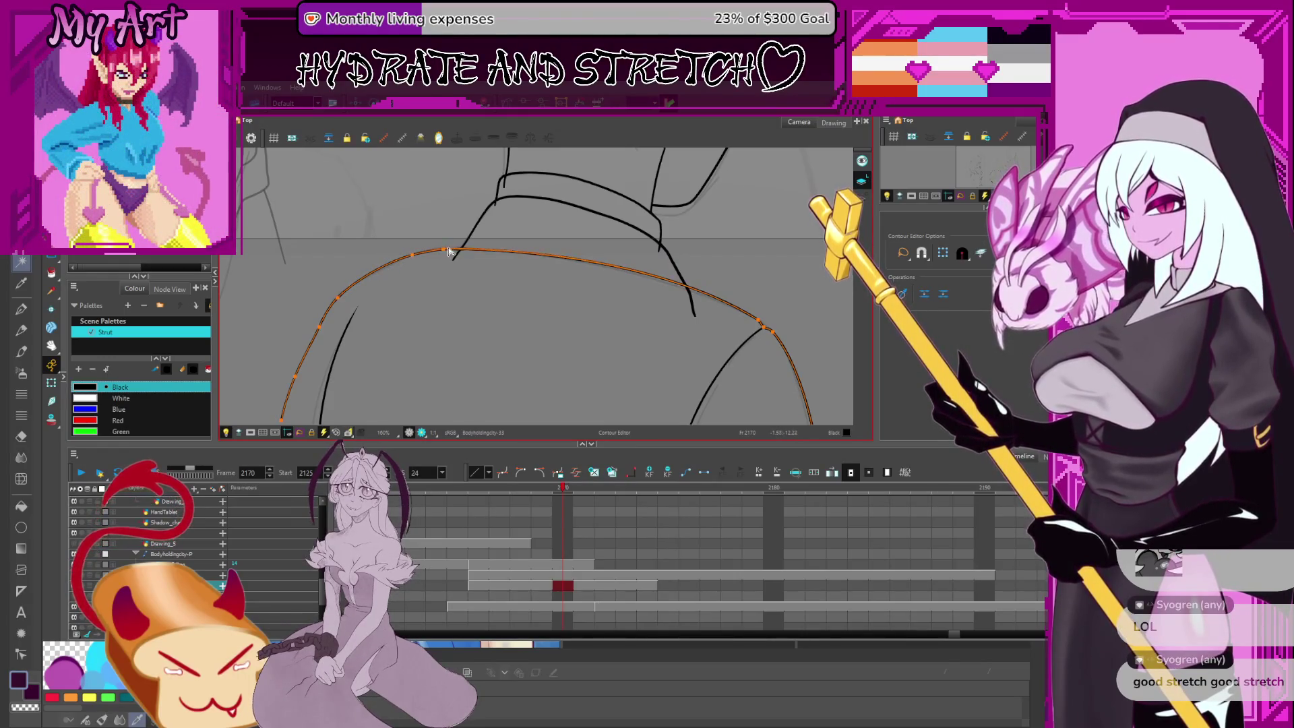
left_click(424, 256)
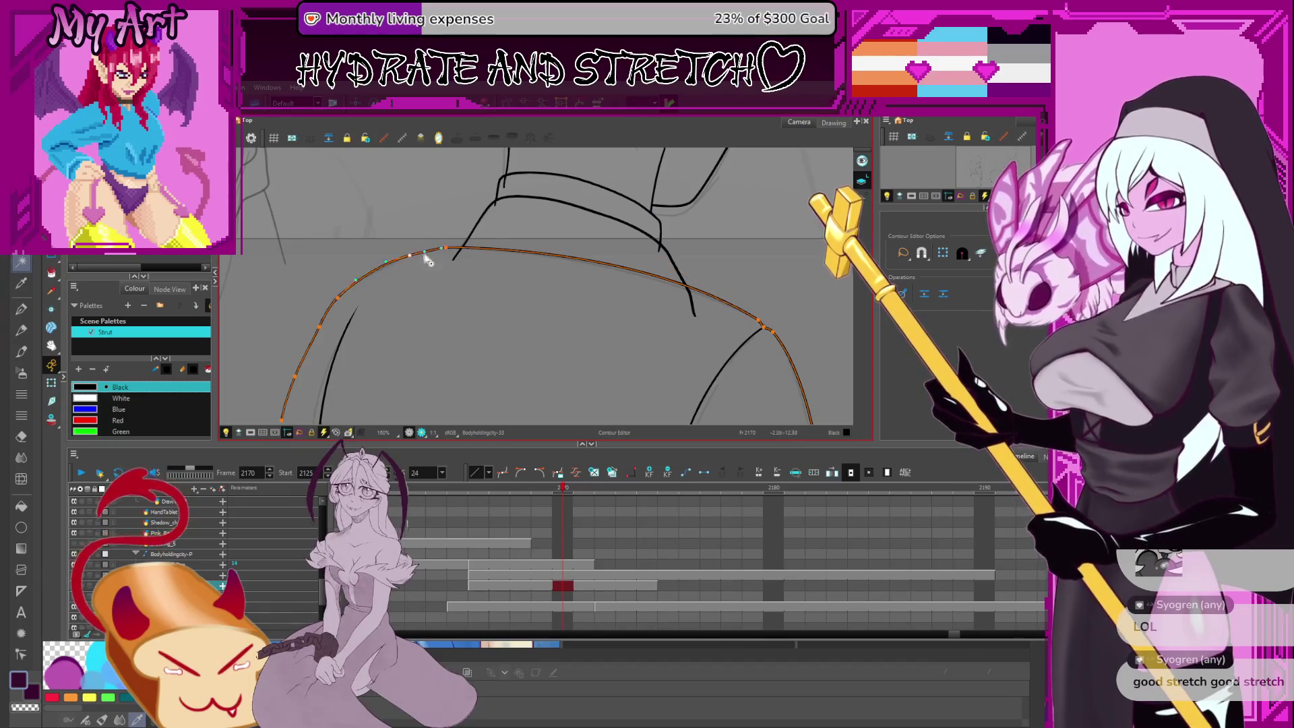
scroll(445, 250, "up", 2)
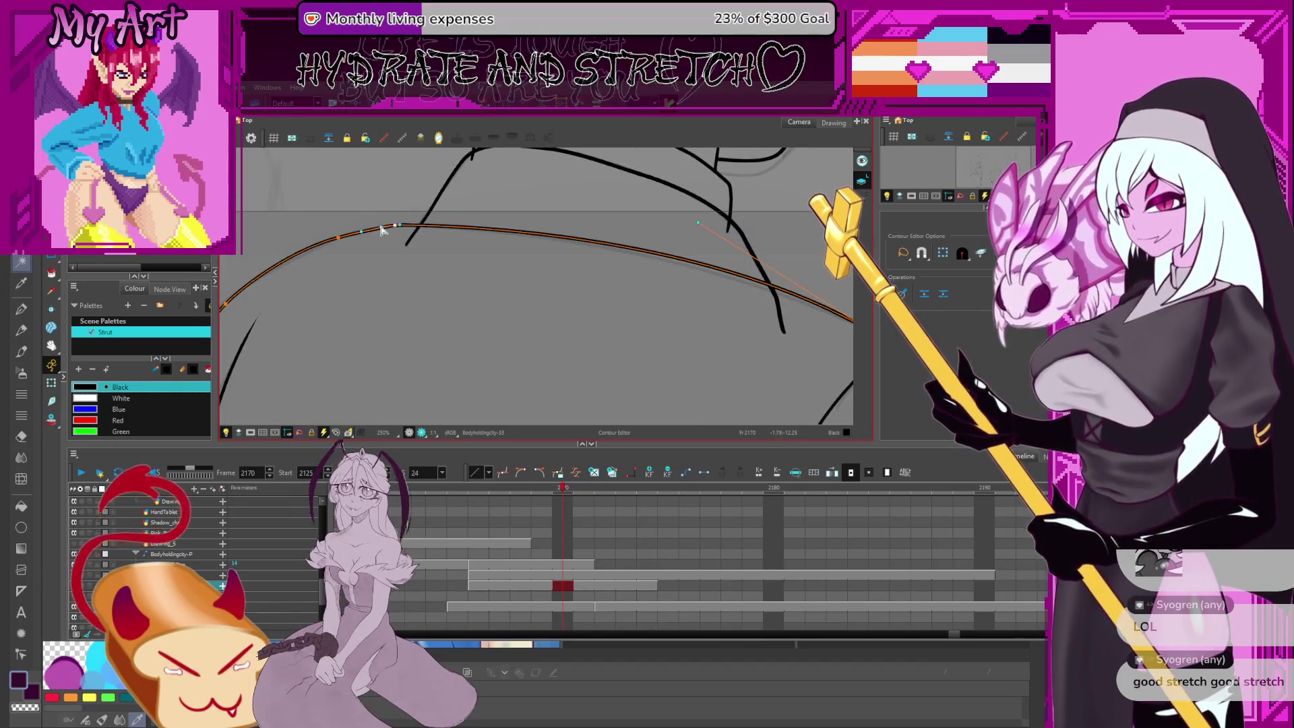
scroll(477, 297, "down", 2)
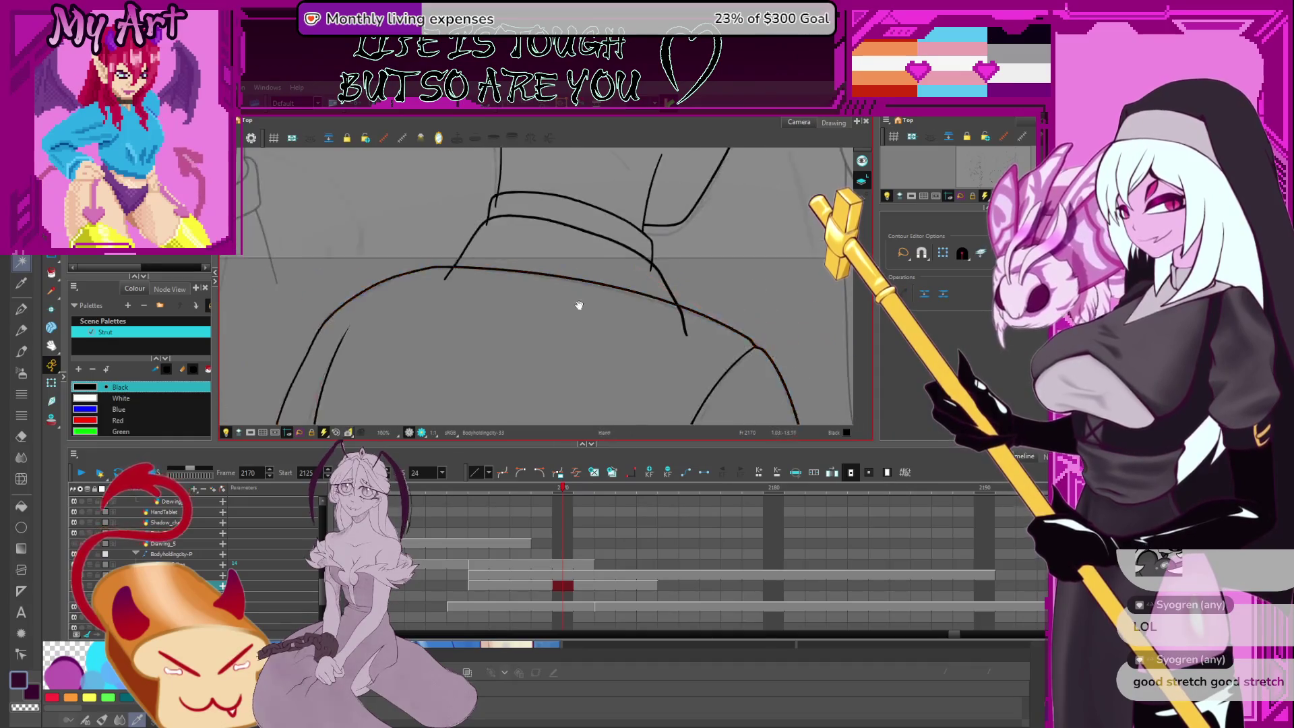
scroll(579, 306, "down", 4)
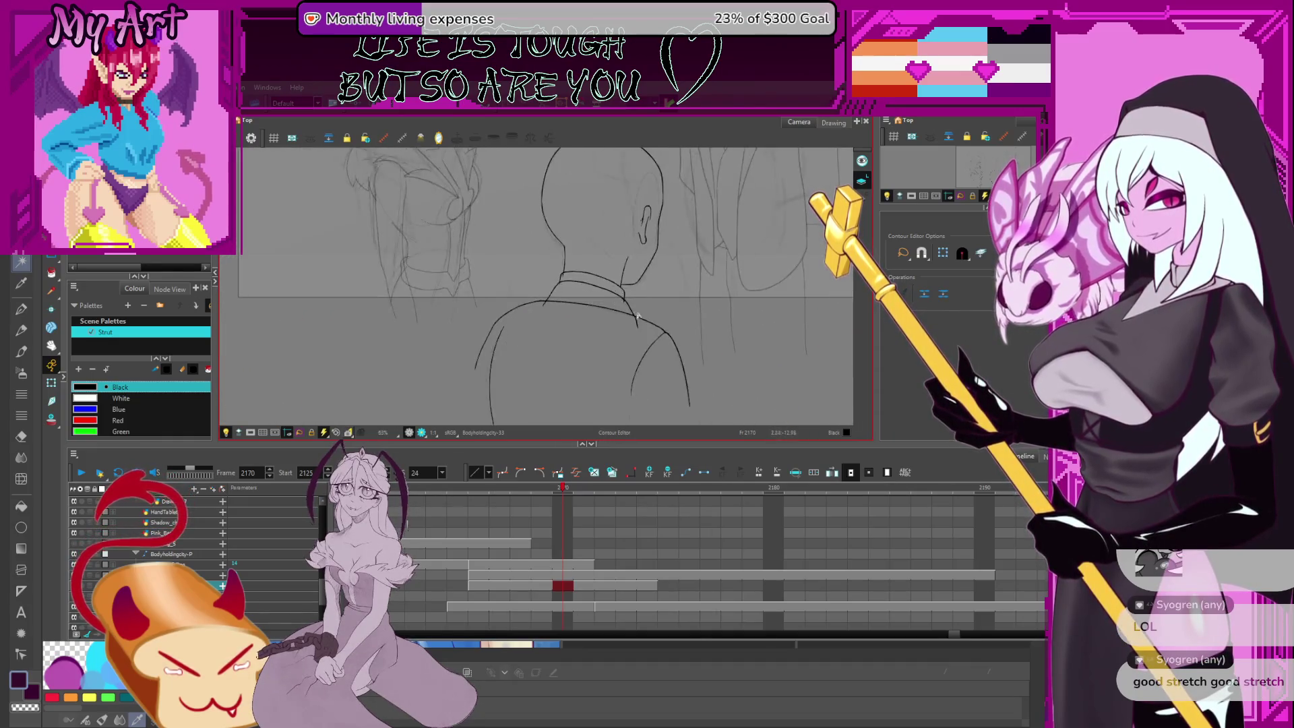
mouse_move(633, 329)
left_mouse_down()
mouse_move(611, 302)
mouse_move(634, 321)
left_mouse_up()
scroll(597, 282, "up", 2)
Smooth the shoulder curve's right segment toward the right shoulder, then select the collar stroke
key("alt+q")
left_click(648, 297)
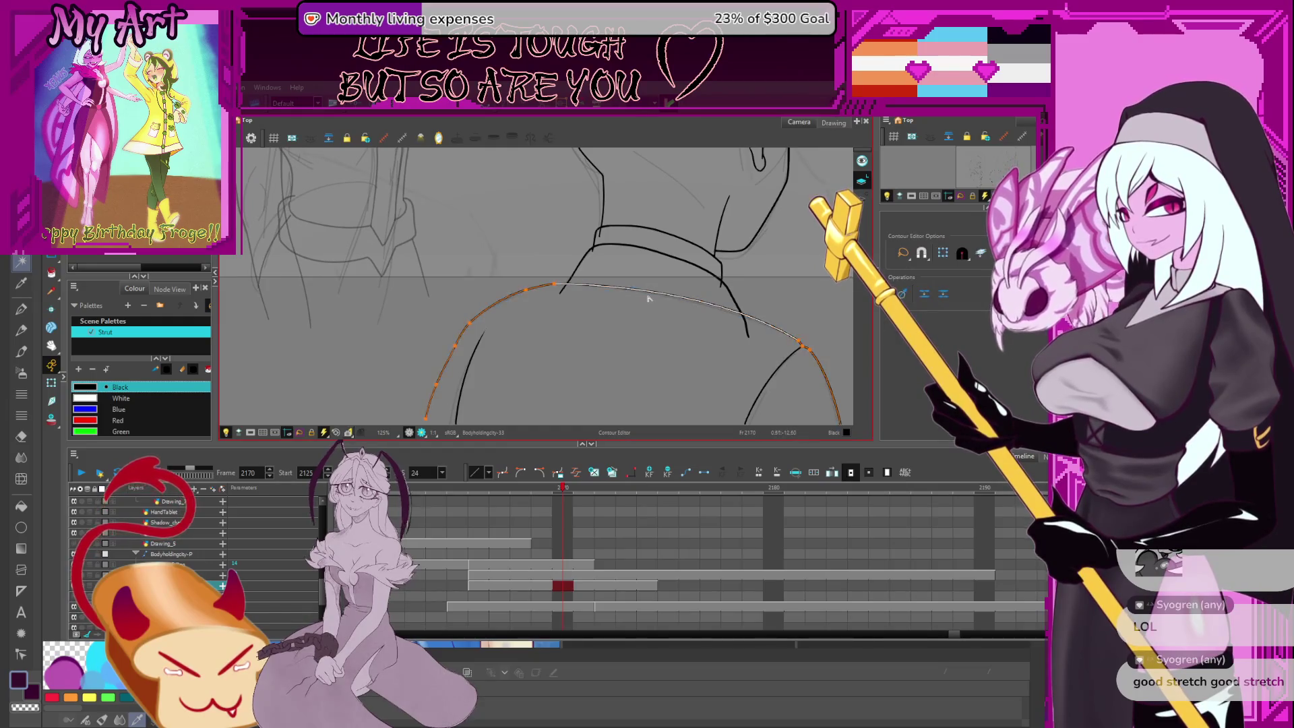
left_click(555, 286)
left_click_drag(557, 287, 600, 292)
left_click_drag(710, 295, 712, 297)
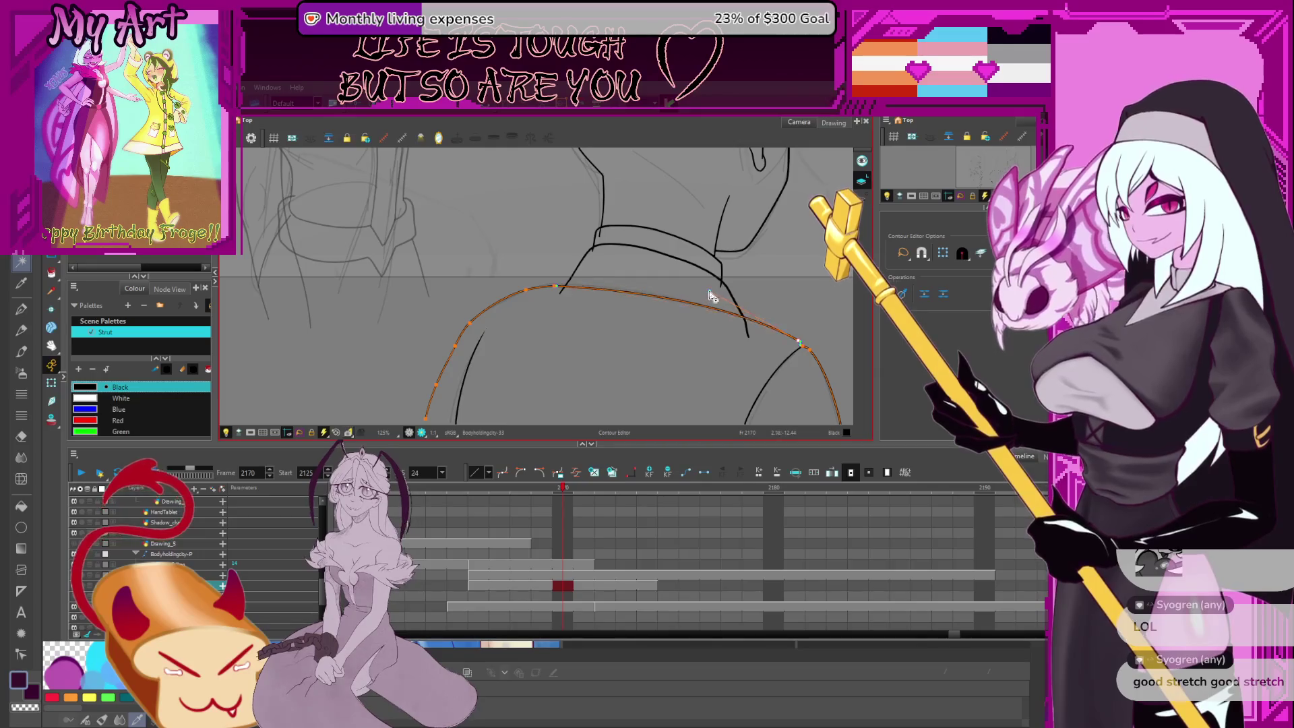
scroll(627, 297, "up", 1)
key("alt+s")
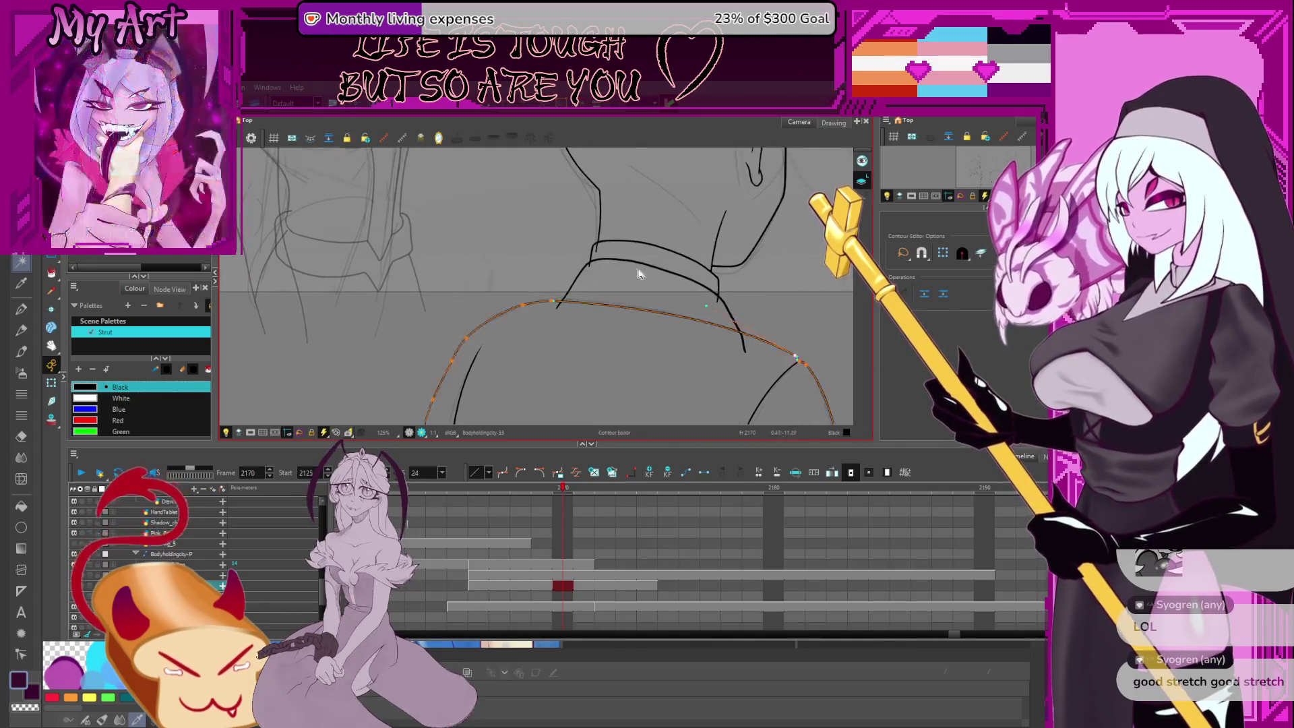
left_click(625, 261)
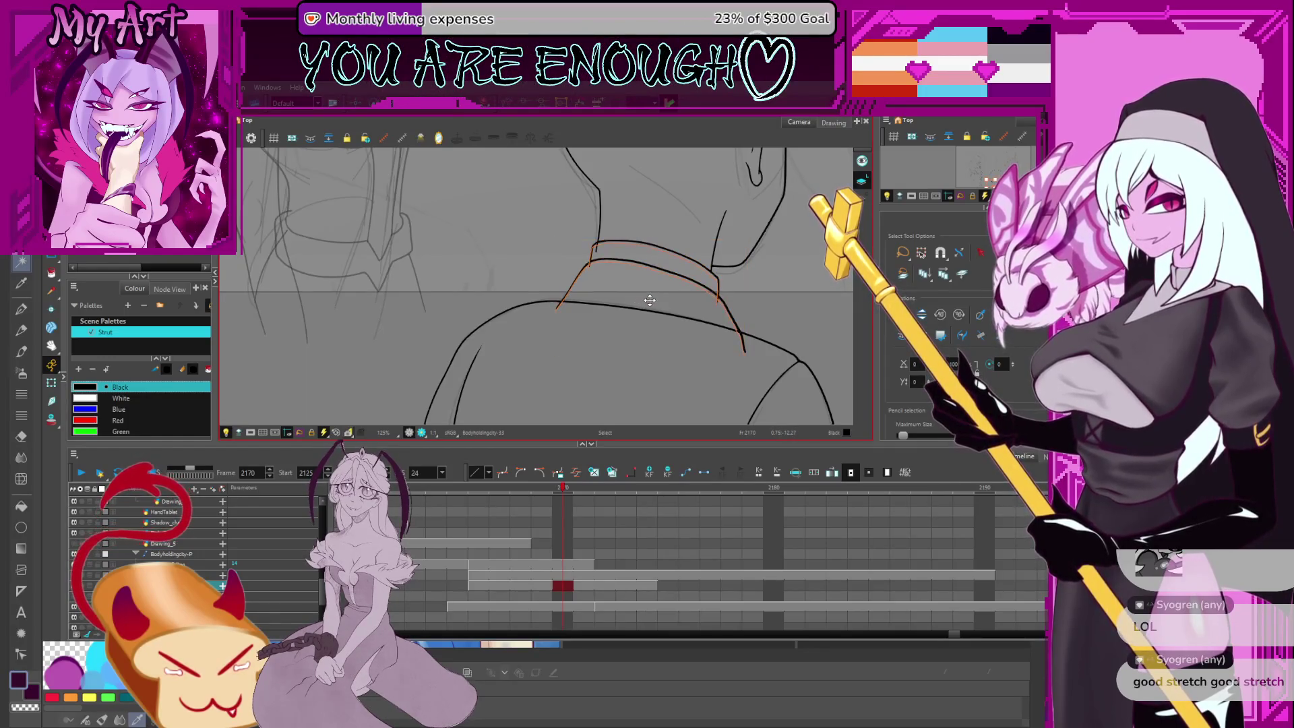
Drag the collar line's left end down onto the shoulder curve and adjust its lower-left point
scroll(655, 222, "up", 1)
key("alt+q")
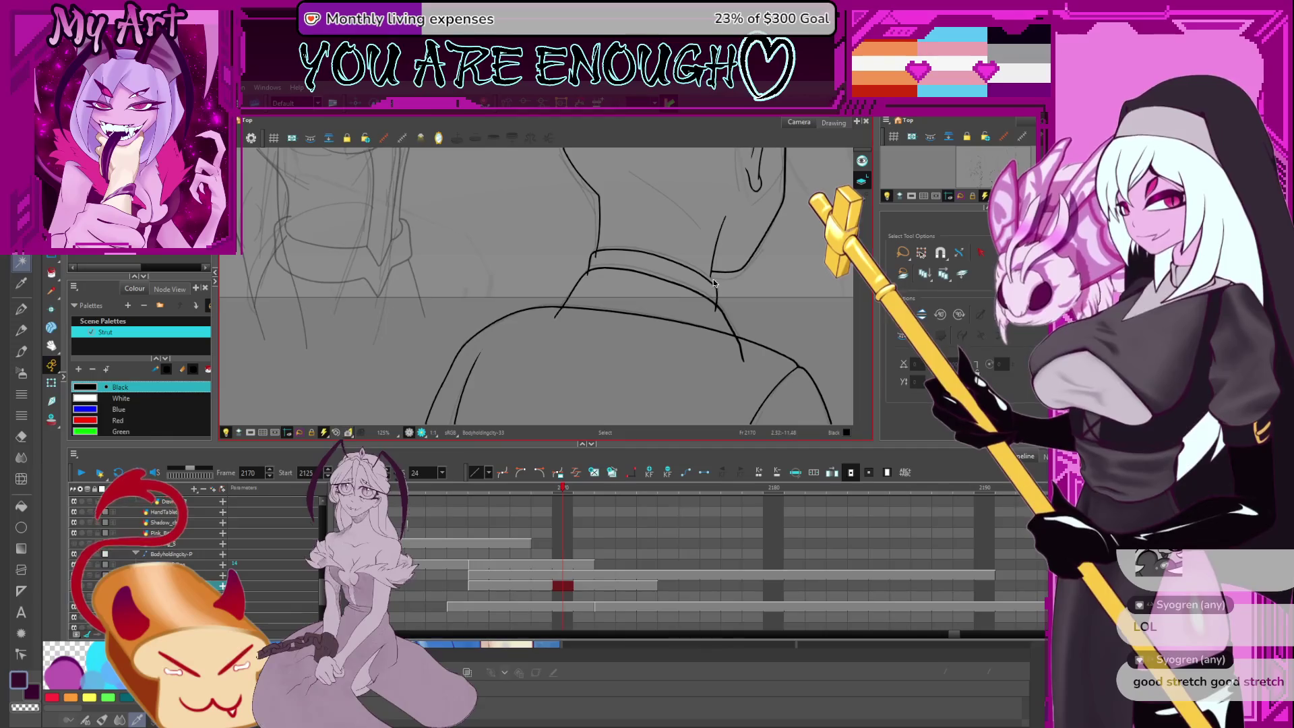
left_click(712, 279)
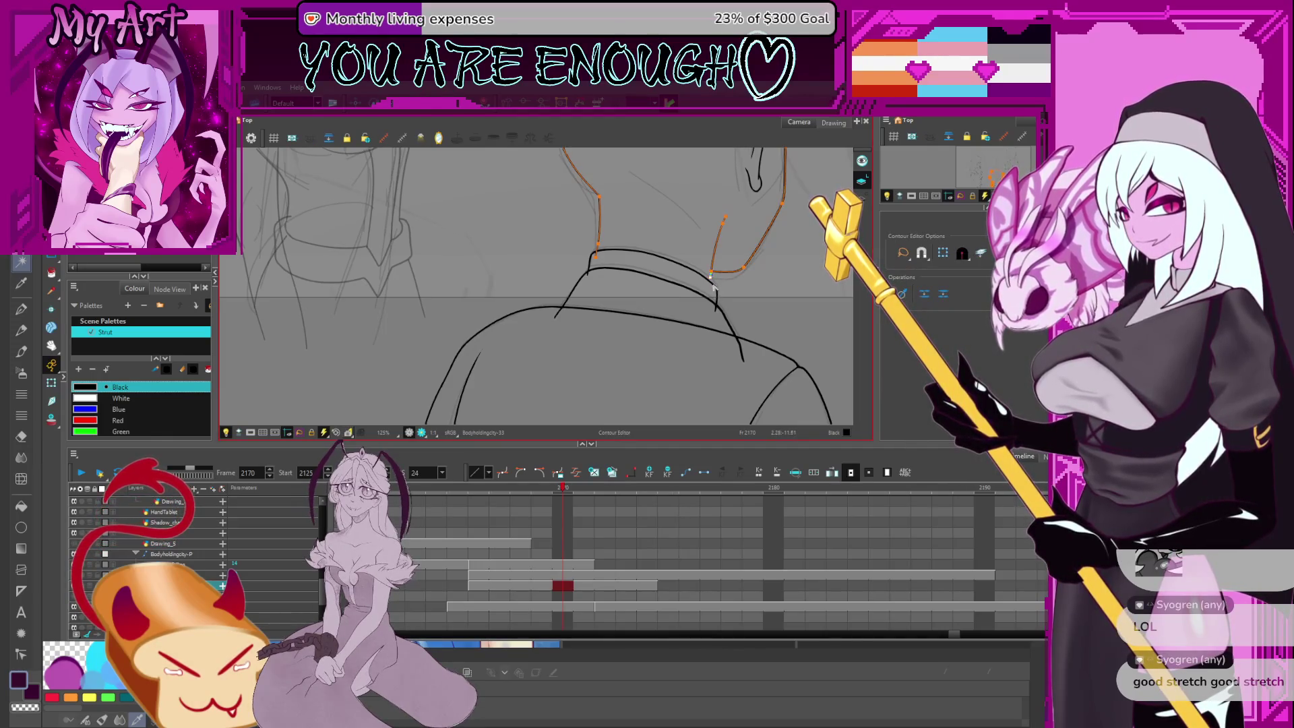
scroll(701, 280, "up", 6)
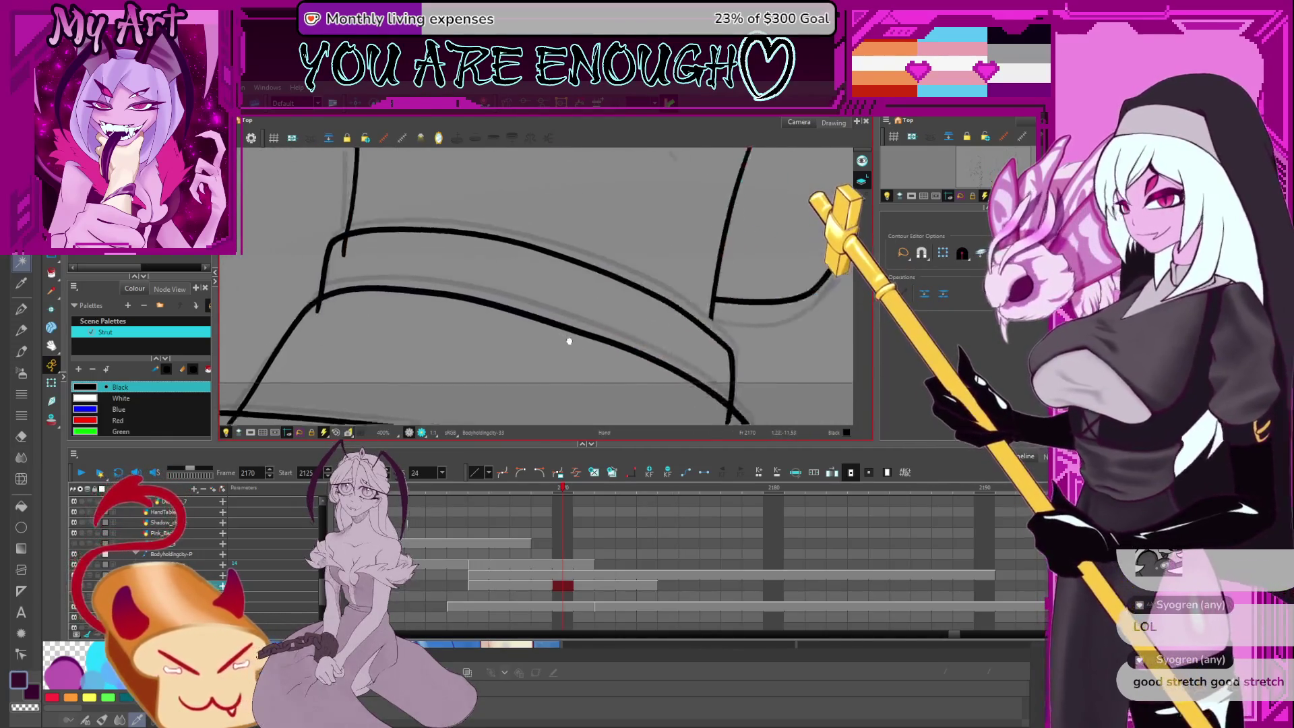
scroll(680, 269, "down", 2)
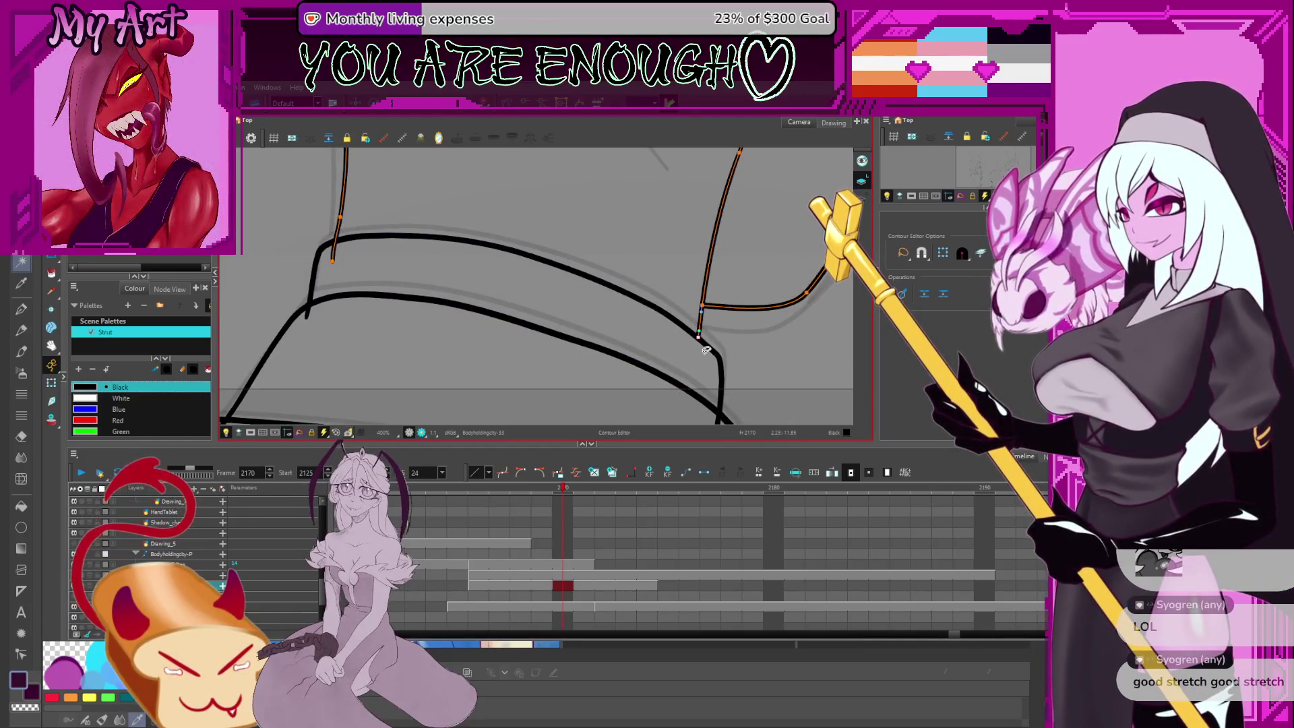
scroll(698, 358, "down", 4)
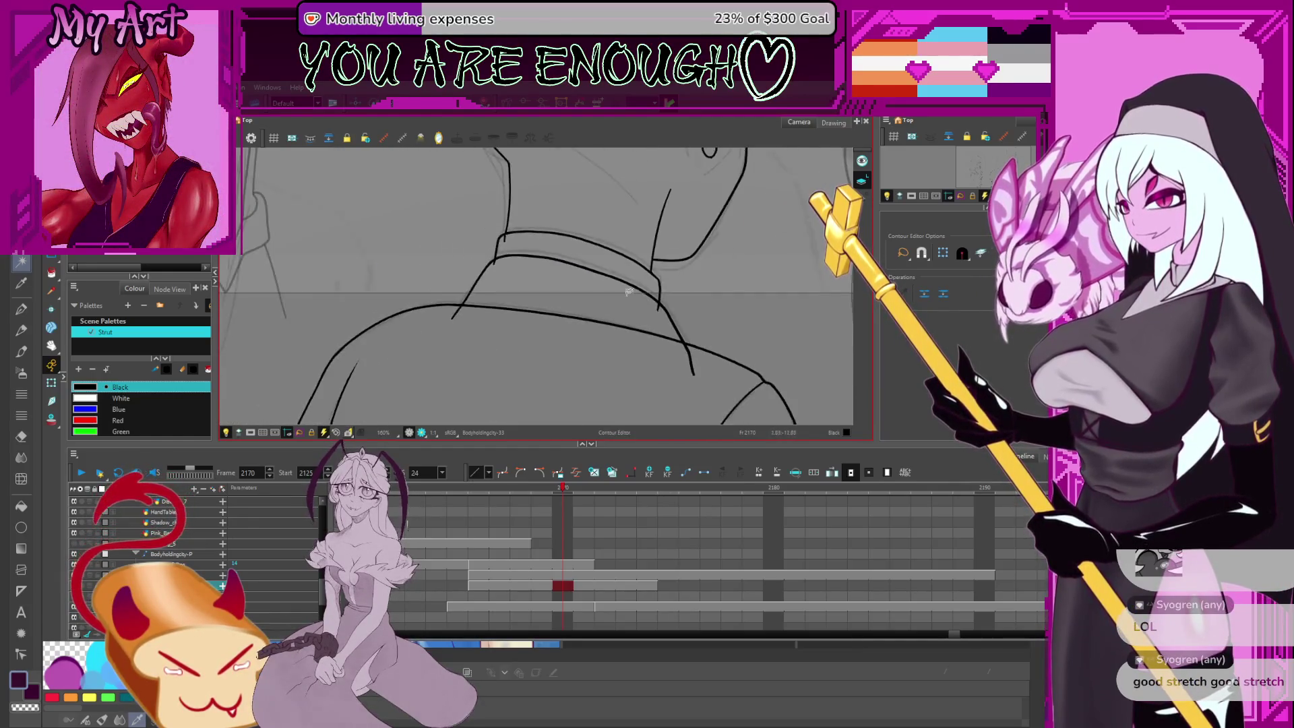
left_click_drag(539, 291, 556, 293)
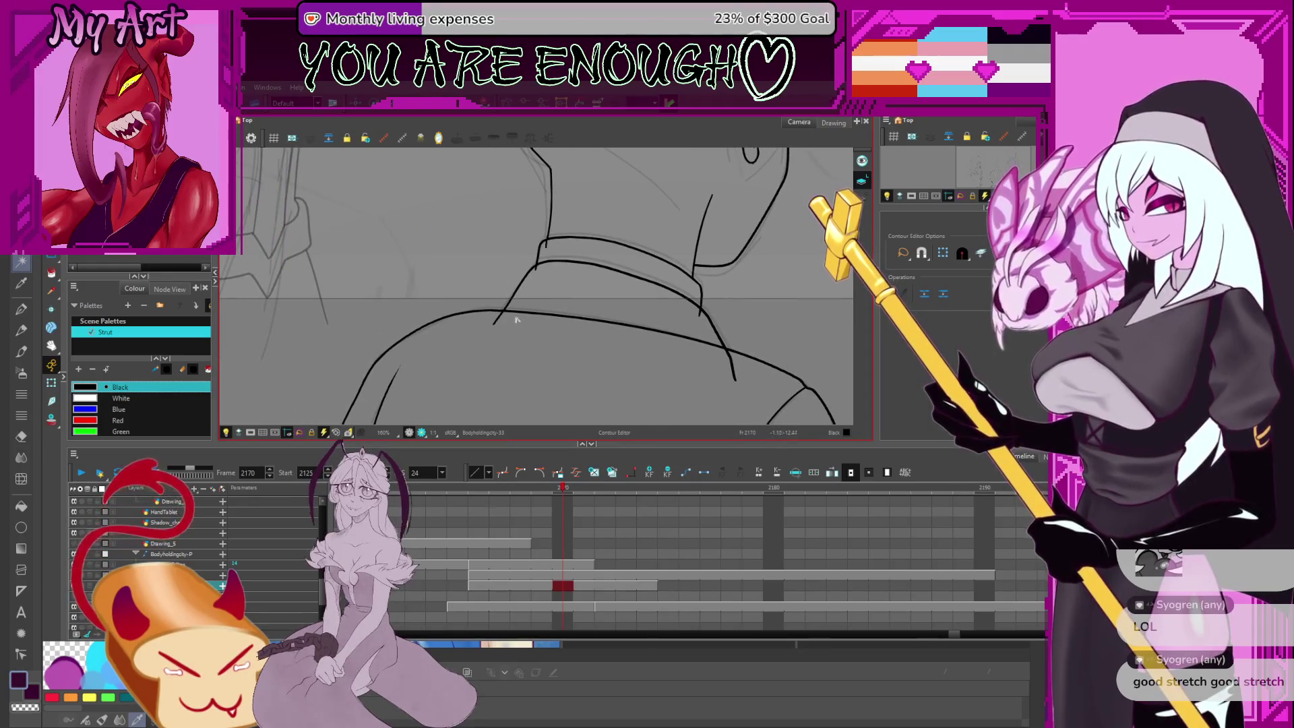
left_click(495, 327)
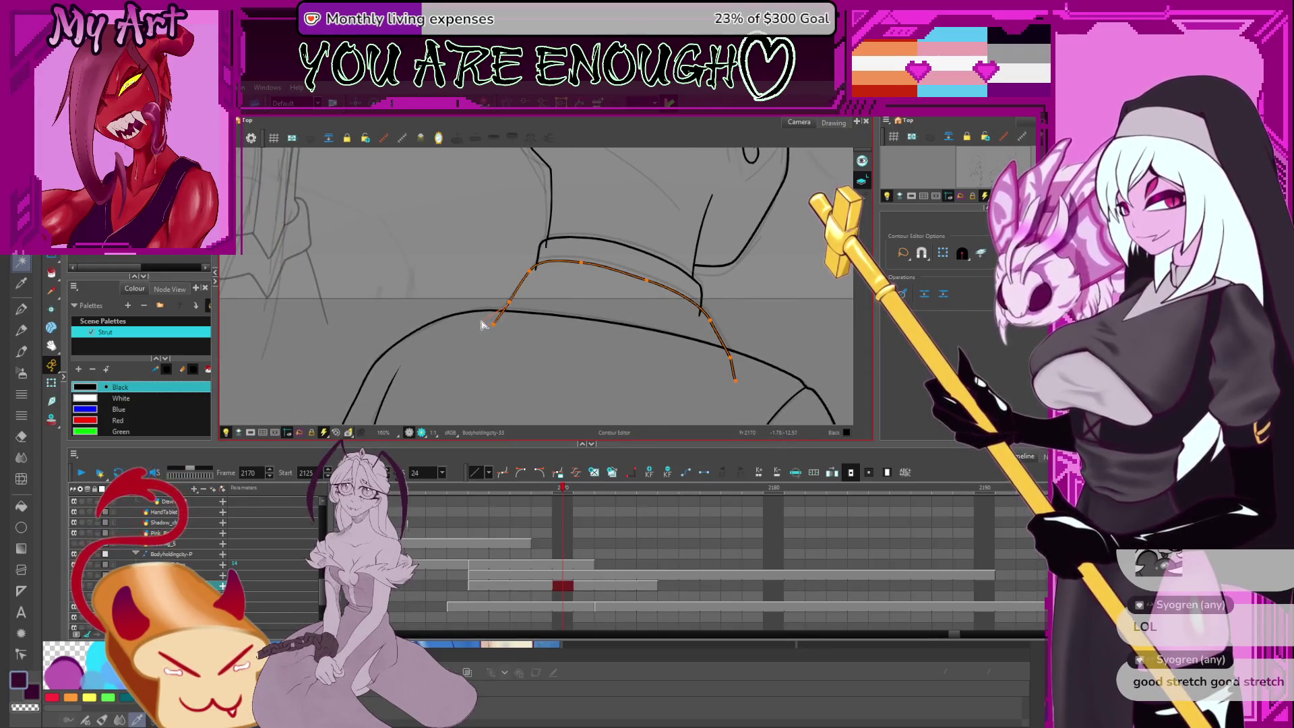
left_click_drag(494, 324, 471, 318)
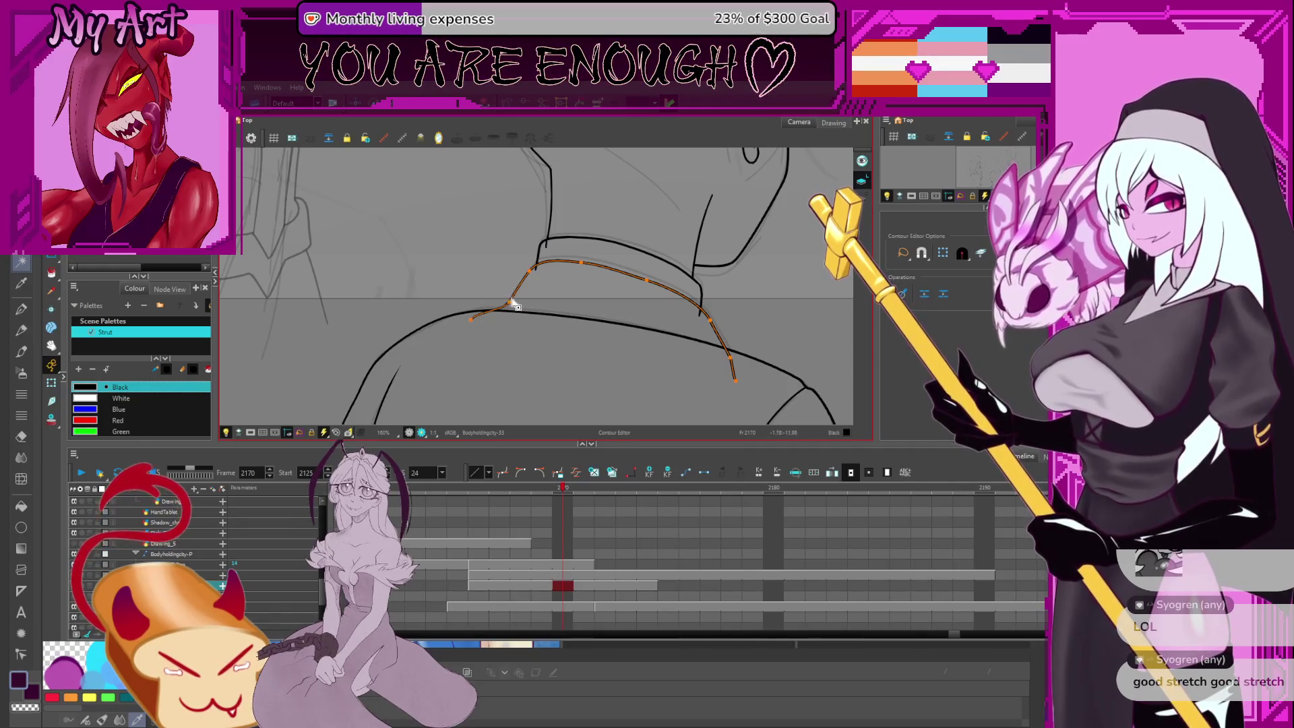
left_click(476, 318)
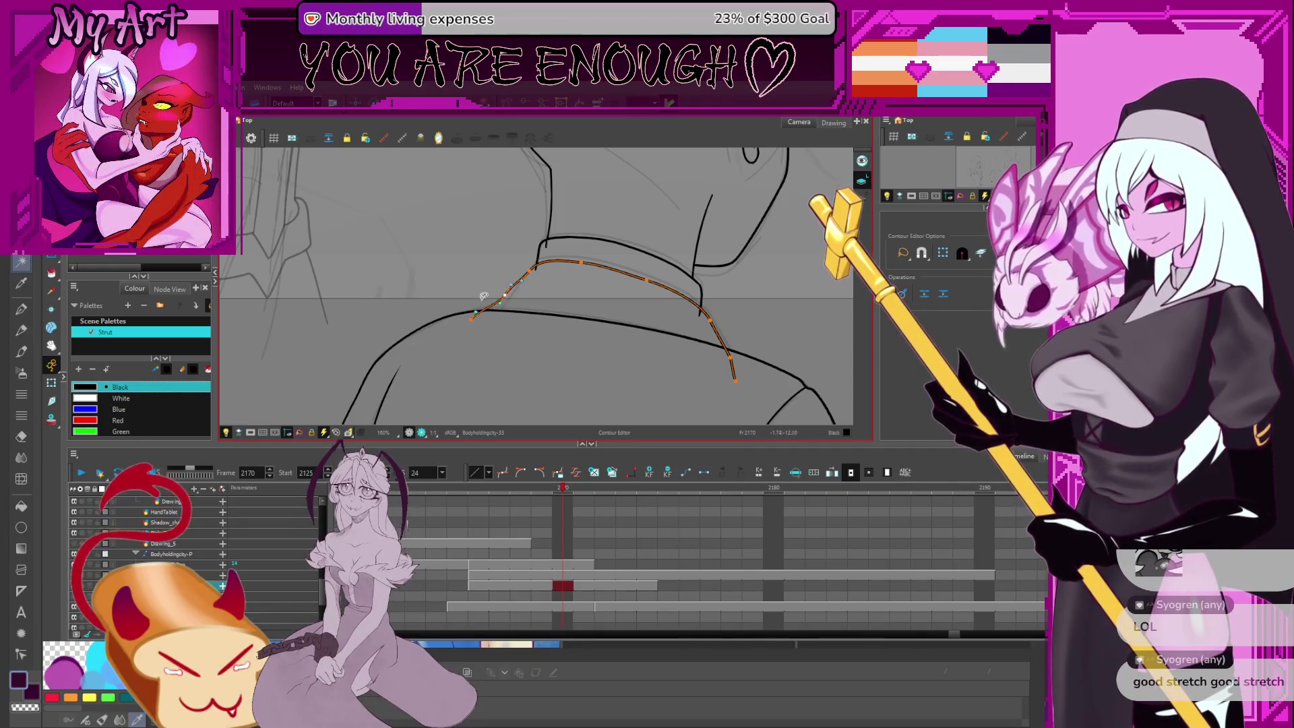
key("alt+t")
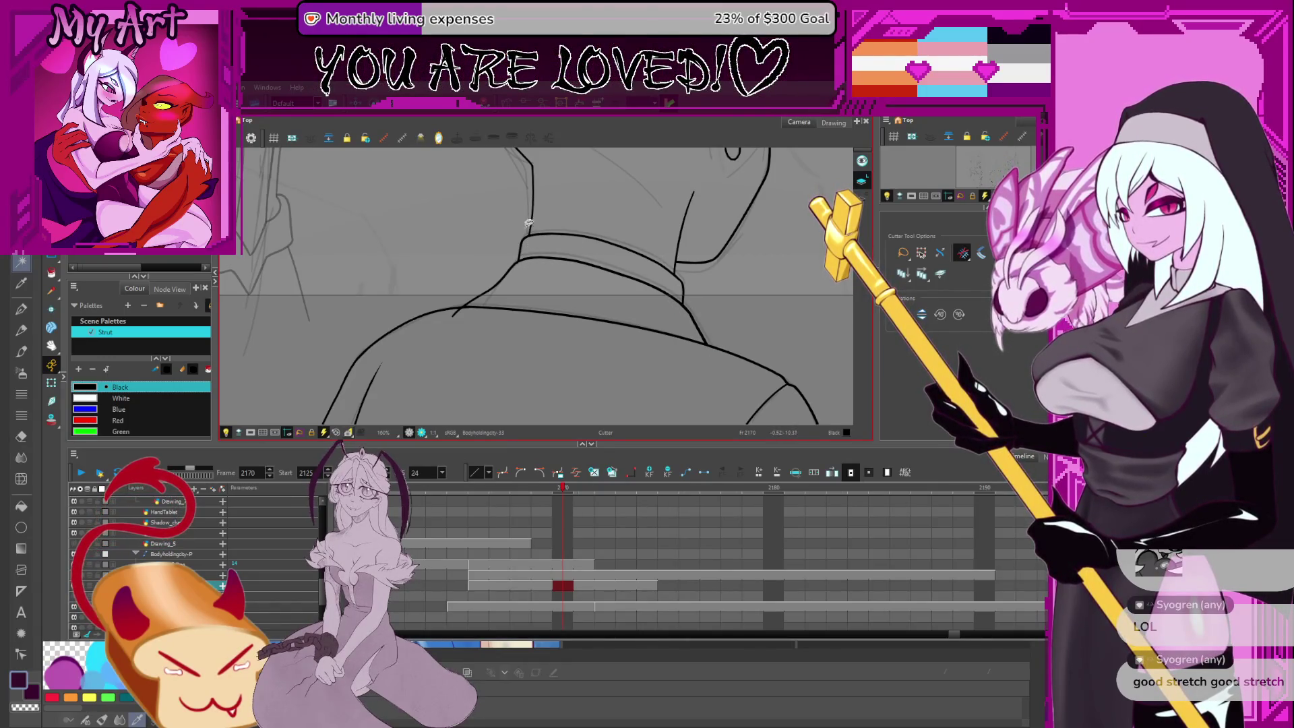
Check the upper and lower collar lines at the neck with the Contour Editor
scroll(529, 224, "up", 2)
key("alt+q")
left_click(526, 251)
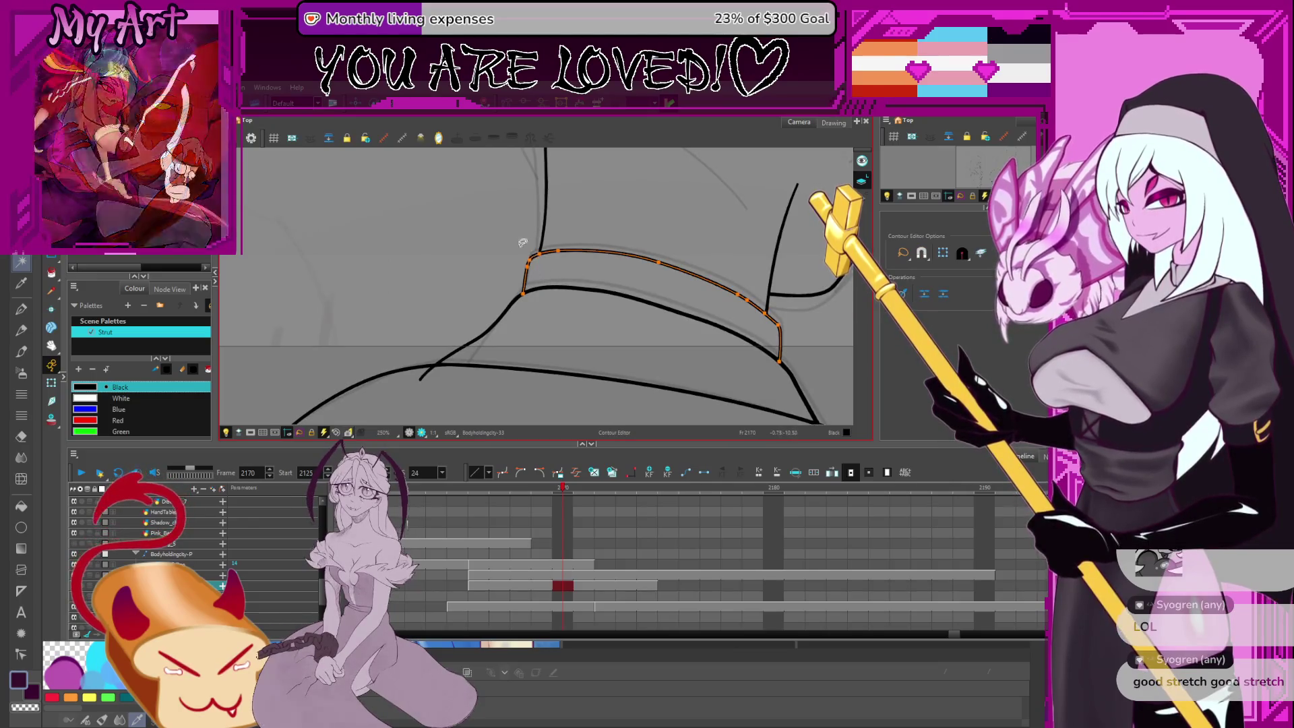
left_click(529, 270)
left_click(524, 307)
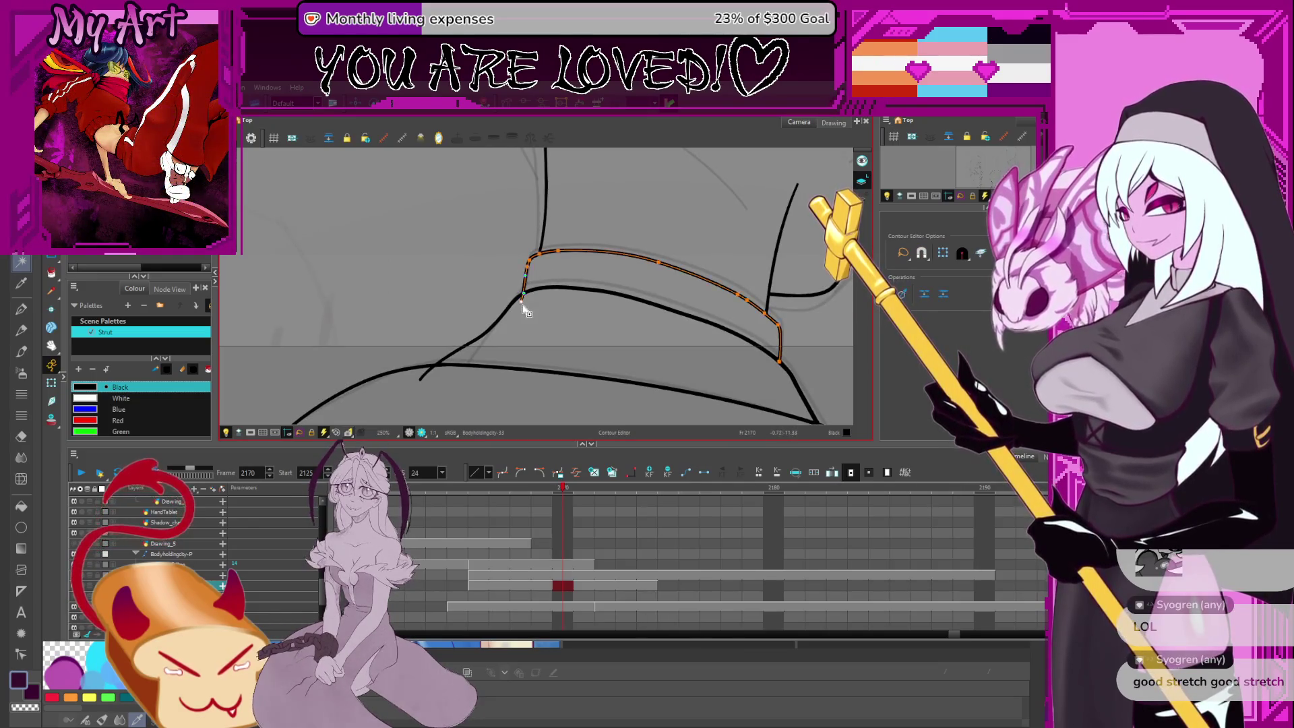
left_click(519, 306, "shift")
left_click(517, 257)
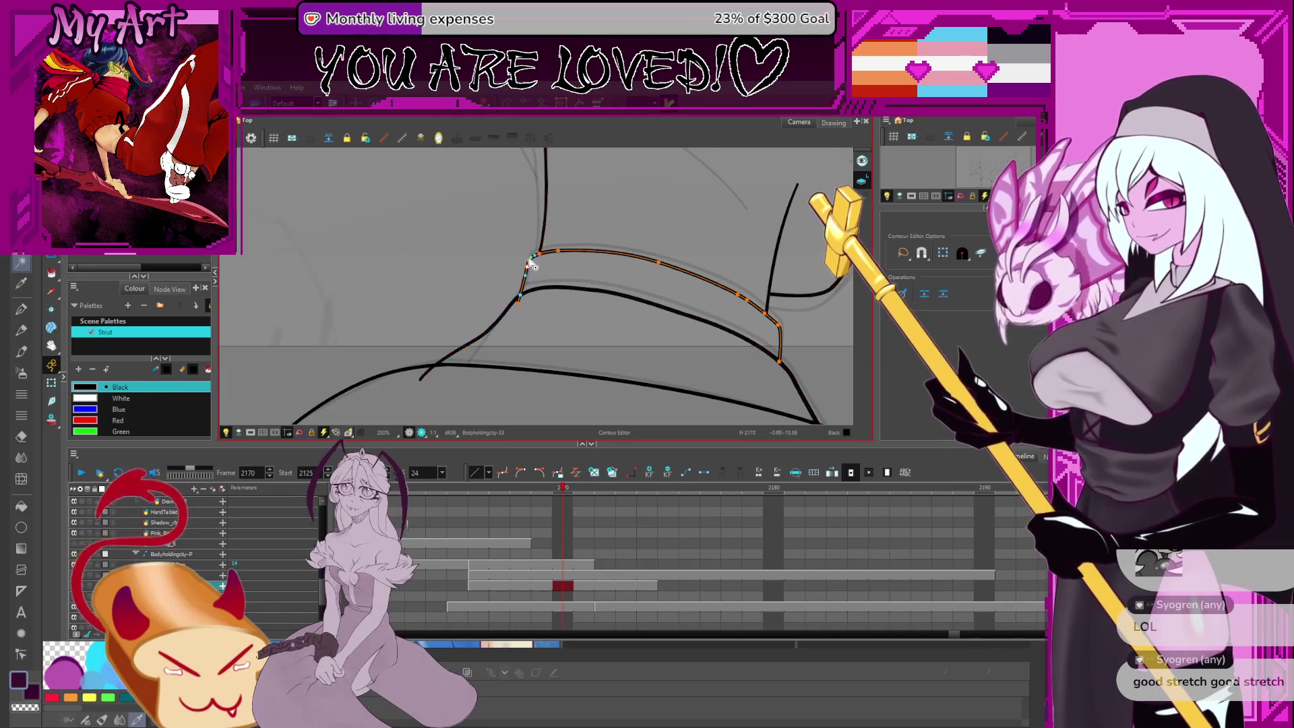
left_click(528, 273, "shift")
left_click(534, 294)
left_click(521, 306)
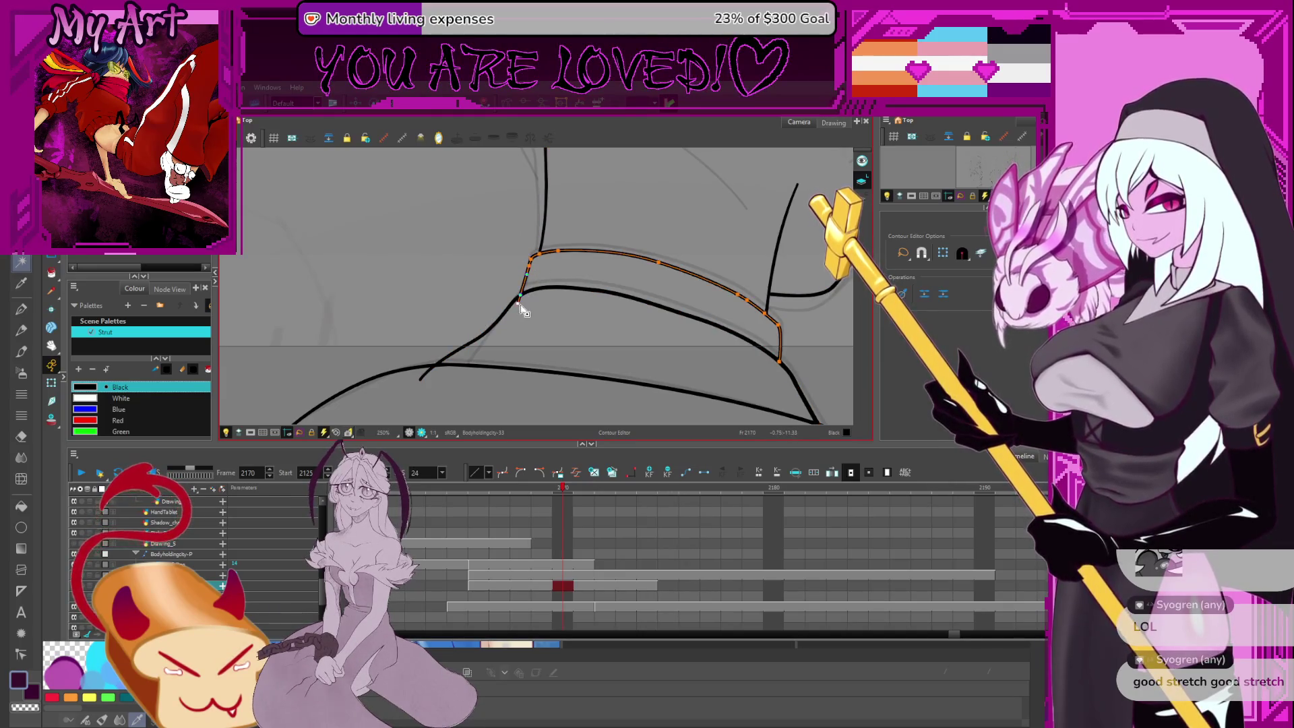
Pick up the long shoulder line across the back with the Pencil Editor
scroll(553, 270, "down", 3)
key("alt+t")
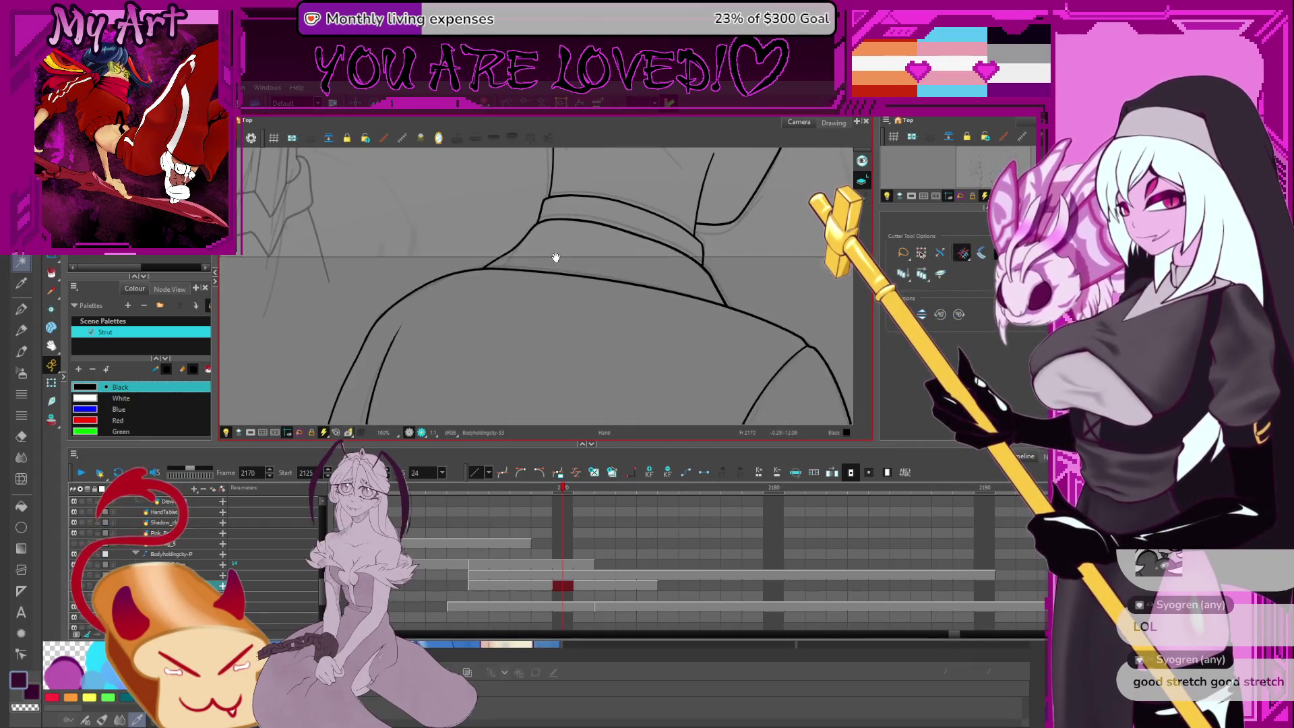
key("alt+shift+a")
left_click(704, 298)
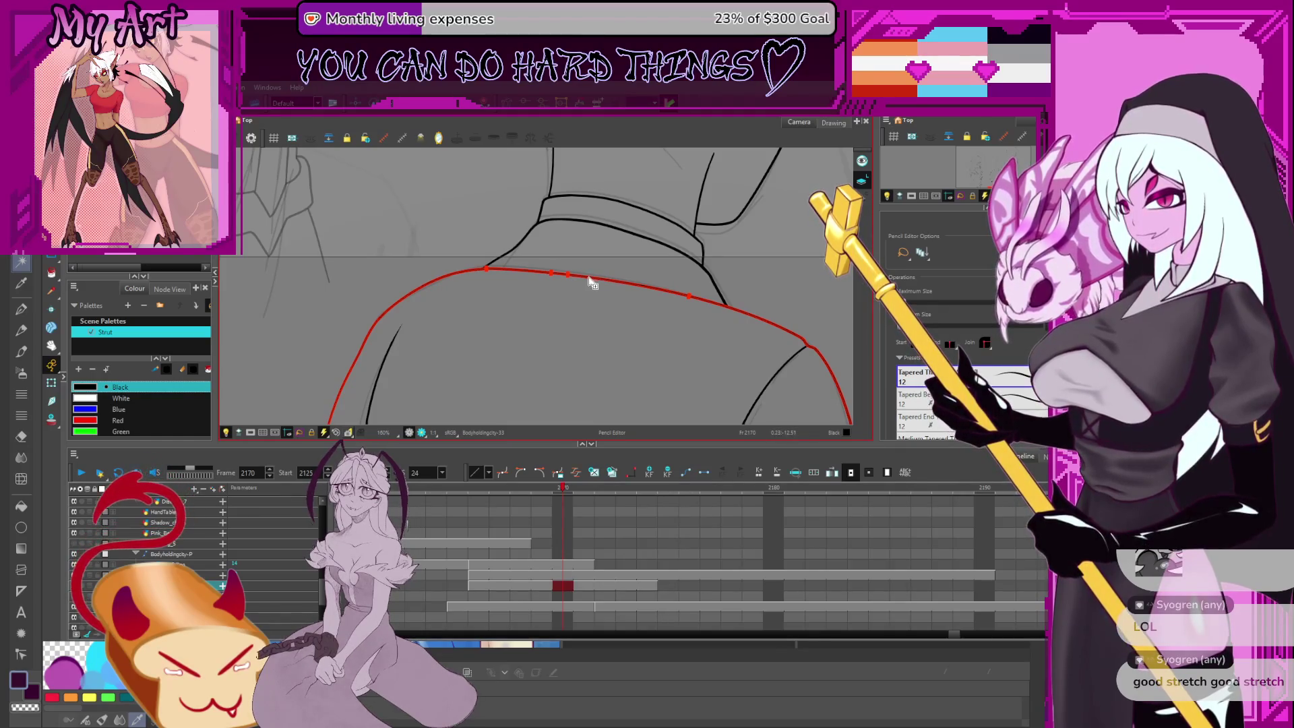
key("2")
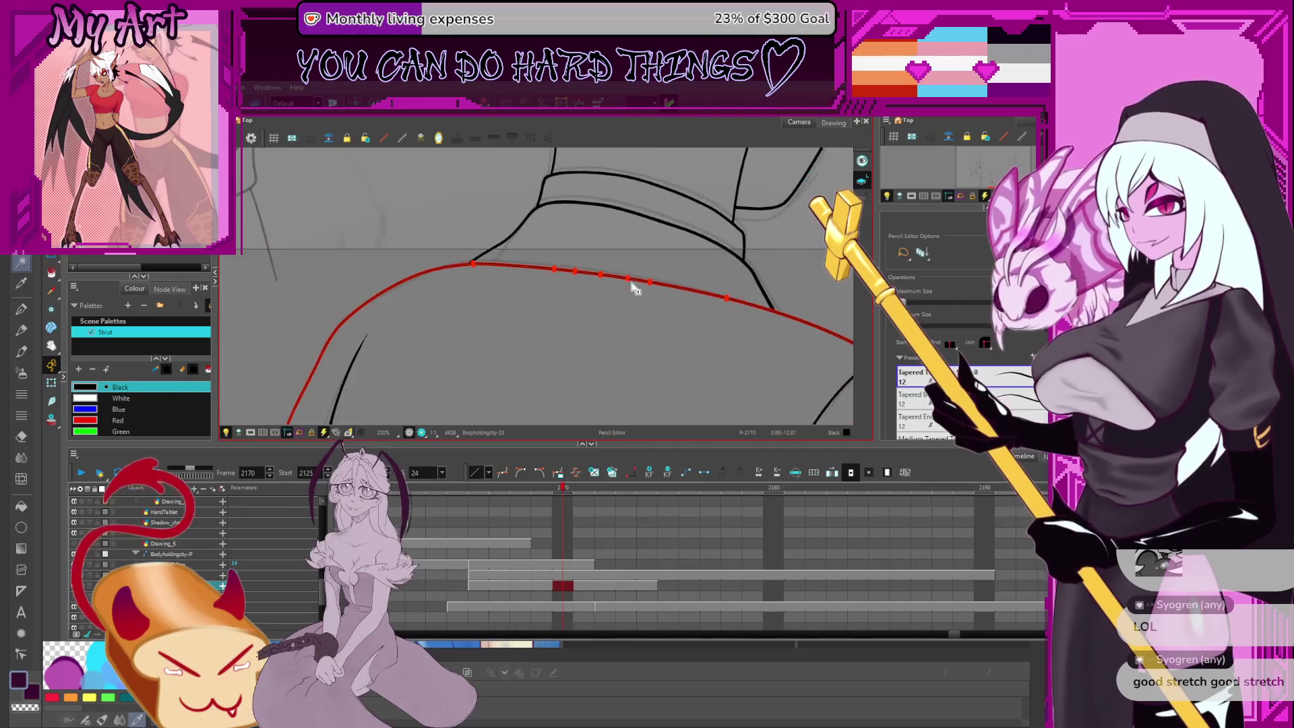
left_click_drag(599, 256, 556, 288)
key("2")
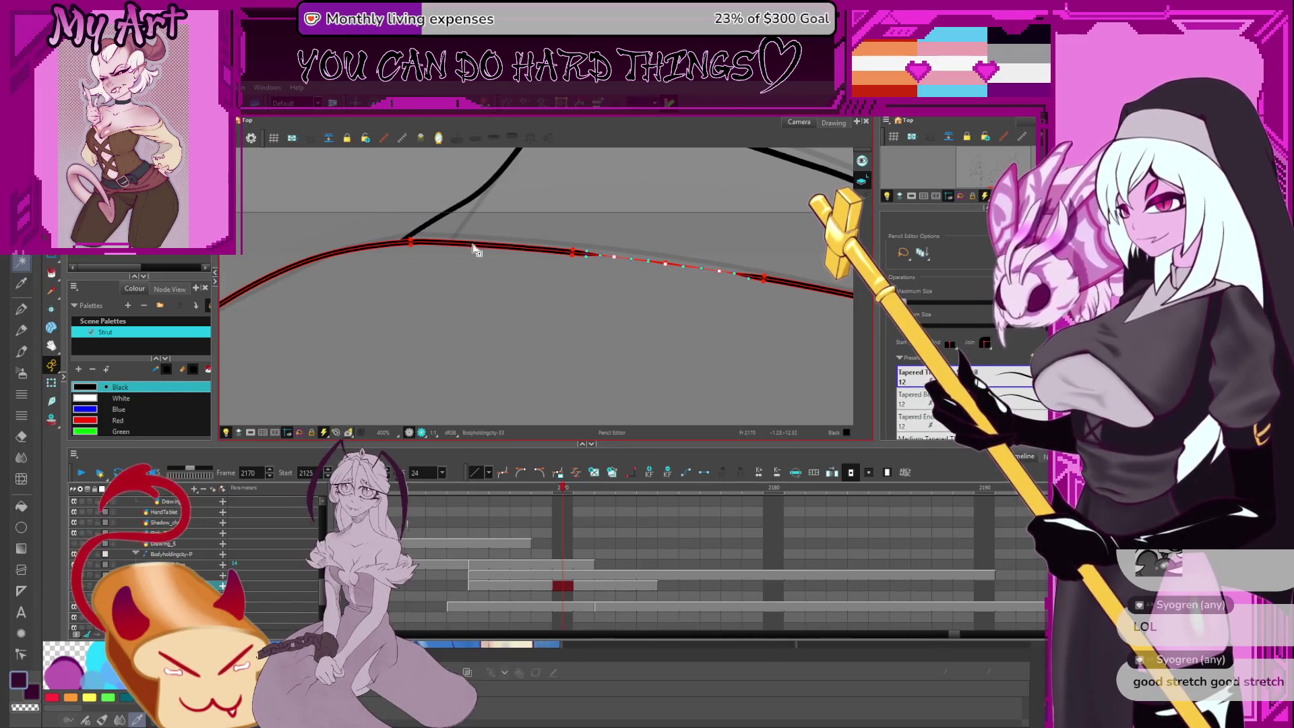
left_click(573, 257, "shift")
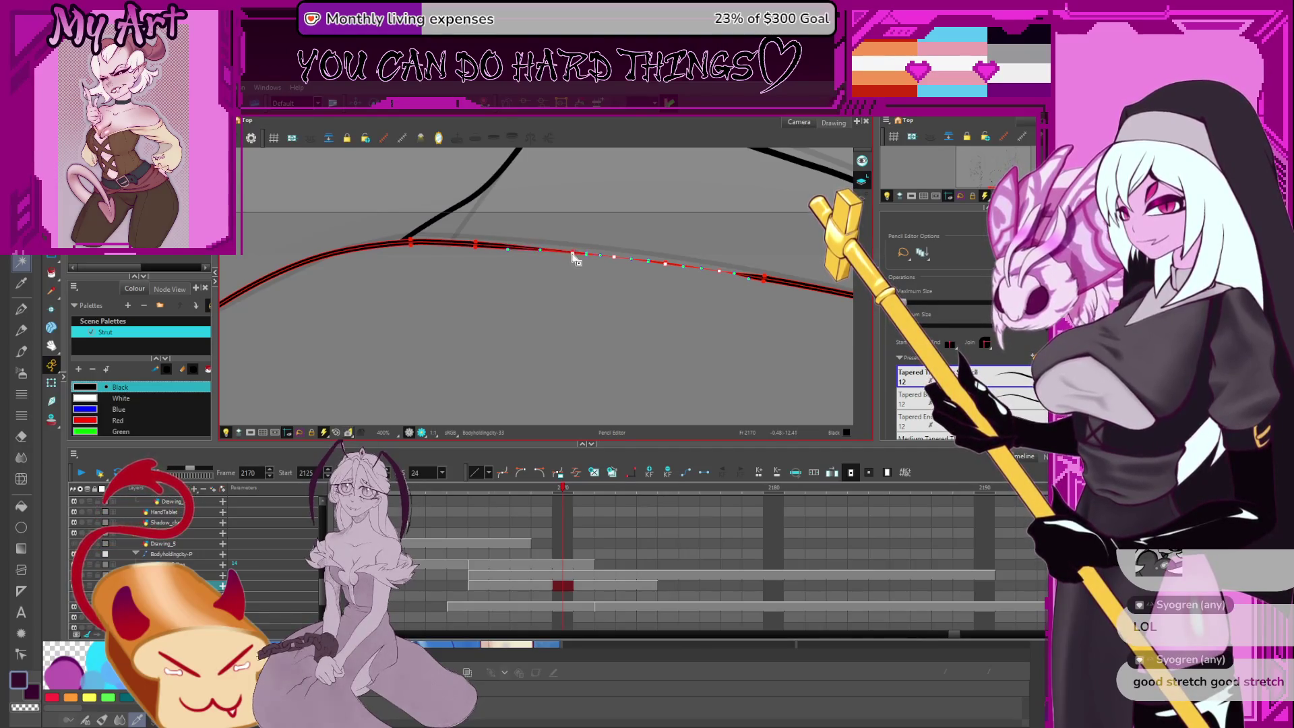
scroll(584, 284, "right", 5)
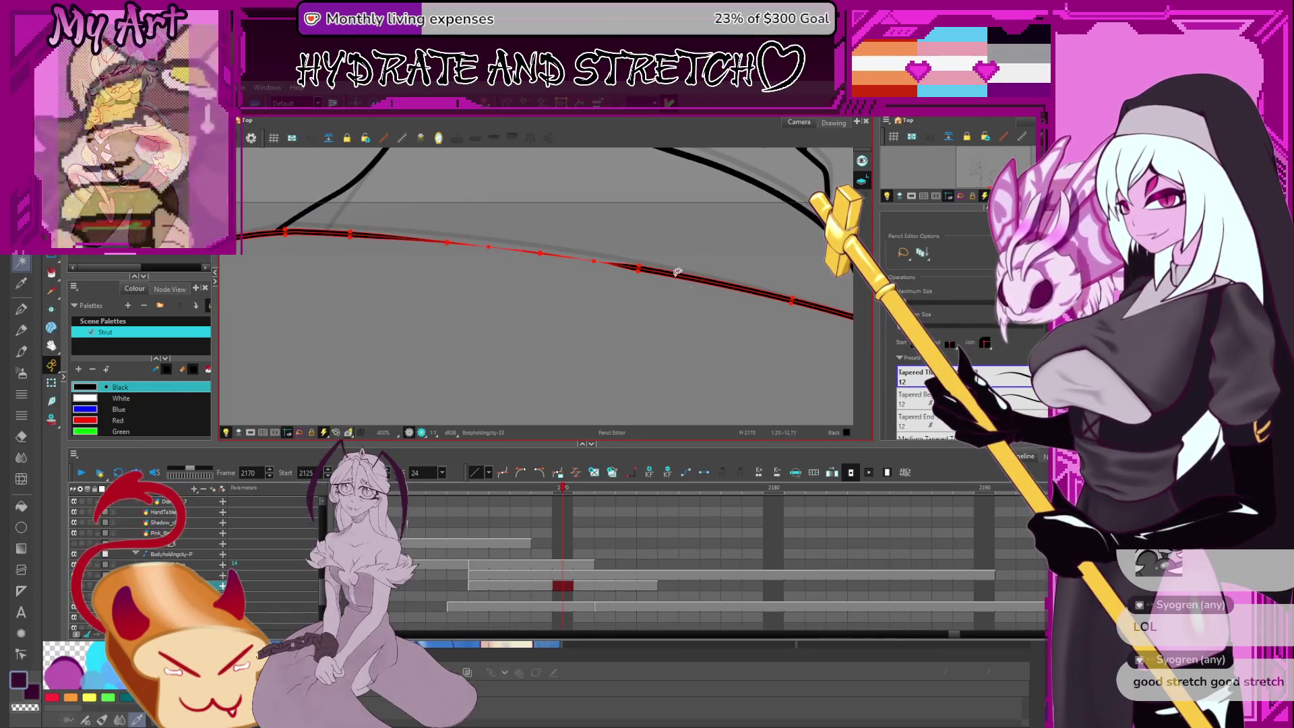
scroll(641, 277, "down", 4)
scroll(641, 275, "down", 2)
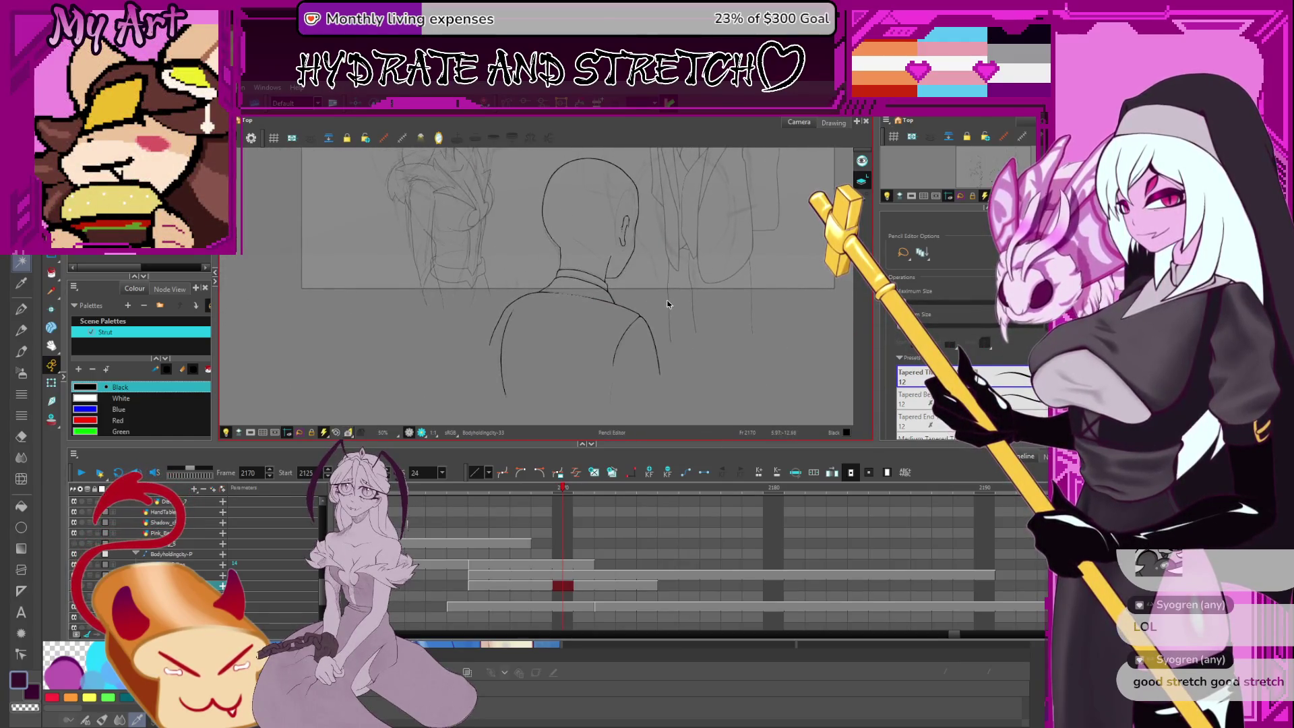
scroll(667, 290, "up", 1)
mouse_move(678, 309)
left_mouse_down()
mouse_move(670, 350)
mouse_move(624, 387)
mouse_move(656, 365)
mouse_move(610, 355)
mouse_move(701, 393)
mouse_move(713, 414)
left_mouse_up()
scroll(671, 349, "down", 3)
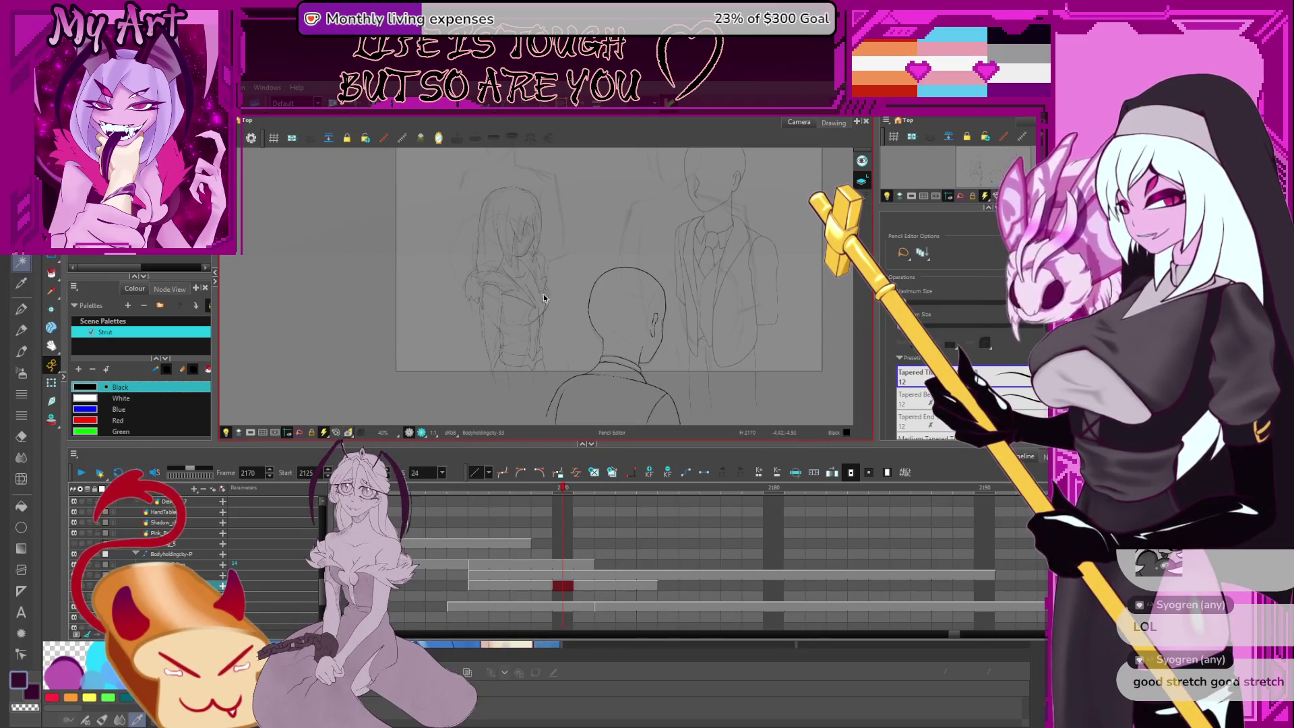
mouse_move(667, 326)
left_mouse_down()
mouse_move(710, 367)
mouse_move(677, 361)
left_mouse_up()
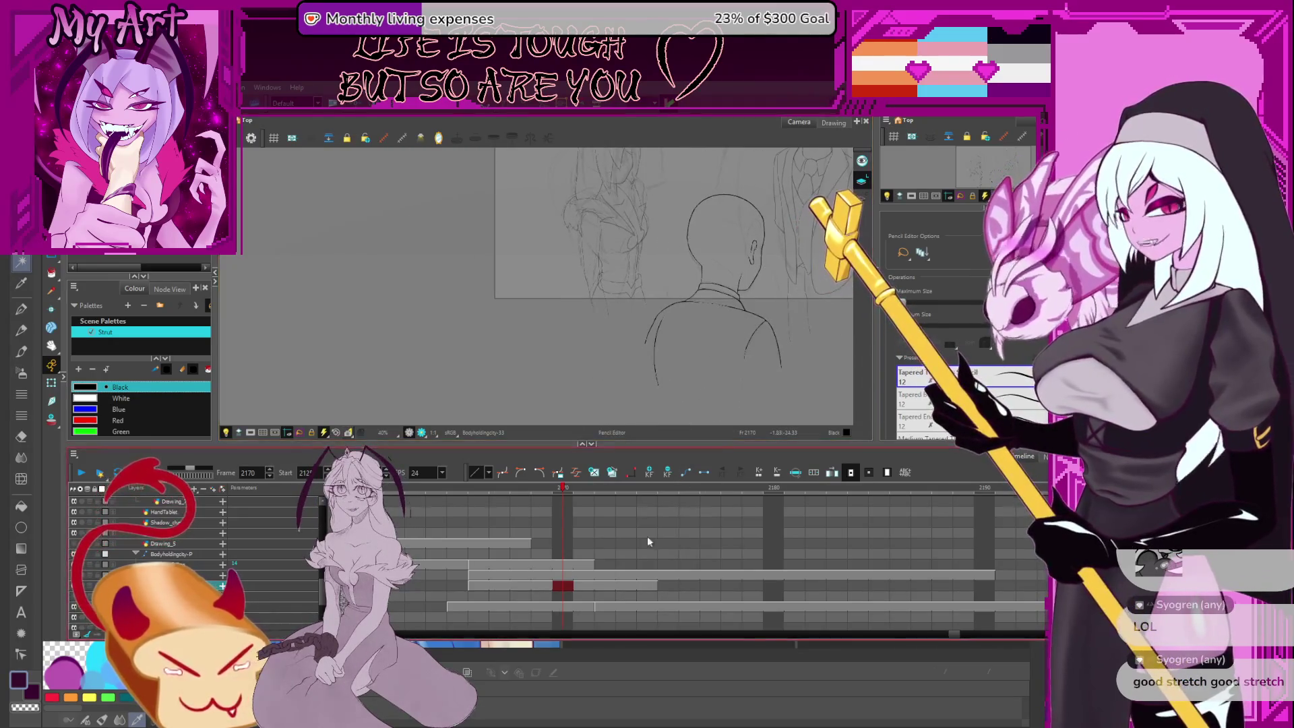
scroll(627, 414, "down", 2)
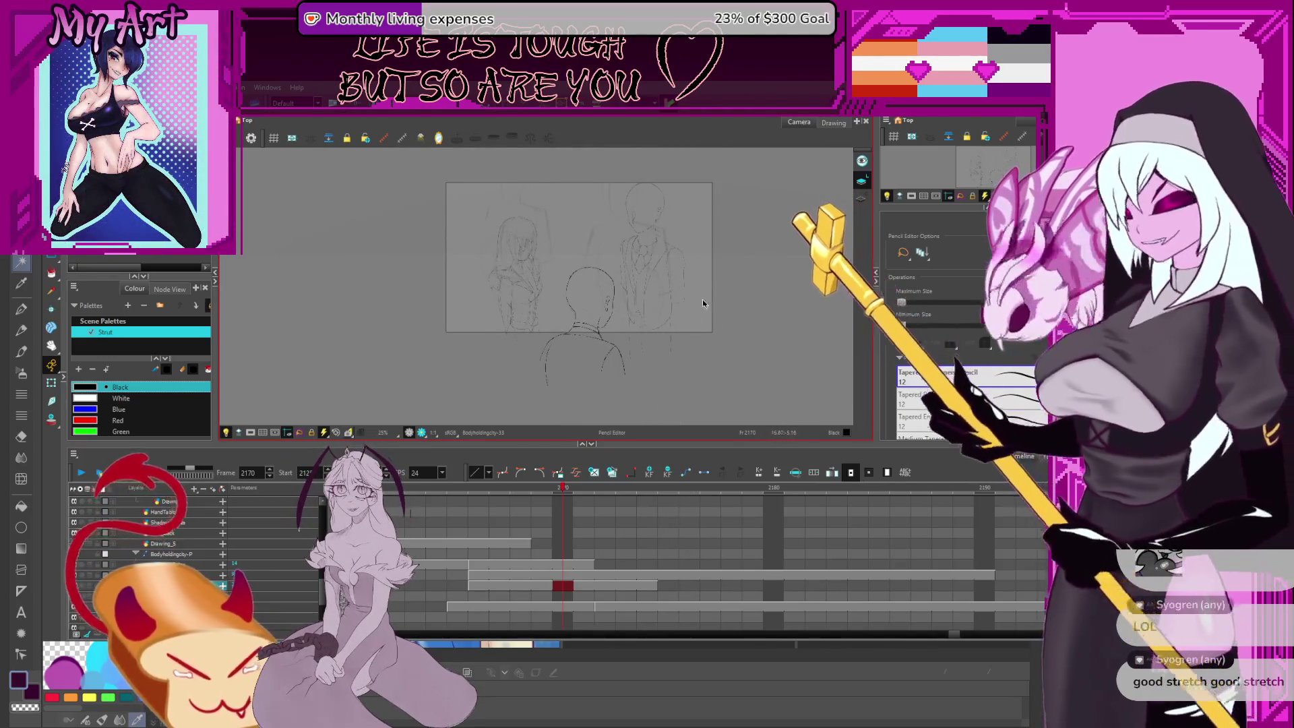
scroll(703, 300, "up", 2)
mouse_move(672, 357)
left_mouse_down()
mouse_move(643, 356)
mouse_move(646, 384)
mouse_move(623, 378)
left_mouse_up()
scroll(660, 362, "down", 1)
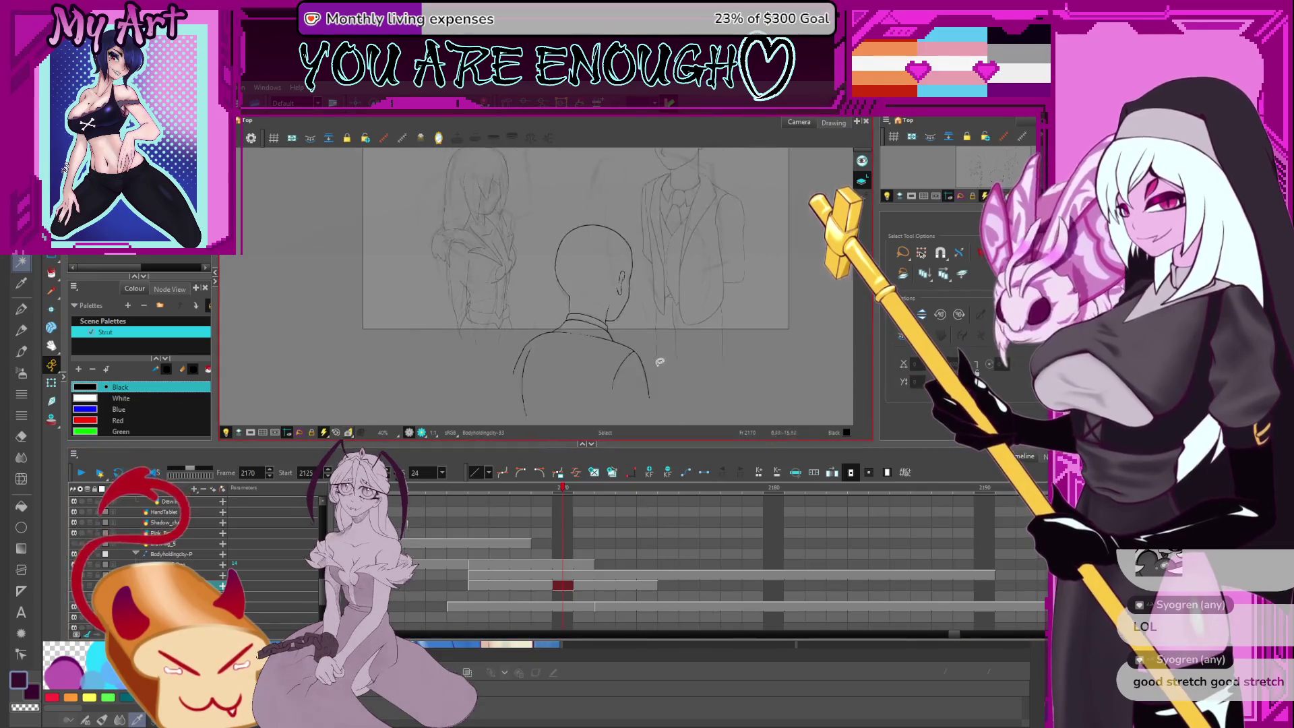
left_click_drag(602, 304, 606, 288)
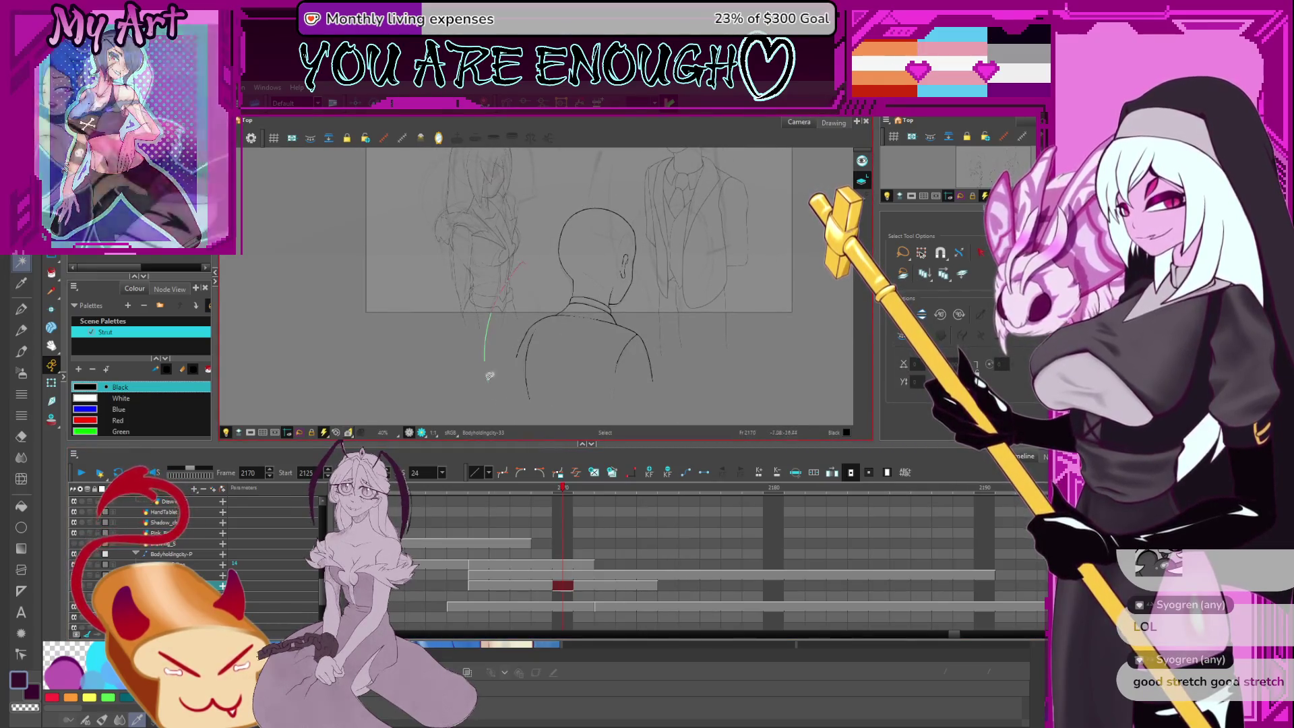
key("ctrl+a")
left_click(475, 339)
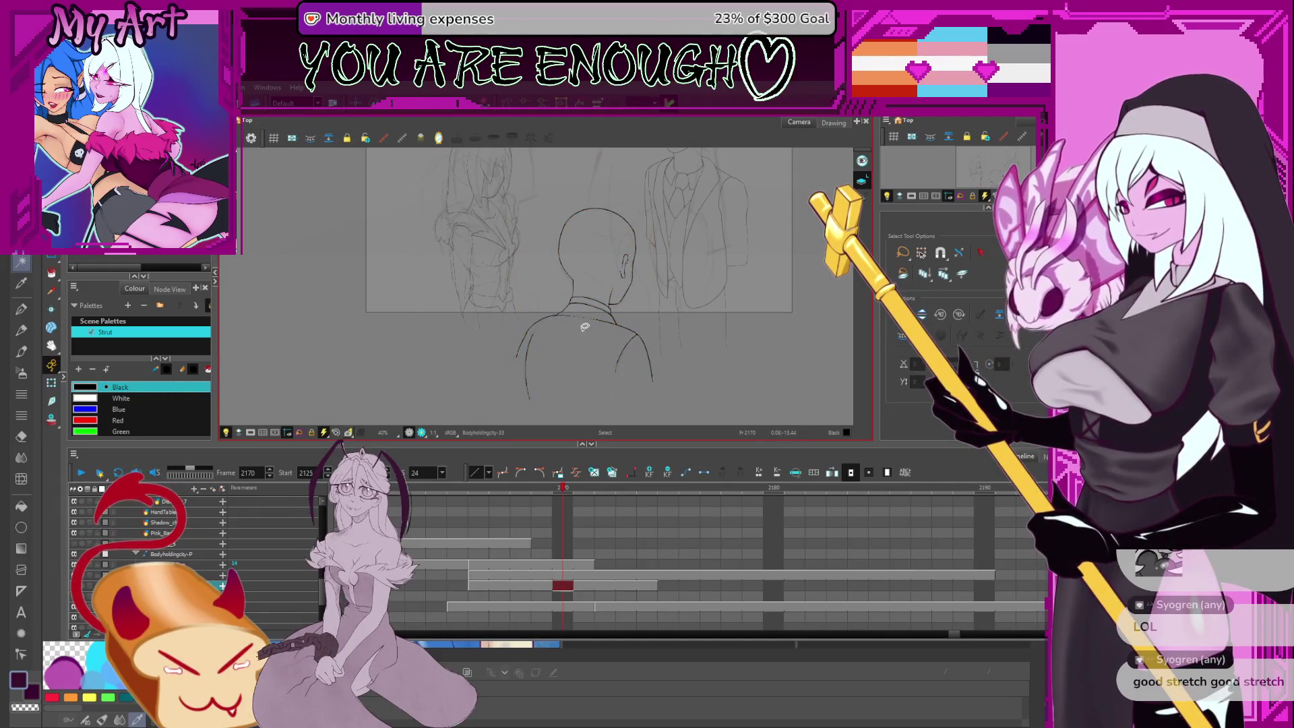
scroll(584, 327, "down", 1)
scroll(552, 347, "down", 1)
left_click_drag(575, 377, 571, 351)
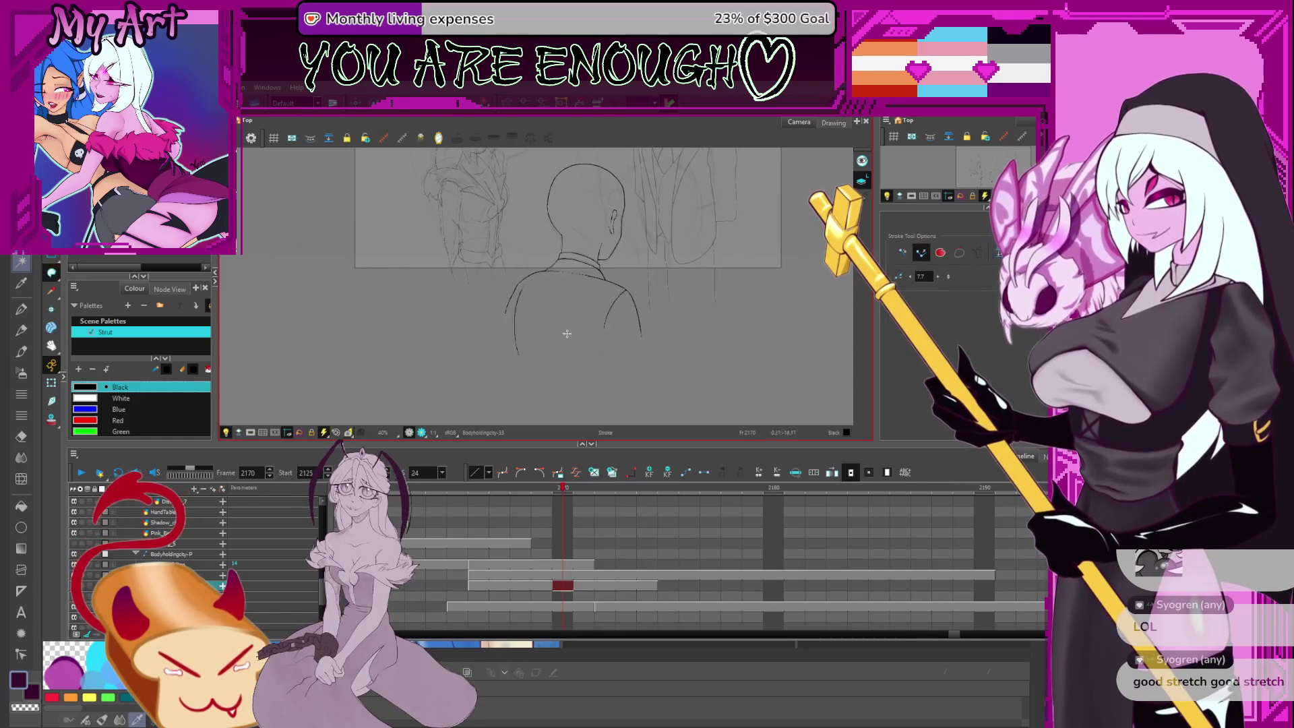
Select the man's head, ear and shoulder strokes and zoom in to inspect them
mouse_move(404, 243)
left_mouse_down()
mouse_move(651, 322)
mouse_move(518, 326)
left_mouse_up()
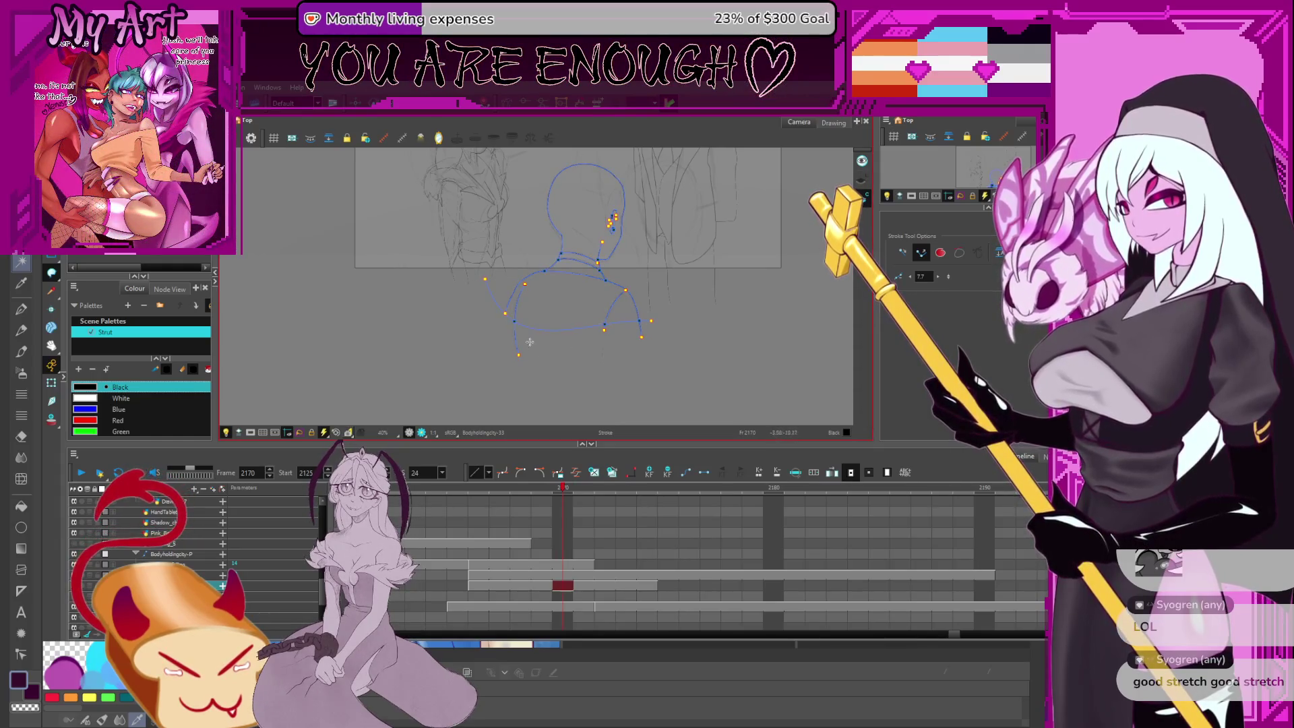
scroll(530, 342, "up", 5)
mouse_move(621, 225)
left_mouse_down()
mouse_move(696, 225)
mouse_move(662, 248)
left_mouse_up()
scroll(665, 270, "up", 2)
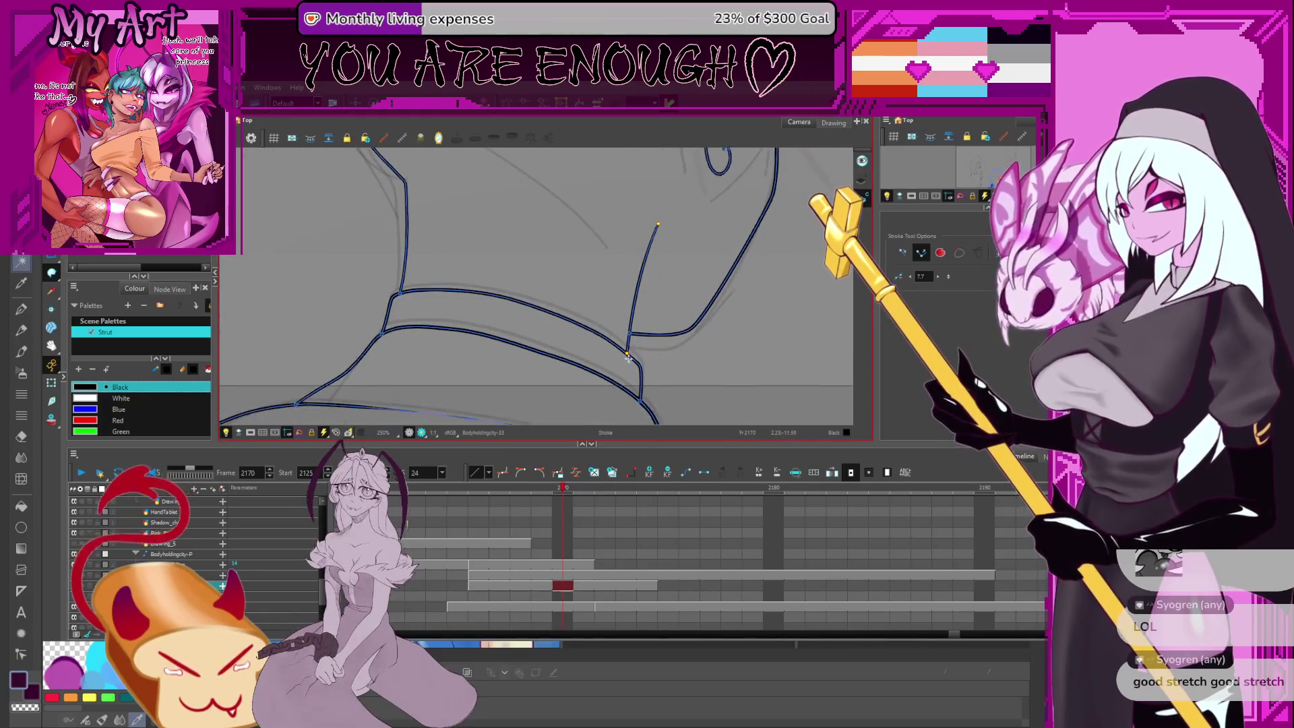
scroll(651, 367, "down", 2)
mouse_move(651, 368)
left_mouse_down()
mouse_move(641, 286)
mouse_move(615, 255)
mouse_move(594, 268)
left_mouse_up()
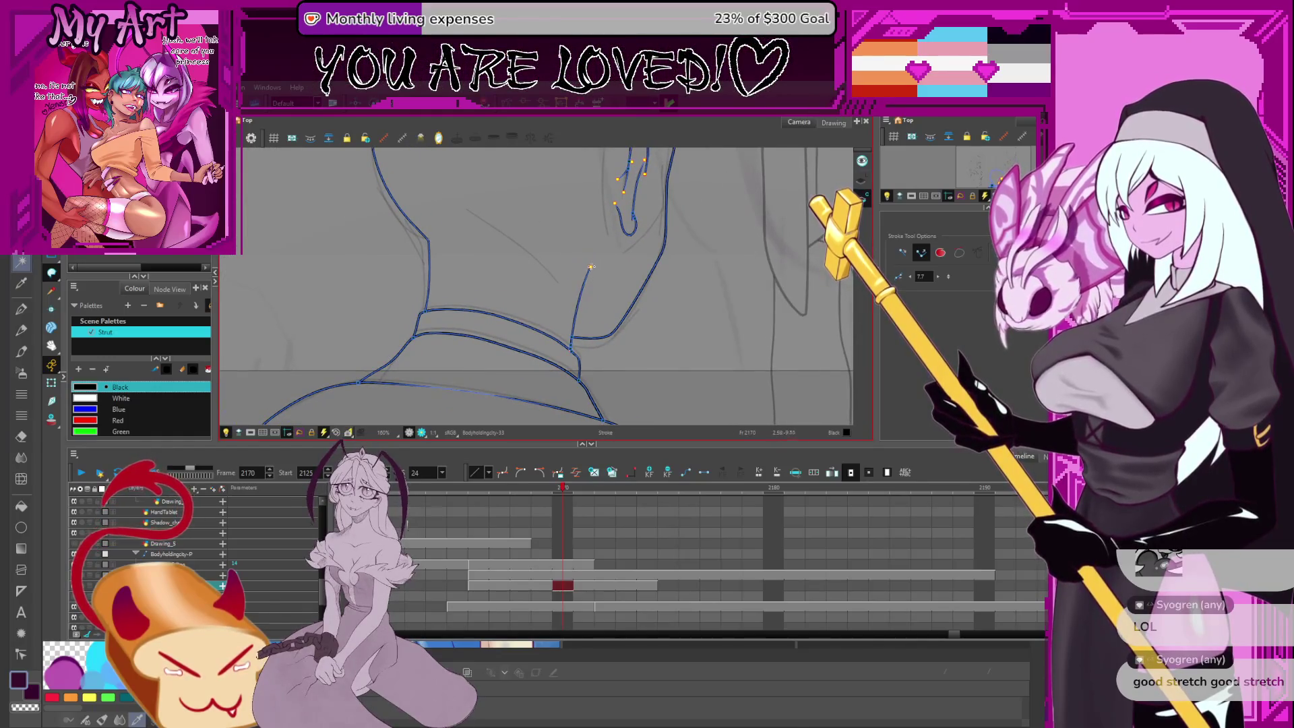
scroll(609, 304, "down", 4)
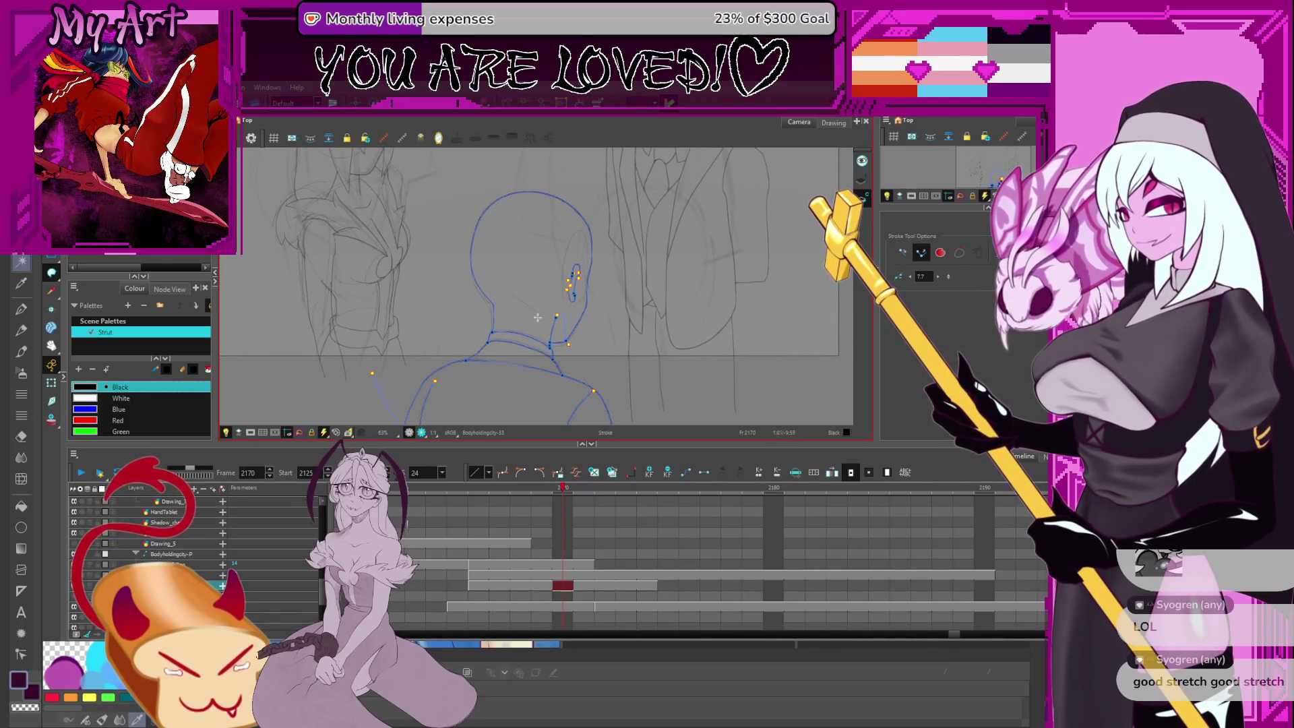
scroll(510, 322, "down", 2)
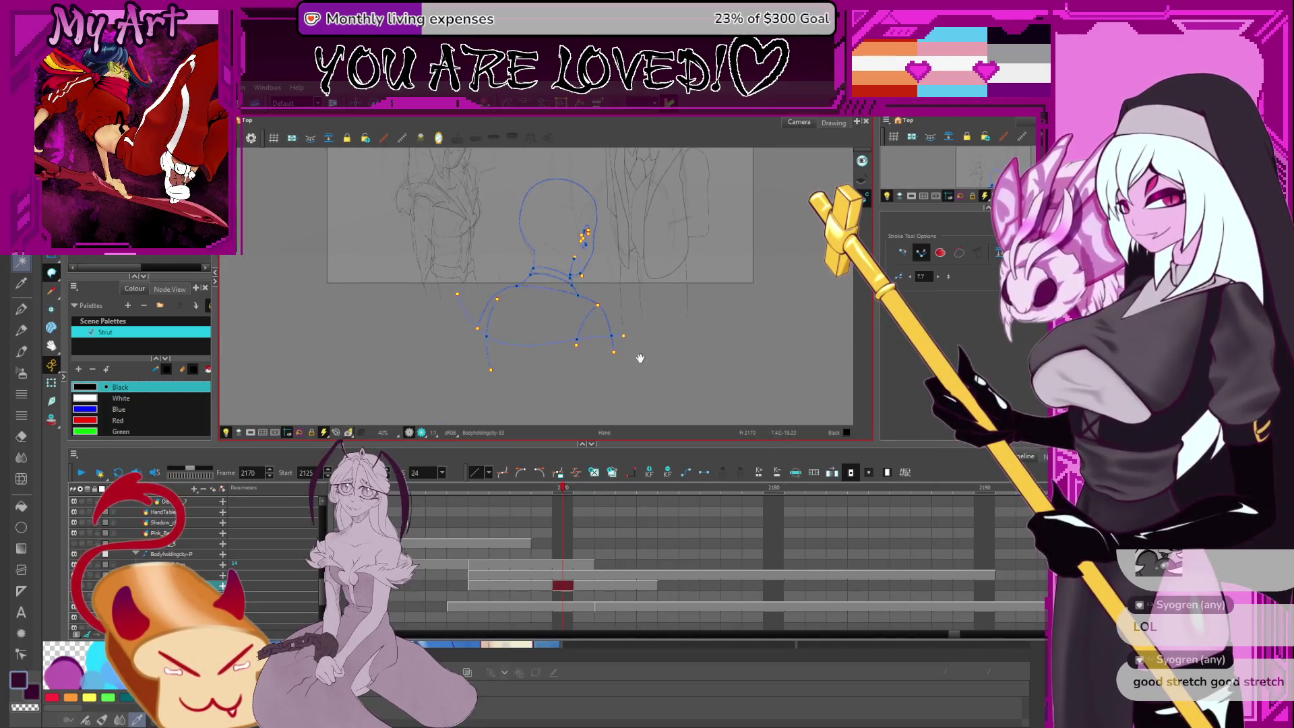
scroll(528, 372, "up", 3)
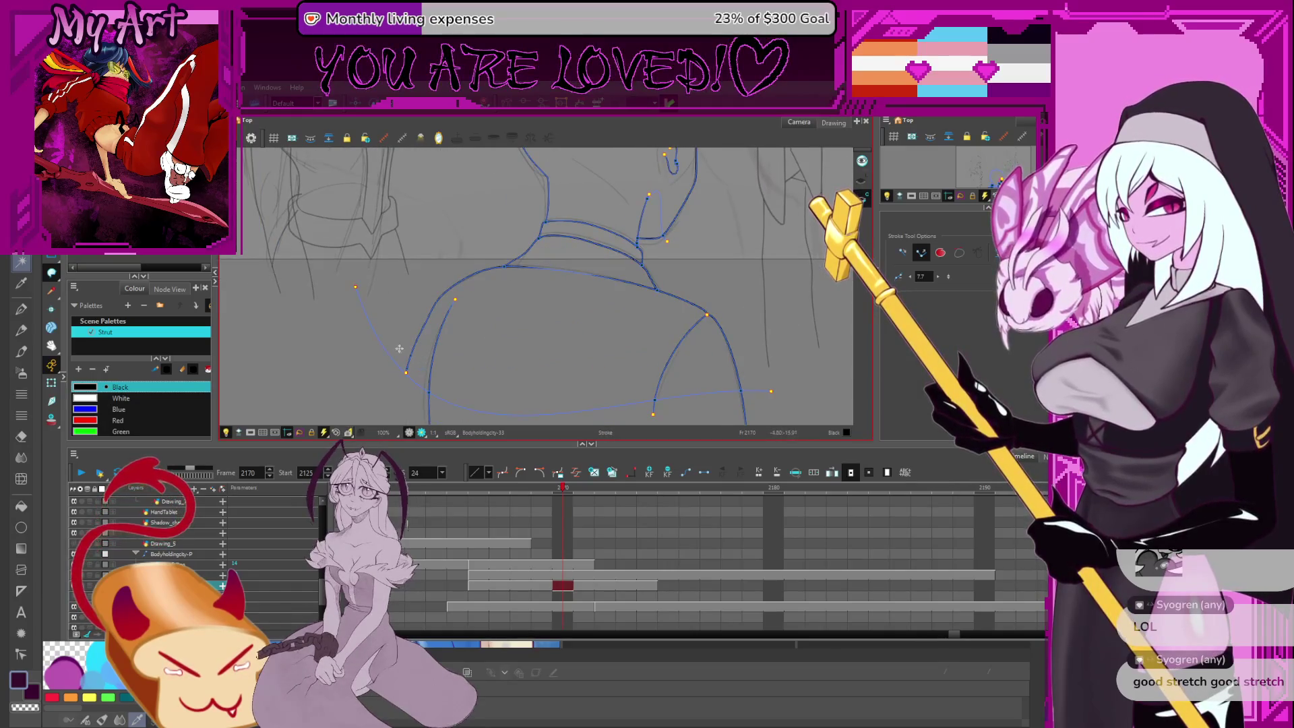
scroll(463, 417, "down", 3)
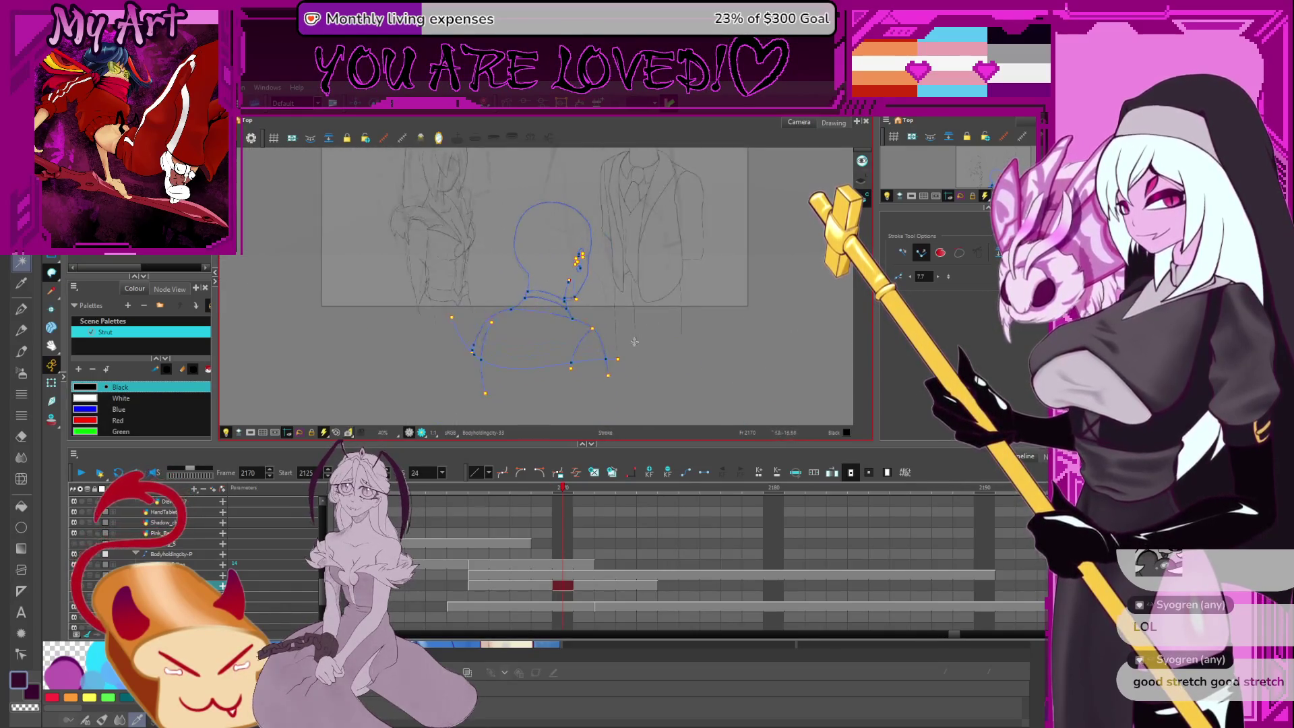
Switch to the Paint tool, recentre the drawing and make the canvas area taller
key("alt+i")
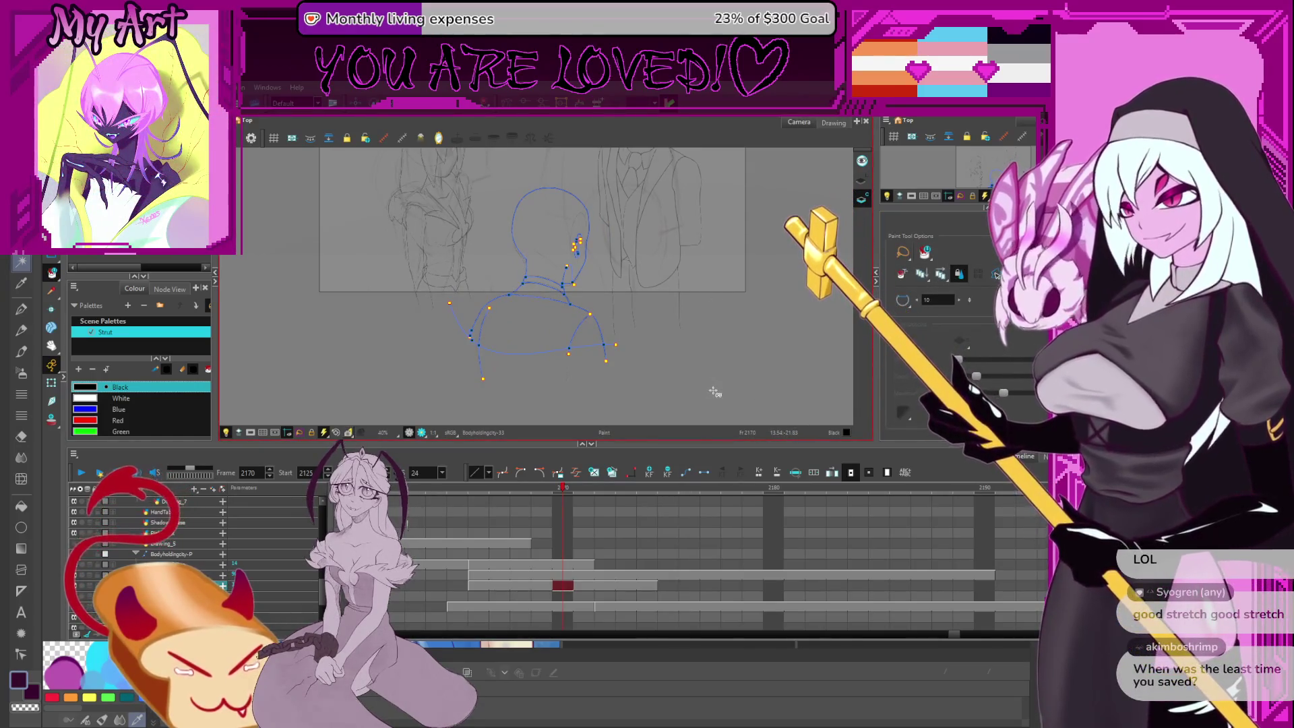
left_click_drag(658, 292, 680, 313)
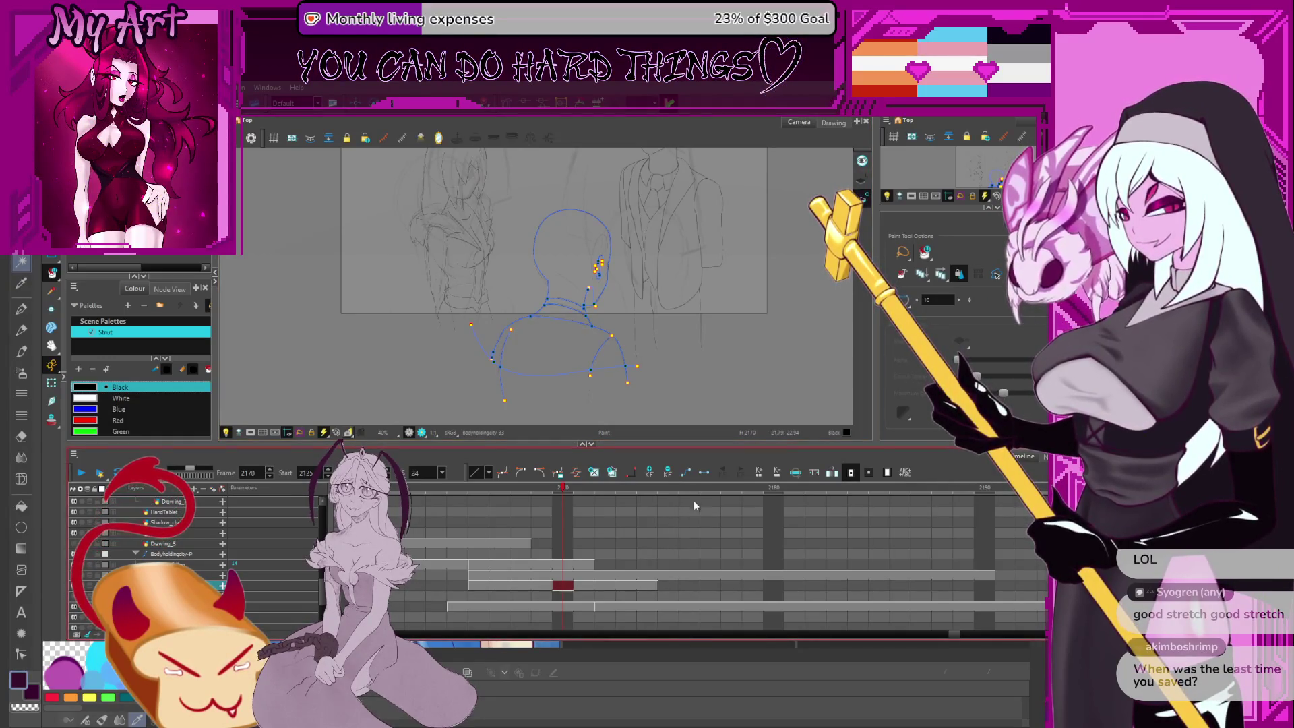
left_click_drag(687, 331, 679, 357)
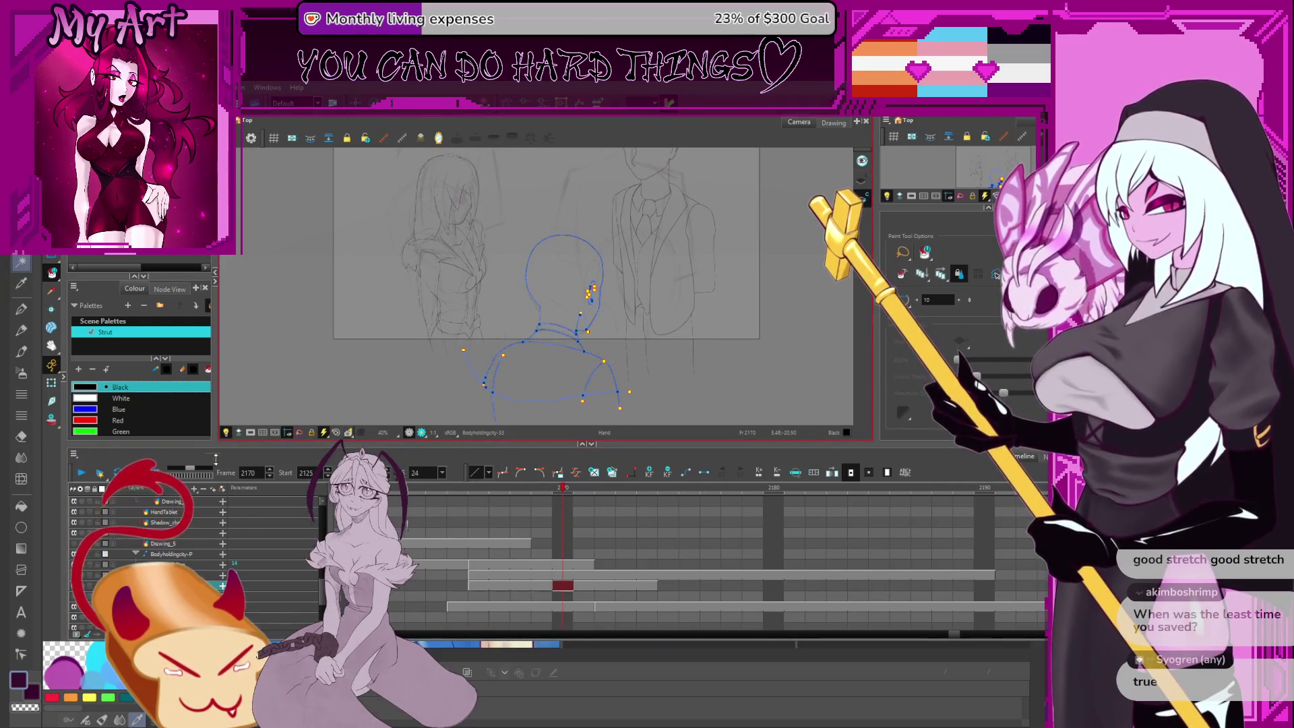
left_click_drag(213, 443, 216, 505)
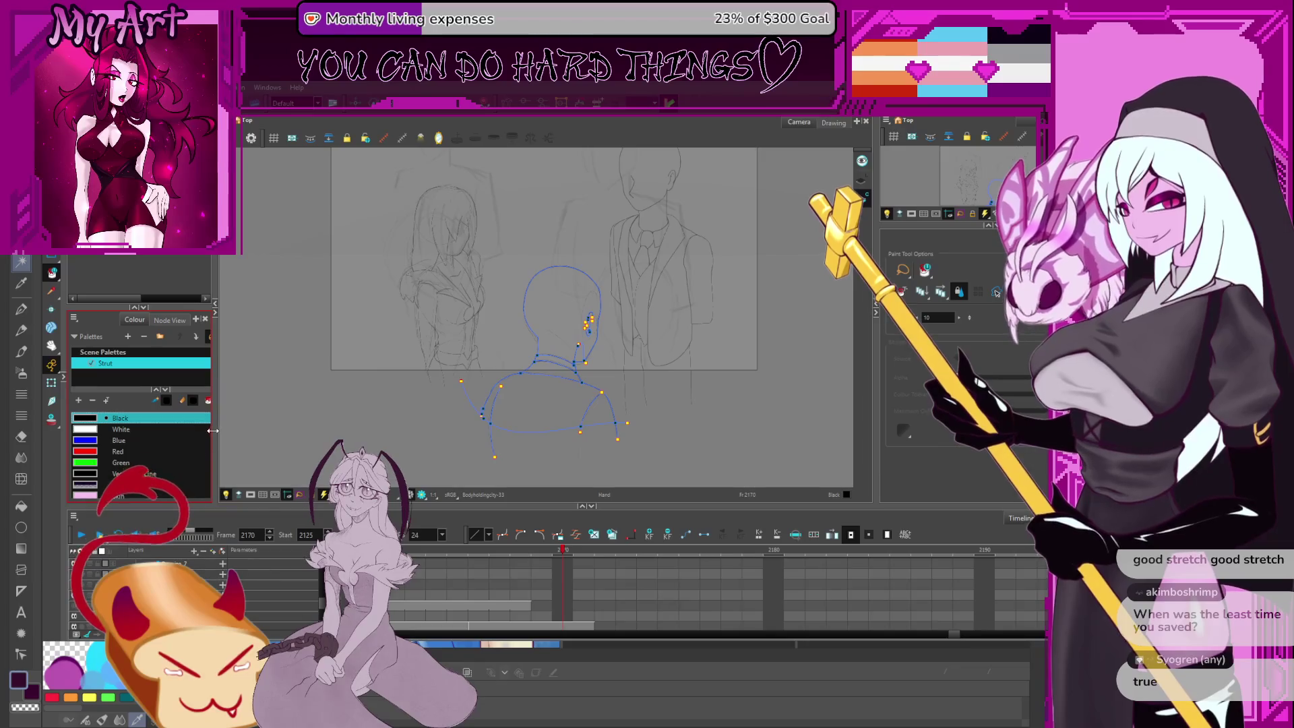
Find Man 1 Blazer in the palette and paint the man's shoulders and neck gap
left_click(196, 451)
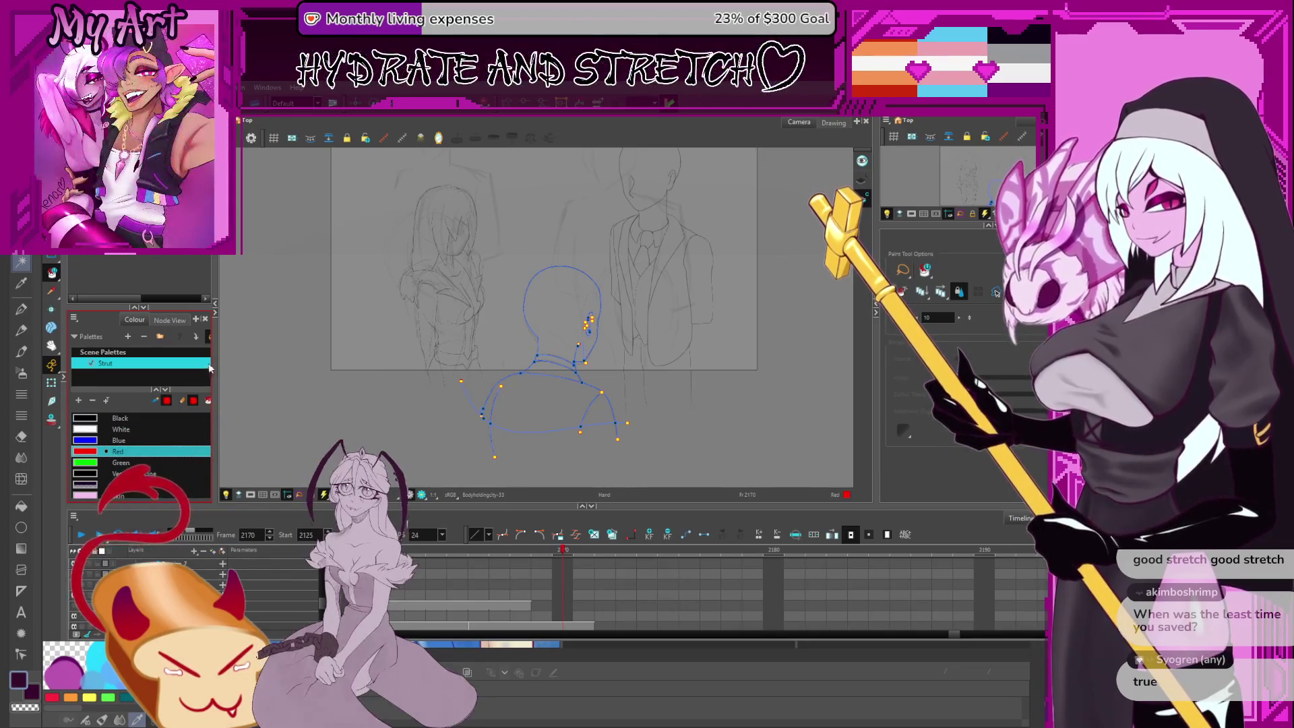
left_click_drag(265, 363, 319, 363)
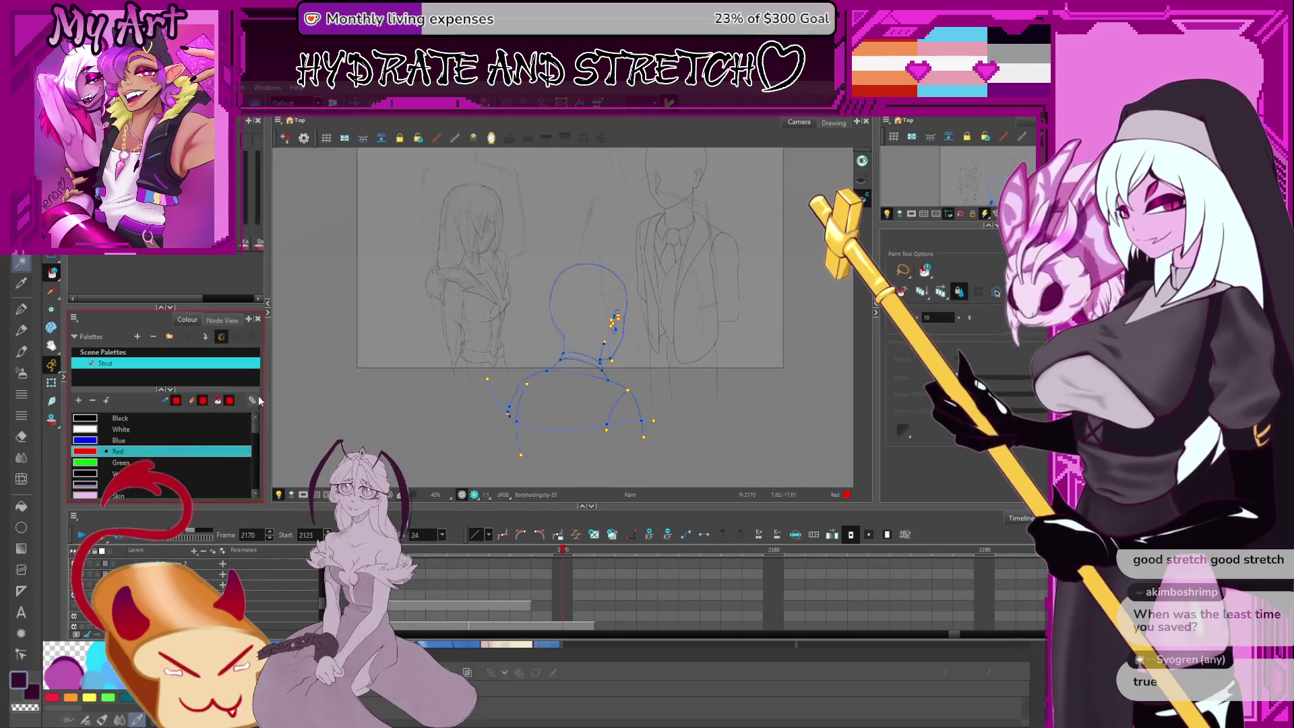
scroll(255, 481, "down", 8)
scroll(255, 481, "down", 2)
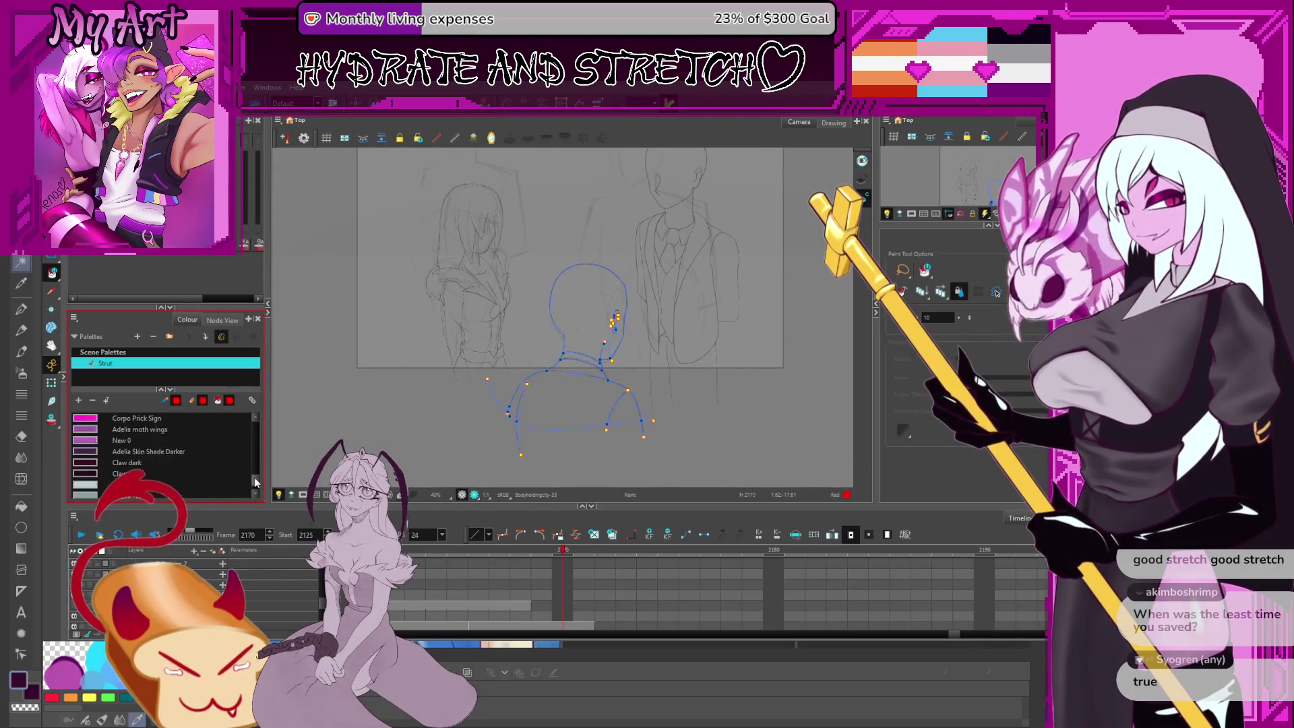
left_click_drag(256, 491, 257, 440)
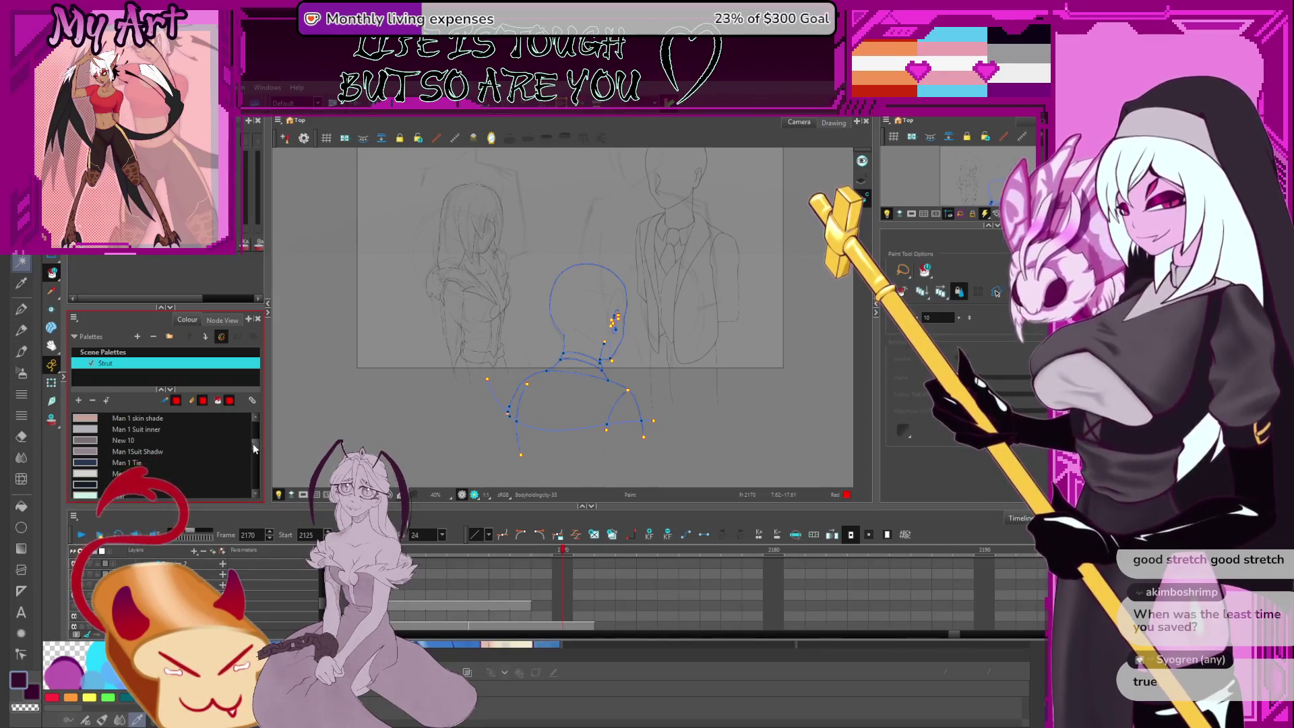
left_click_drag(255, 442, 257, 444)
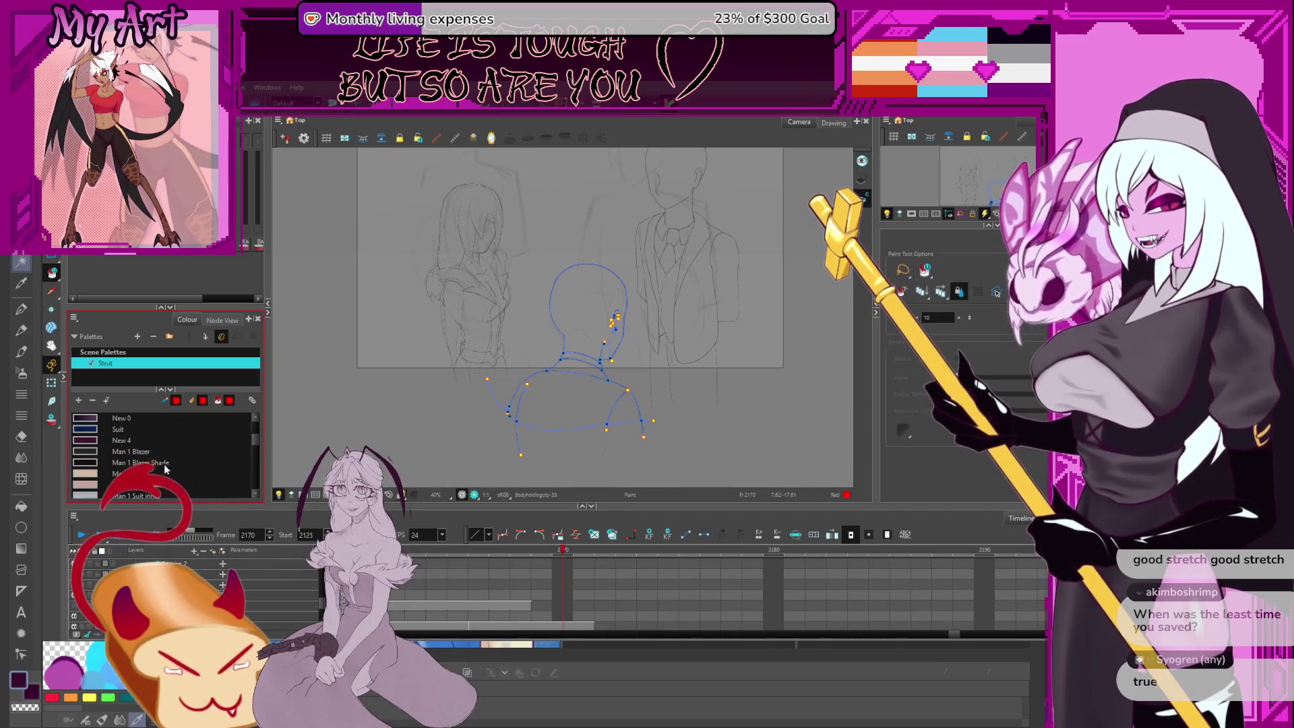
left_click(130, 451)
left_click(605, 398)
left_click(577, 368)
left_click(226, 453)
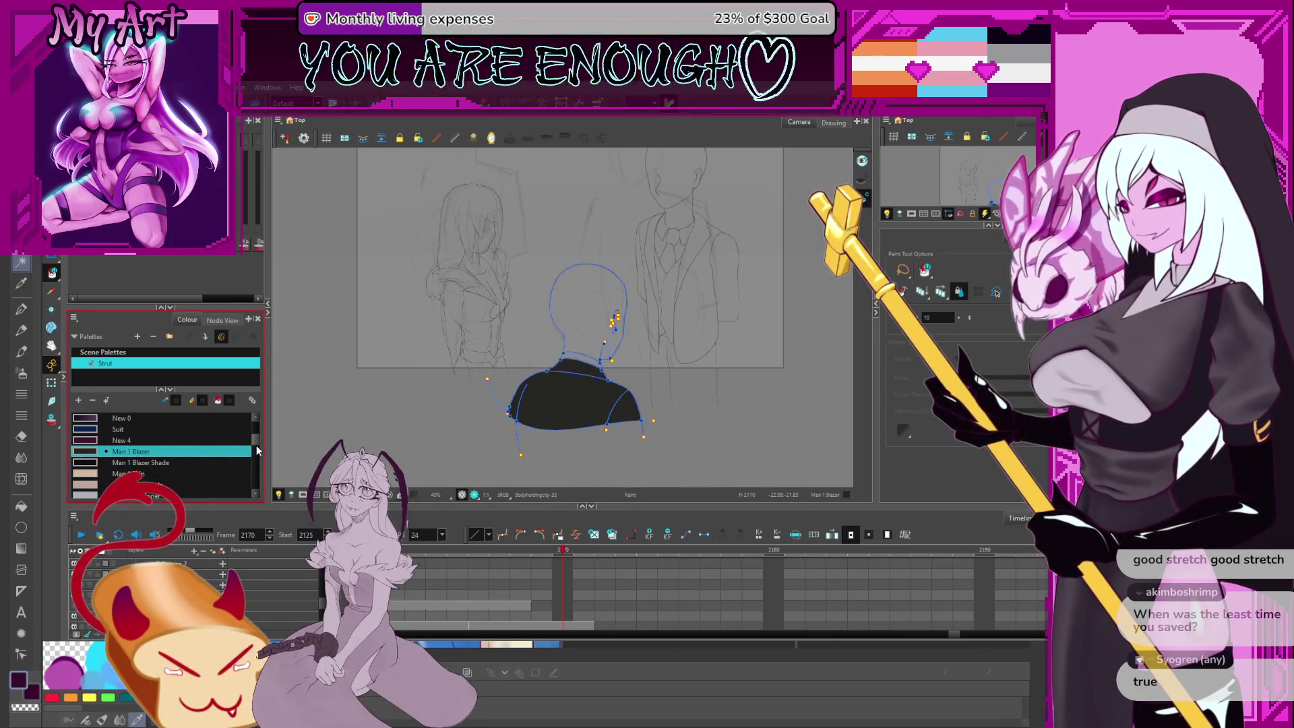
Scroll the colour palette and select the light Man 1 Suit inner colour
scroll(223, 455, "down", 3)
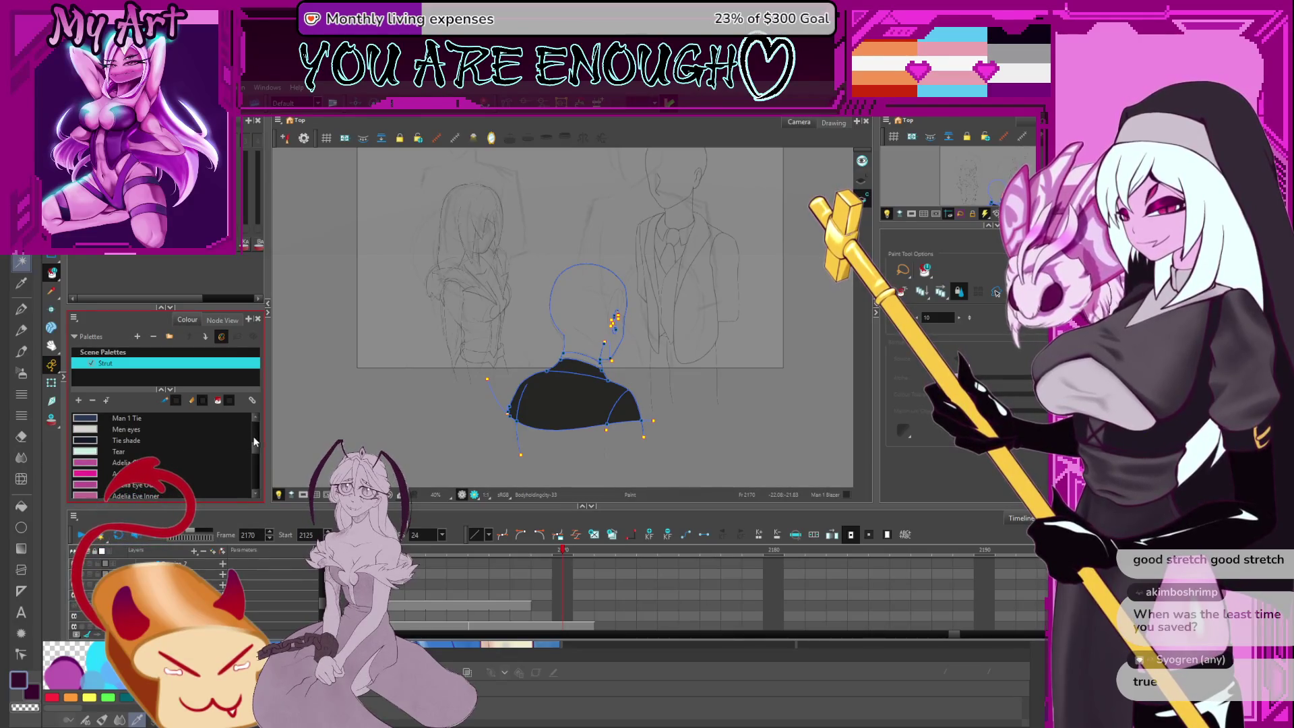
scroll(255, 438, "up", 3)
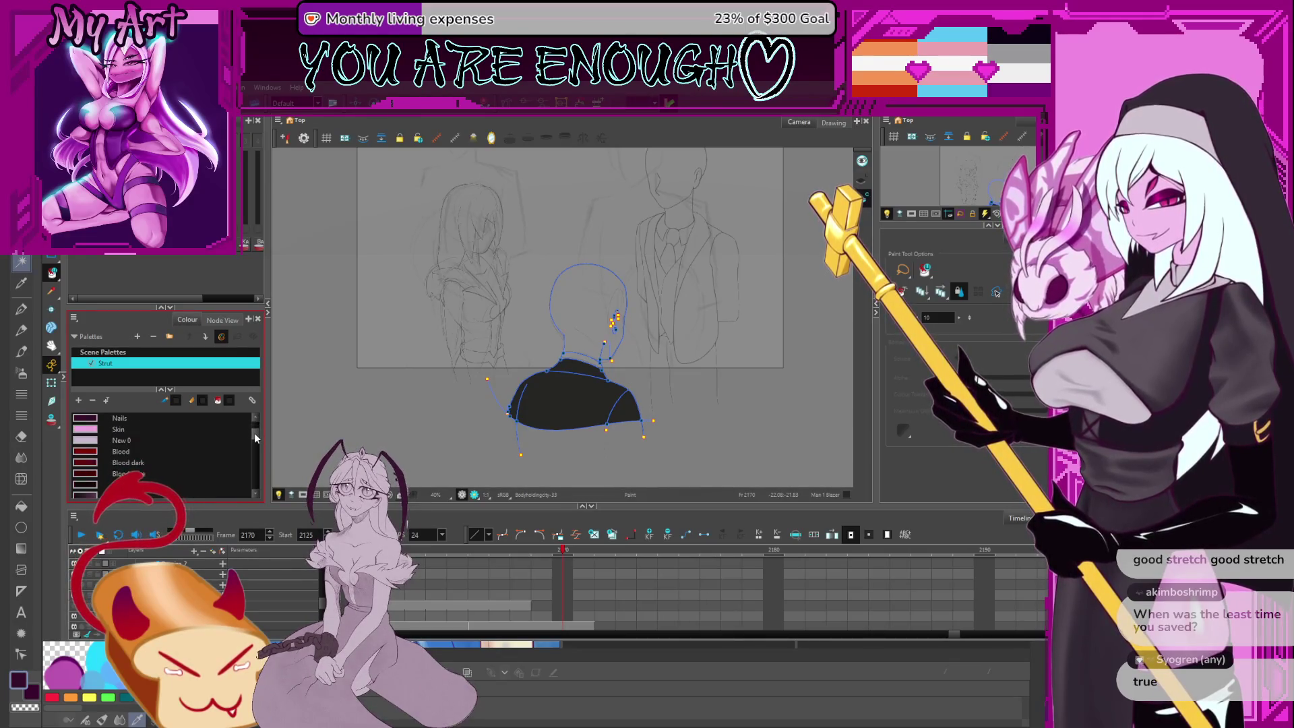
scroll(255, 435, "down", 1)
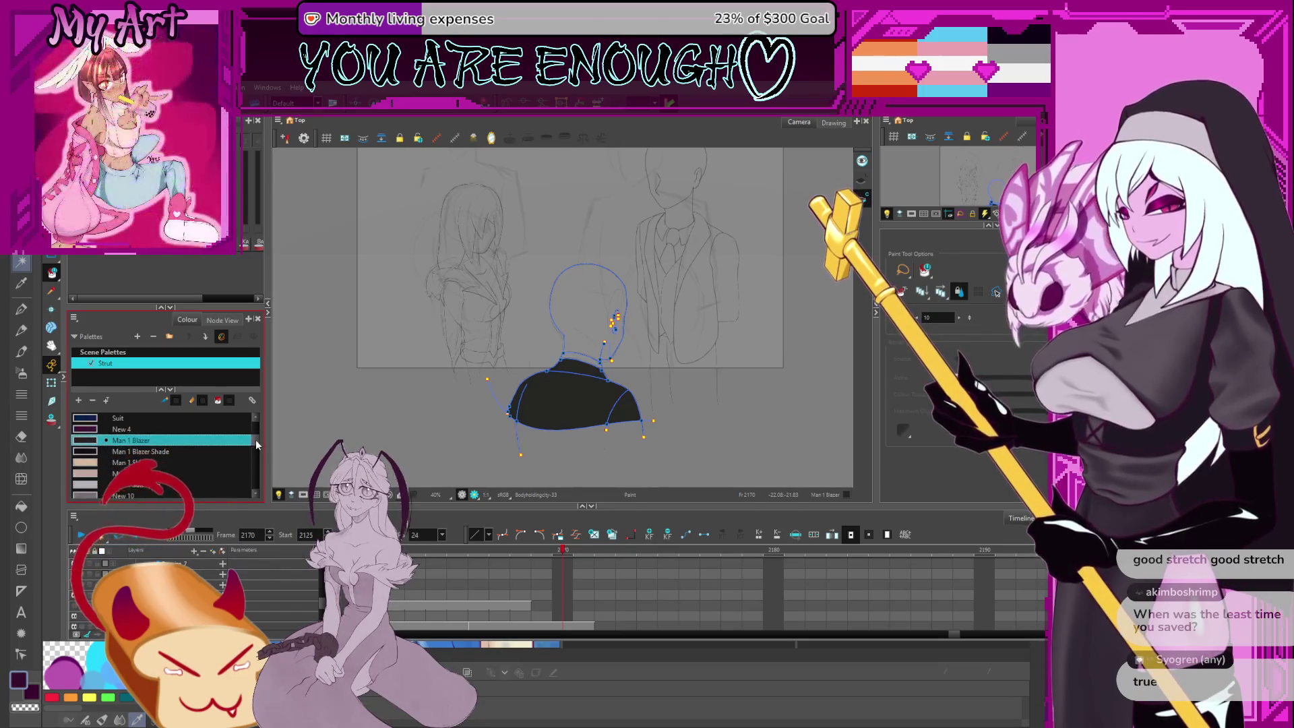
scroll(257, 440, "down", 1)
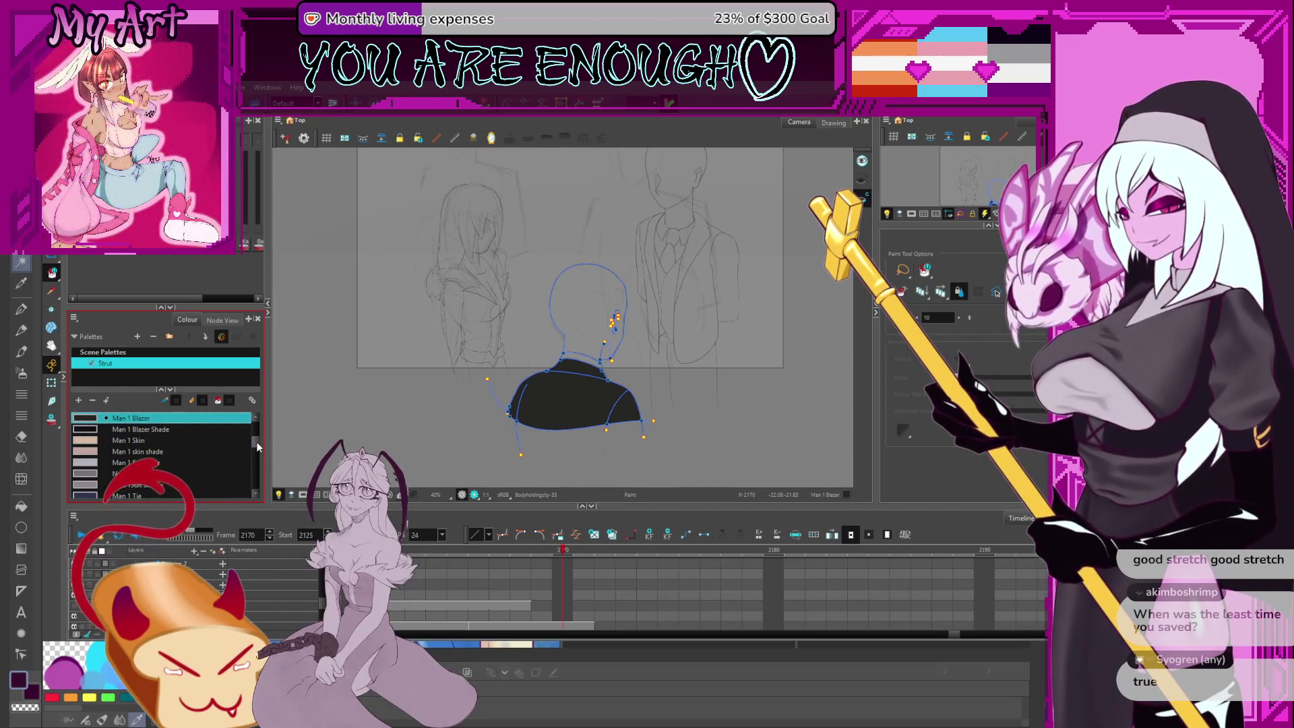
left_click(169, 463)
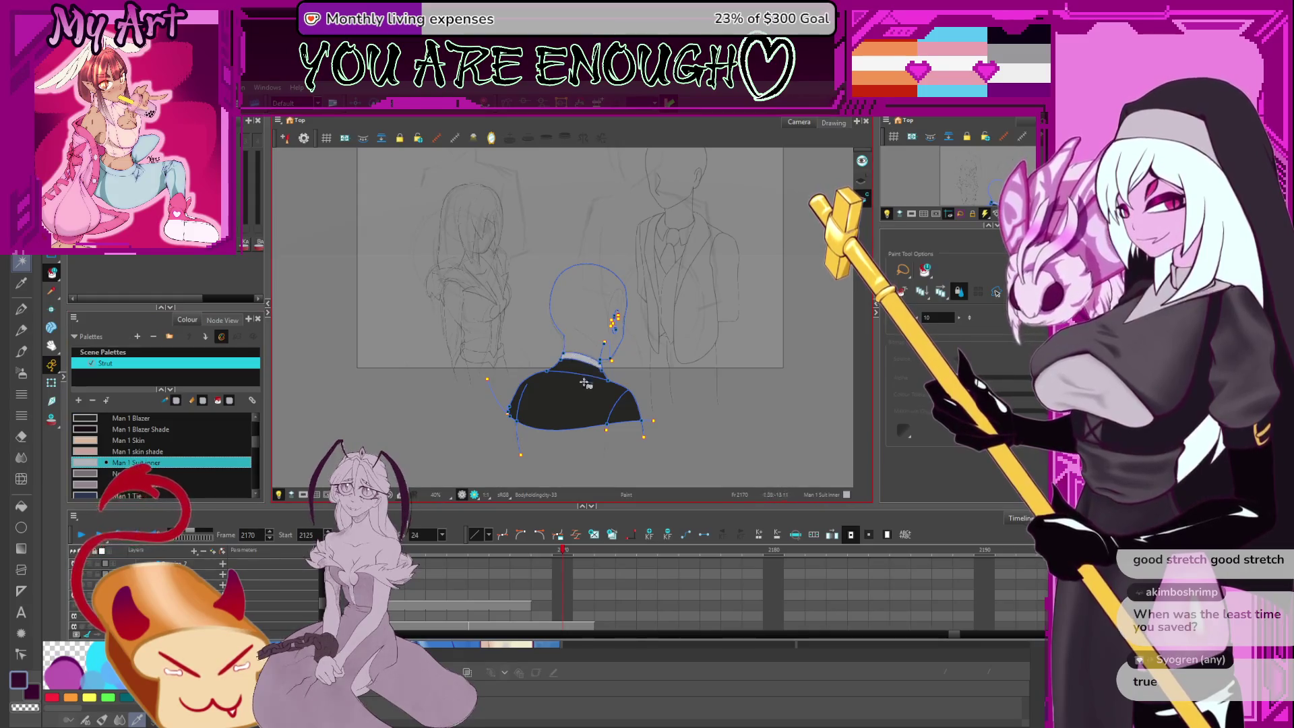
Fill the bald head with Man 1 Skin, then select Man 1 skin shade
left_click(182, 441)
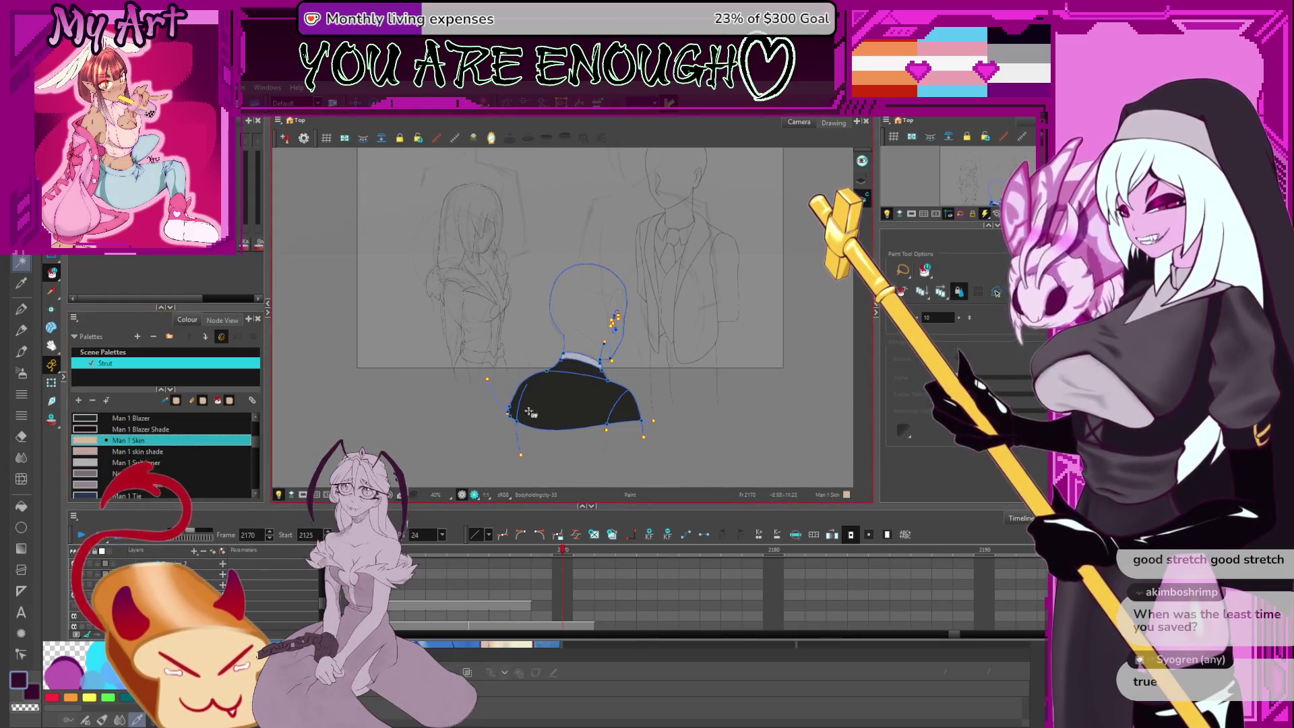
left_click(592, 317)
scroll(580, 323, "up", 2)
scroll(614, 345, "up", 2)
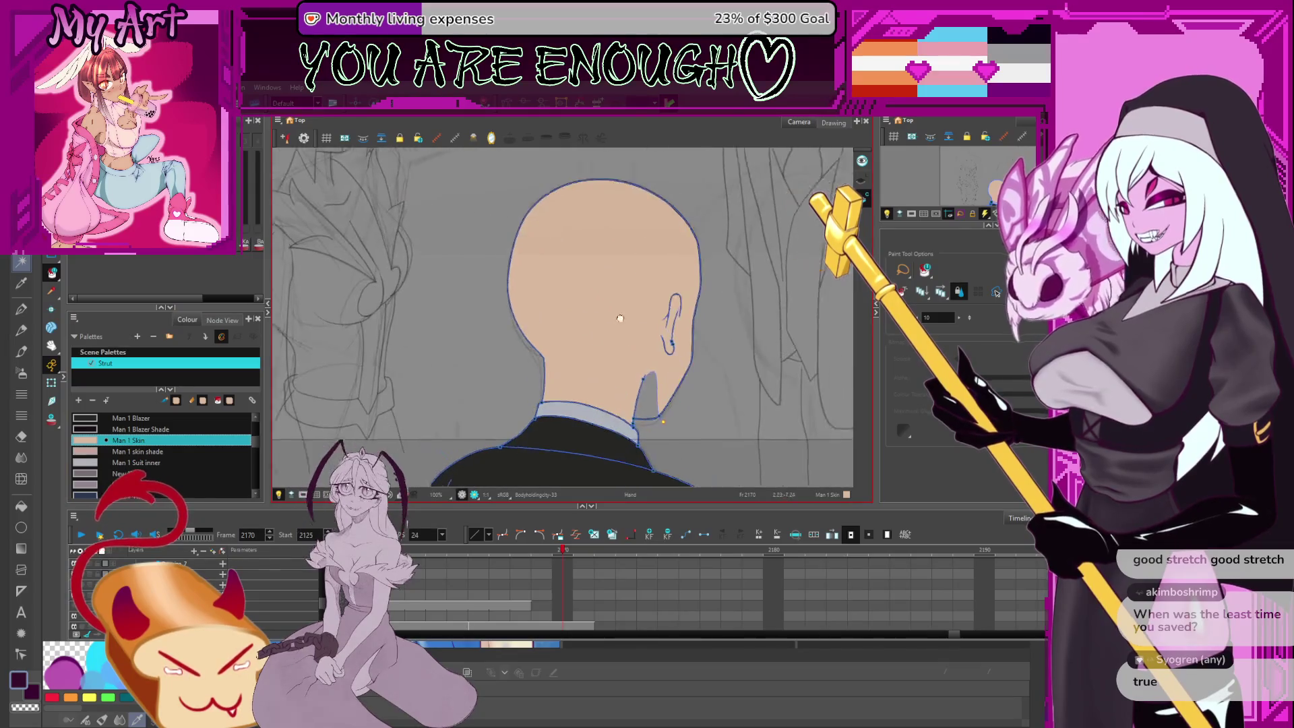
left_click(148, 451)
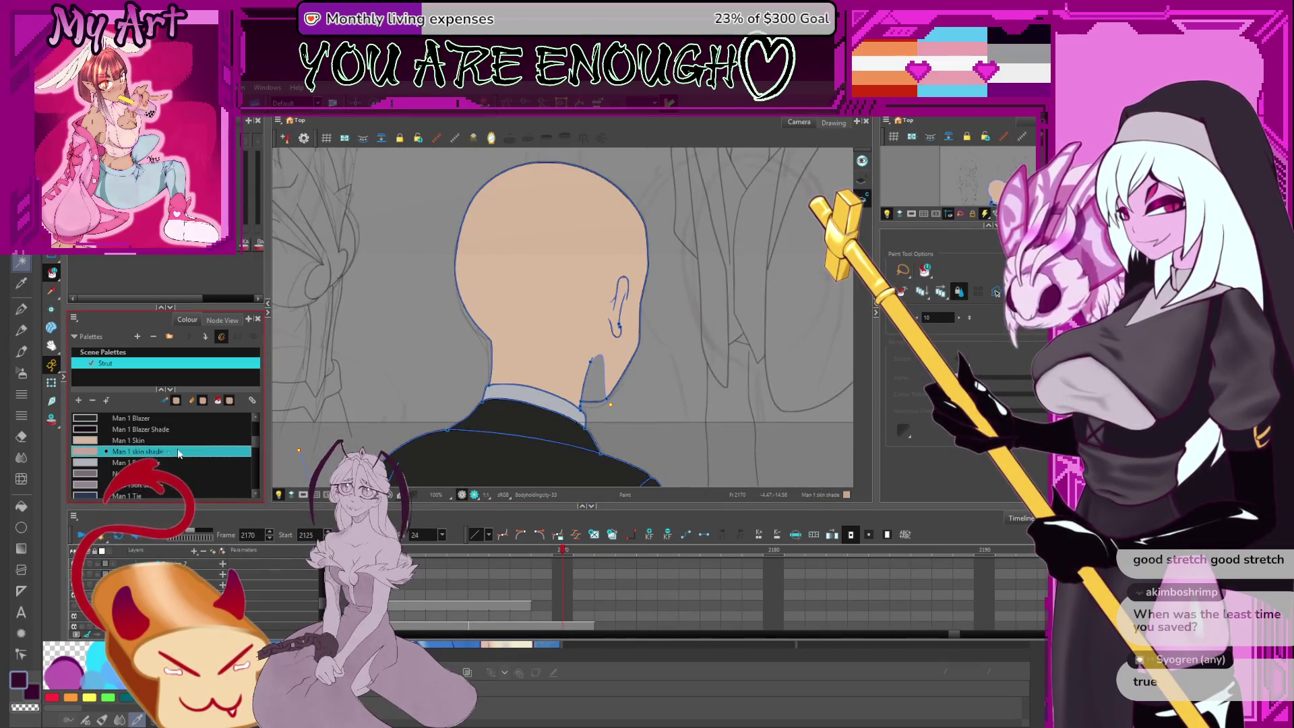
scroll(588, 334, "down", 4)
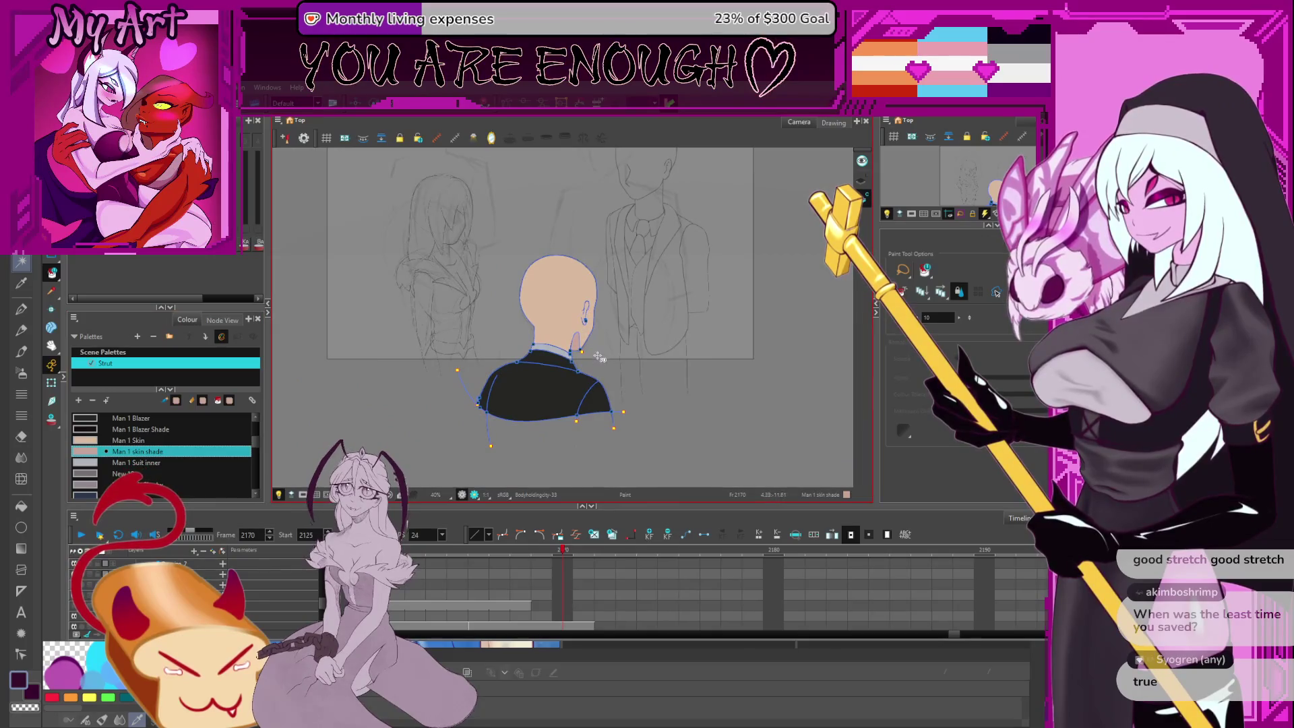
scroll(589, 334, "up", 1)
scroll(538, 354, "up", 1)
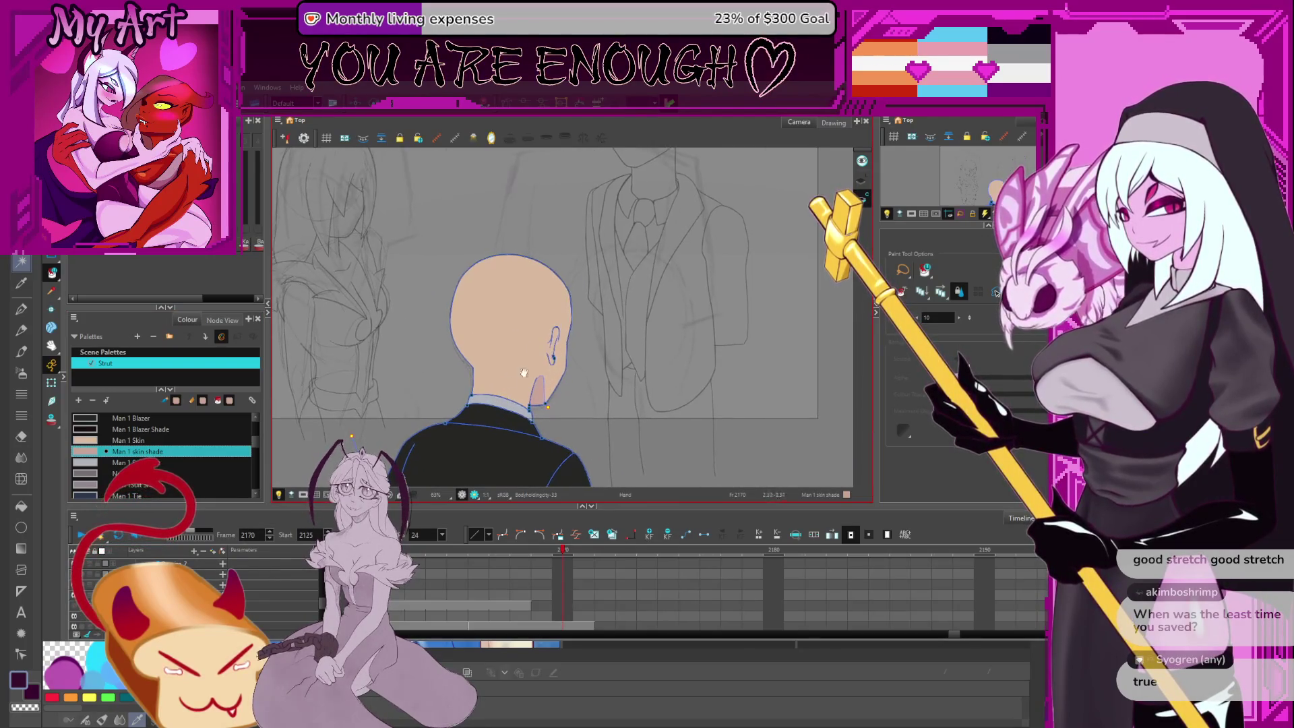
Bring the suited figure into view and select the shoulder part of his arm outline
left_click_drag(498, 410, 483, 364)
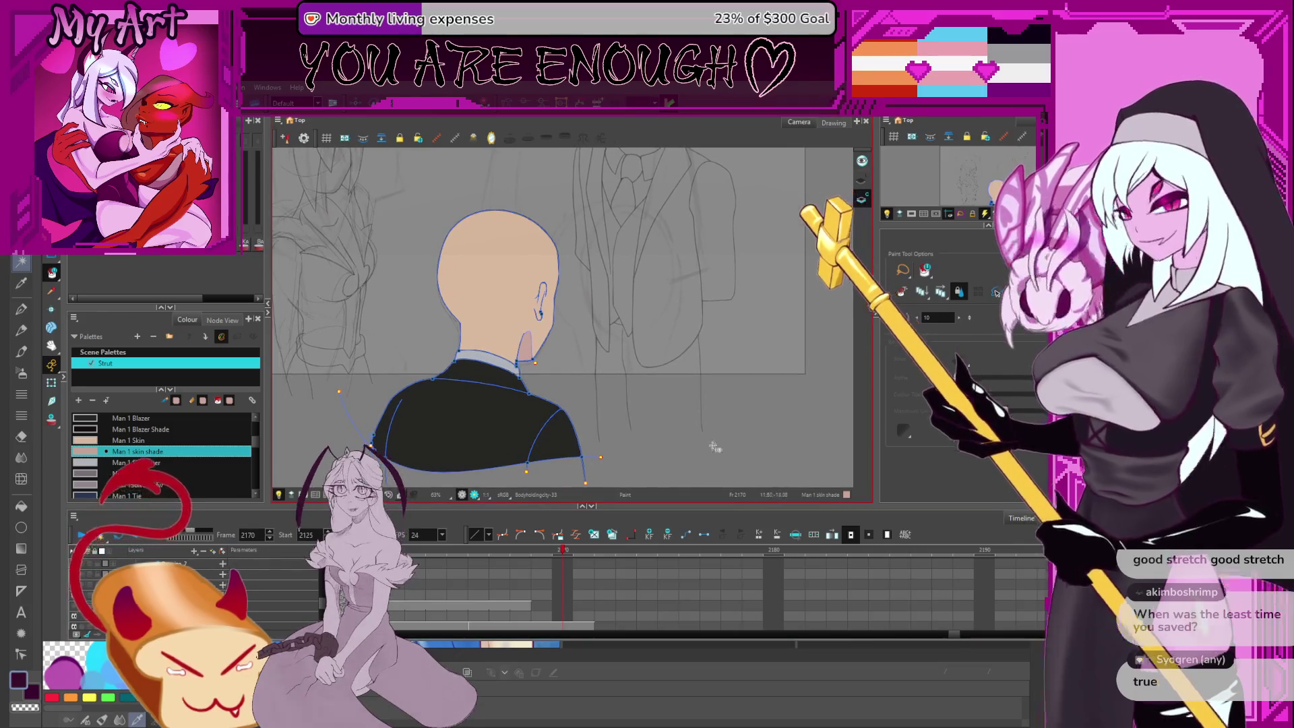
left_click_drag(610, 317, 614, 320)
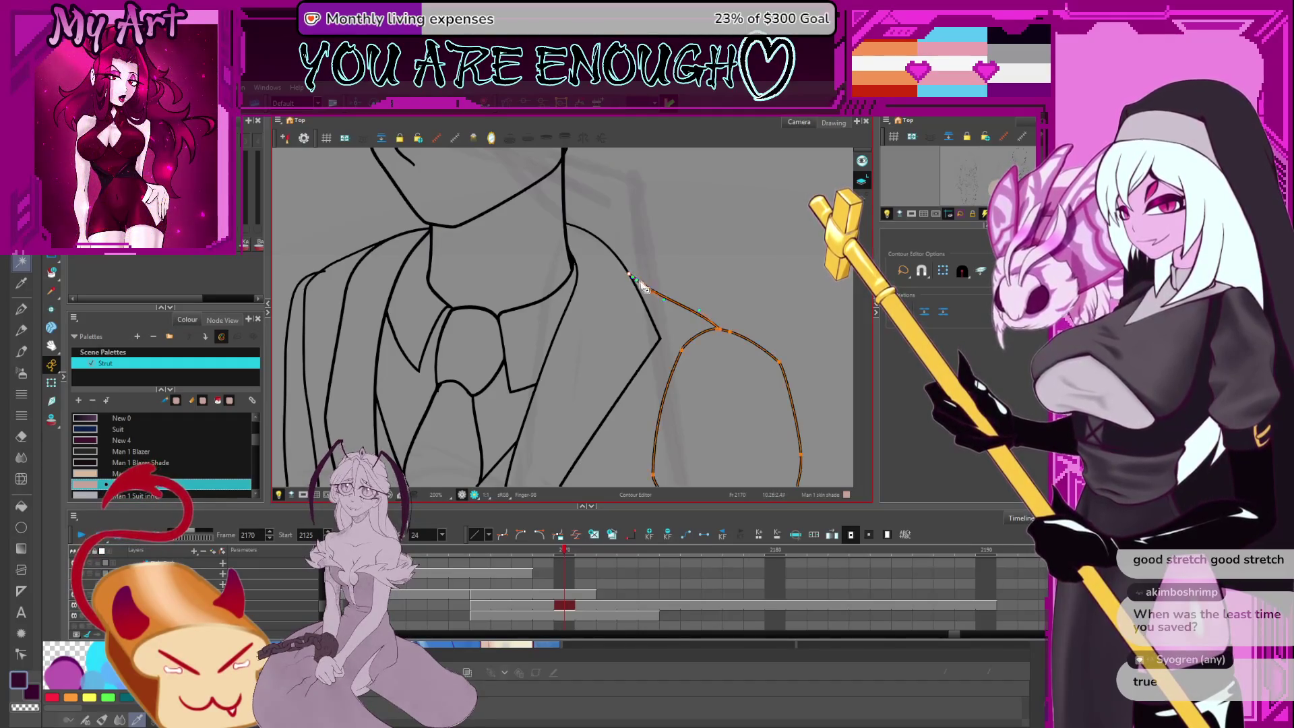
scroll(684, 260, "down", 5)
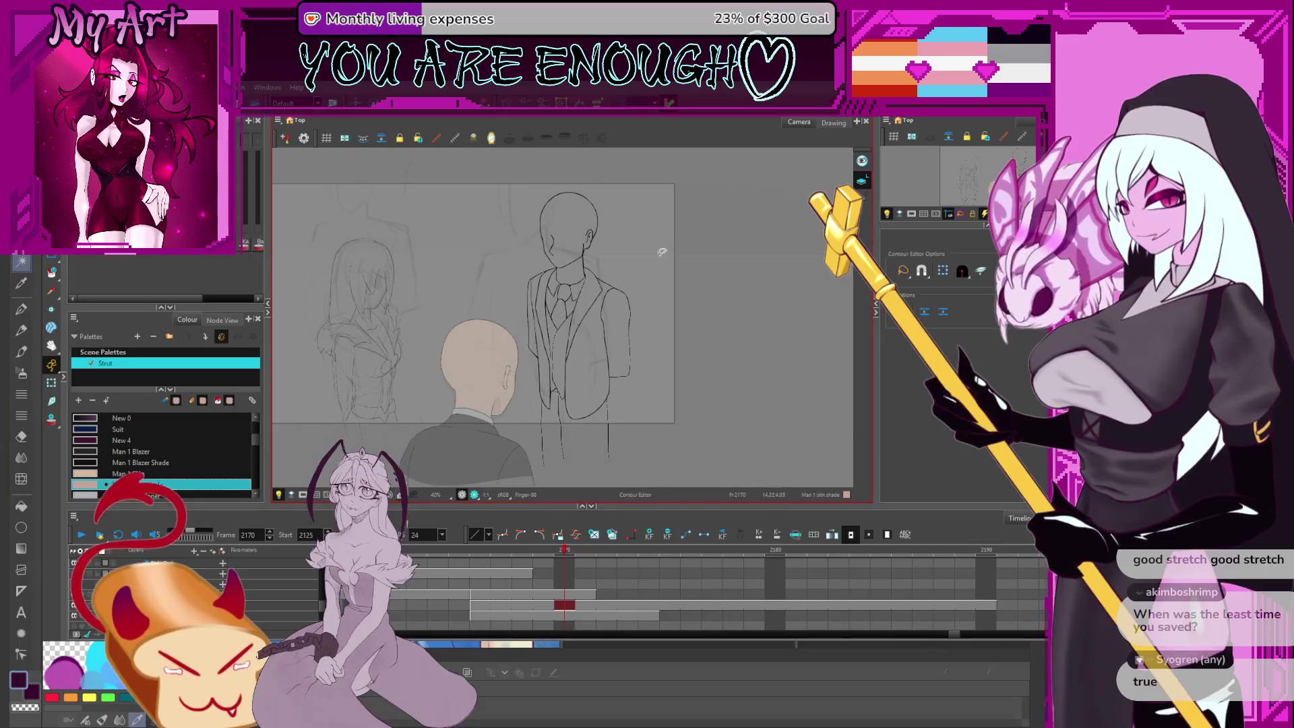
scroll(647, 304, "up", 5)
left_click(645, 266)
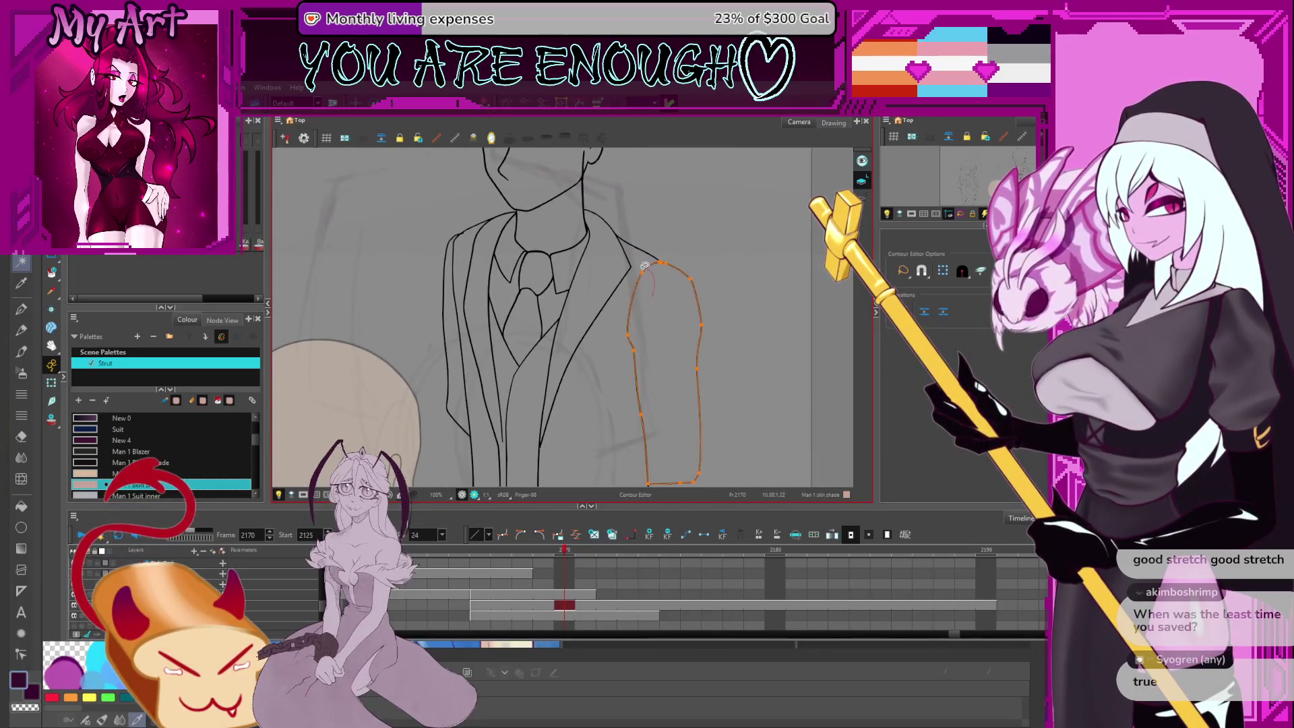
left_click(626, 345)
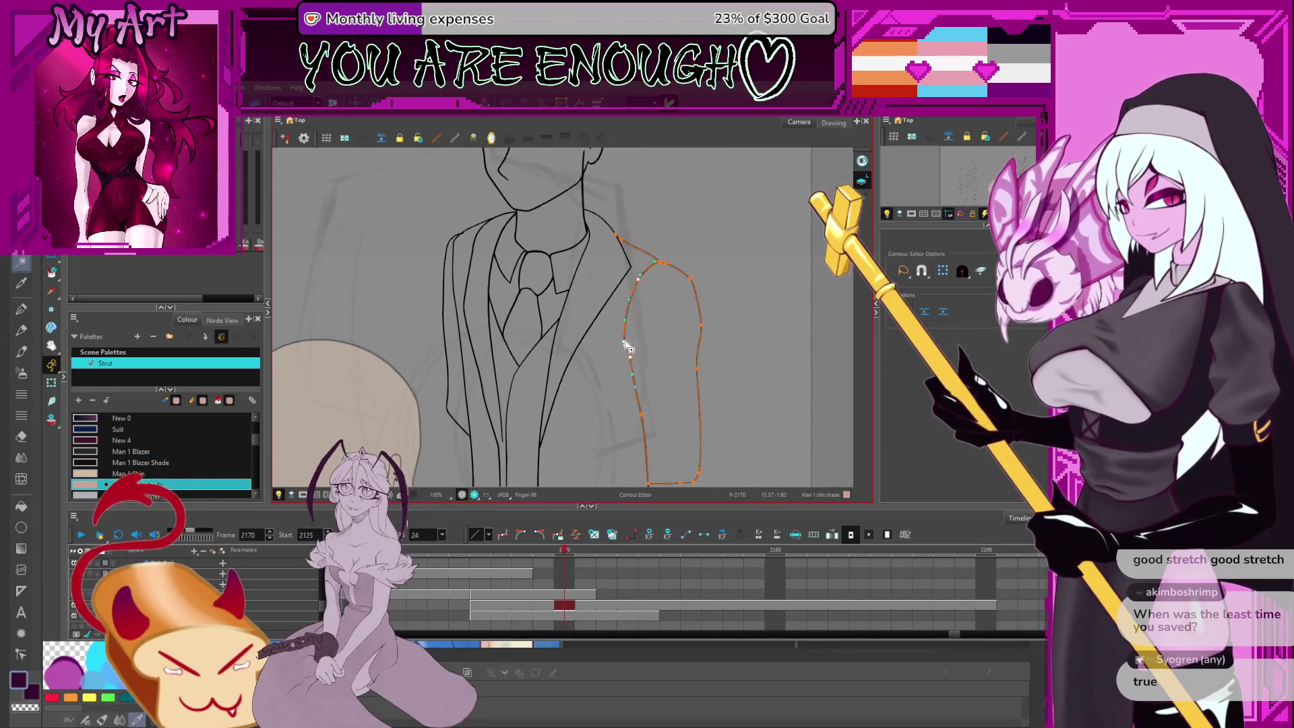
Reshape the arm line's curve at the shoulder with the Pencil Editor
key("alt+shift+q")
left_click_drag(651, 281, 621, 298)
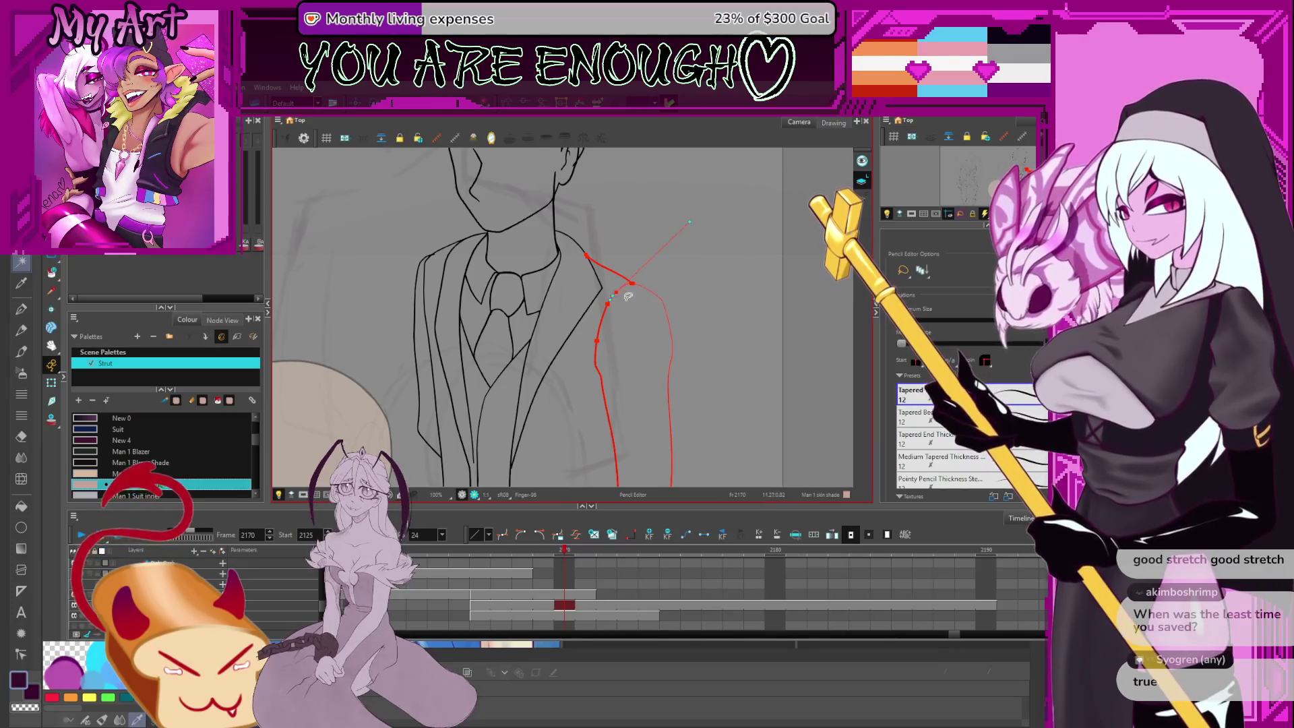
scroll(621, 297, "up", 4)
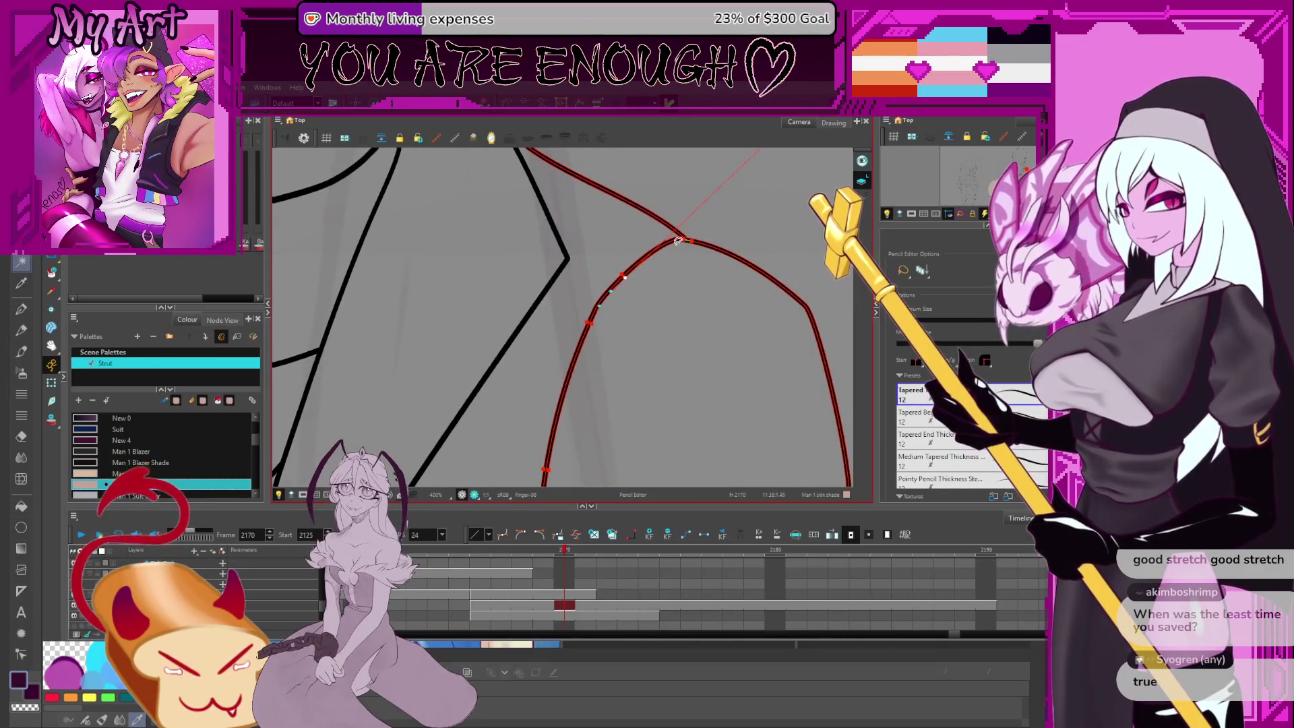
left_click(623, 283)
key("alt+x")
Zoom out to show the whole scene and switch to the Select tool
scroll(640, 289, "down", 5)
scroll(625, 290, "down", 4)
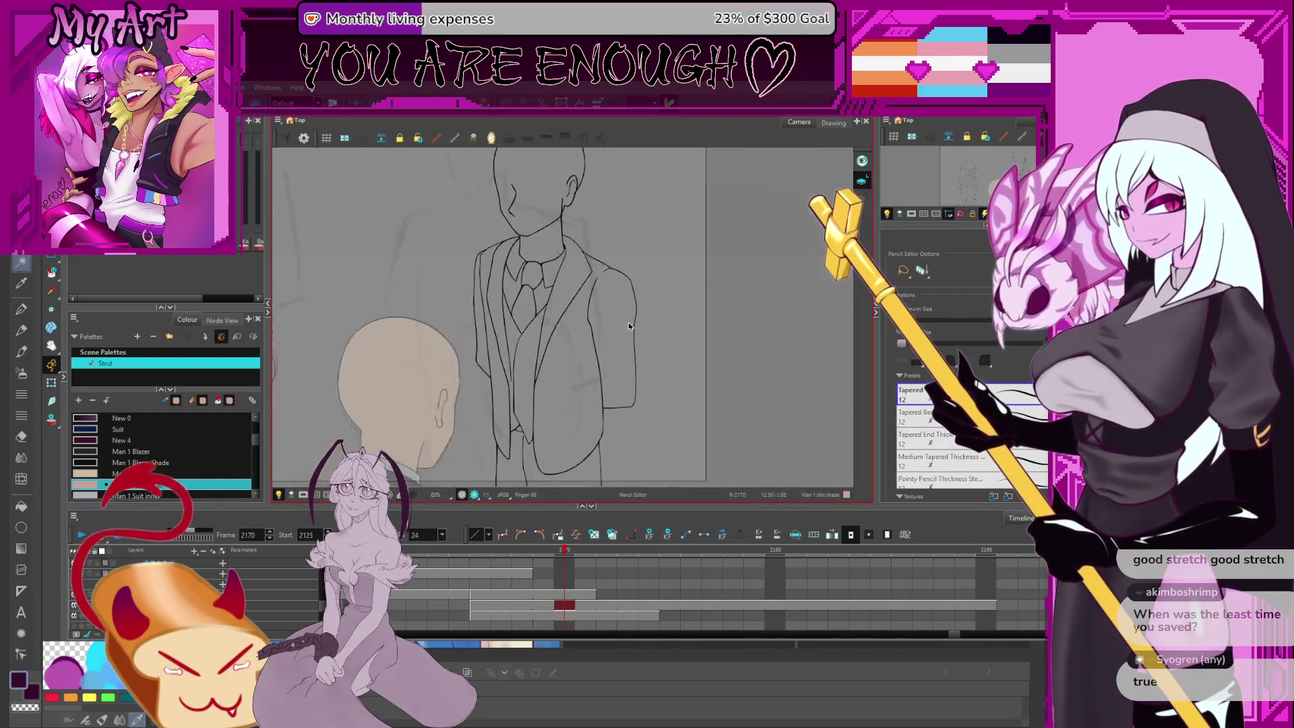
left_click_drag(617, 350, 638, 409)
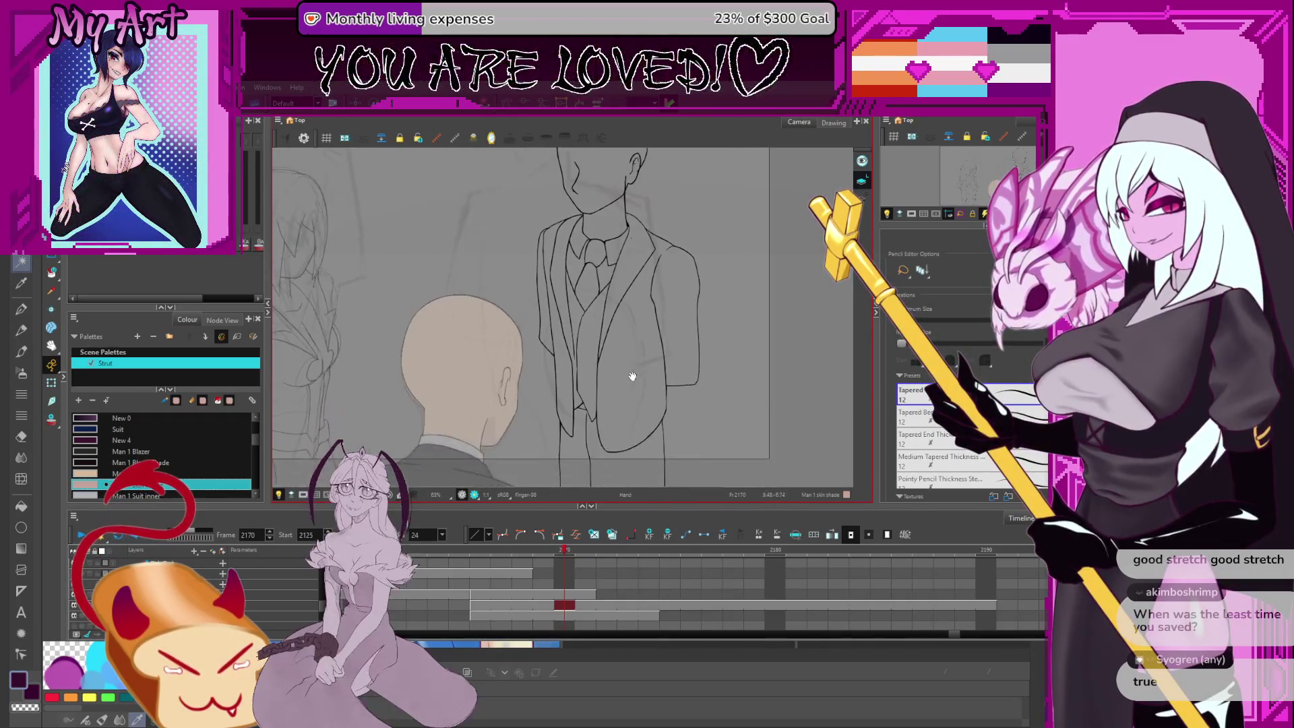
scroll(635, 404, "down", 3)
key("alt+s")
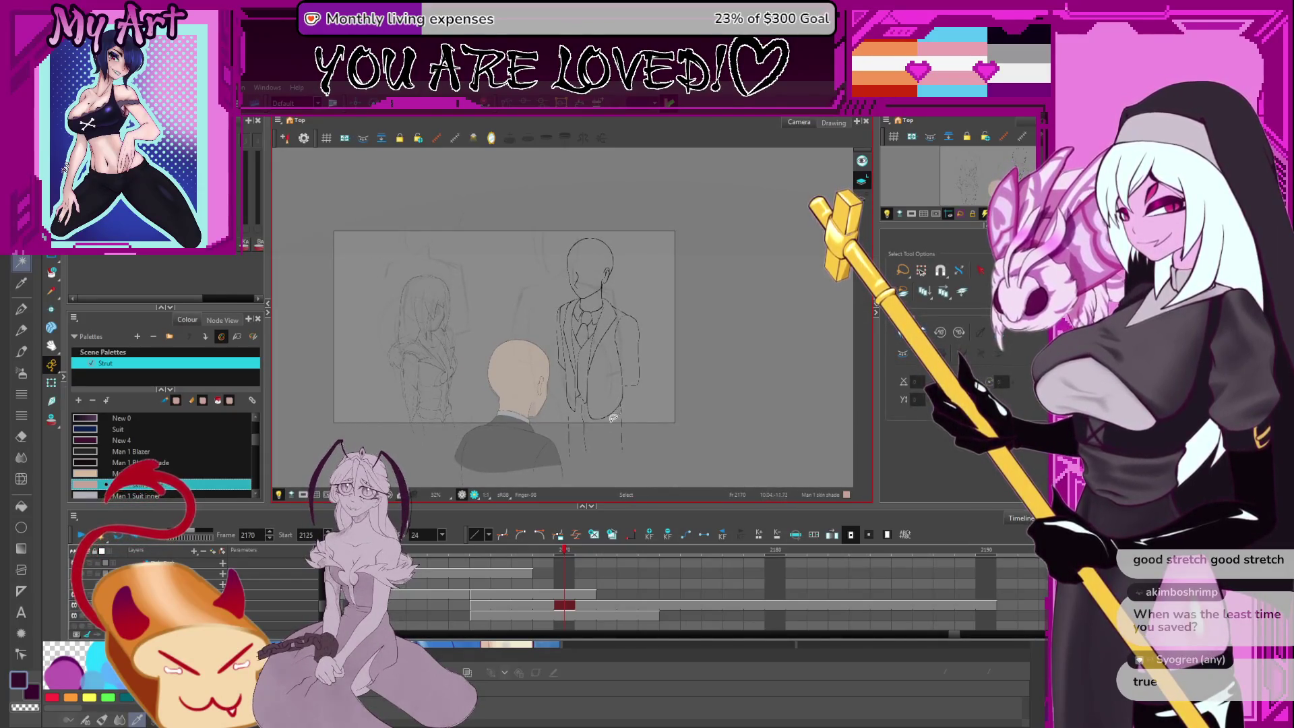
mouse_move(587, 431)
left_mouse_down()
mouse_move(609, 396)
mouse_move(598, 410)
left_mouse_up()
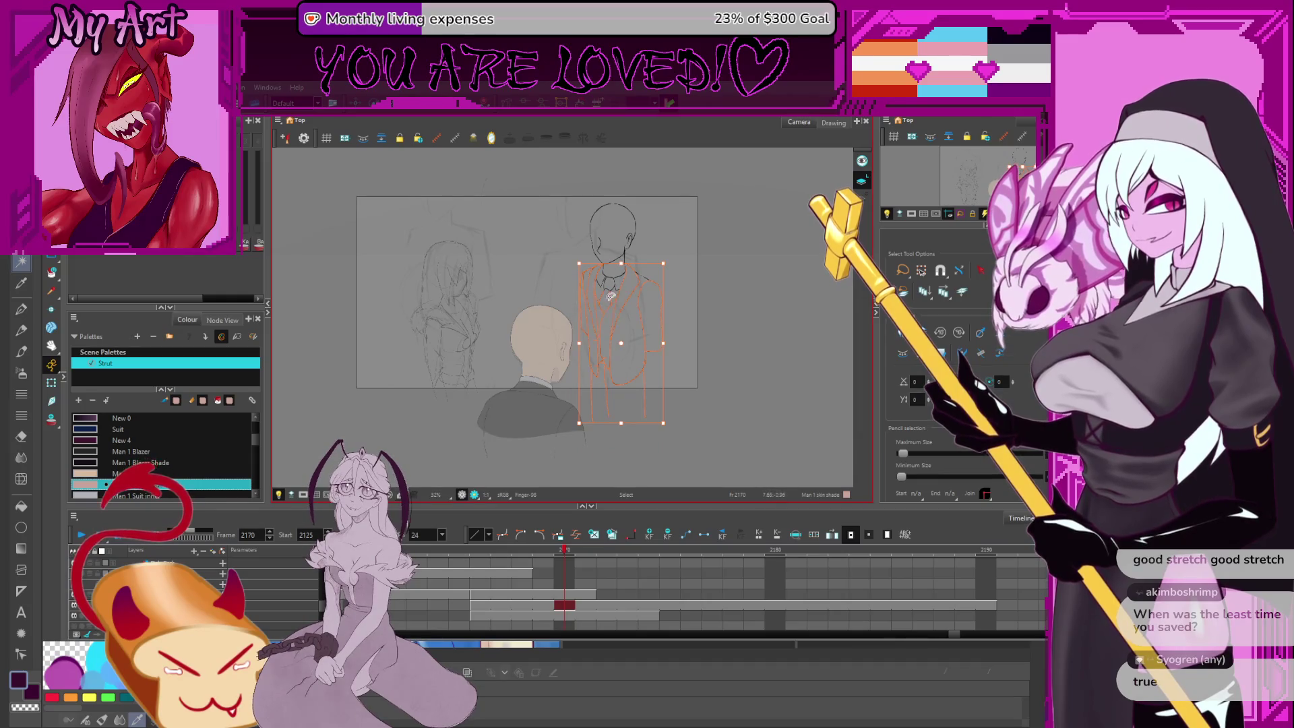
left_click(653, 365)
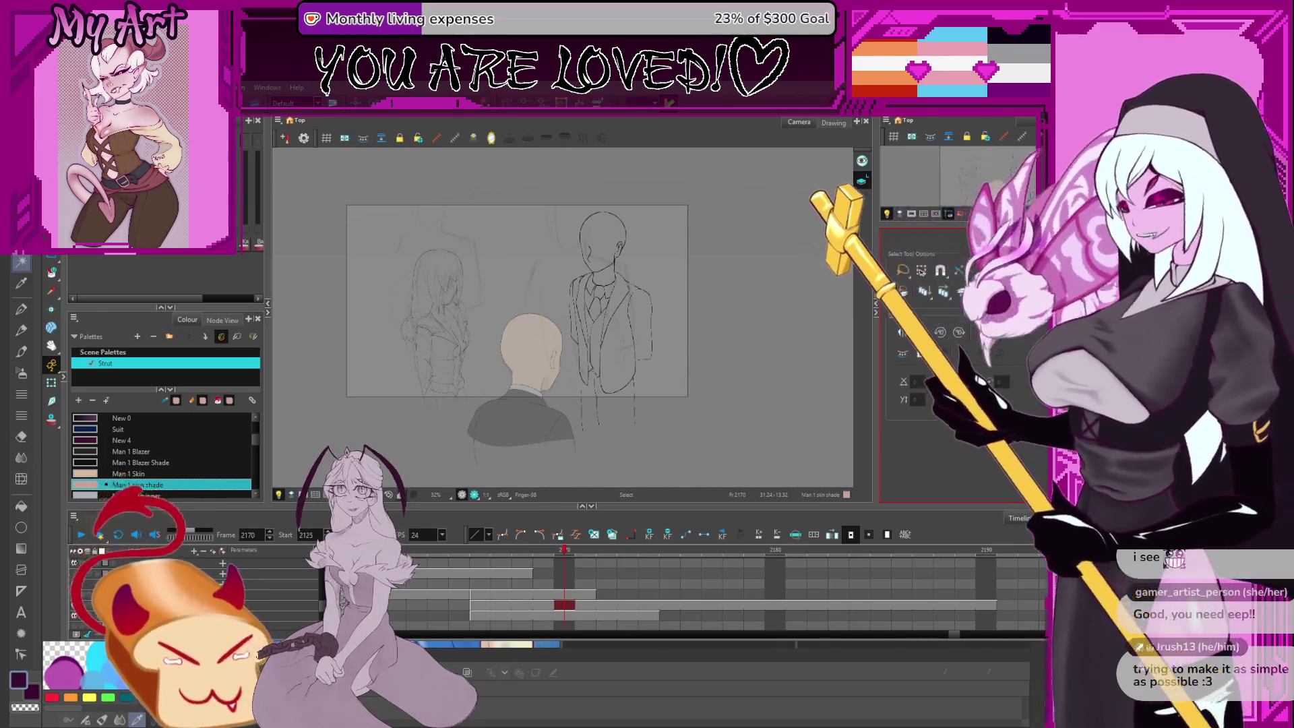
Select the suit sketch strokes and stretch them horizontally
mouse_move(637, 297)
left_mouse_down()
mouse_move(636, 281)
mouse_move(647, 438)
mouse_move(666, 391)
left_mouse_up()
left_click(637, 301)
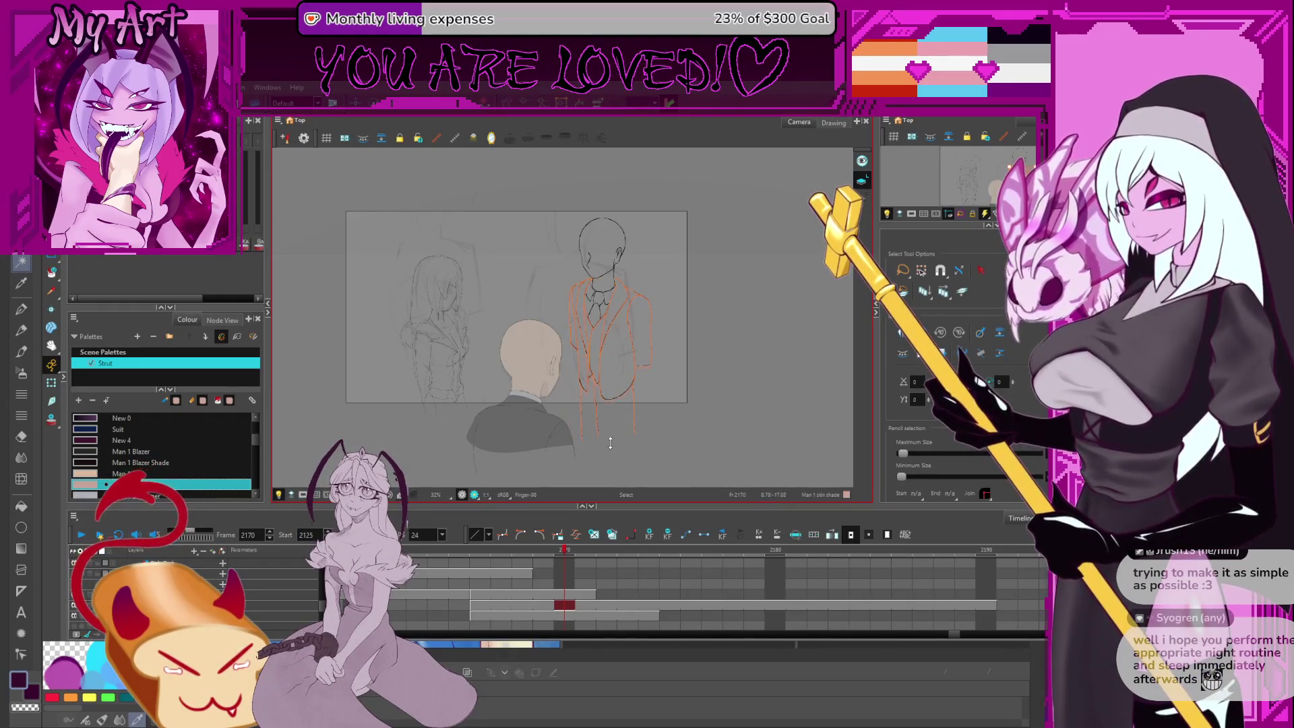
left_click_drag(611, 453, 609, 443)
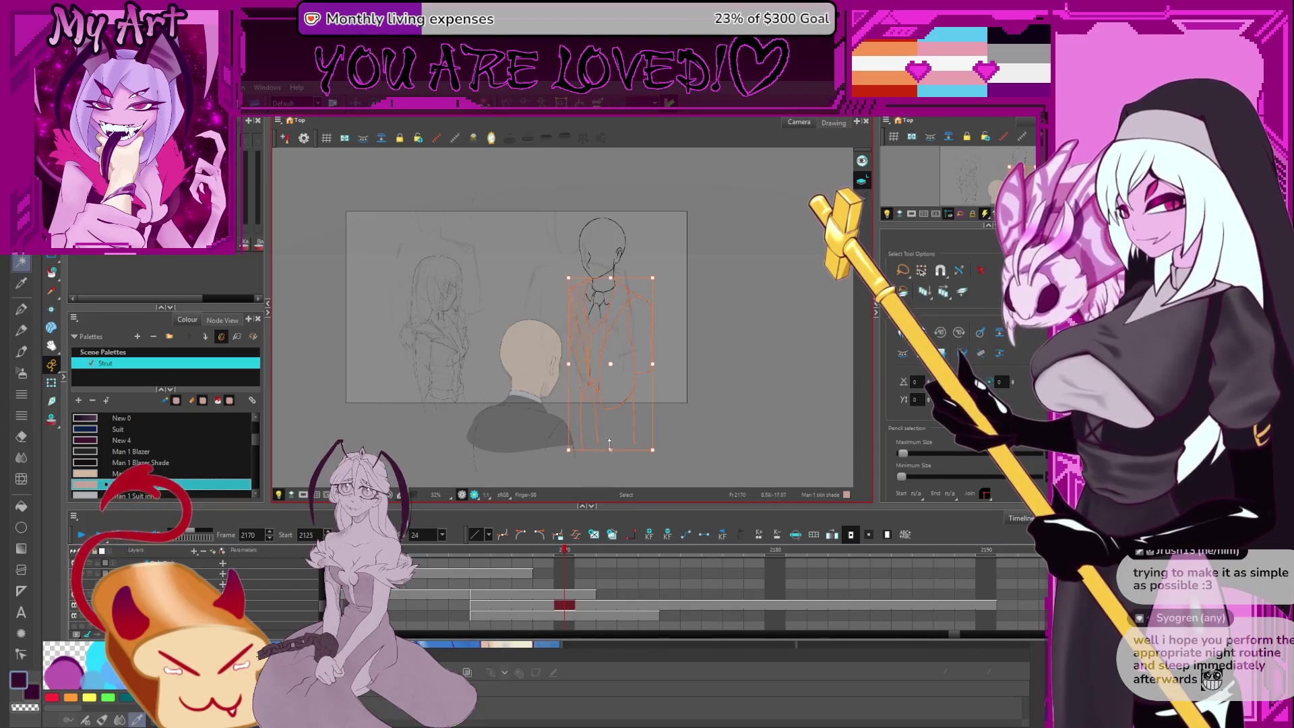
mouse_move(578, 361)
left_mouse_down()
mouse_move(568, 368)
mouse_move(638, 356)
left_mouse_up()
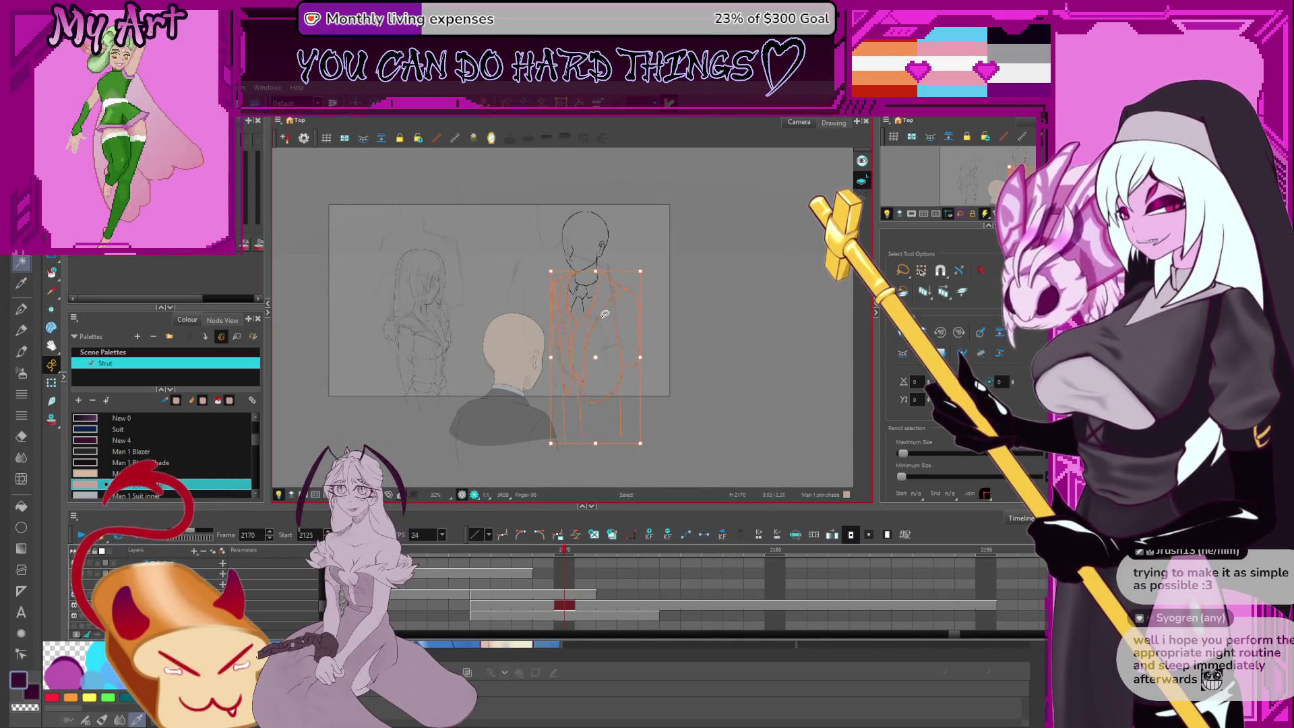
Reselect all the suit strokes and widen them slightly further to the right
key("2")
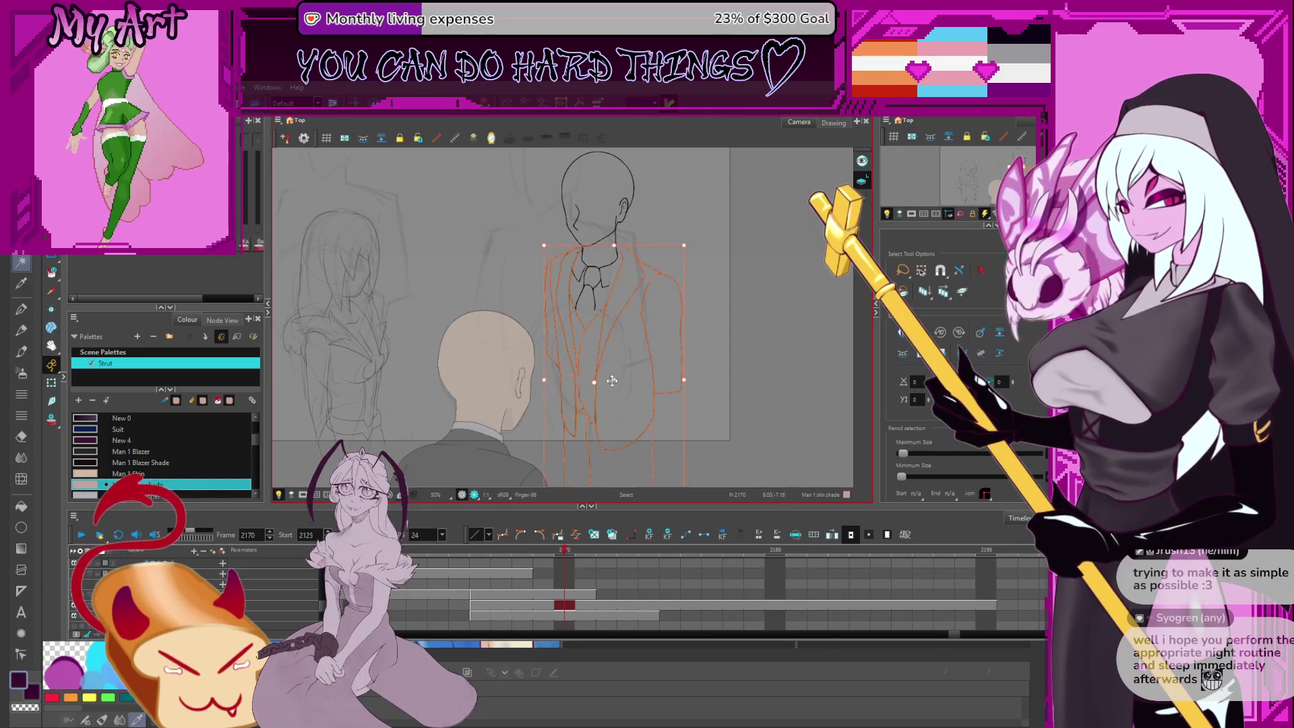
key("Escape")
key("ctrl+a")
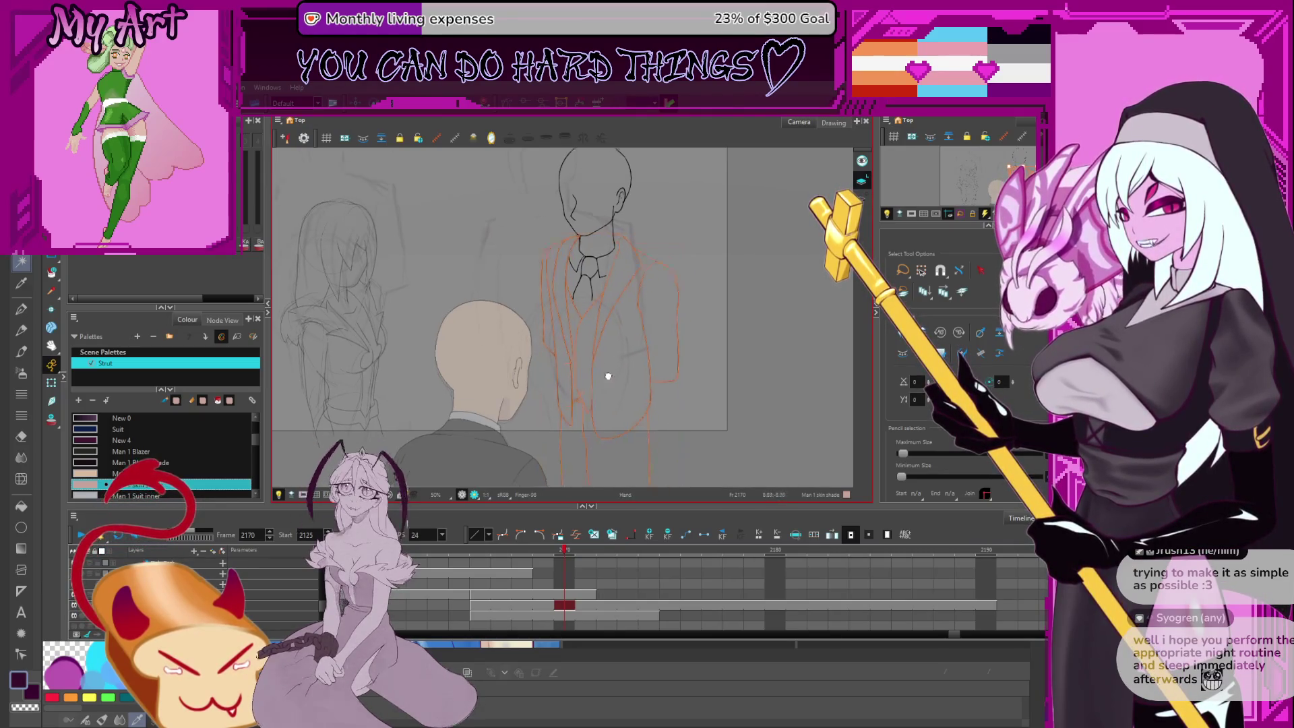
key("1")
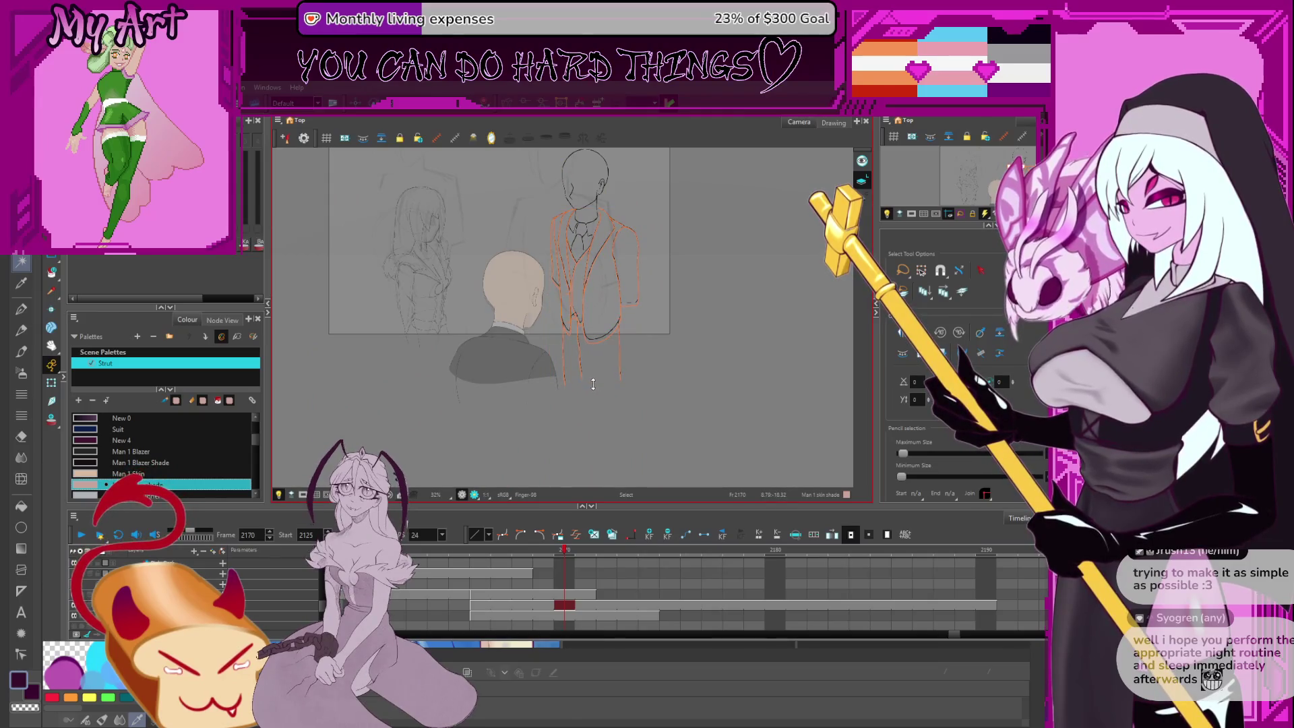
key("ctrl+a")
left_click(574, 322)
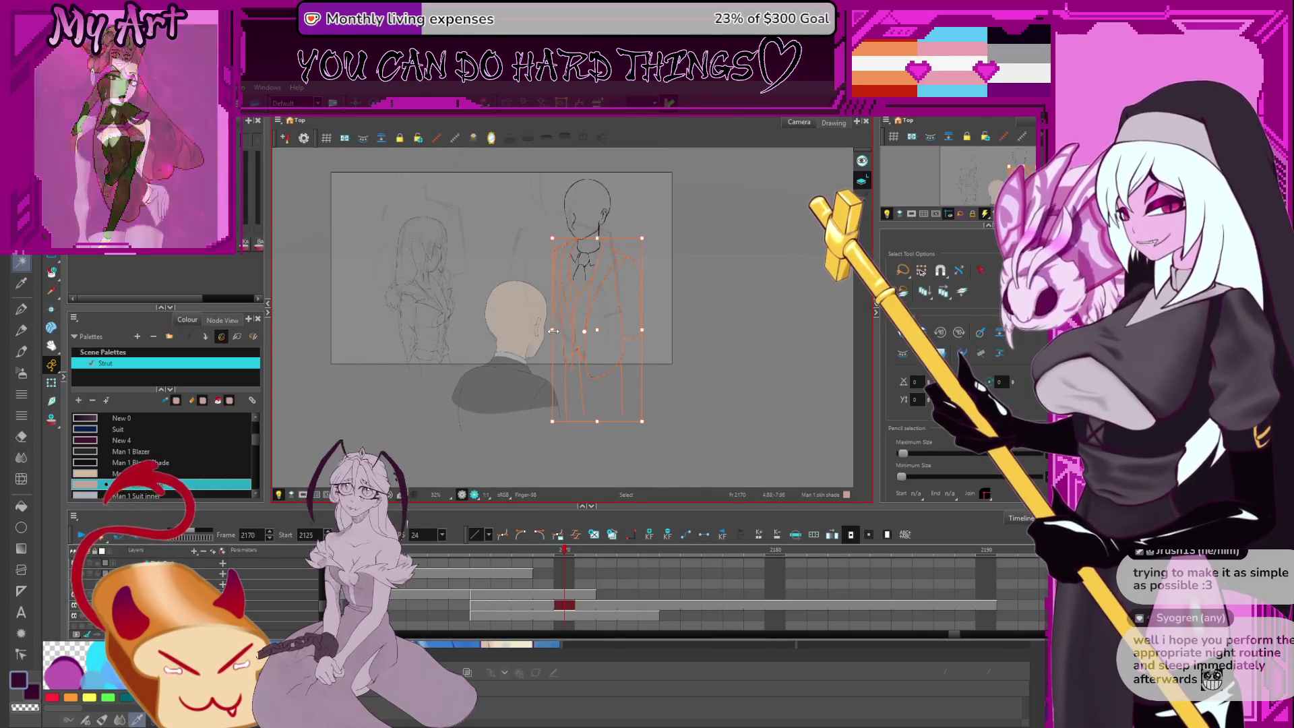
left_click_drag(635, 341, 637, 342)
left_click(636, 338)
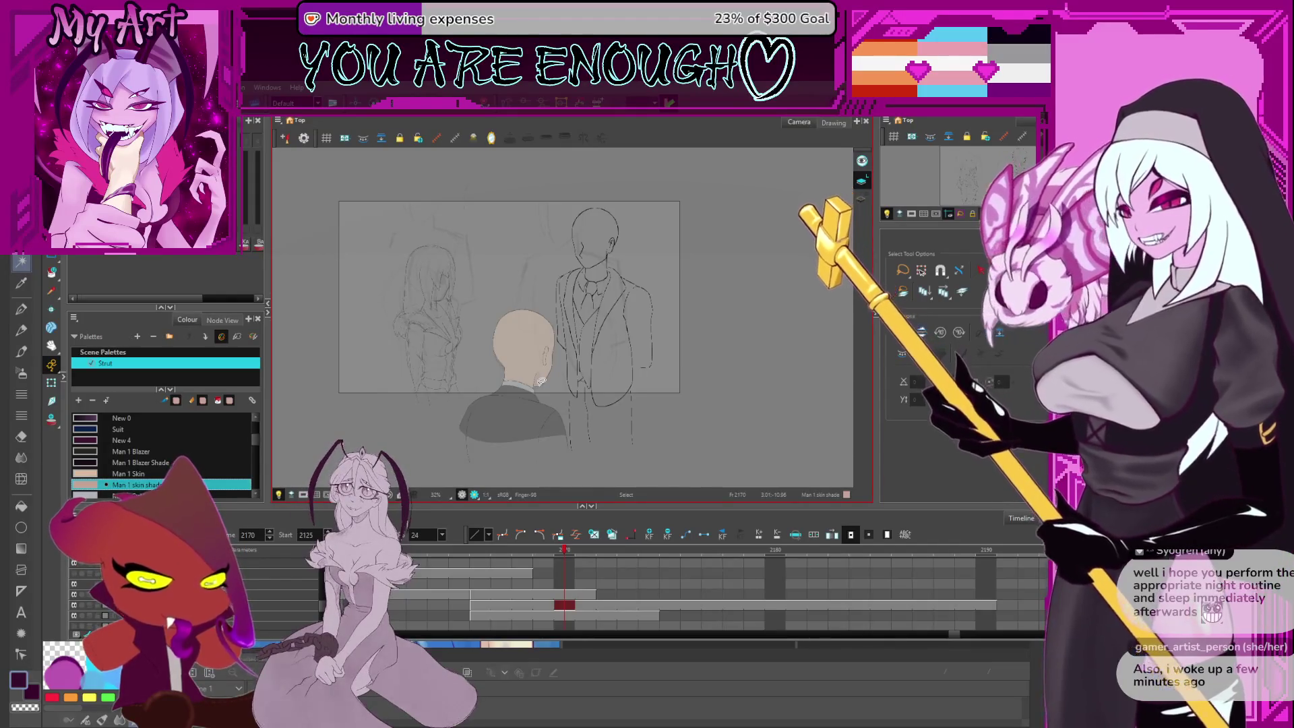
Zoom in on the suited figure and trim the stray stub off the collar line
key("2")
left_click_drag(681, 337, 687, 381)
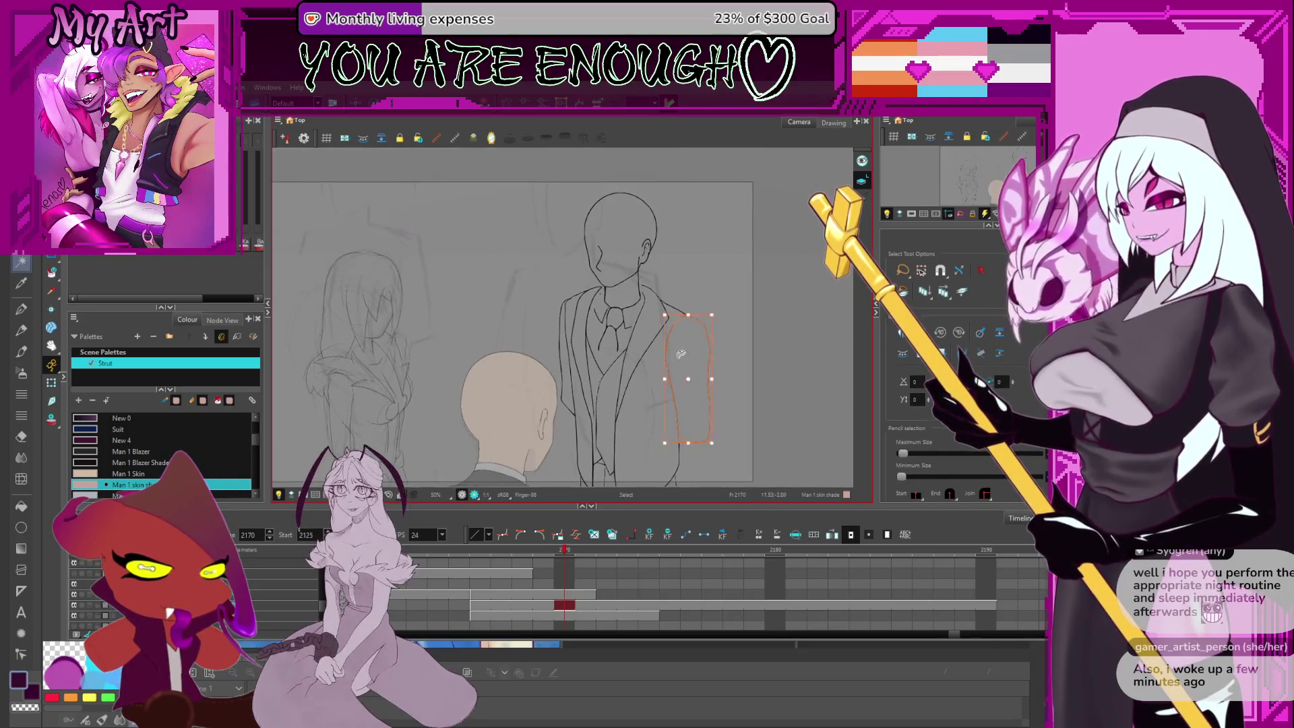
key("2")
scroll(624, 360, "up", 2)
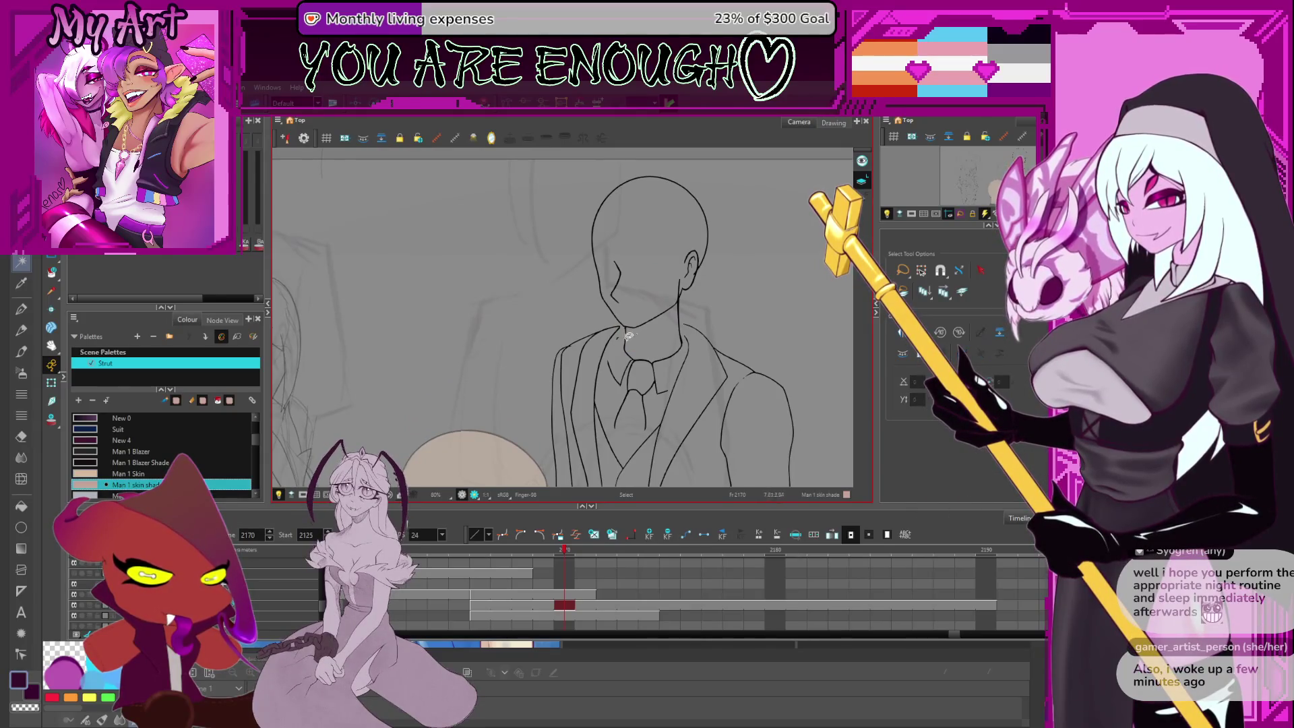
scroll(674, 344, "up", 2)
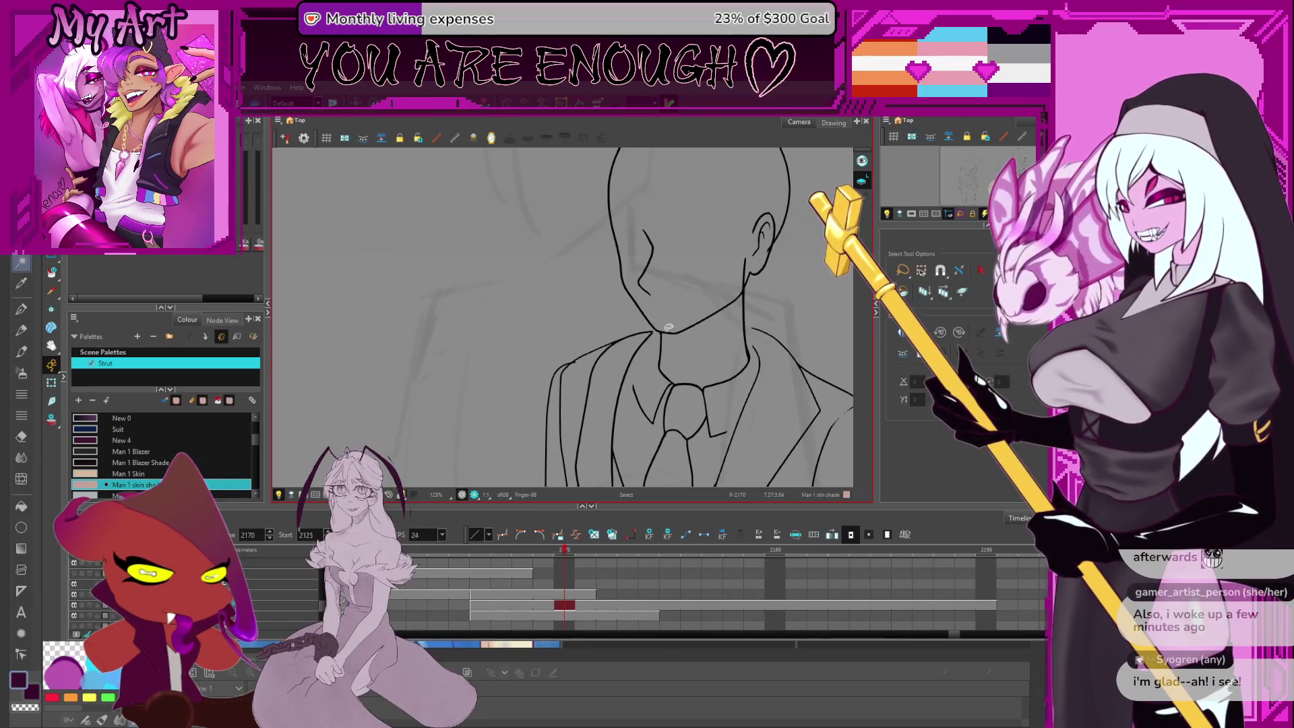
scroll(690, 315, "up", 4)
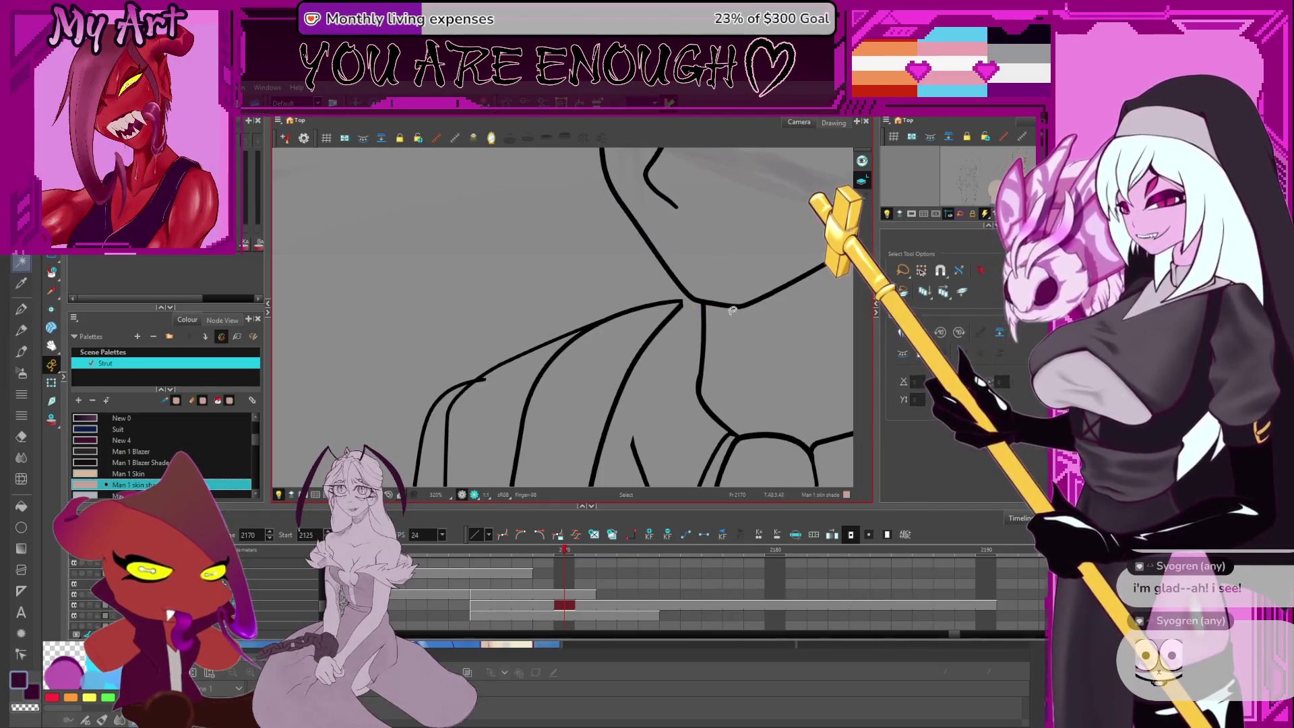
left_click_drag(491, 372, 480, 381)
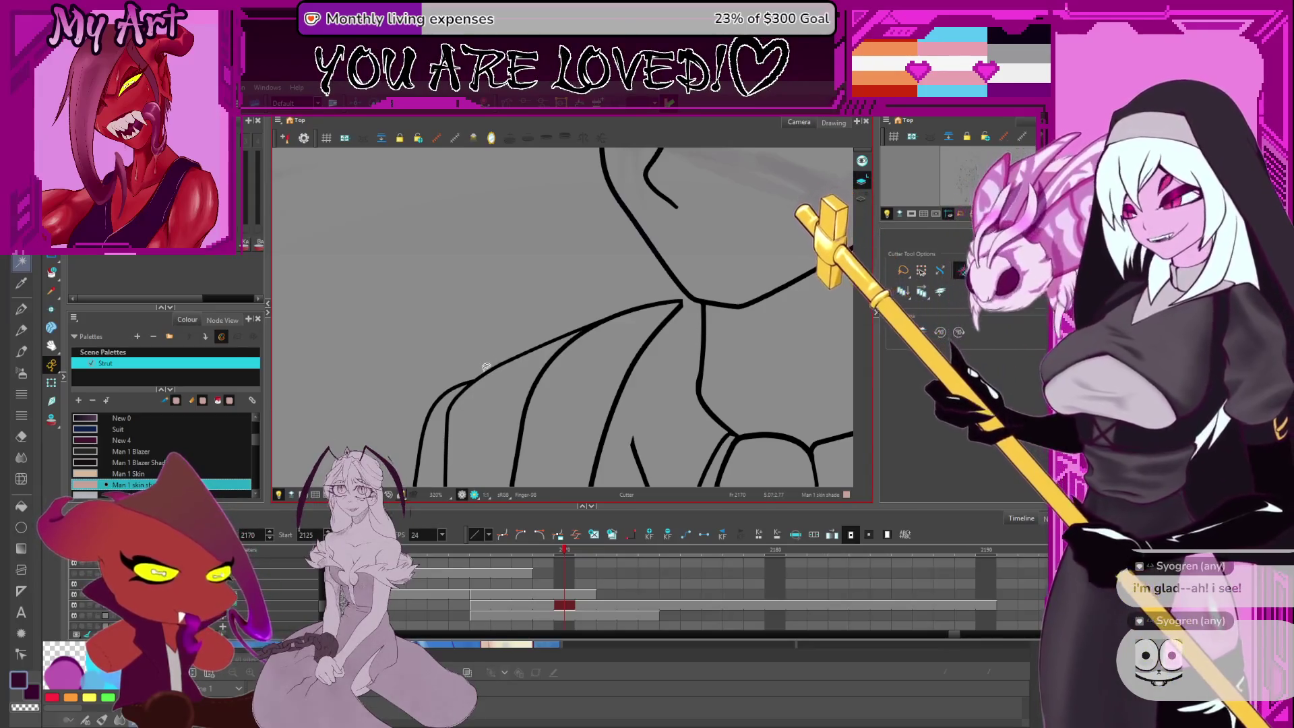
Lasso-select the suited man's head and neck strokes and nudge them slightly
scroll(753, 320, "down", 5)
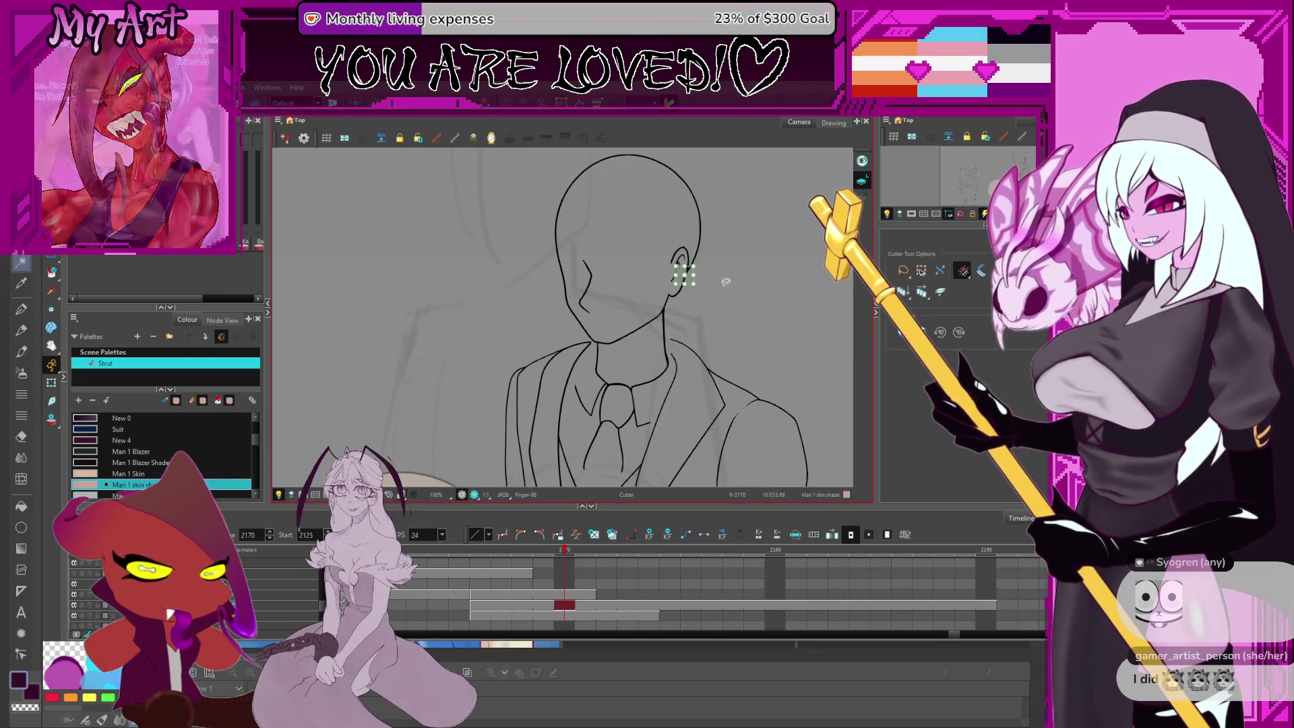
scroll(686, 271, "down", 2)
left_click_drag(681, 247, 701, 314)
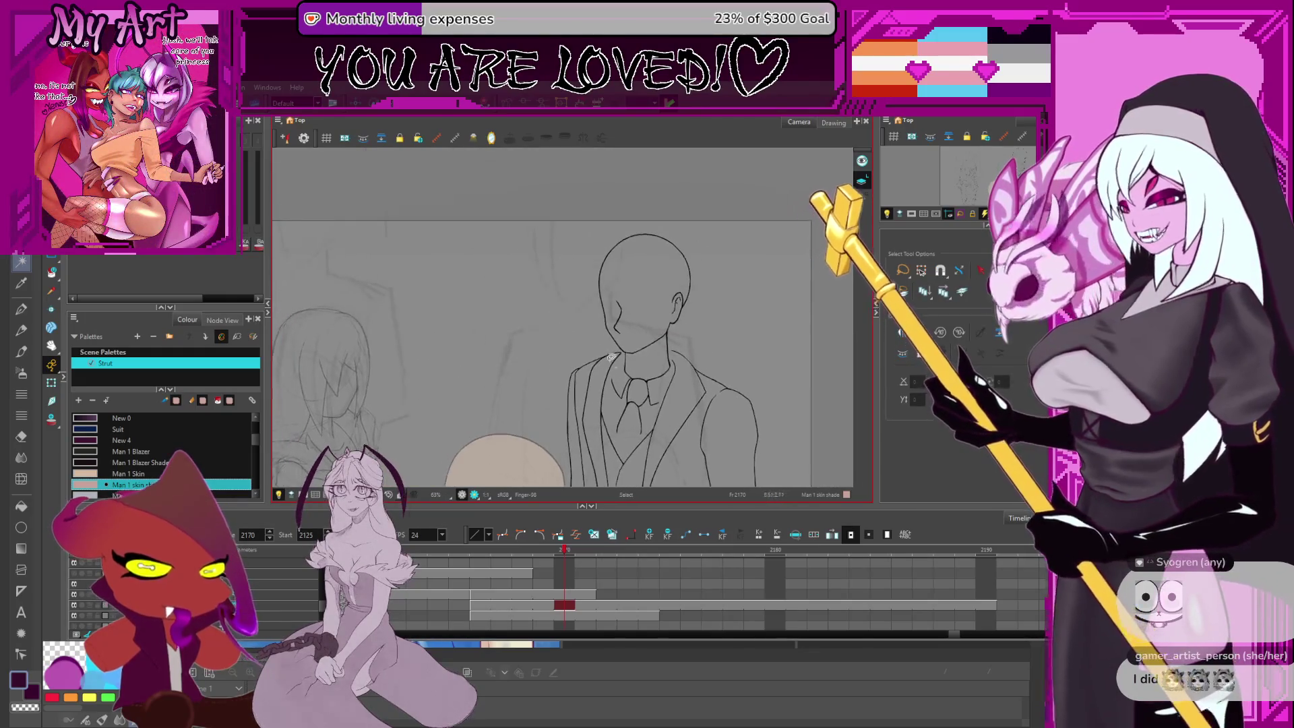
left_click_drag(597, 321, 620, 382)
left_click_drag(689, 305, 689, 216)
scroll(686, 263, "down", 2)
key("Escape")
left_click(696, 291)
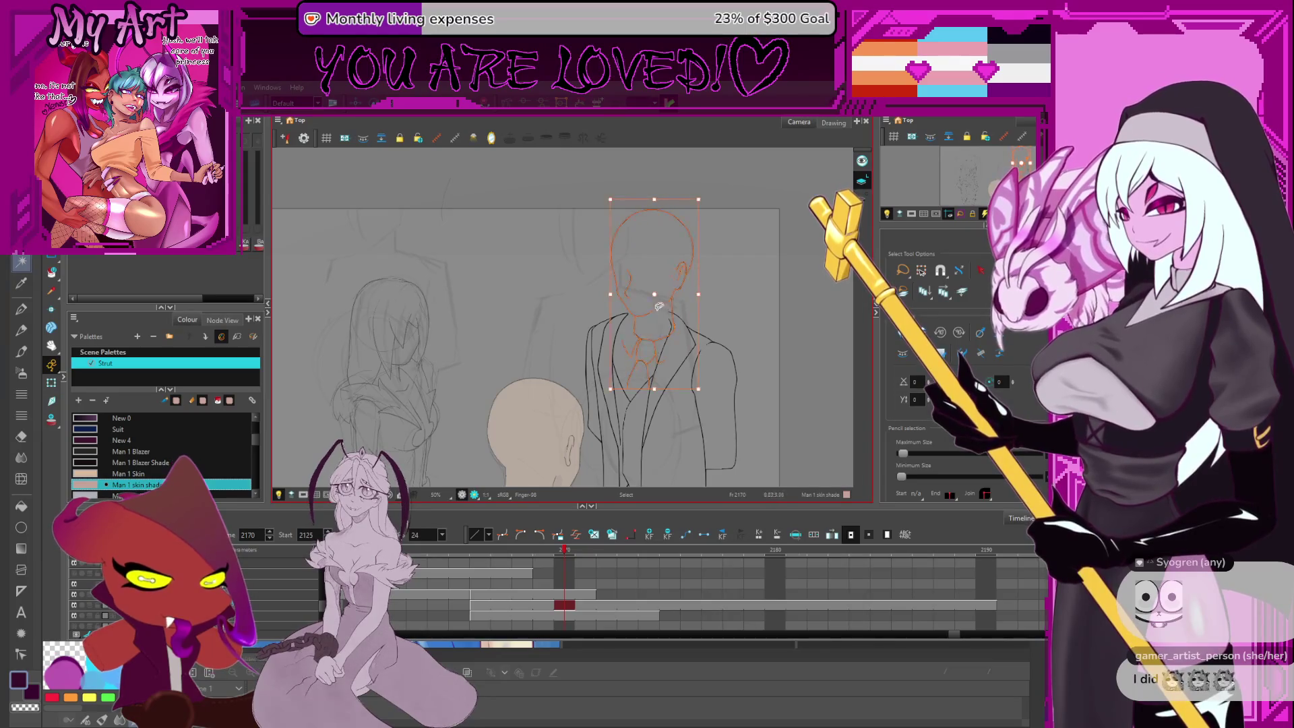
left_click_drag(645, 299, 654, 296)
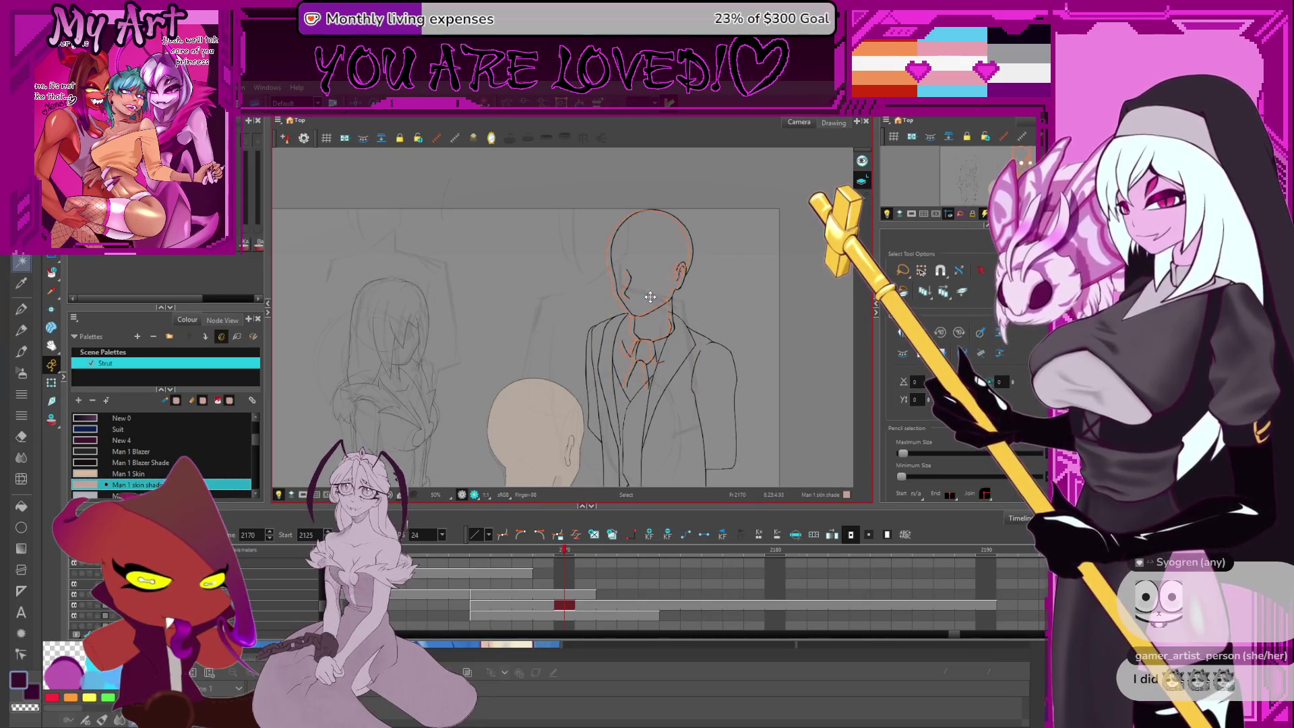
scroll(674, 294, "down", 1)
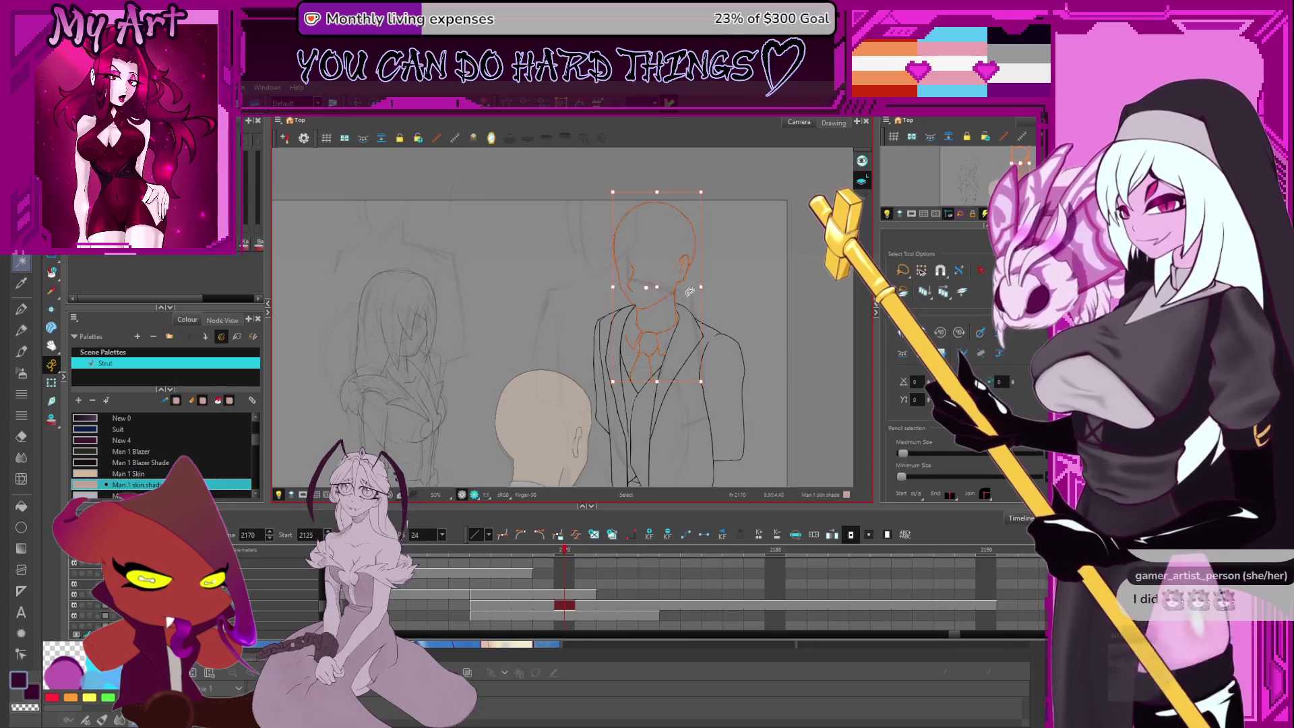
key("2")
left_click(689, 292)
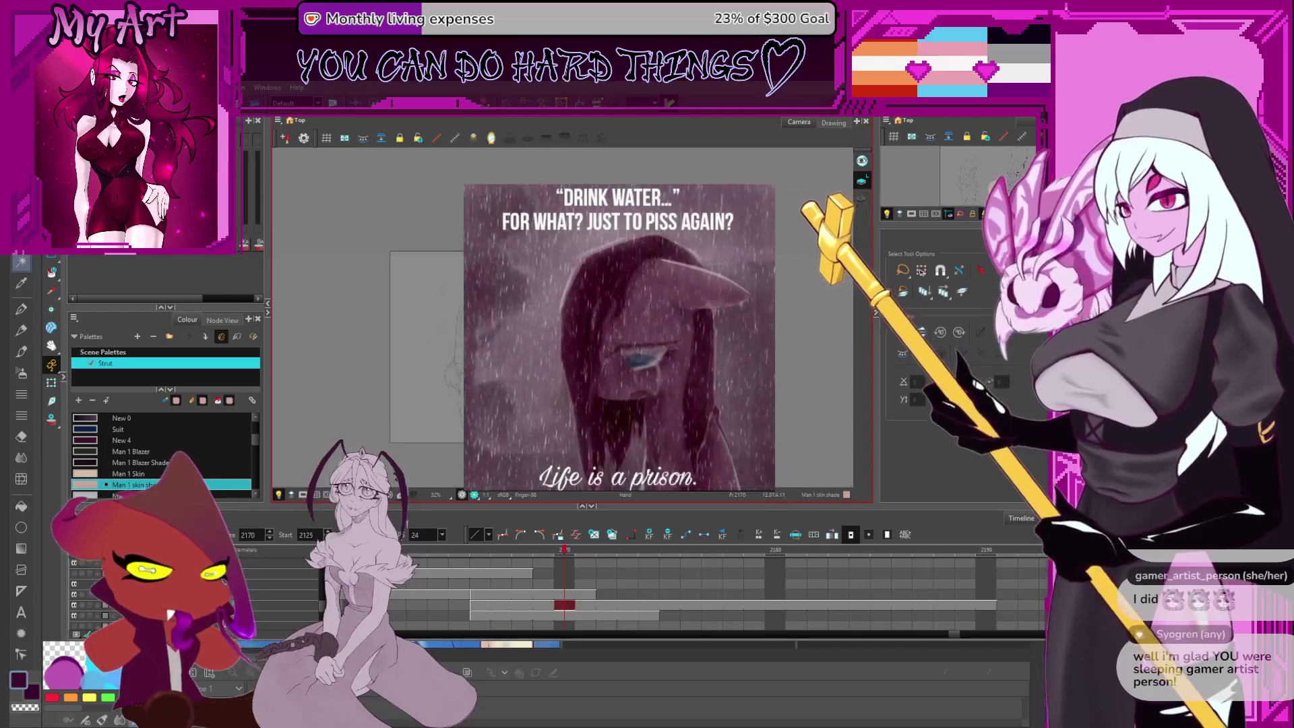
Select the head strokes together with the suit outline, then clear the selection
key("2")
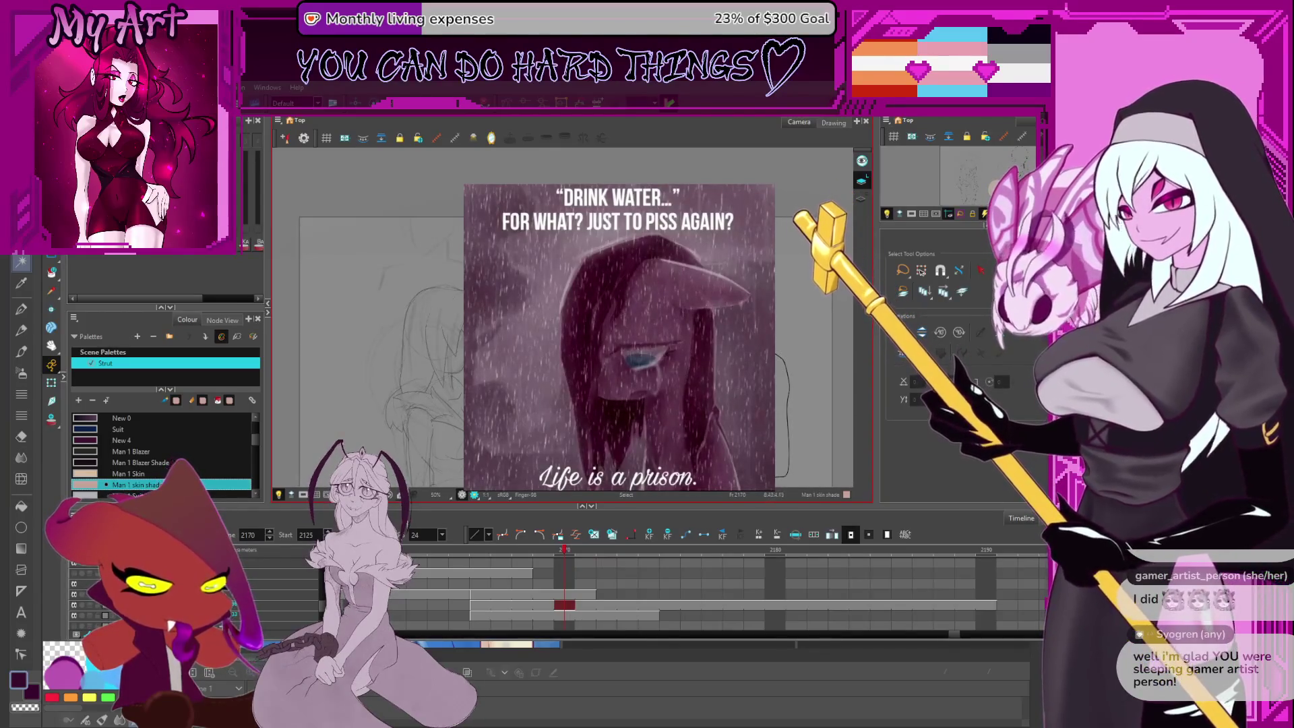
left_click_drag(620, 337, 593, 350)
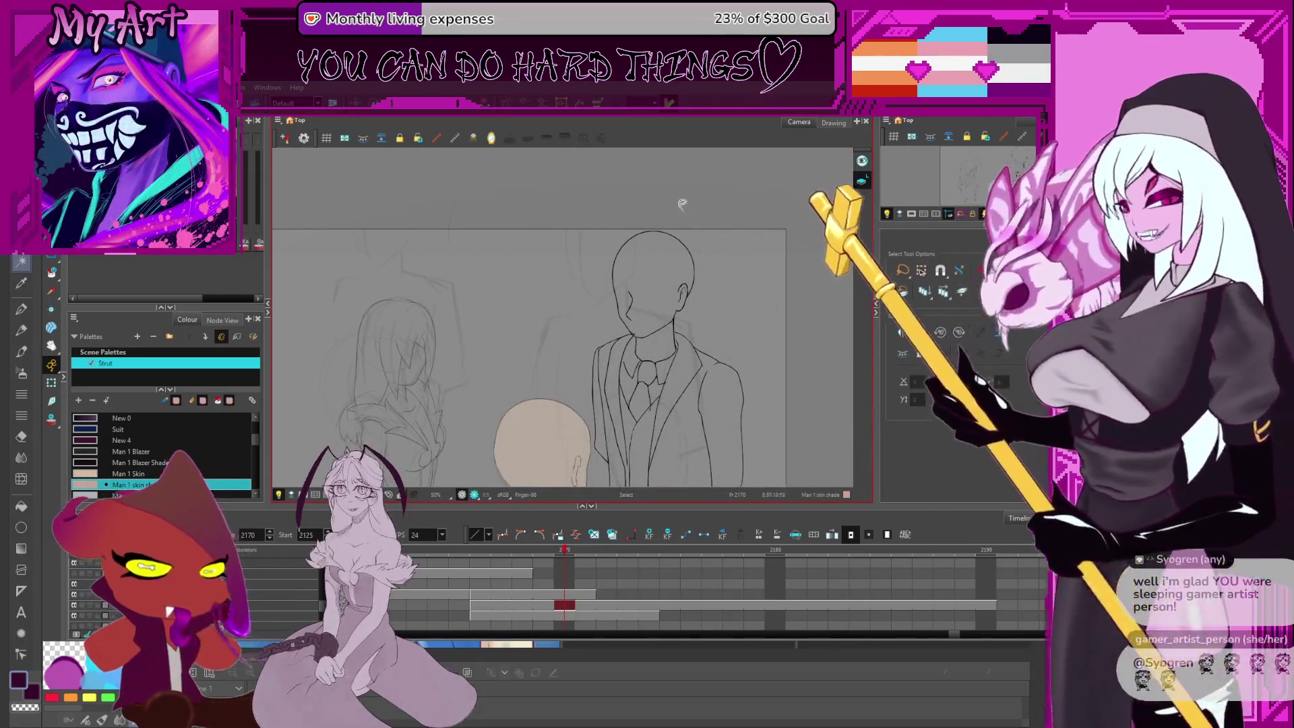
left_click(650, 343)
left_click(639, 341, "shift")
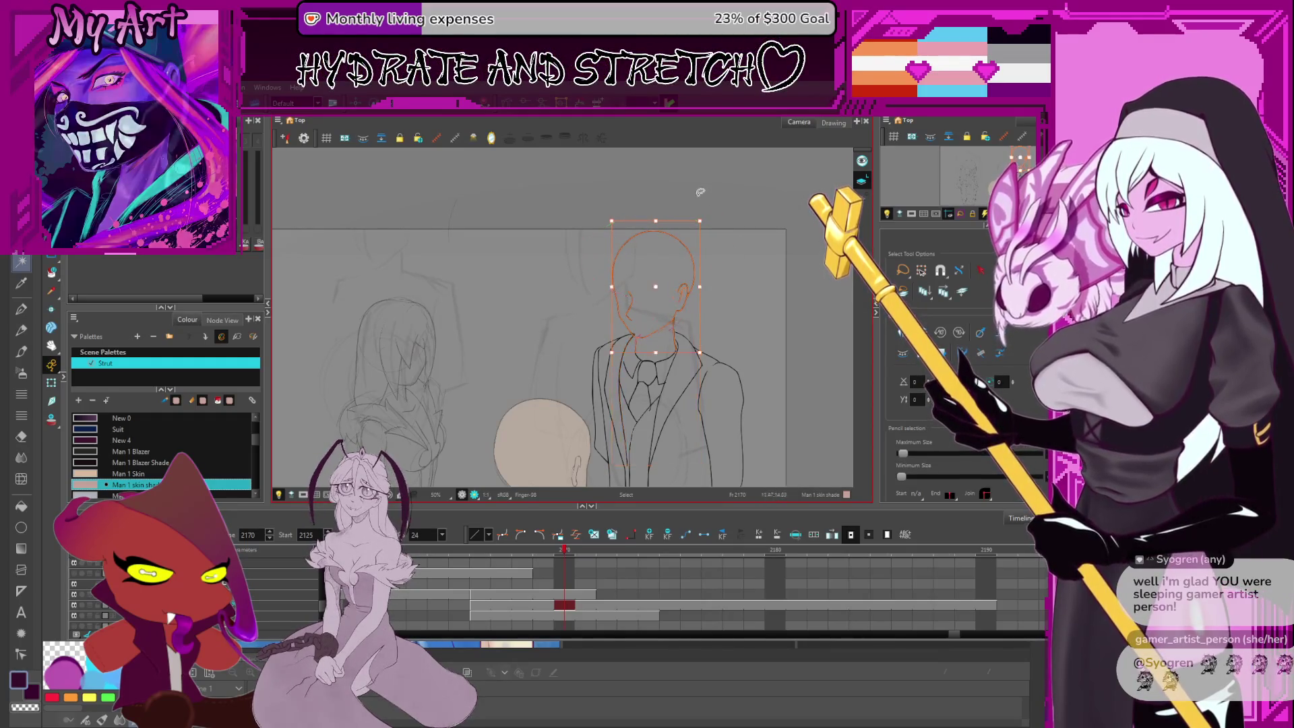
key("Escape")
left_click(654, 230)
key("1")
key("Escape")
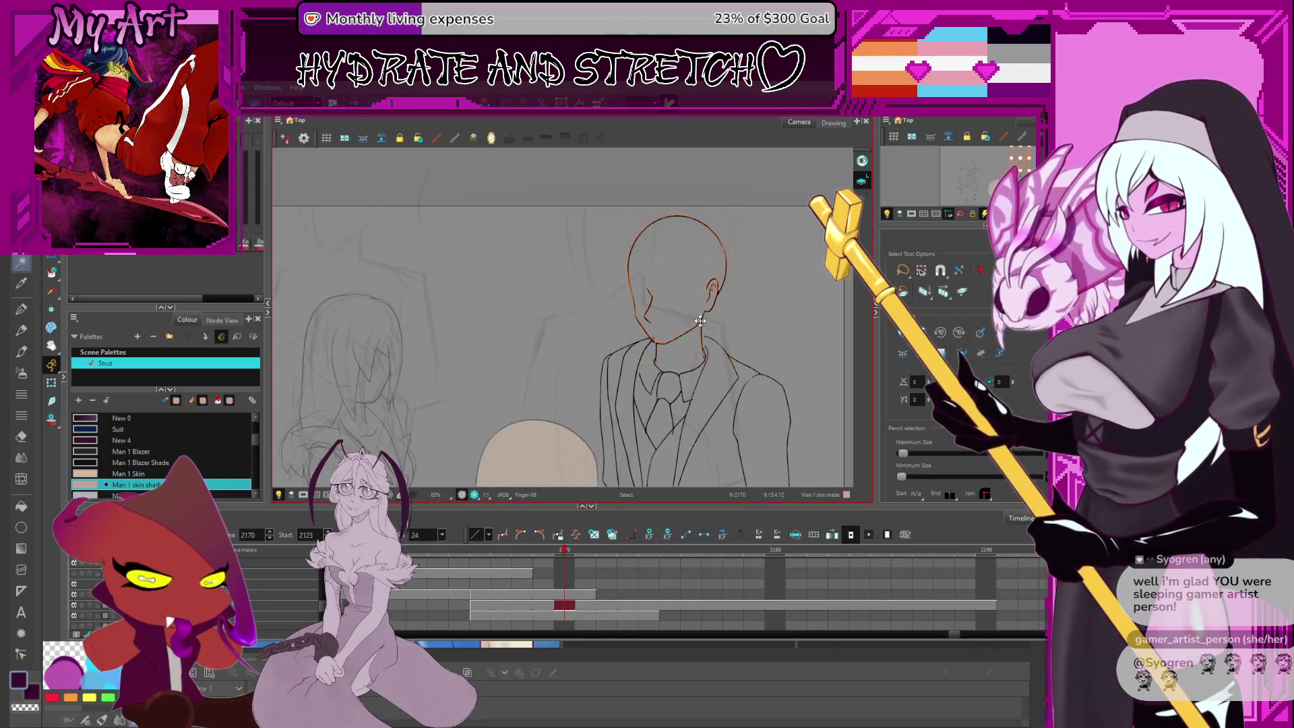
Inspect the neckline, vertical collar and right shoulder strokes with the Contour Editor
scroll(699, 321, "up", 3)
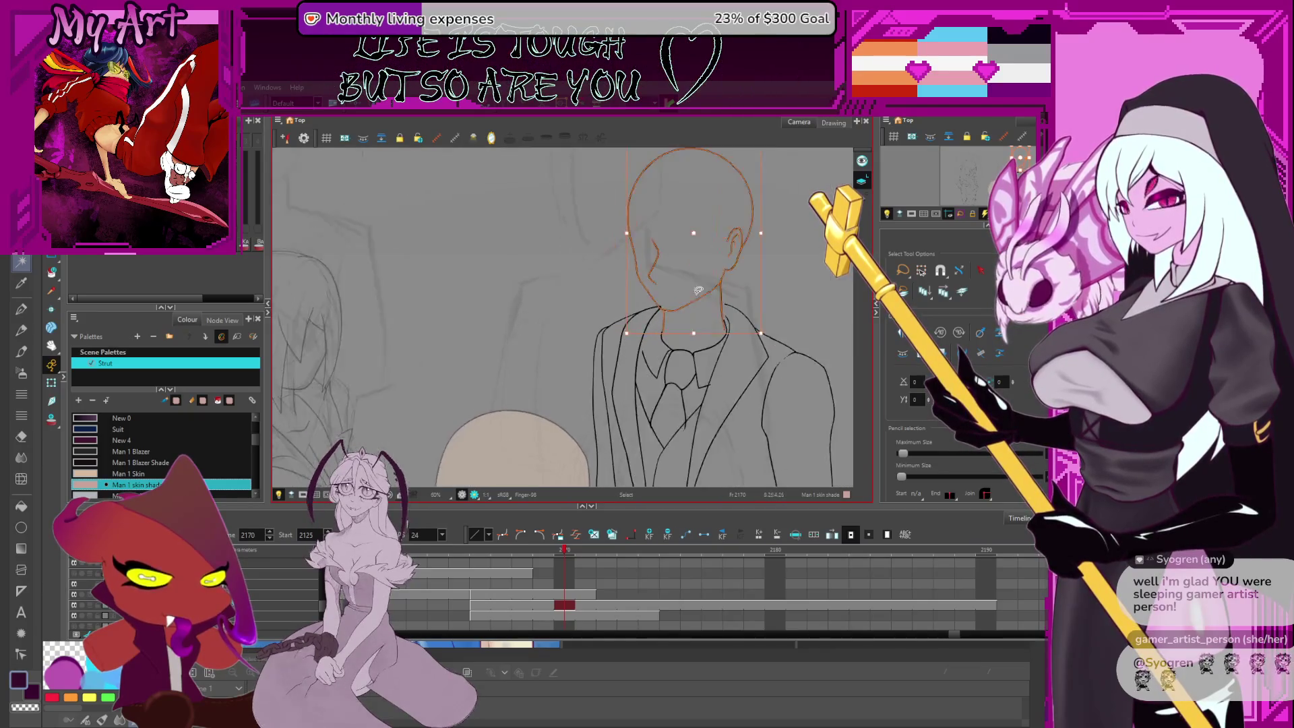
mouse_move(748, 308)
left_mouse_down()
mouse_move(714, 308)
mouse_move(734, 306)
left_mouse_up()
left_click(733, 321)
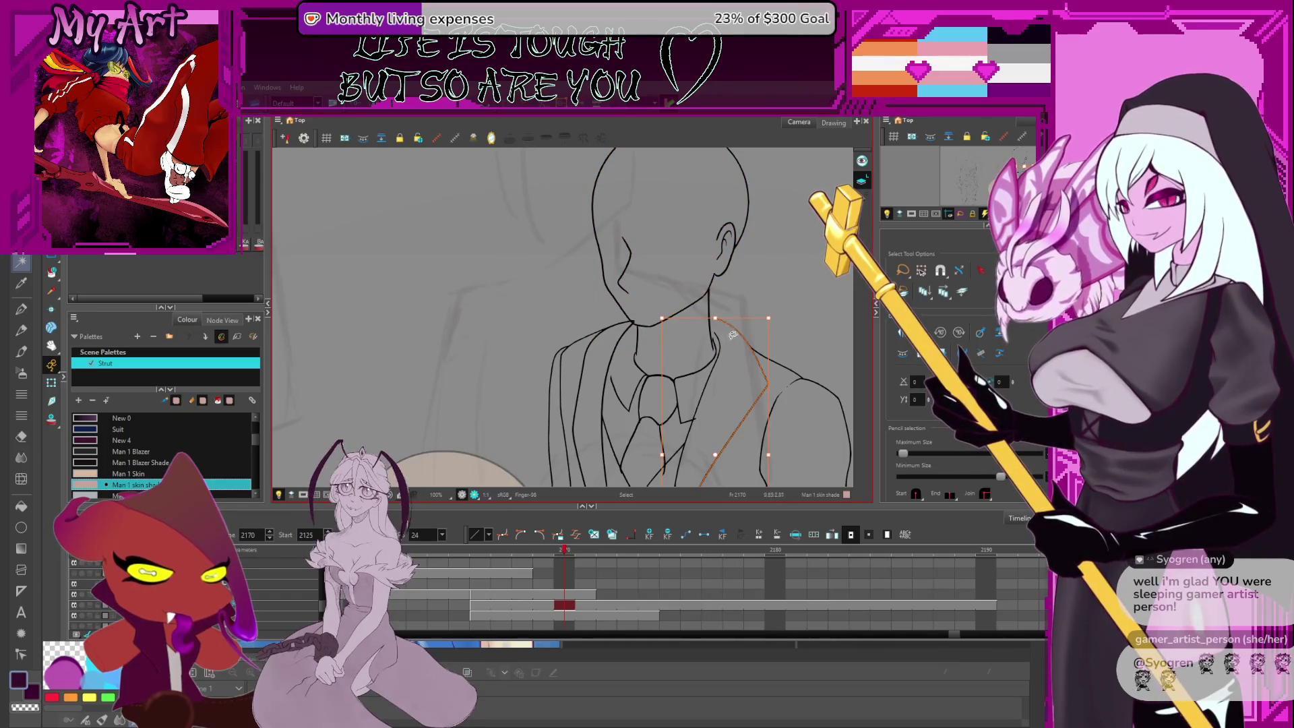
scroll(715, 327, "up", 3)
key("alt+q")
scroll(702, 318, "up", 1)
left_click(703, 333)
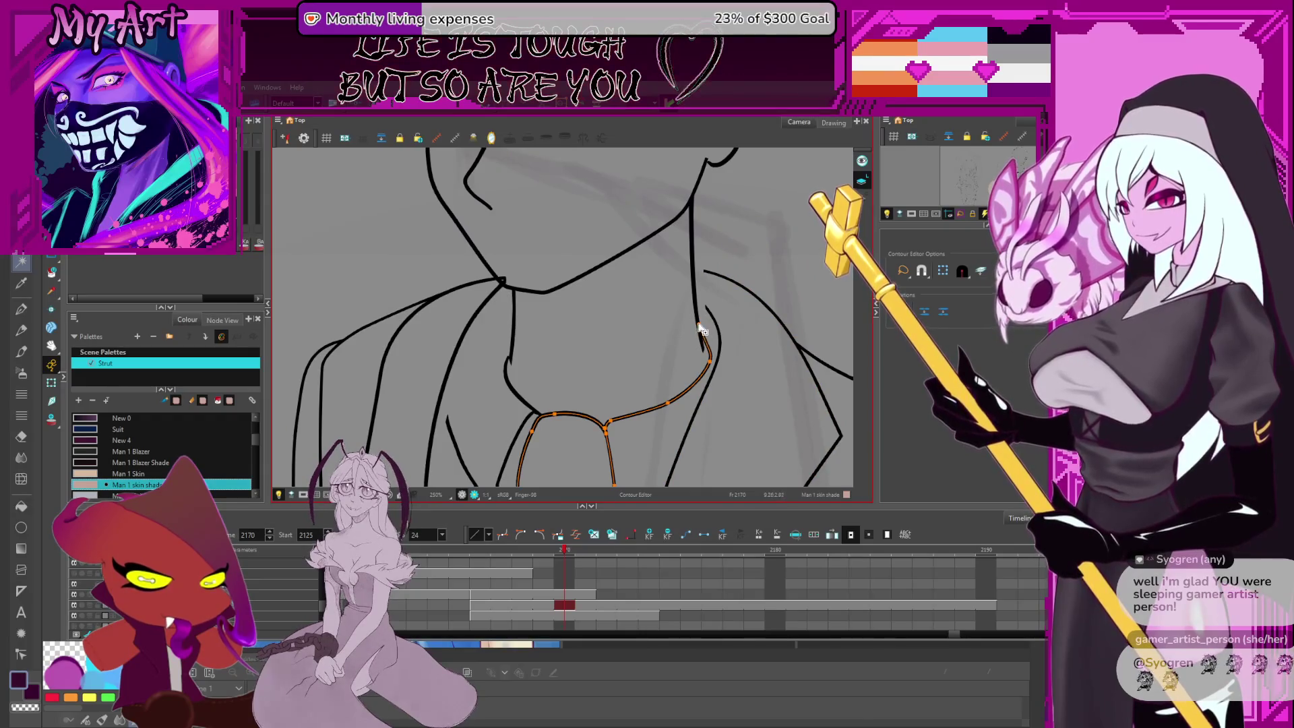
left_click(708, 358)
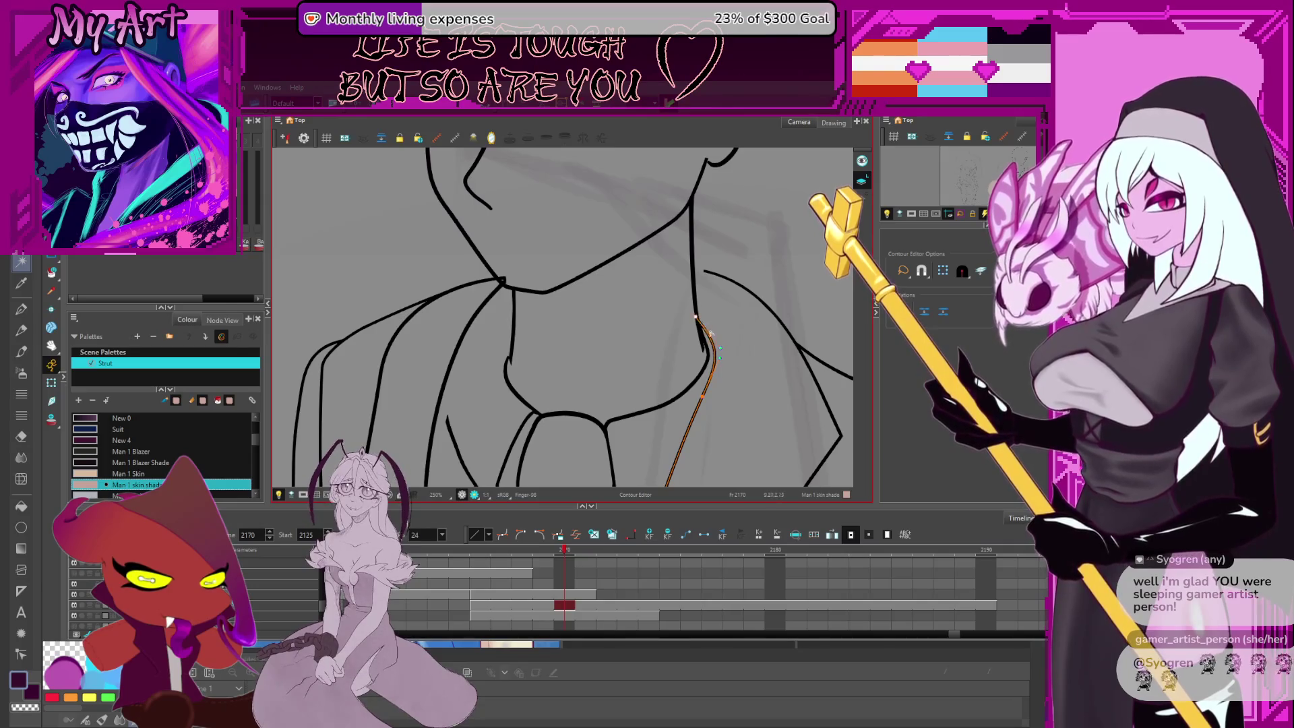
left_click(706, 275)
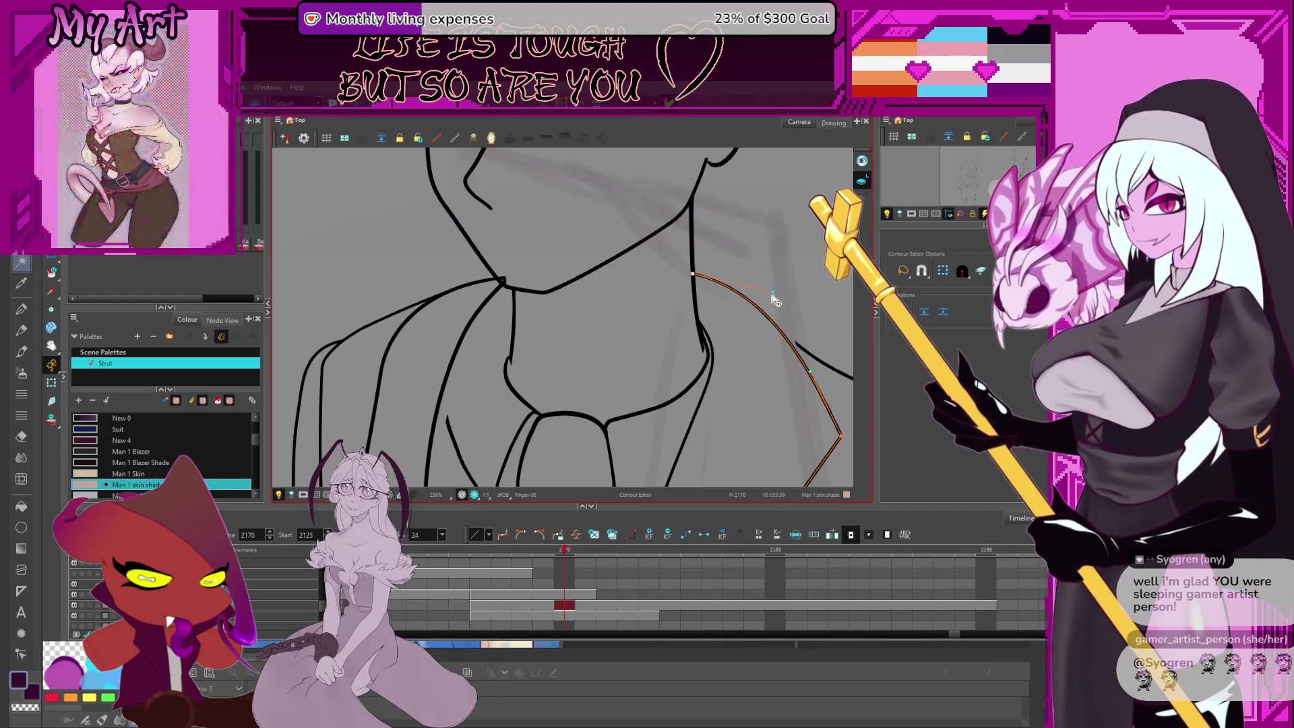
left_click_drag(790, 317, 699, 277)
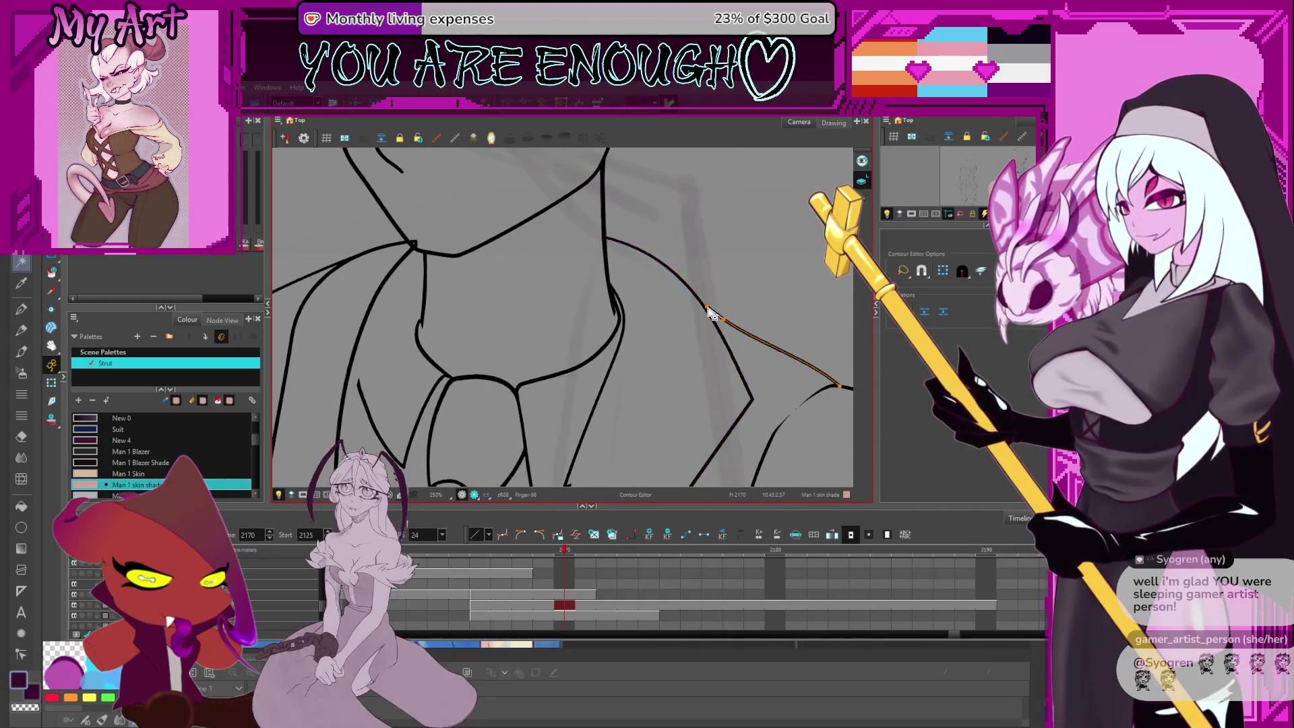
scroll(707, 312, "down", 3)
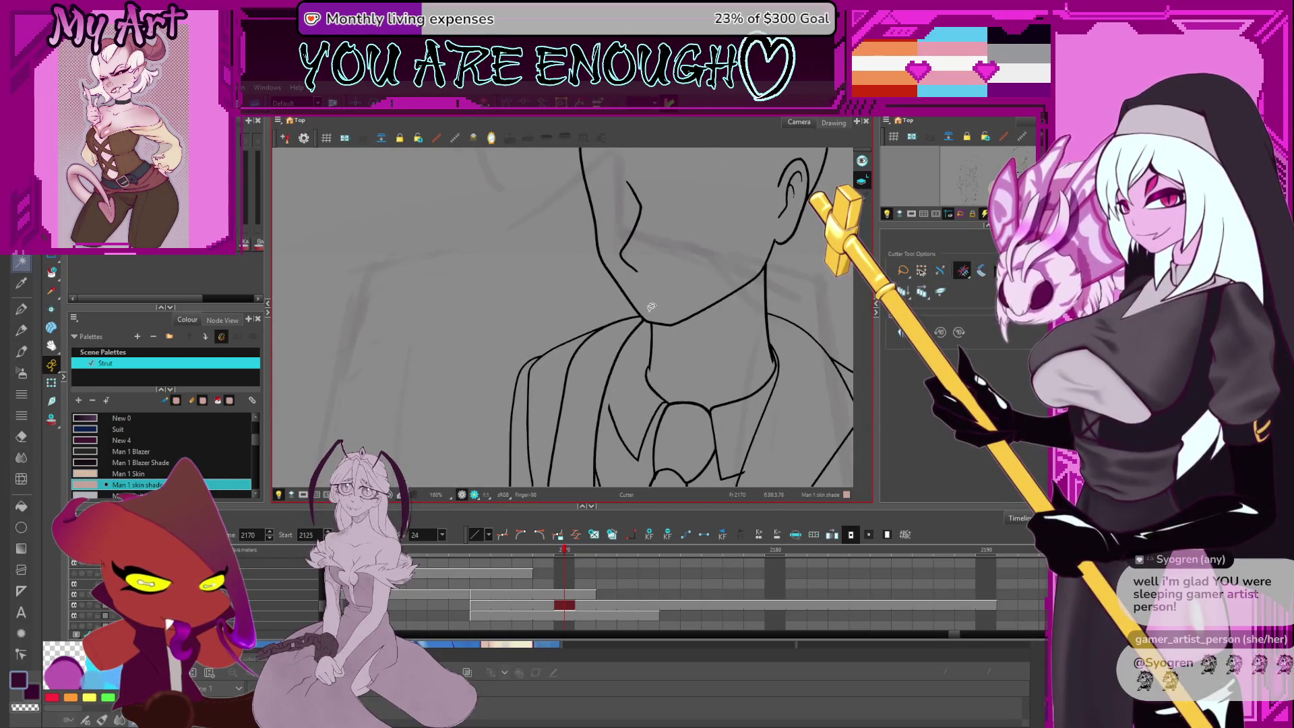
scroll(651, 308, "down", 7)
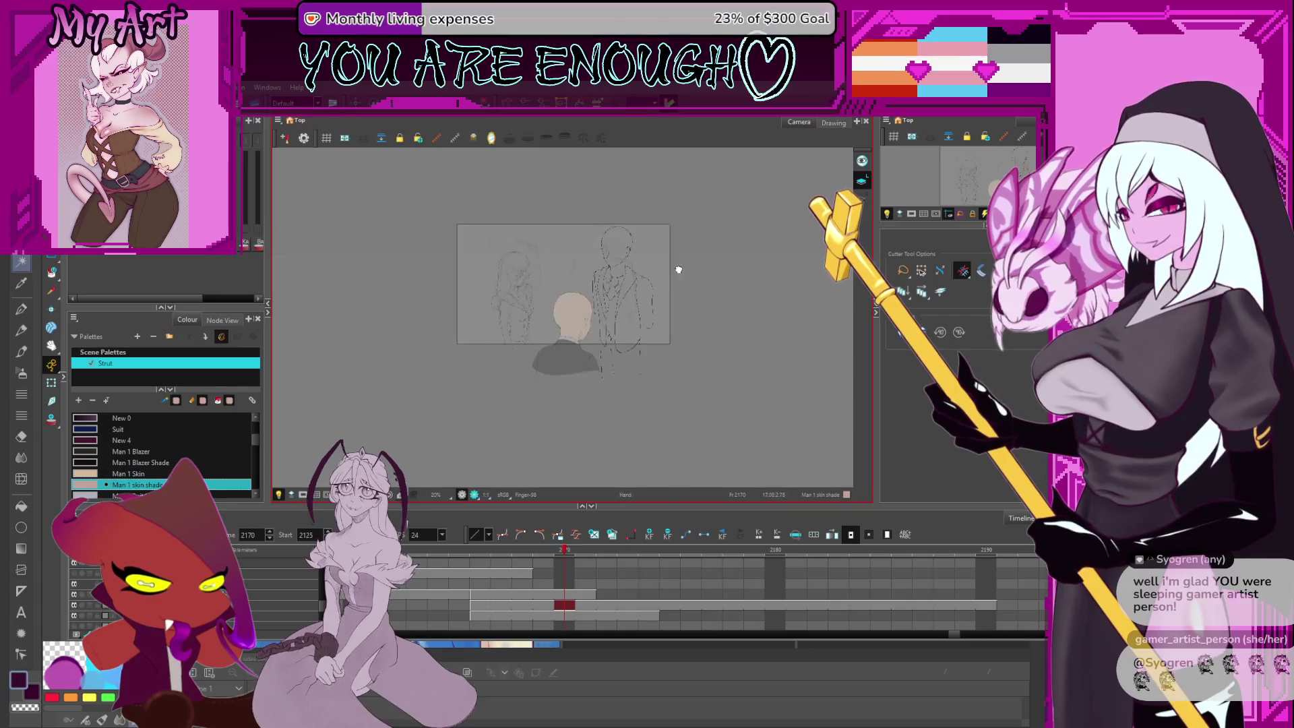
scroll(679, 269, "up", 2)
scroll(708, 265, "down", 1)
key("alt+s")
left_click_drag(706, 261, 706, 279)
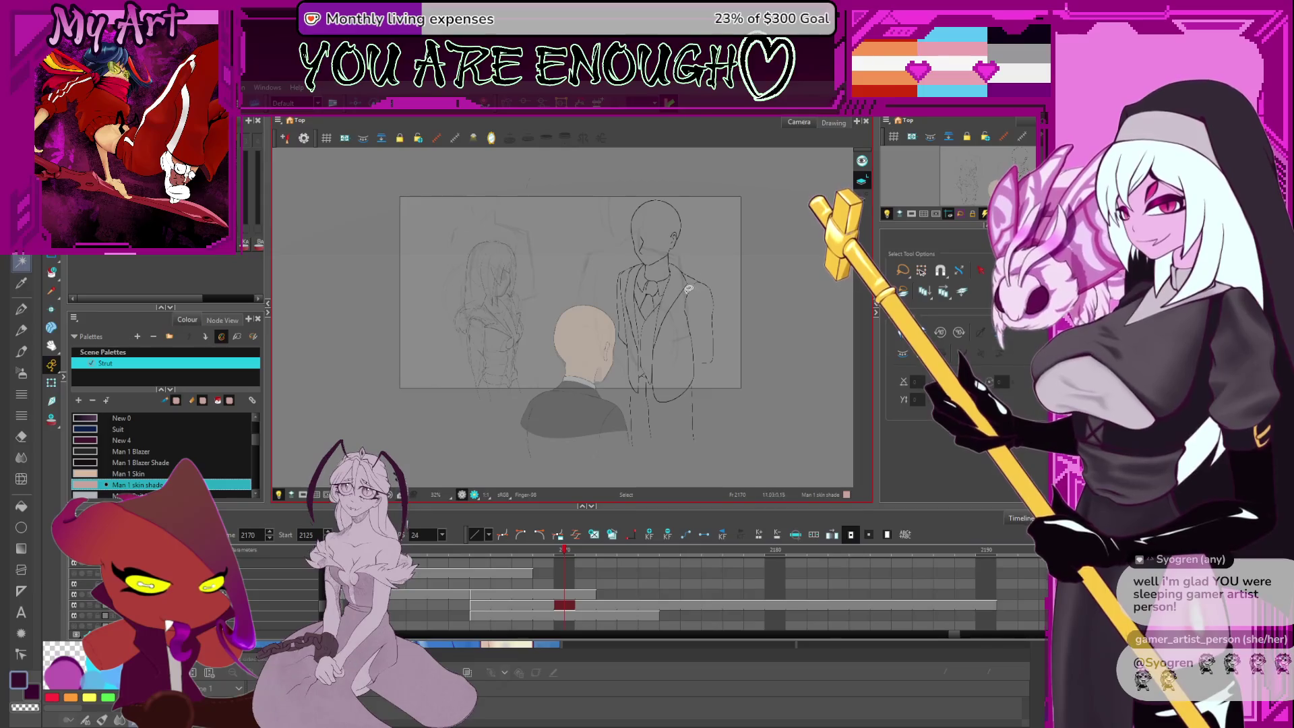
left_click(701, 266)
left_click(693, 276)
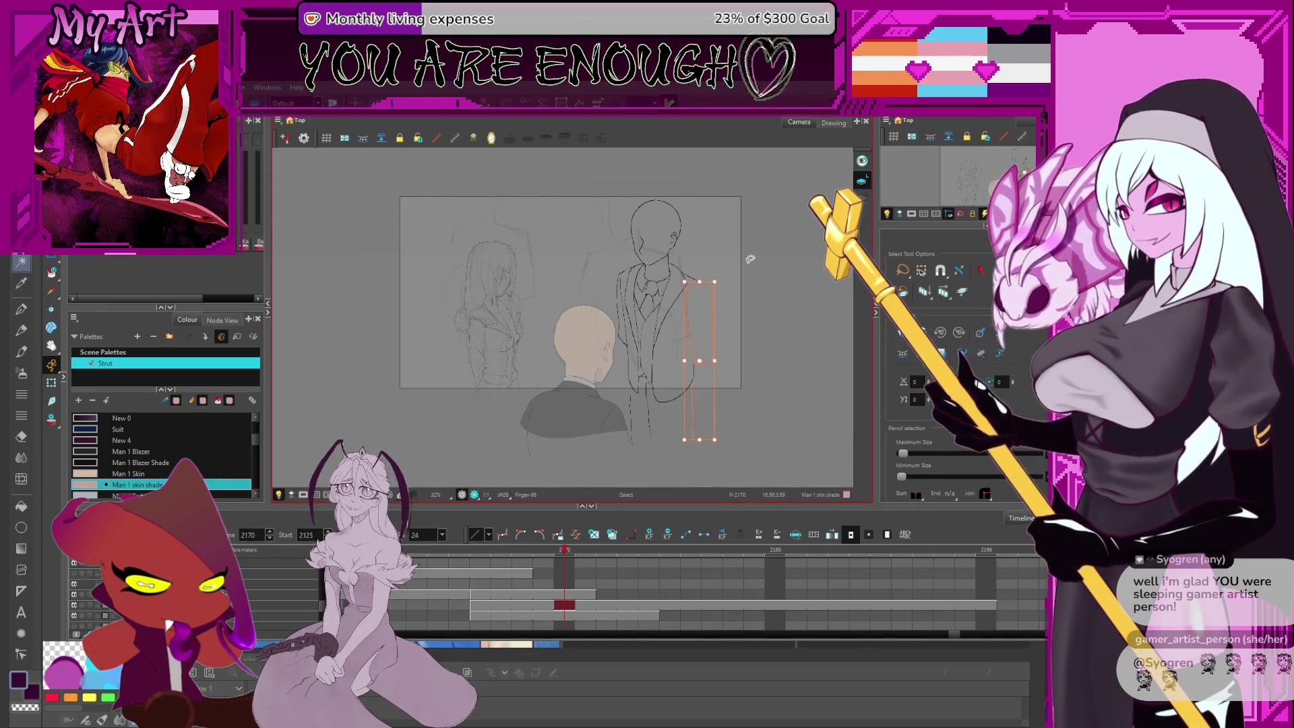
mouse_move(752, 225)
left_mouse_down()
mouse_move(651, 174)
mouse_move(708, 452)
mouse_move(742, 243)
left_mouse_up()
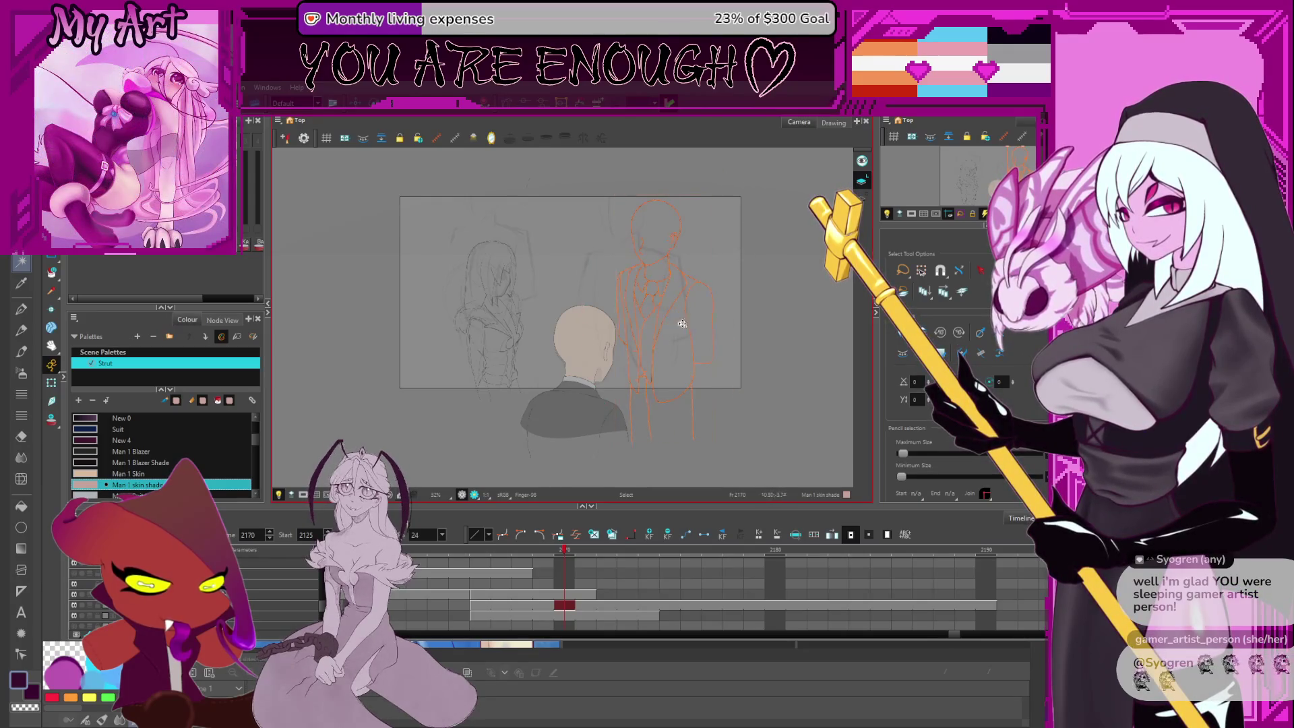
left_click_drag(668, 323, 582, 297)
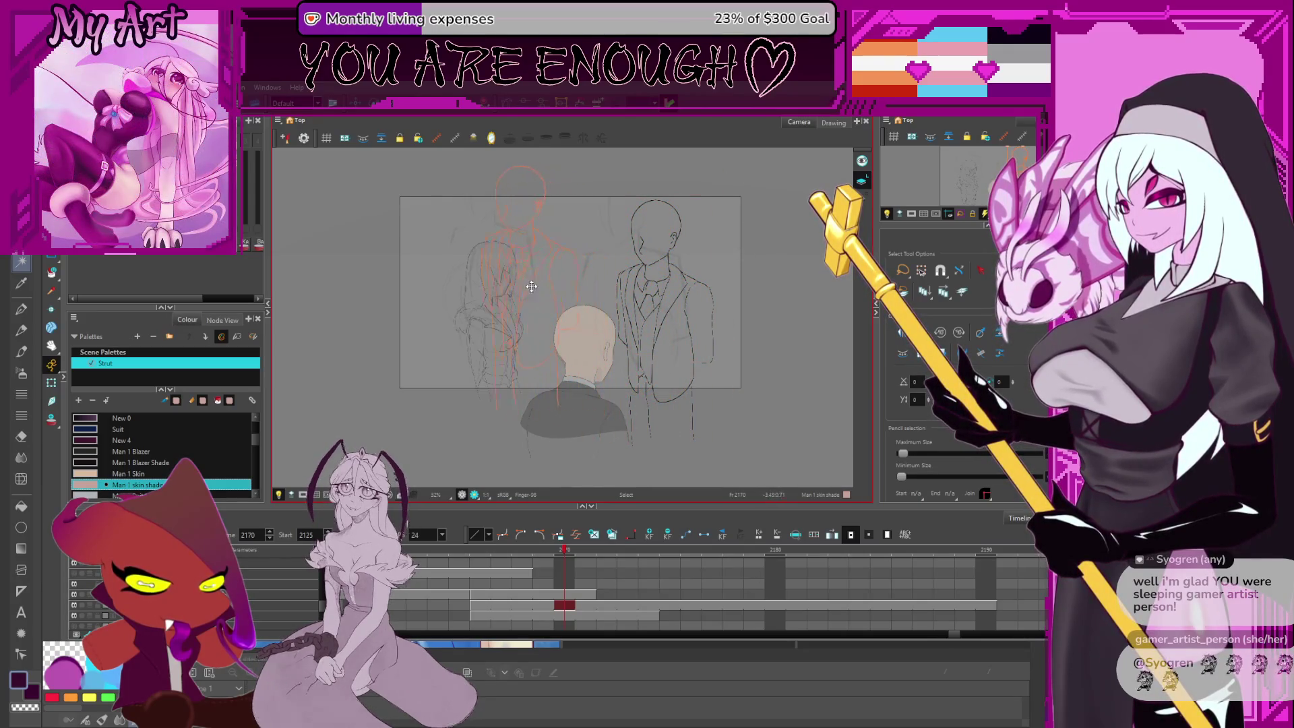
left_click_drag(499, 278, 439, 264)
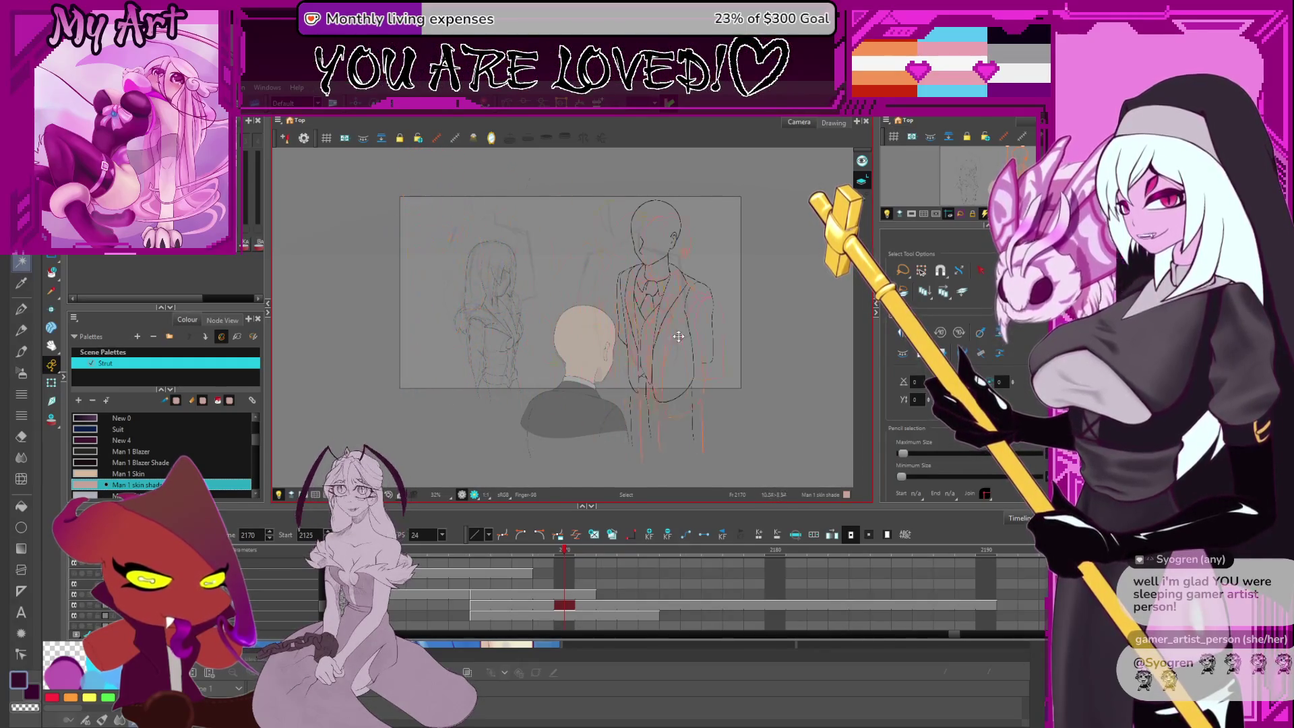
key("ctrl+z")
left_click_drag(695, 302, 754, 283)
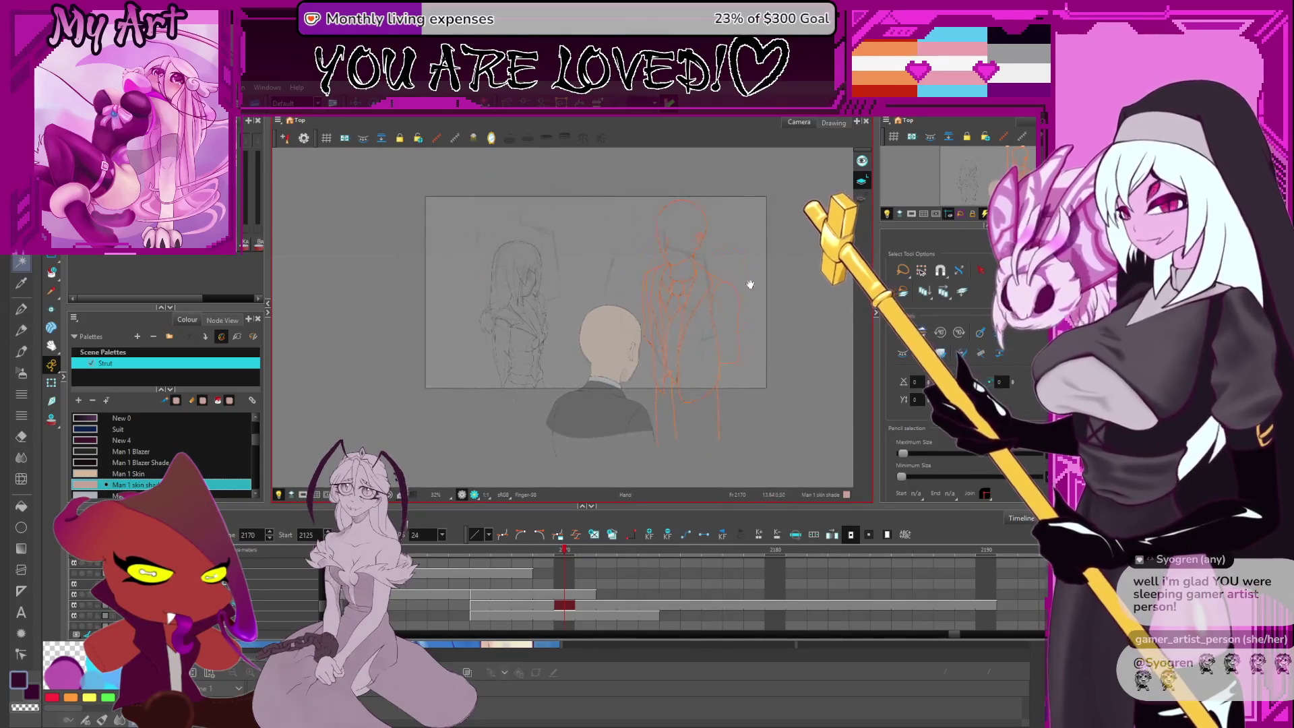
scroll(742, 266, "down", 3)
scroll(685, 341, "up", 4)
scroll(665, 288, "down", 1)
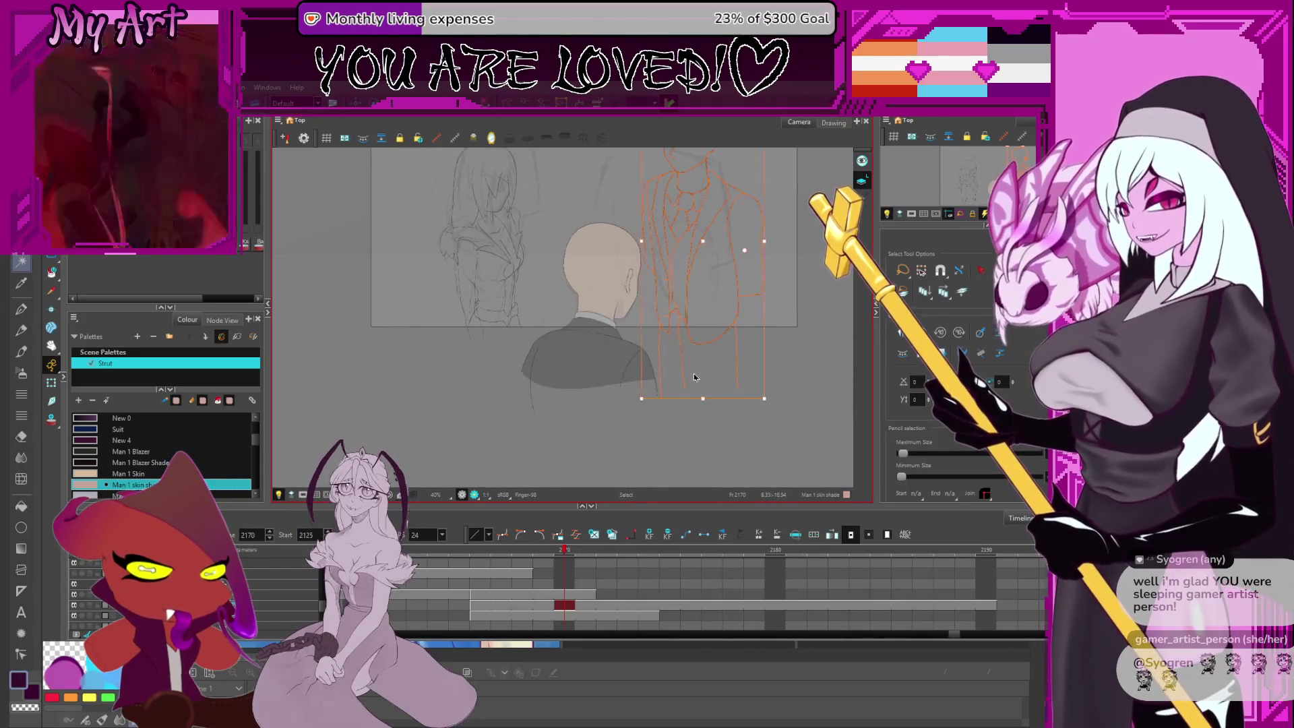
left_click_drag(722, 317, 671, 354)
key("alt+q")
left_click(686, 357)
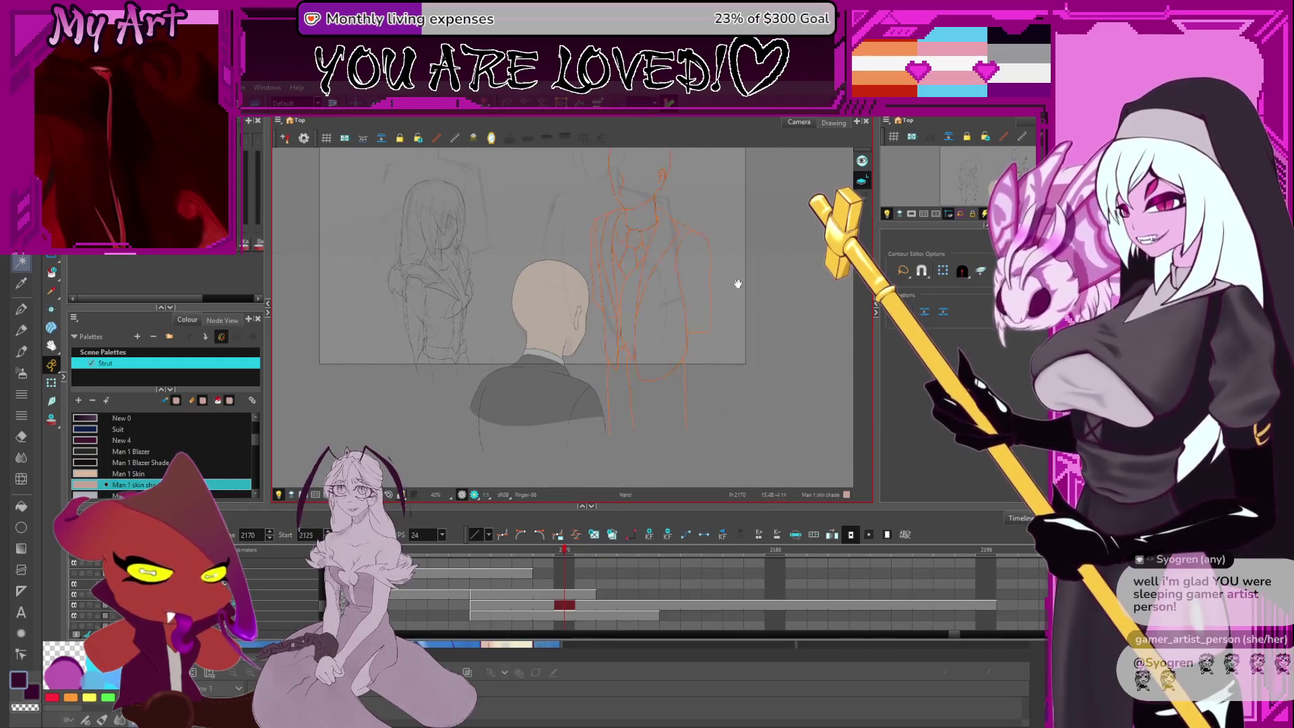
scroll(649, 336, "up", 5)
left_click(649, 337)
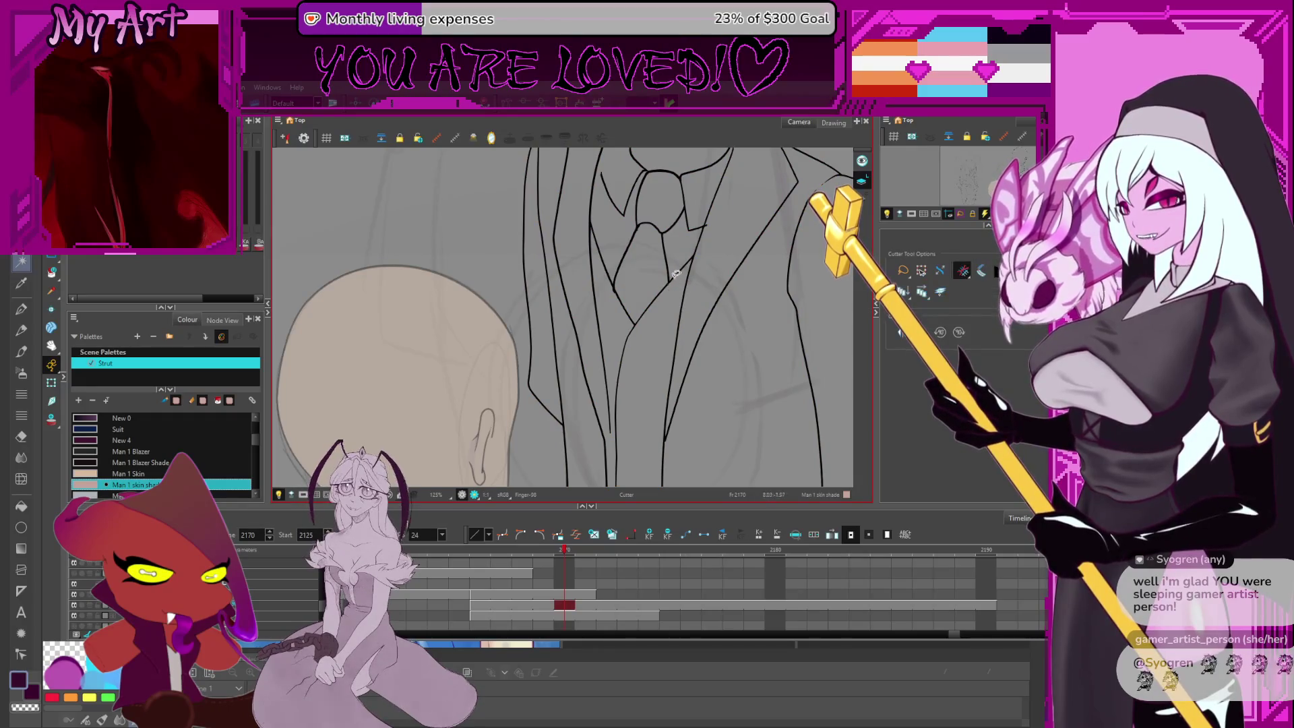
Drag a jacket contour beside the tie to reshape it
left_click_drag(654, 391, 686, 278)
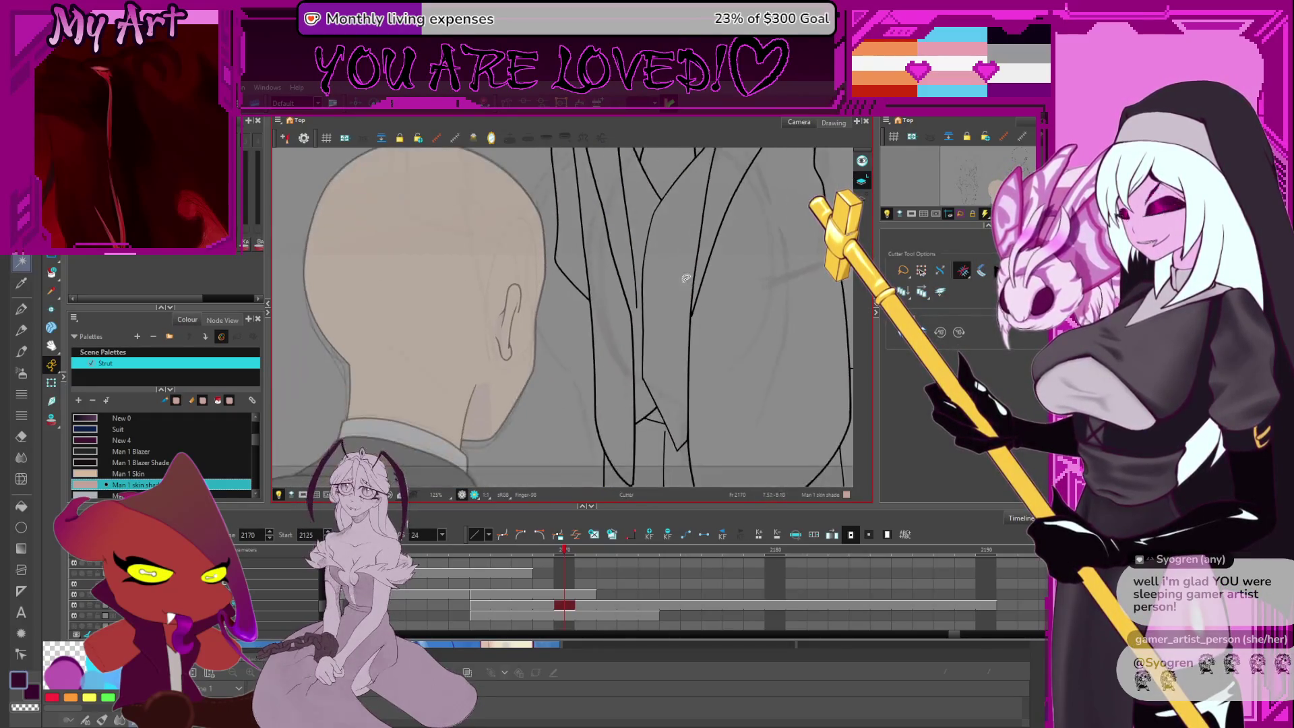
scroll(651, 286, "up", 3)
left_click_drag(697, 351, 695, 384)
scroll(681, 360, "down", 4)
scroll(626, 373, "up", 4)
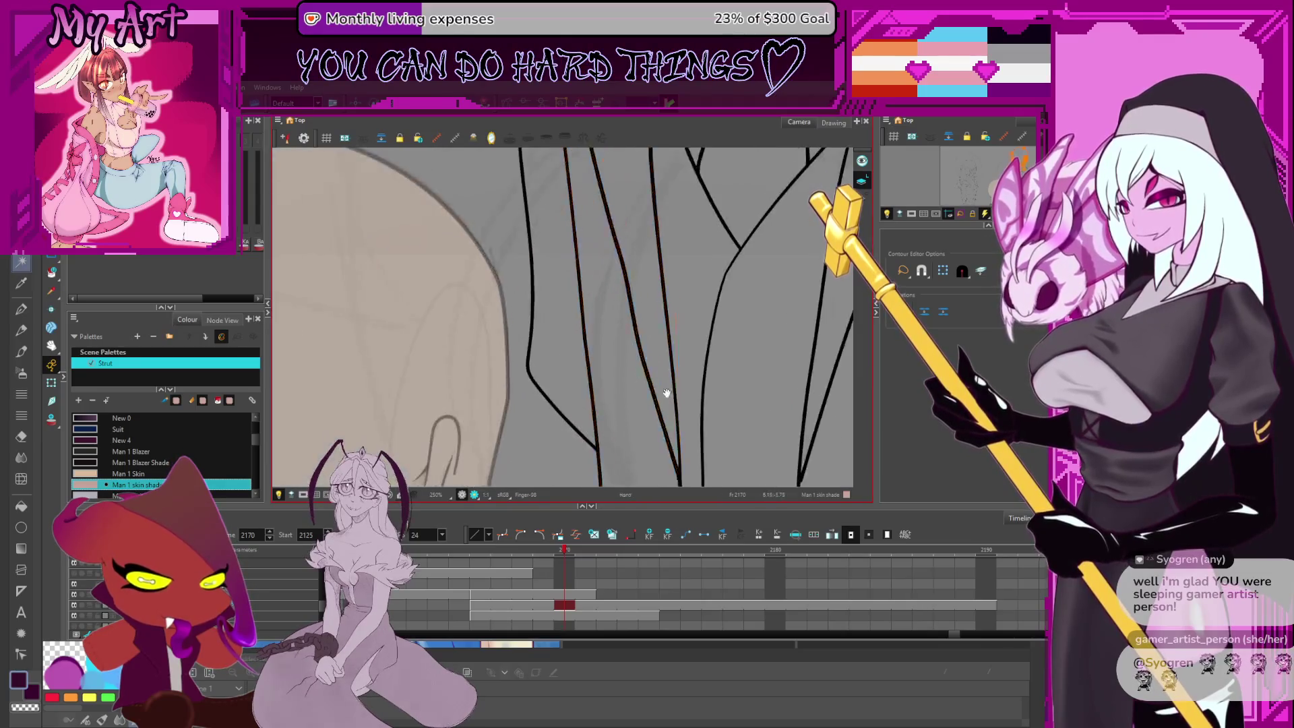
Select a point on the jacket line and extend the selection to the neighbouring stroke
left_click_drag(661, 443, 642, 336)
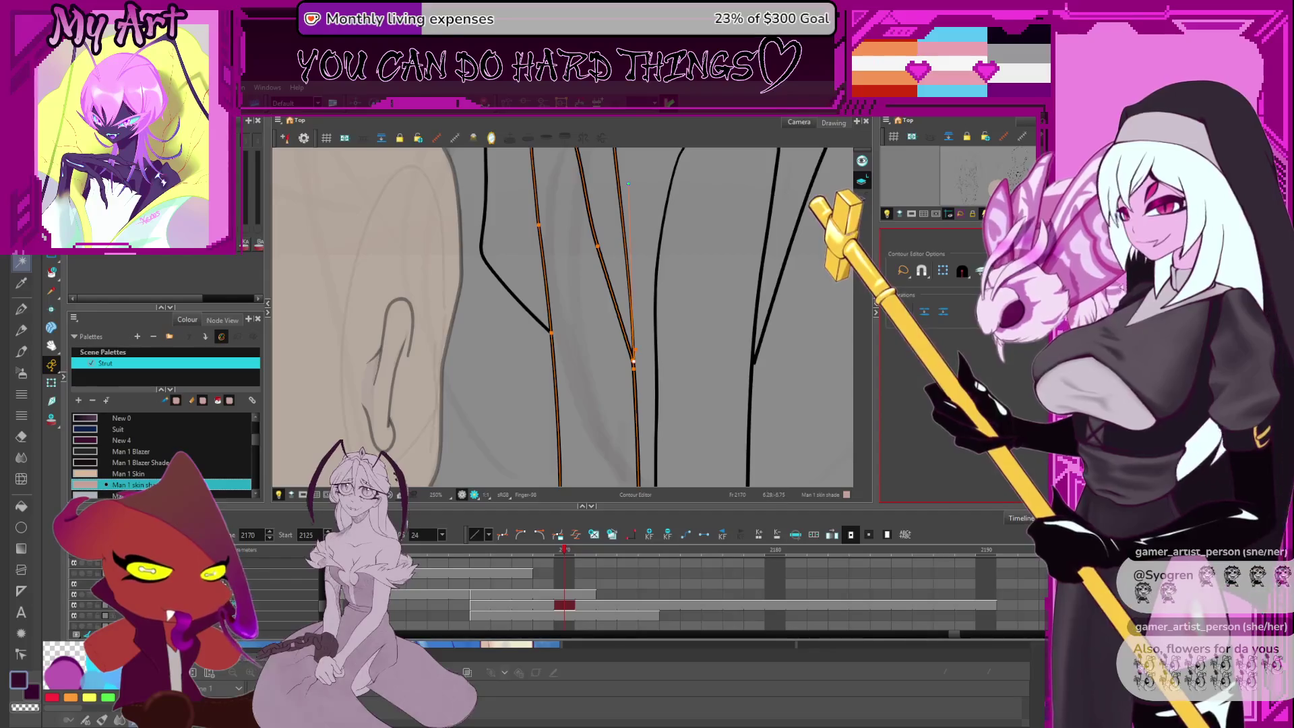
scroll(641, 361, "up", 3)
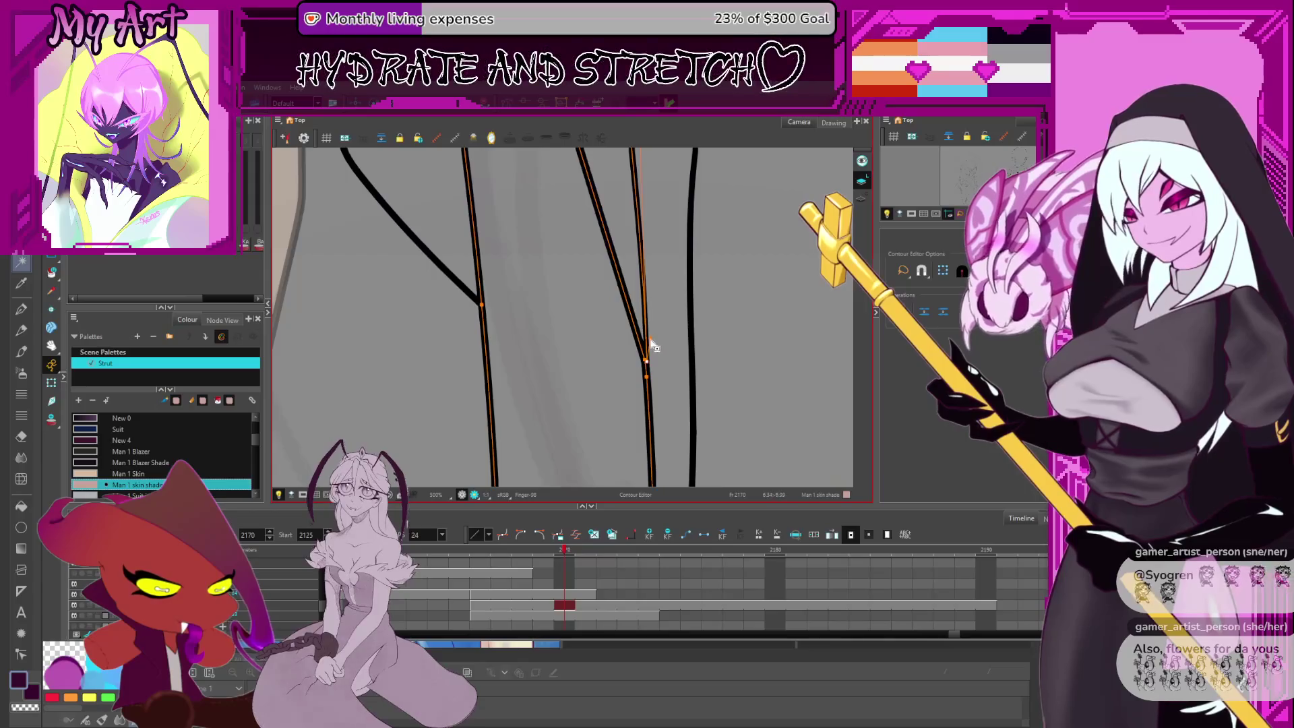
left_click(645, 363)
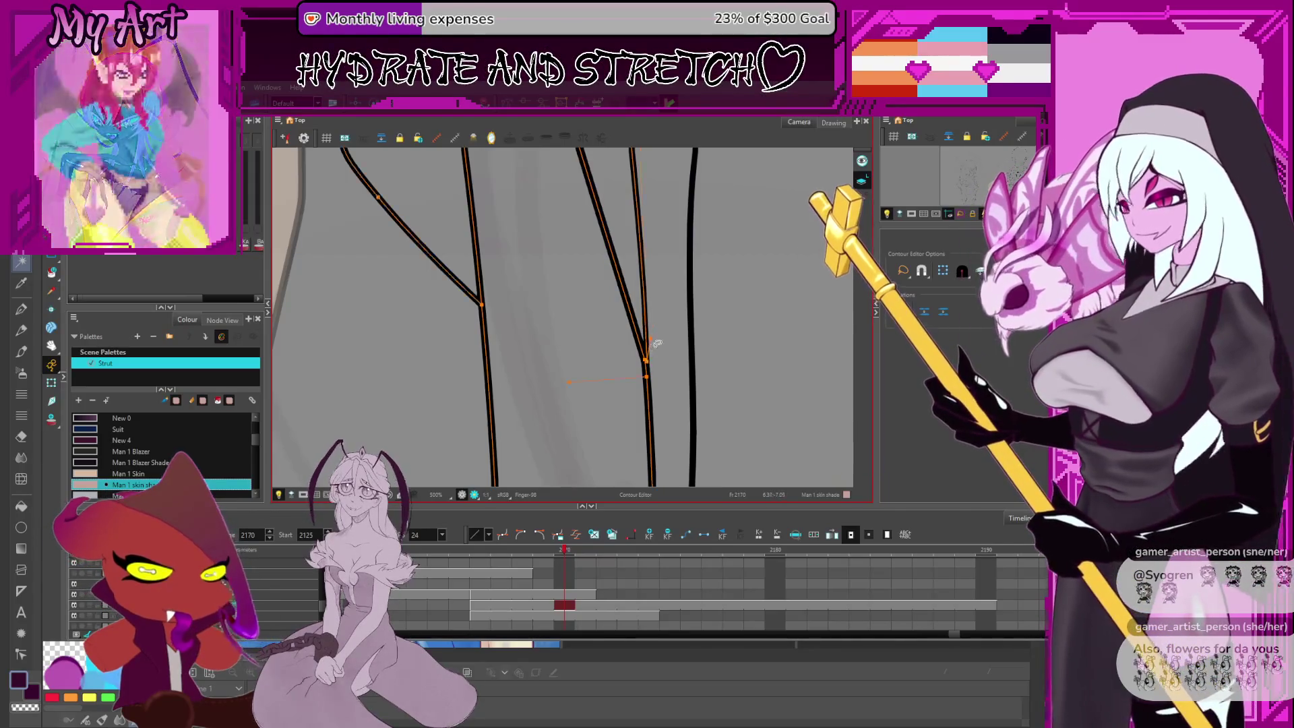
key("ctrl+a")
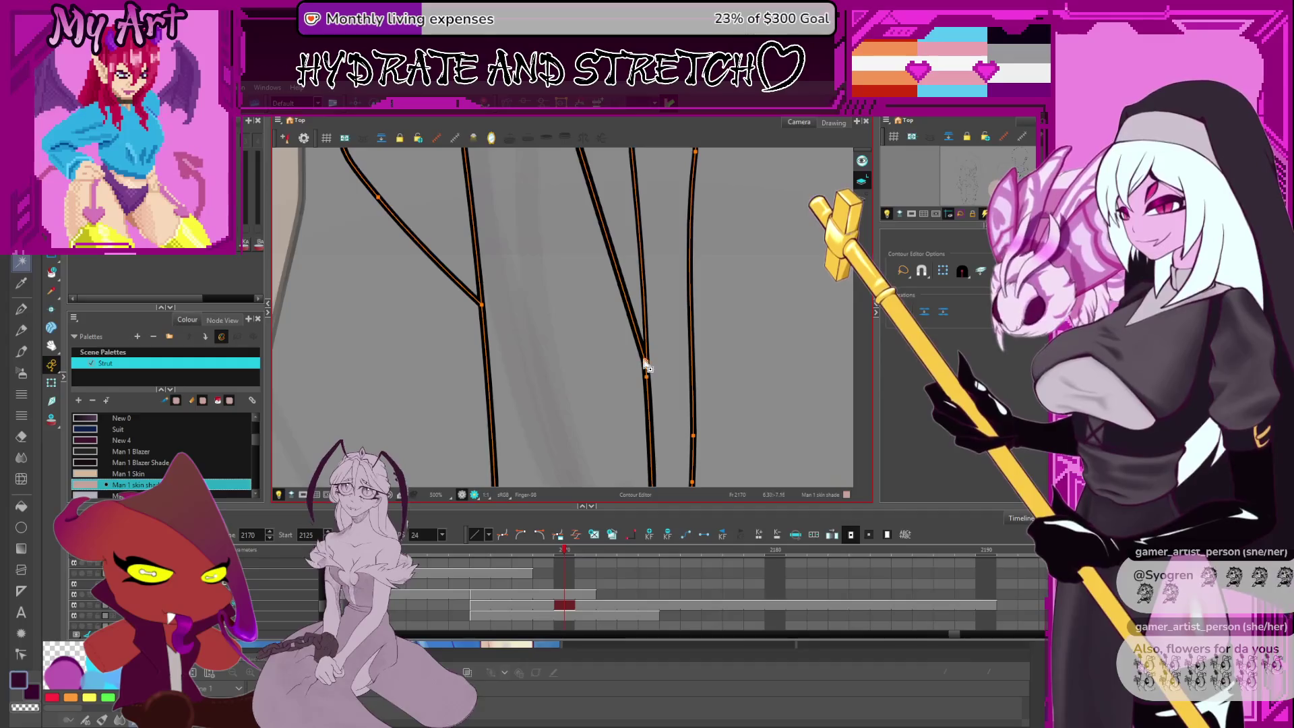
key("space")
left_click_drag(648, 378, 664, 430)
scroll(664, 430, "down", 4)
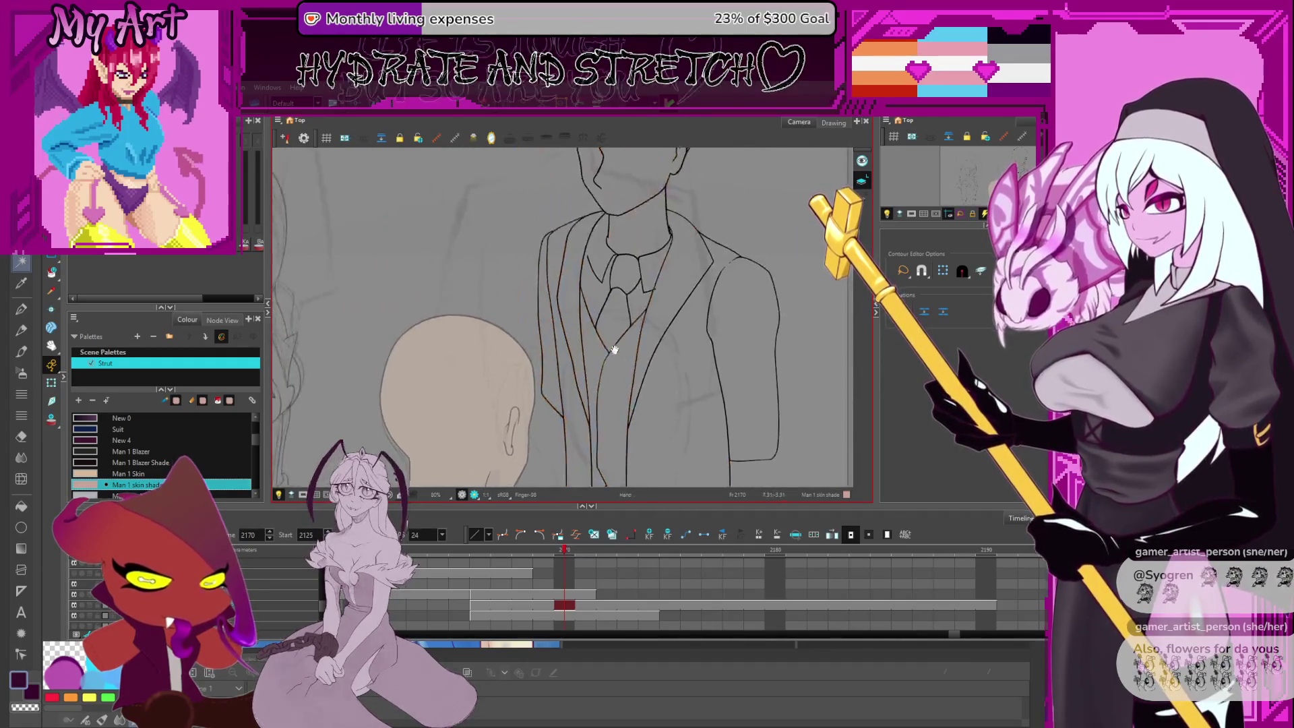
scroll(598, 362, "up", 1)
scroll(597, 363, "down", 4)
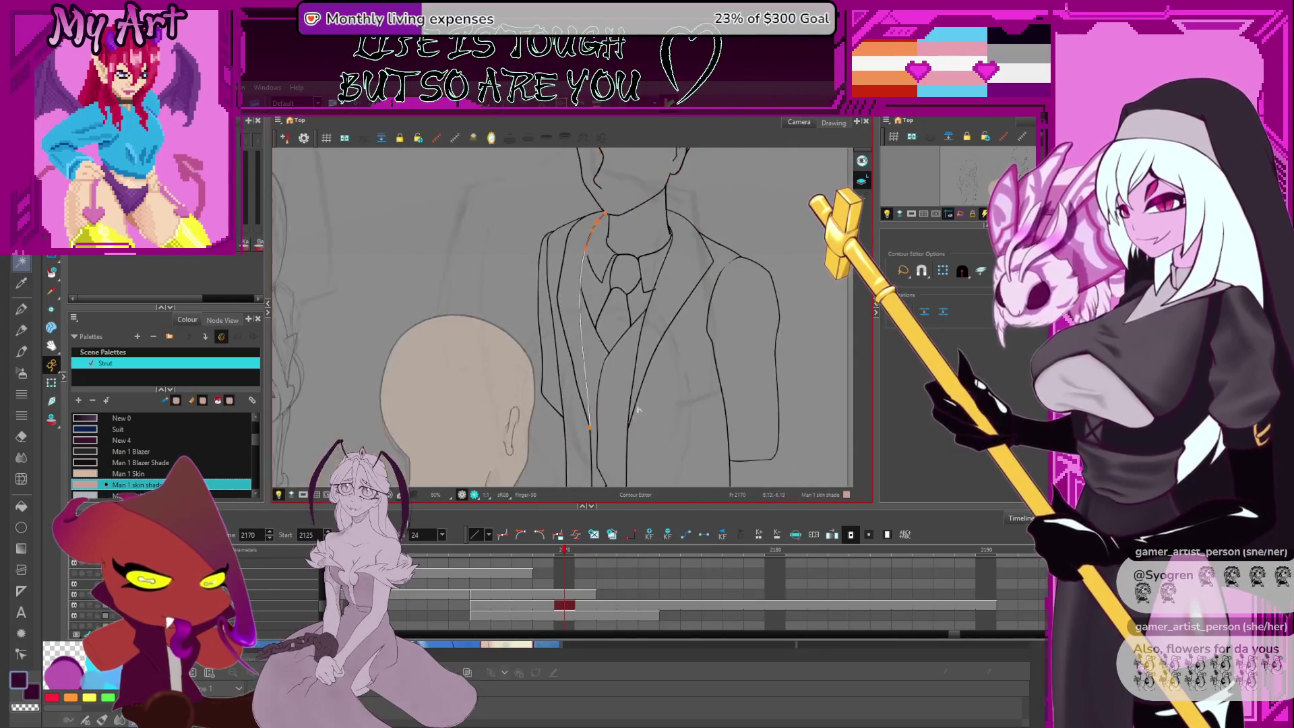
left_click_drag(627, 409, 633, 375)
scroll(607, 372, "down", 2)
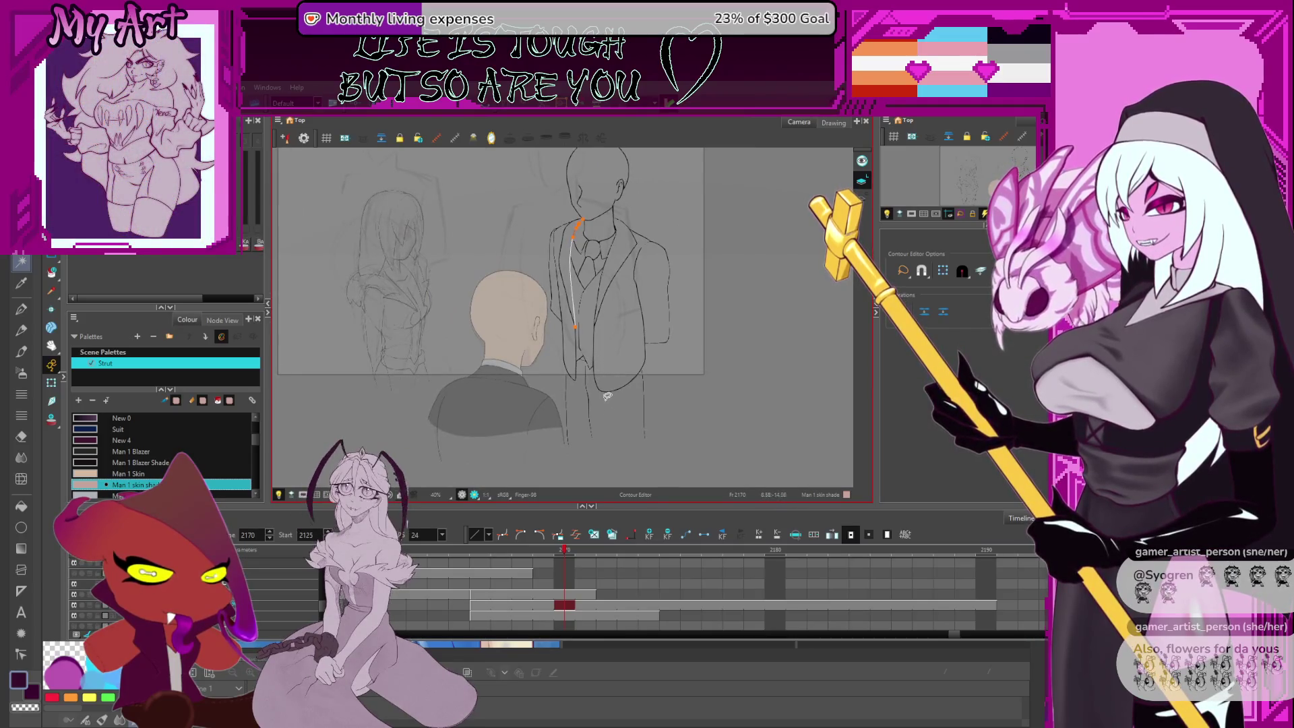
left_click_drag(660, 340, 668, 368)
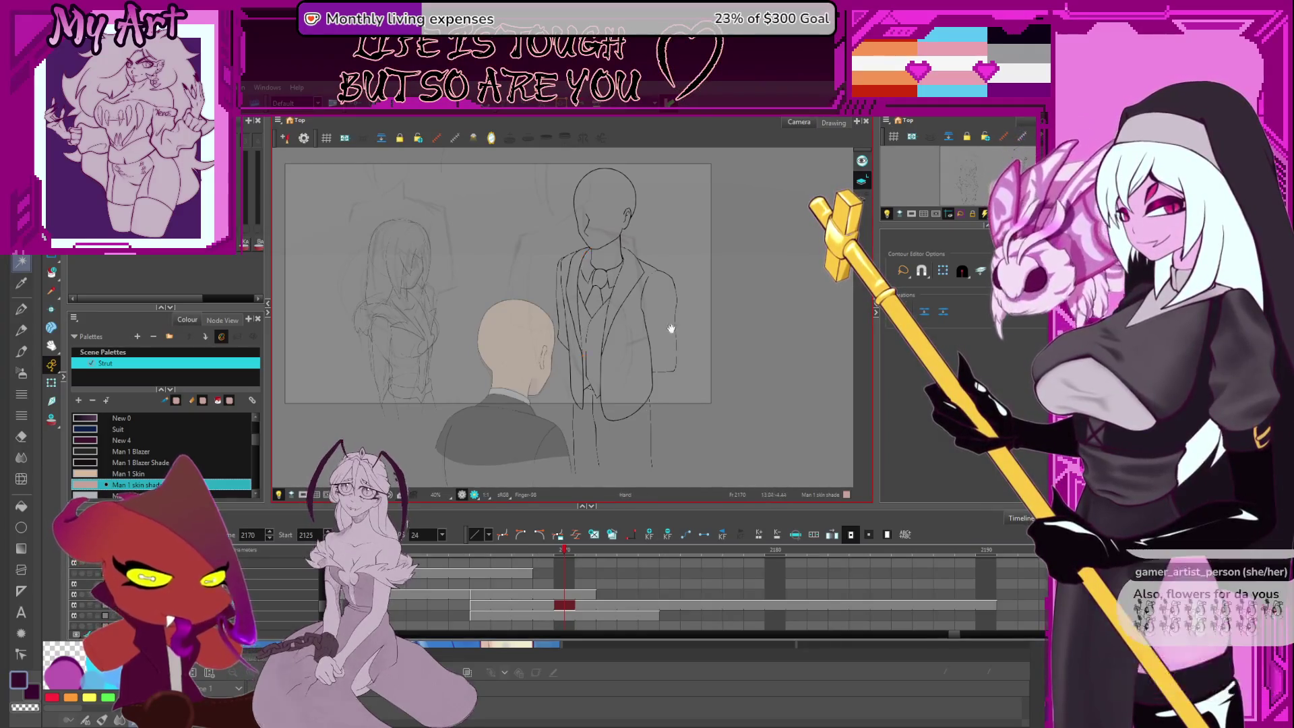
scroll(668, 324, "up", 2)
scroll(618, 328, "up", 2)
scroll(607, 377, "up", 1)
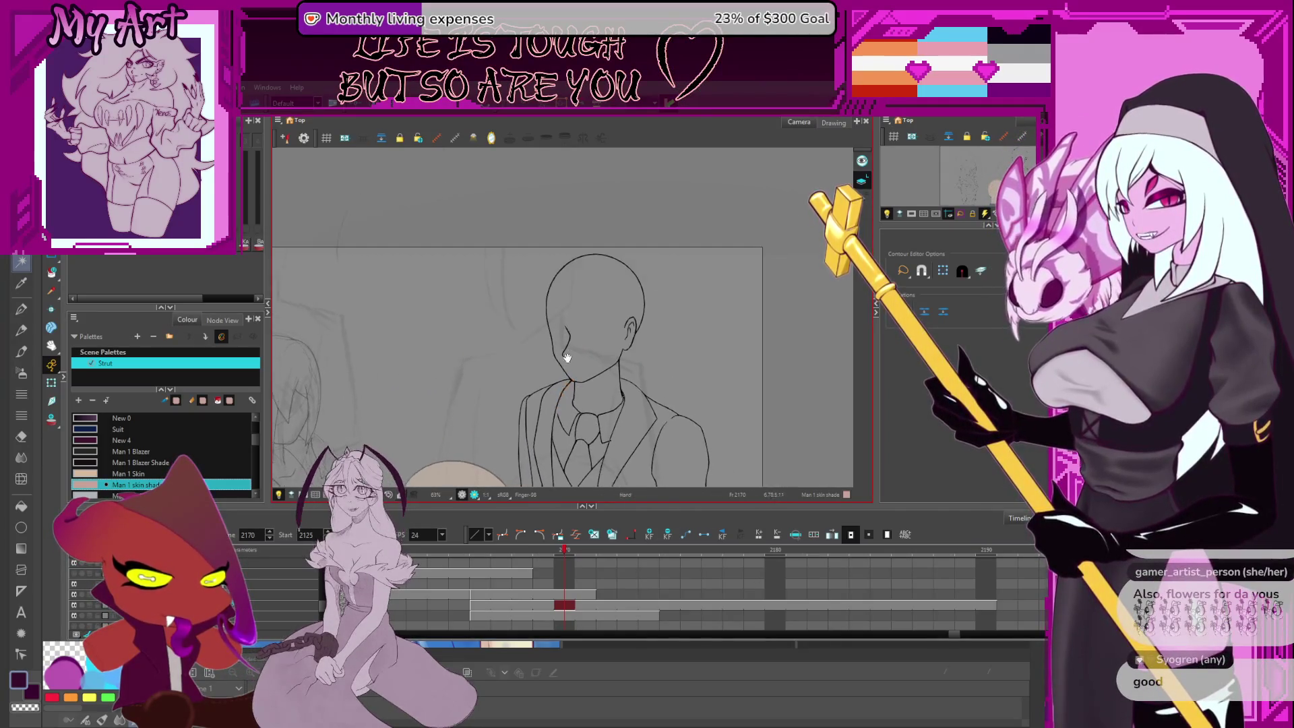
left_click_drag(624, 428, 708, 368)
left_click(646, 330)
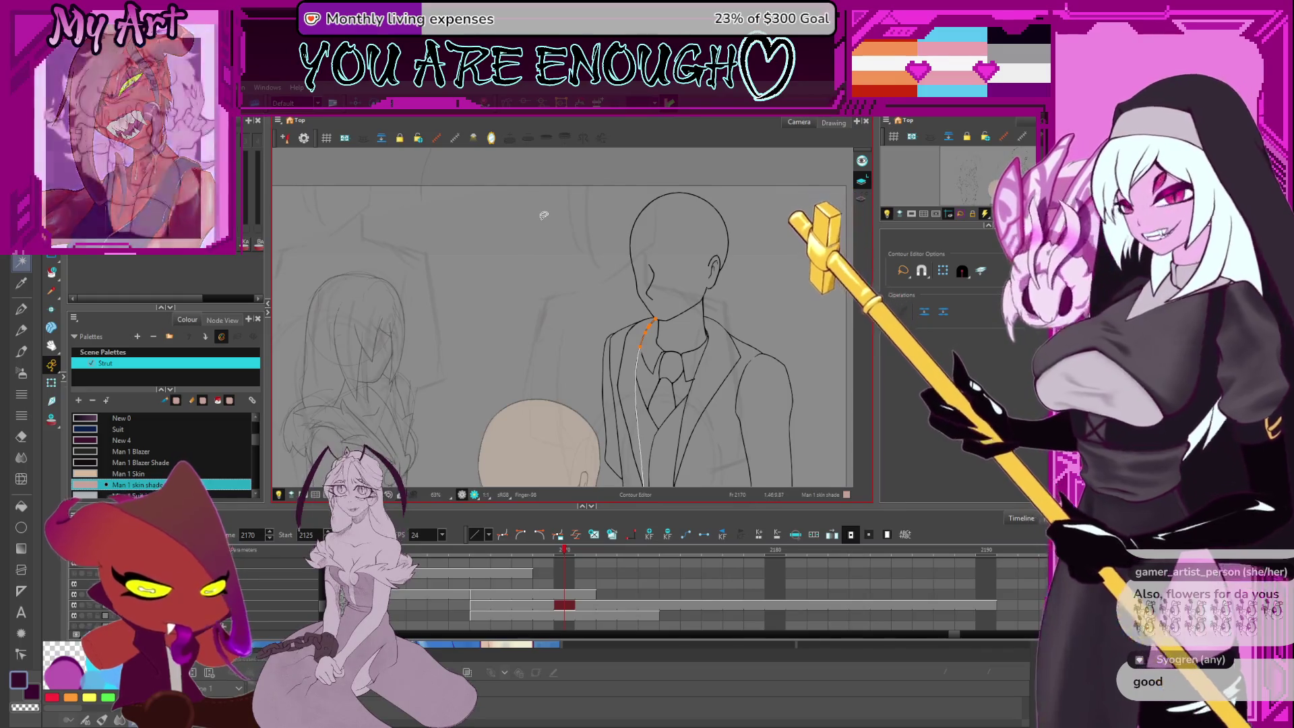
scroll(758, 310, "down", 3)
left_click_drag(651, 411, 649, 366)
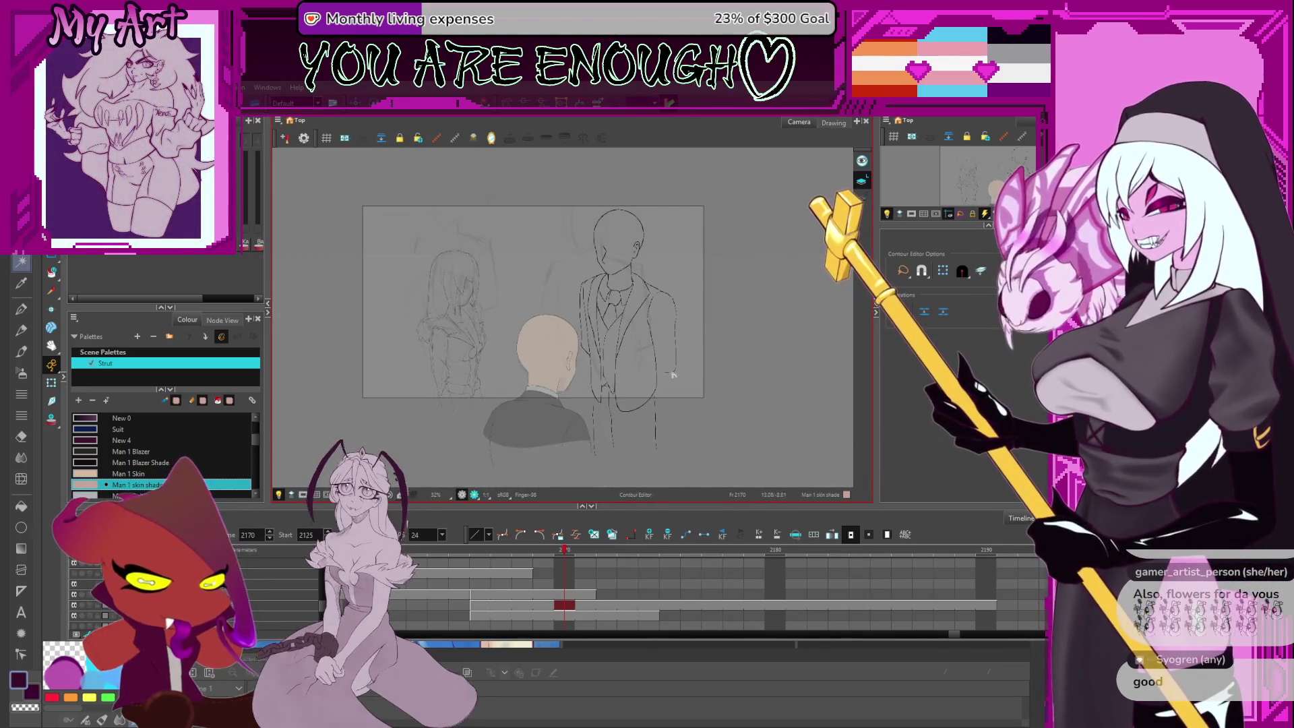
scroll(648, 367, "up", 1)
scroll(651, 328, "up", 2)
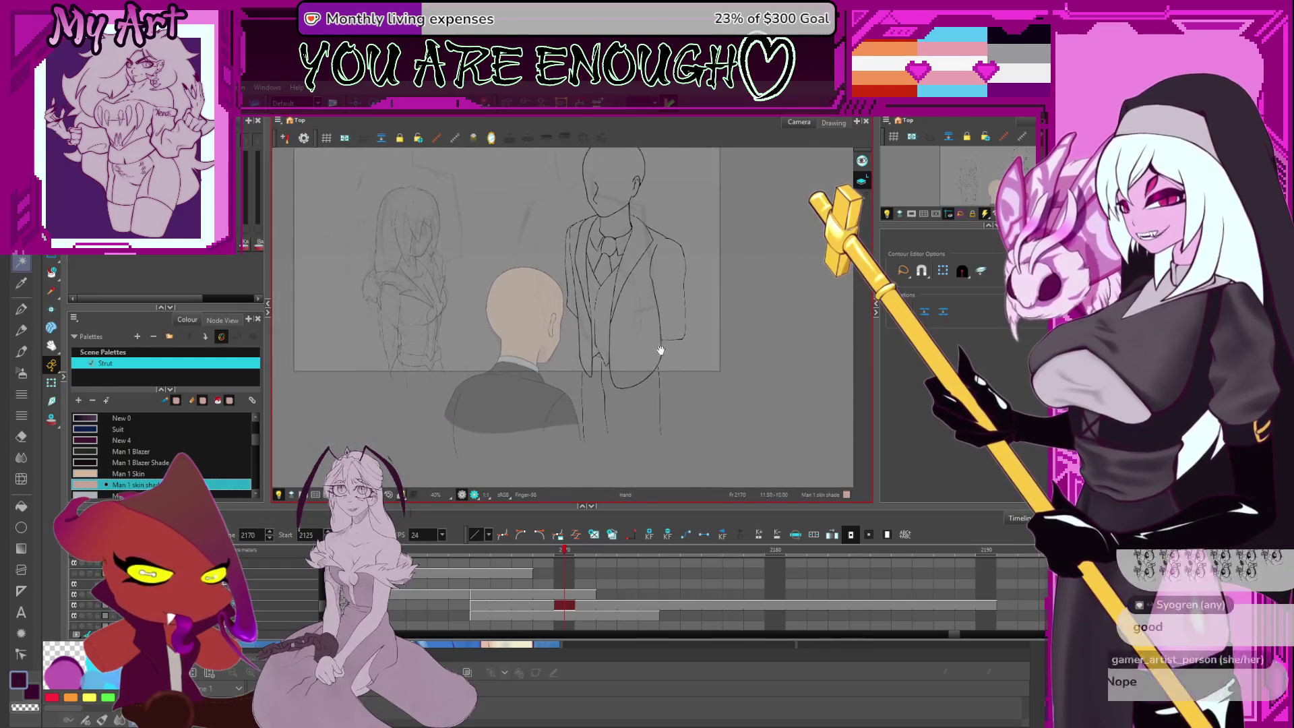
scroll(592, 389, "down", 1)
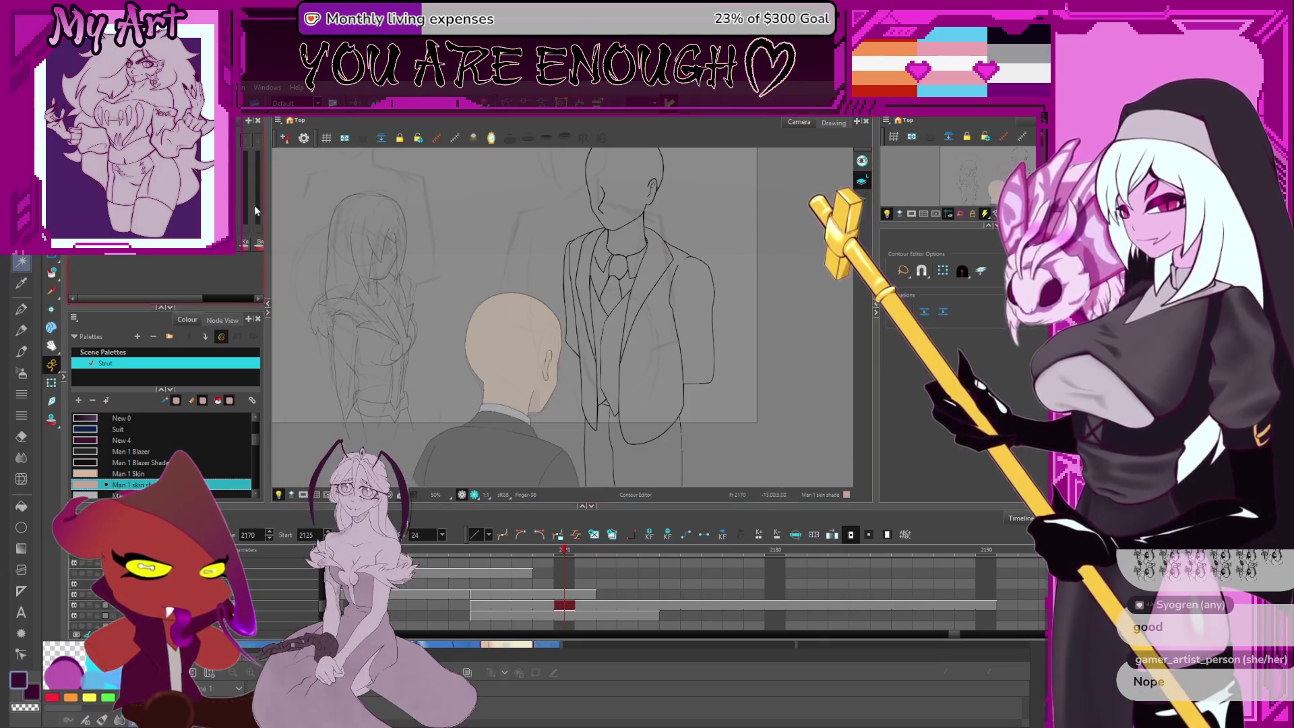
key("alt+s")
mouse_move(744, 385)
left_mouse_down()
mouse_move(716, 344)
mouse_move(741, 324)
left_mouse_up()
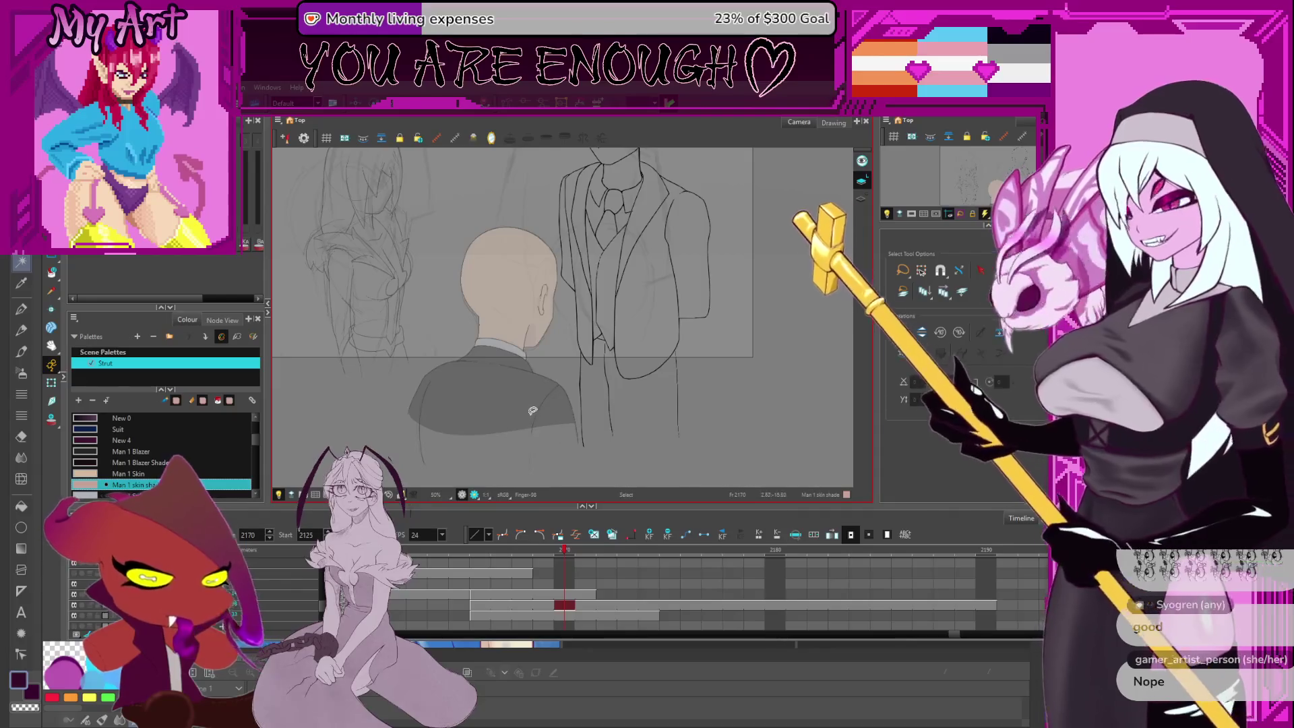
Sample the Man 1 Blazer colour from the jacket below, then select all suit strokes
left_click(564, 615)
key("d")
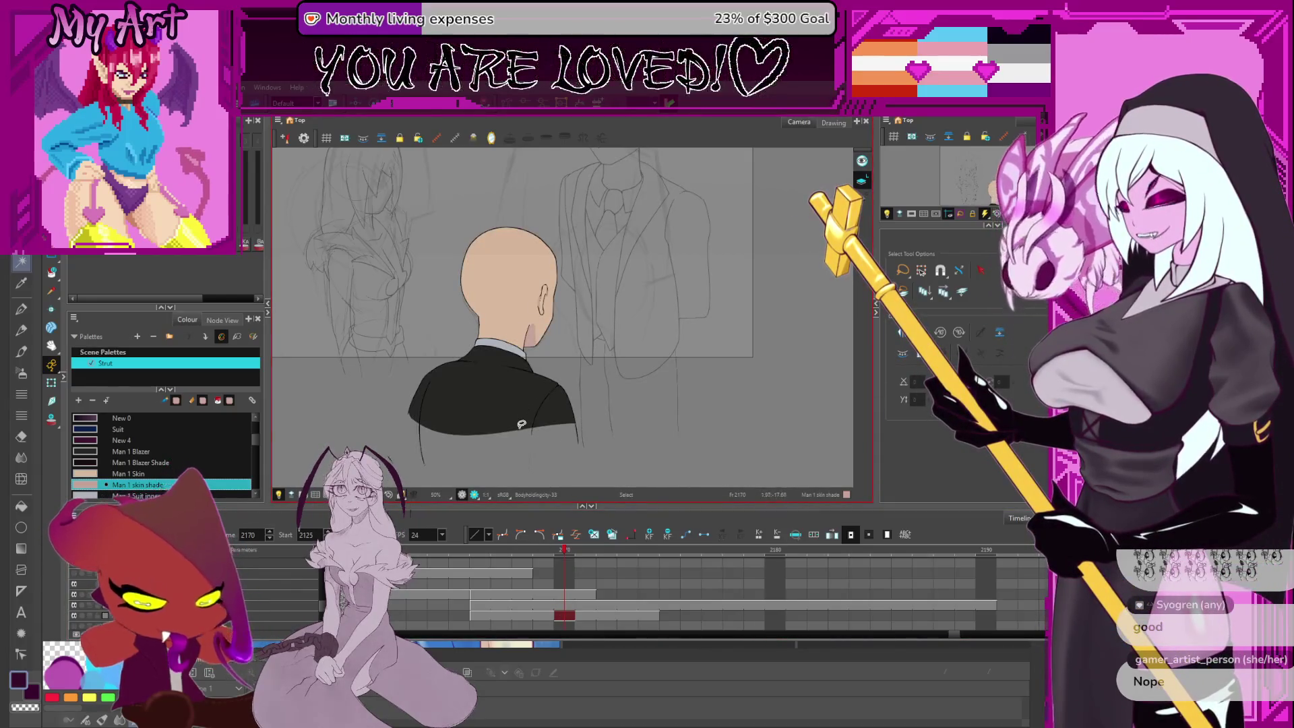
left_click(517, 379)
left_click(568, 606)
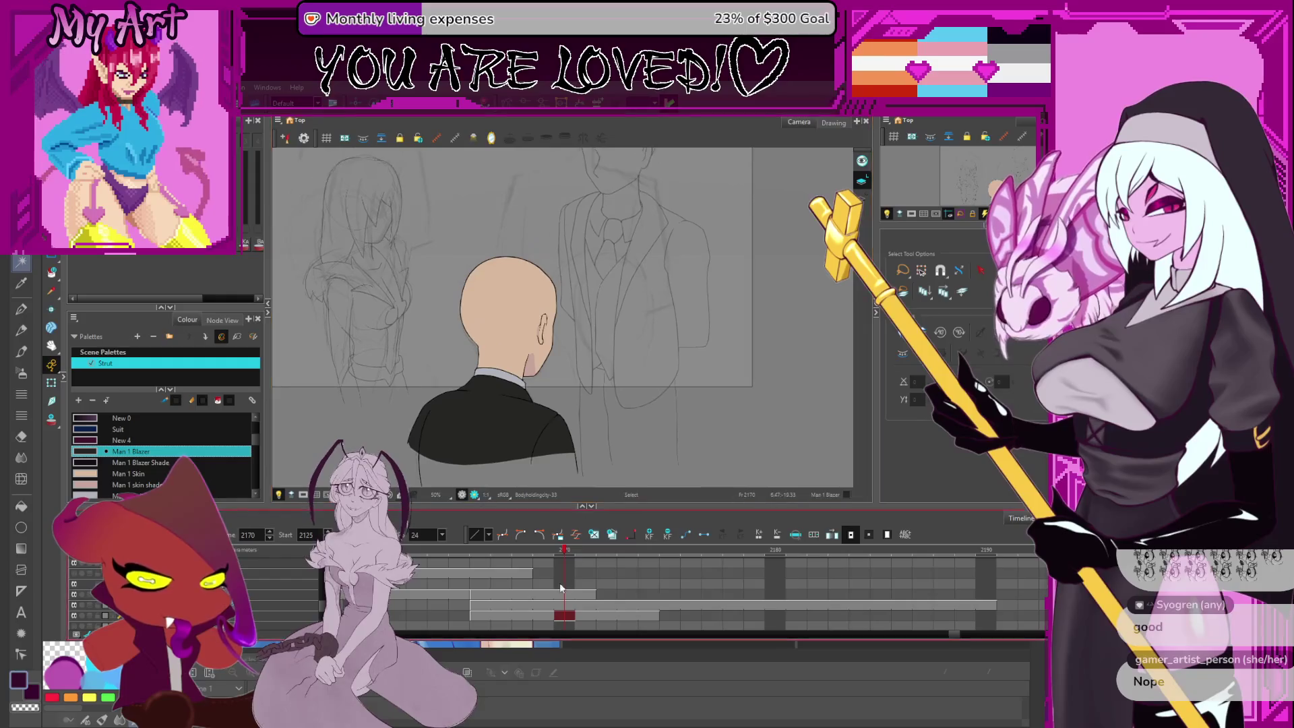
key("ctrl+a")
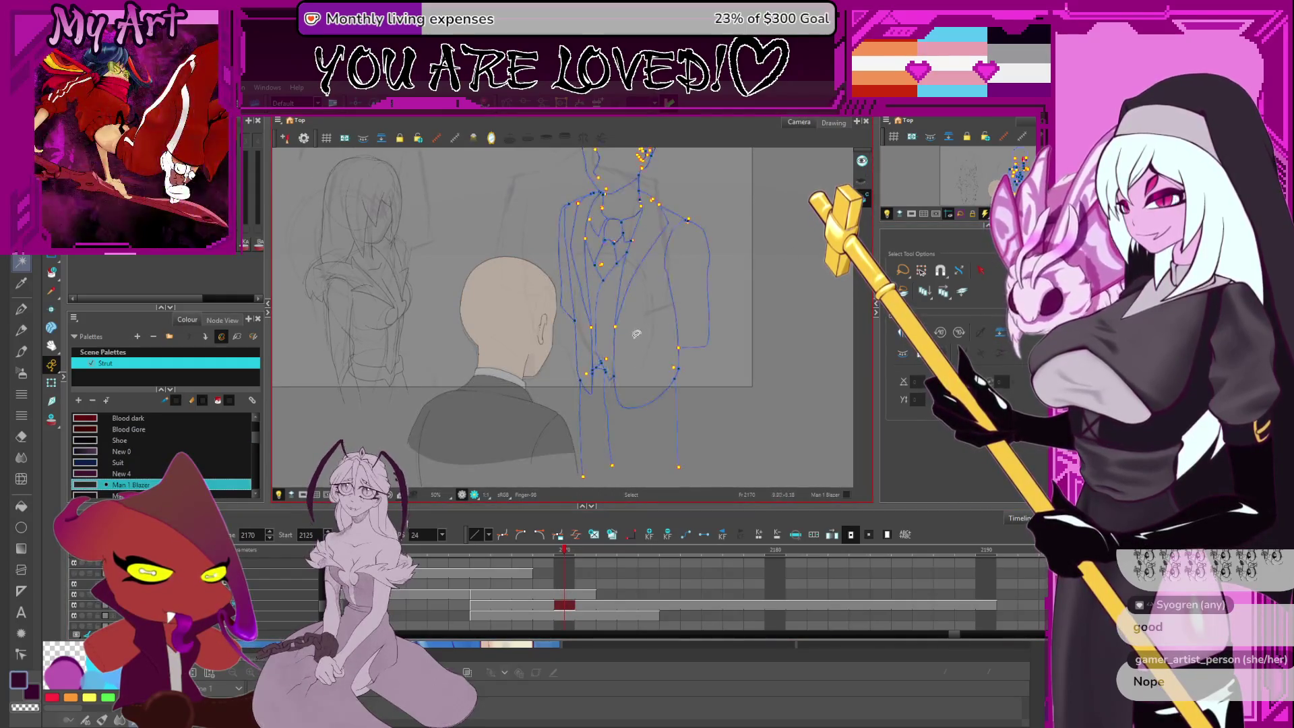
Draw invisible closing strokes across the bottom edge of the suit
left_click_drag(643, 327, 653, 303)
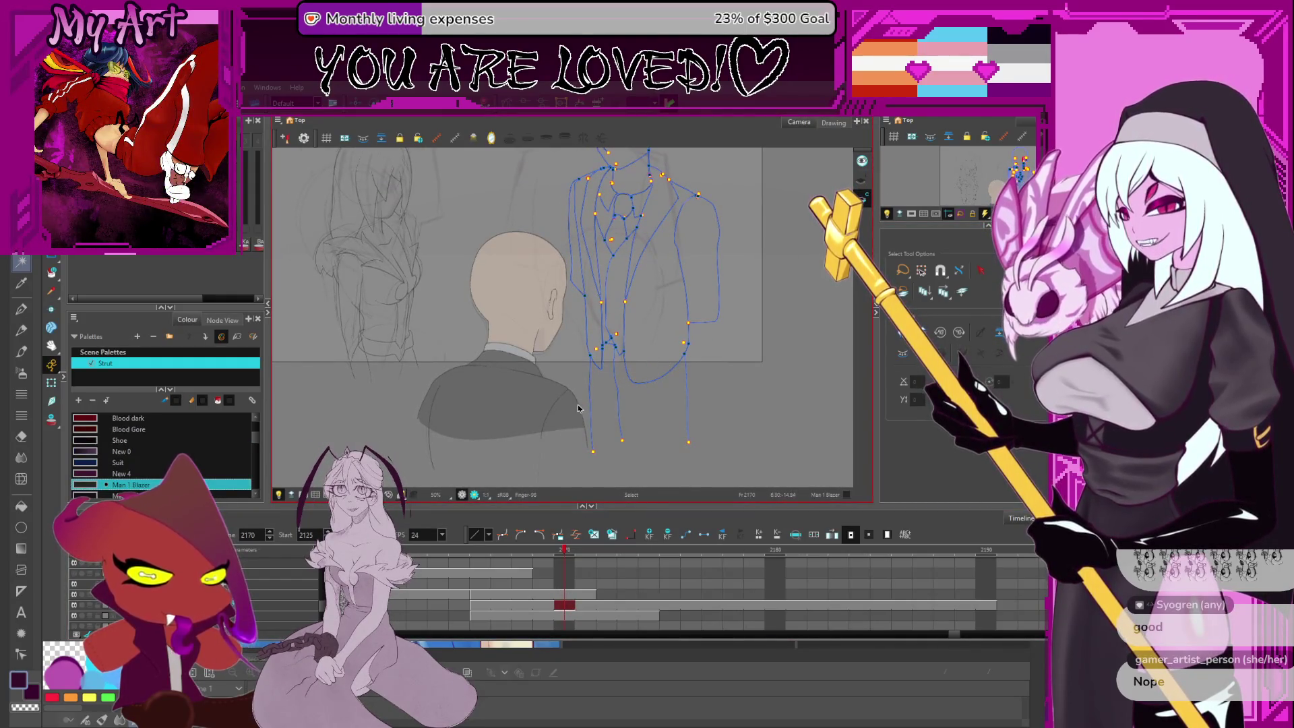
key("alt+v")
left_click_drag(573, 413, 695, 416)
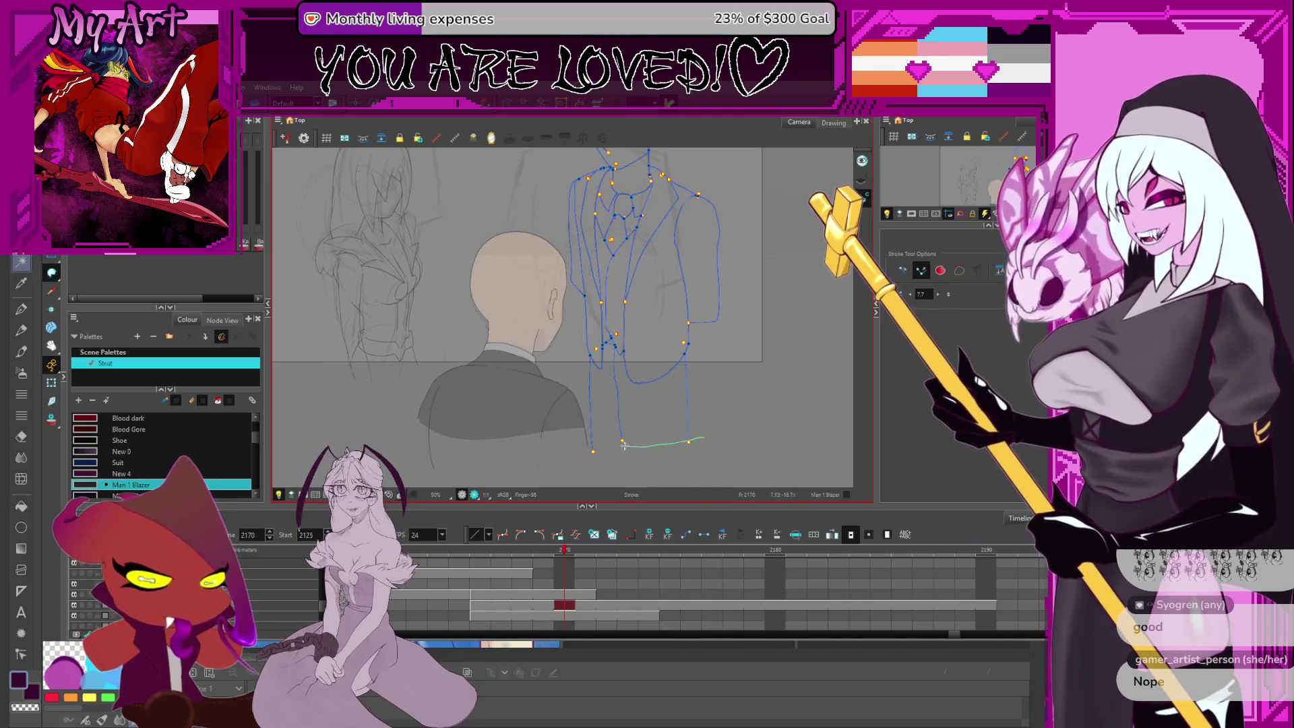
left_click_drag(624, 445, 594, 450)
left_click_drag(668, 384, 661, 399)
mouse_move(641, 448)
left_mouse_down()
mouse_move(689, 427)
mouse_move(677, 451)
left_mouse_up()
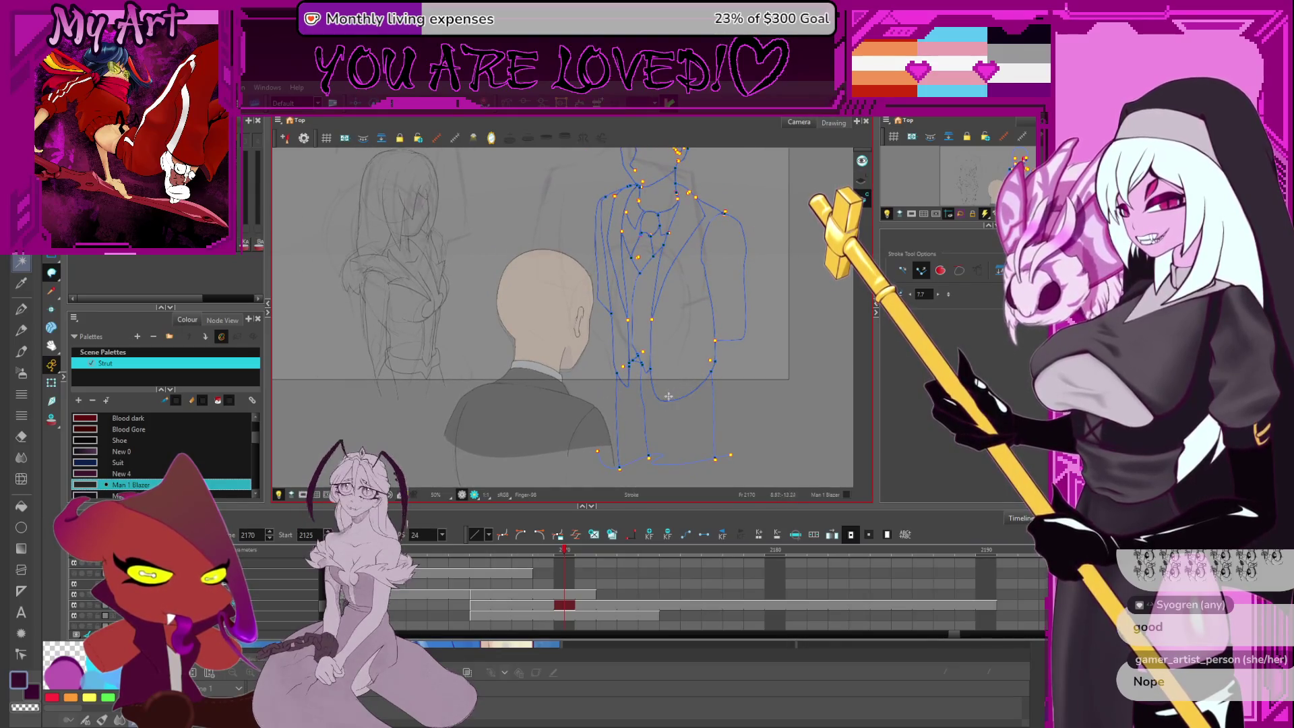
Fill the lower jacket, right lapel area and right sleeve black, undoing one lower fill
key("alt+i")
left_click(662, 414)
left_click(630, 412)
left_click_drag(667, 401, 650, 372)
key("ctrl+z")
left_click_drag(669, 305, 654, 345)
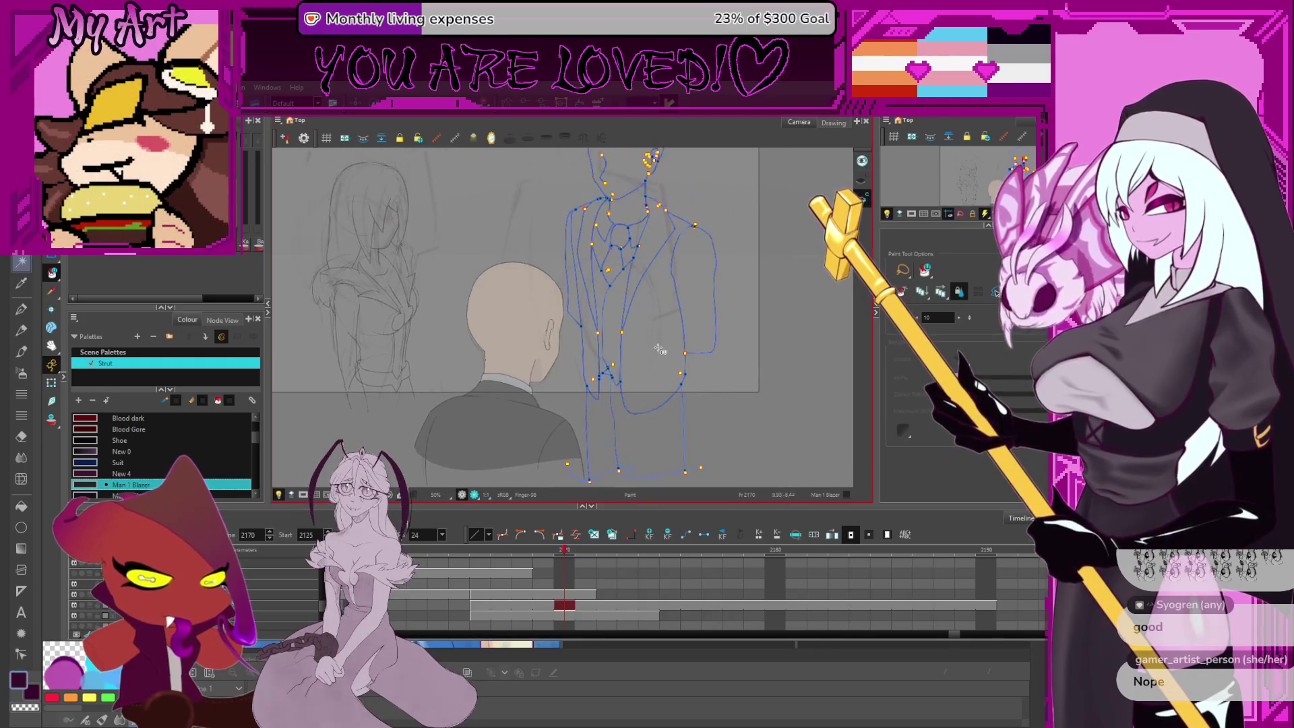
left_click(654, 347)
left_click_drag(692, 280, 689, 314)
left_click(689, 314)
Fill the jacket's left front panel black and undo the stray shirt fill
key("alt+s")
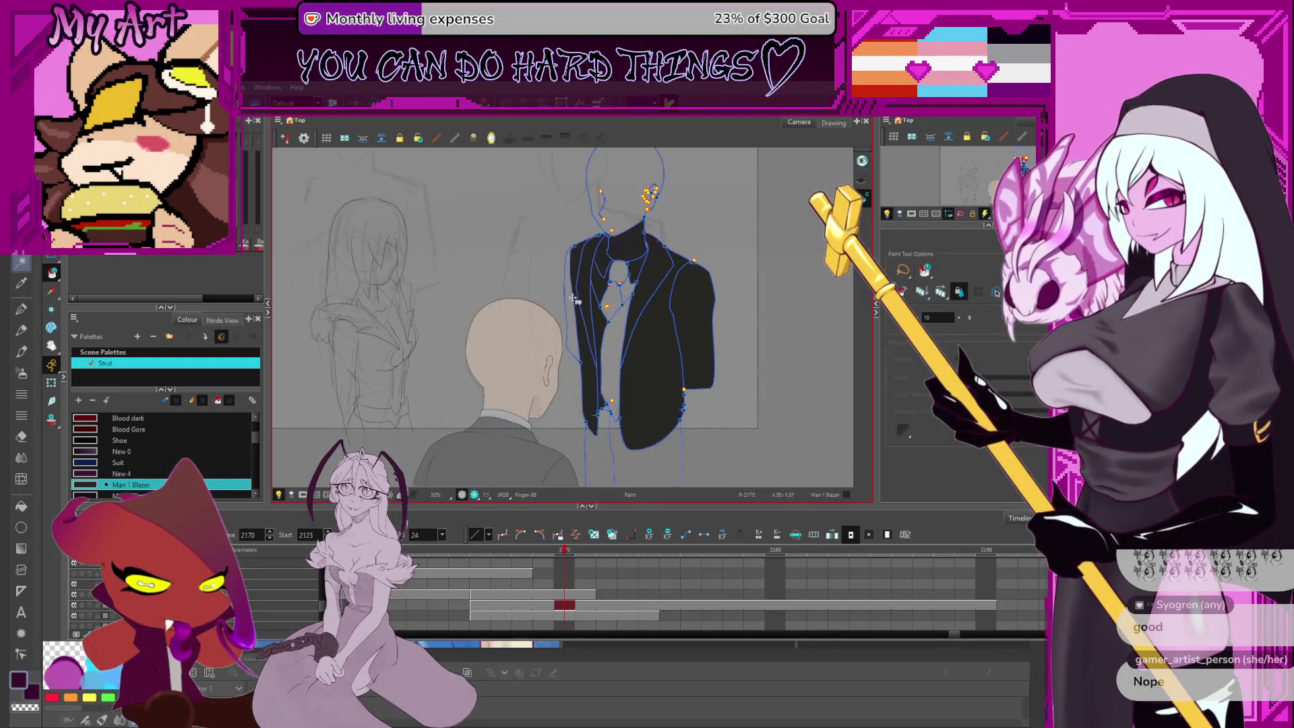
left_click(592, 366)
left_click(594, 333)
key("ctrl+z")
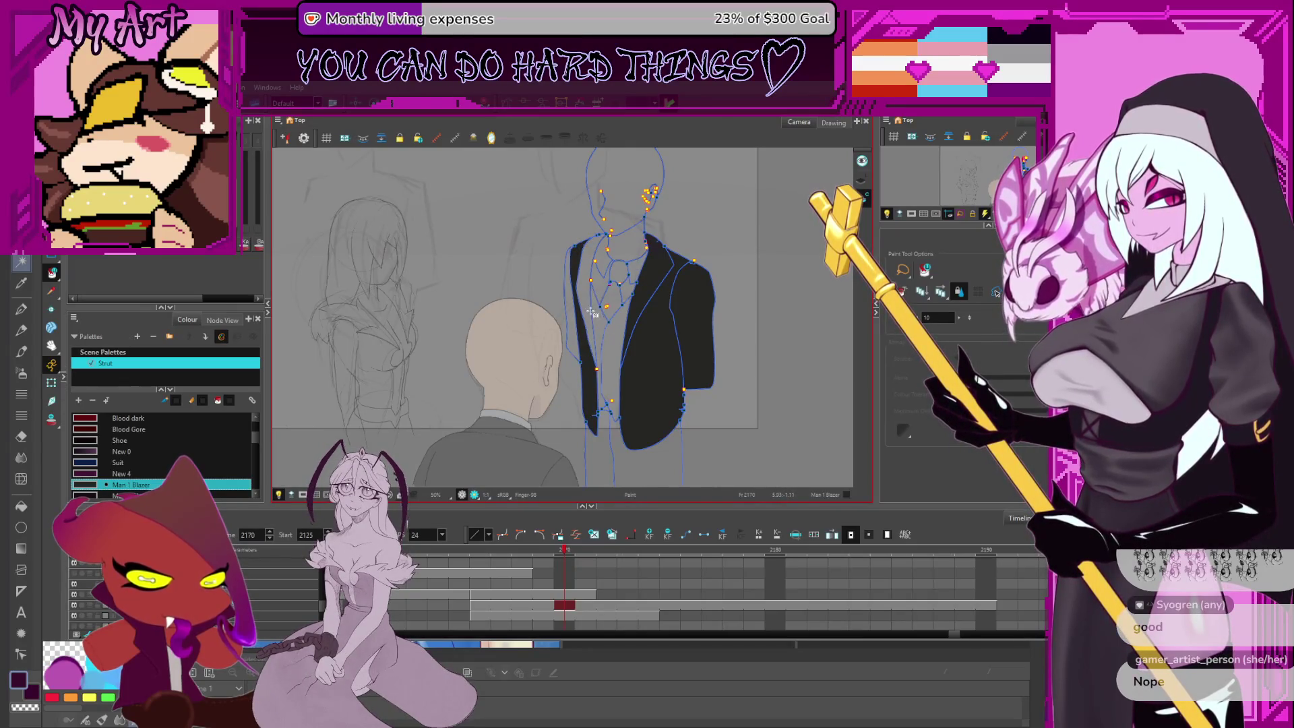
Switch to the Stroke tool and zoom in on the jacket's top and collar
key("alt+v")
scroll(593, 290, "up", 2)
left_click_drag(648, 320, 632, 271)
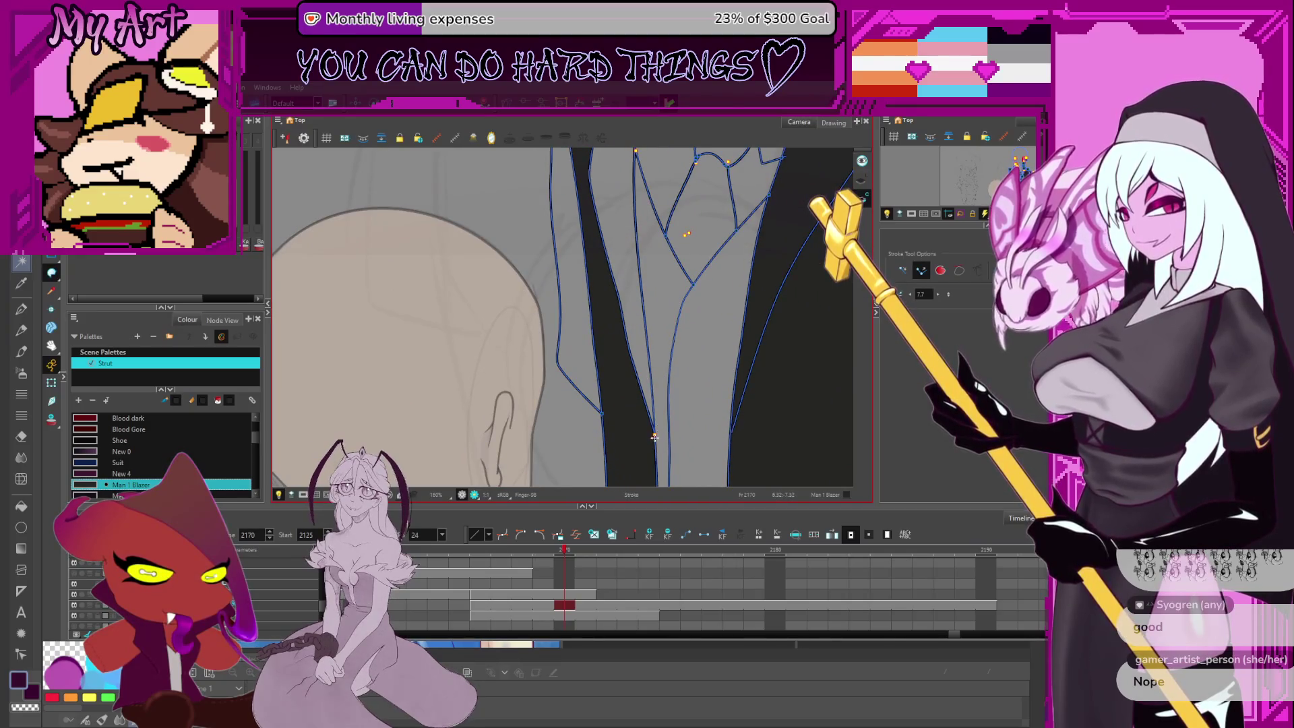
left_click_drag(636, 144, 663, 295)
left_click_drag(664, 233, 666, 322)
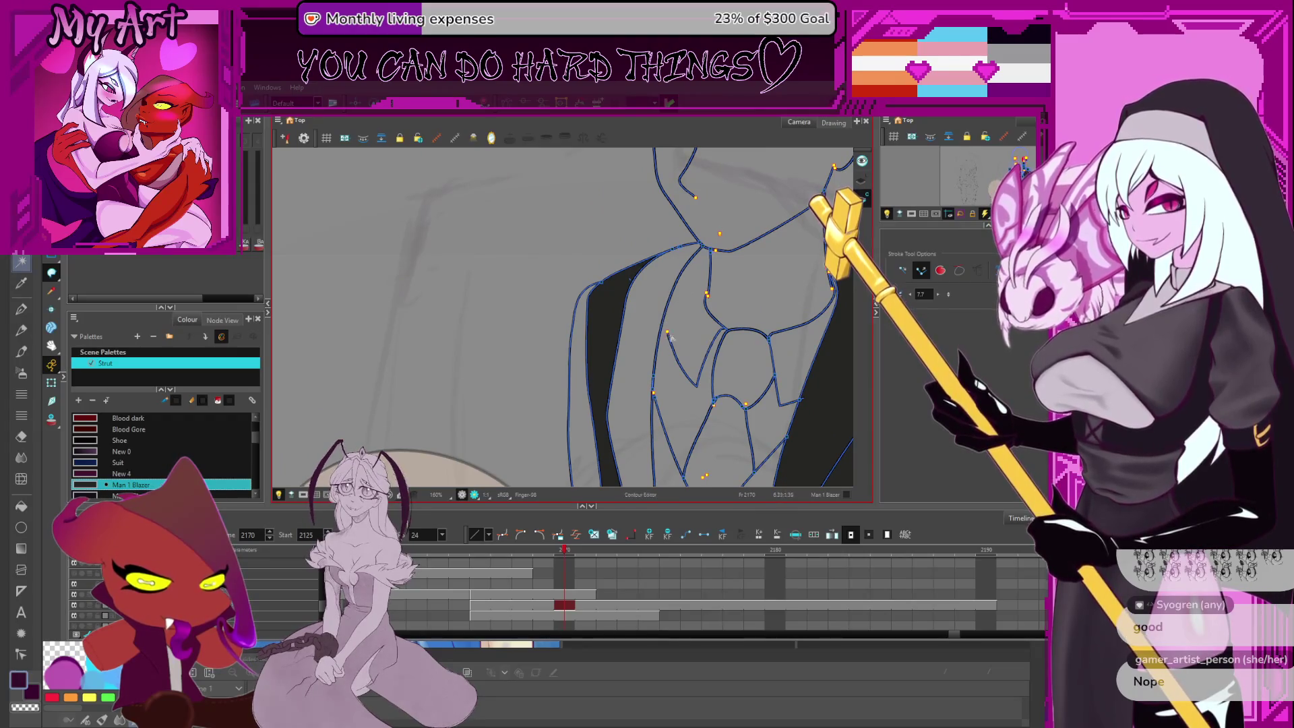
scroll(670, 337, "up", 3)
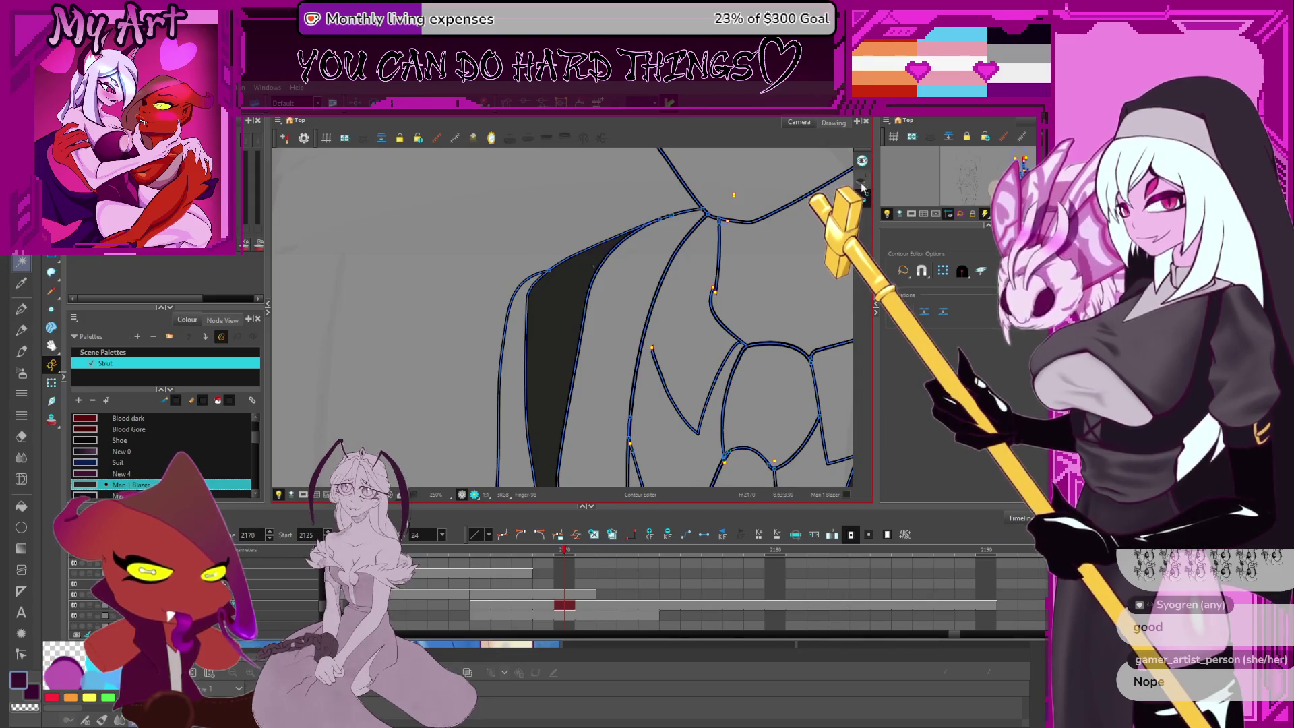
Reshape the V-shaped collar stroke left of the tie with the Contour Editor, then deselect
left_click(762, 231)
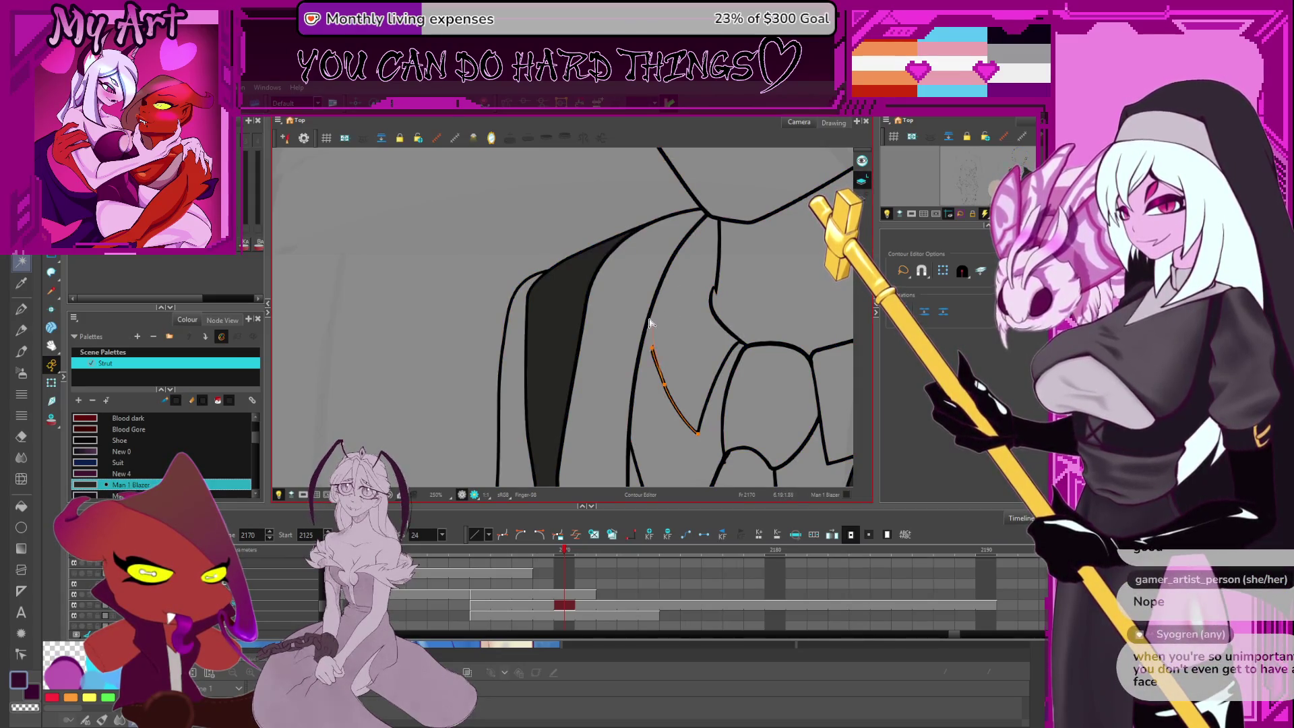
left_click(646, 341)
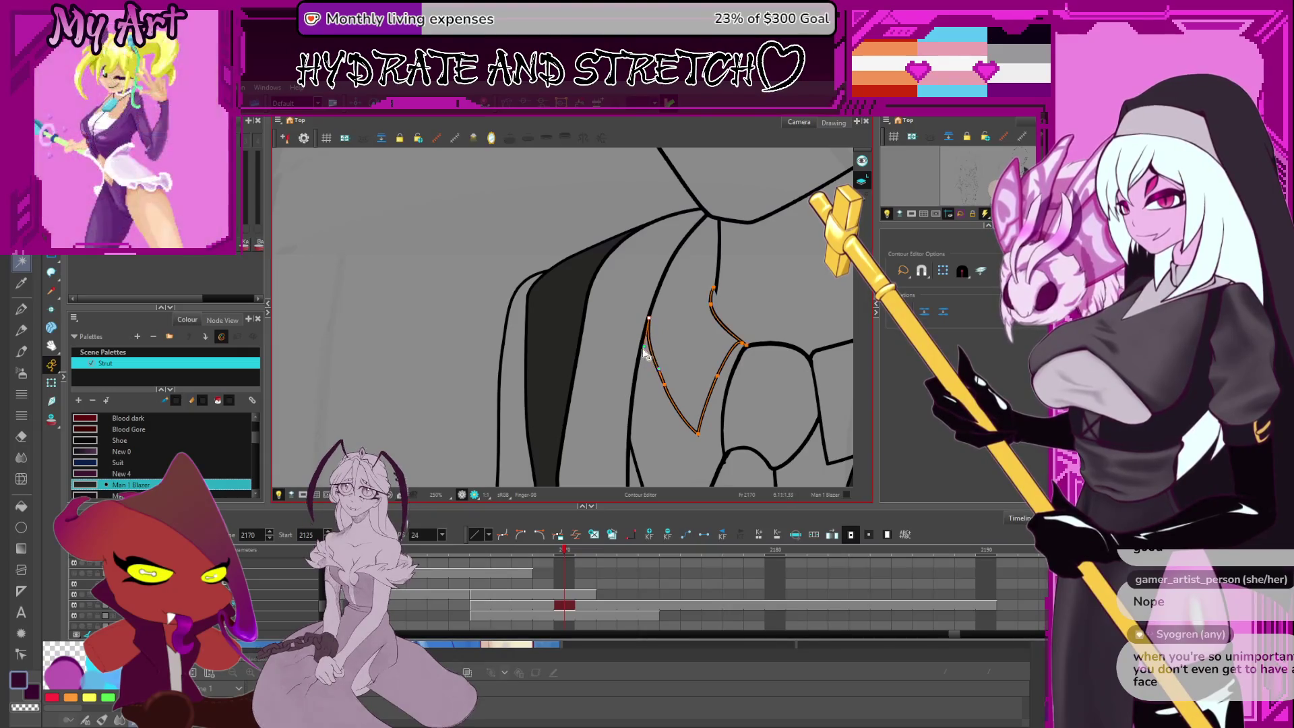
scroll(664, 388, "down", 2)
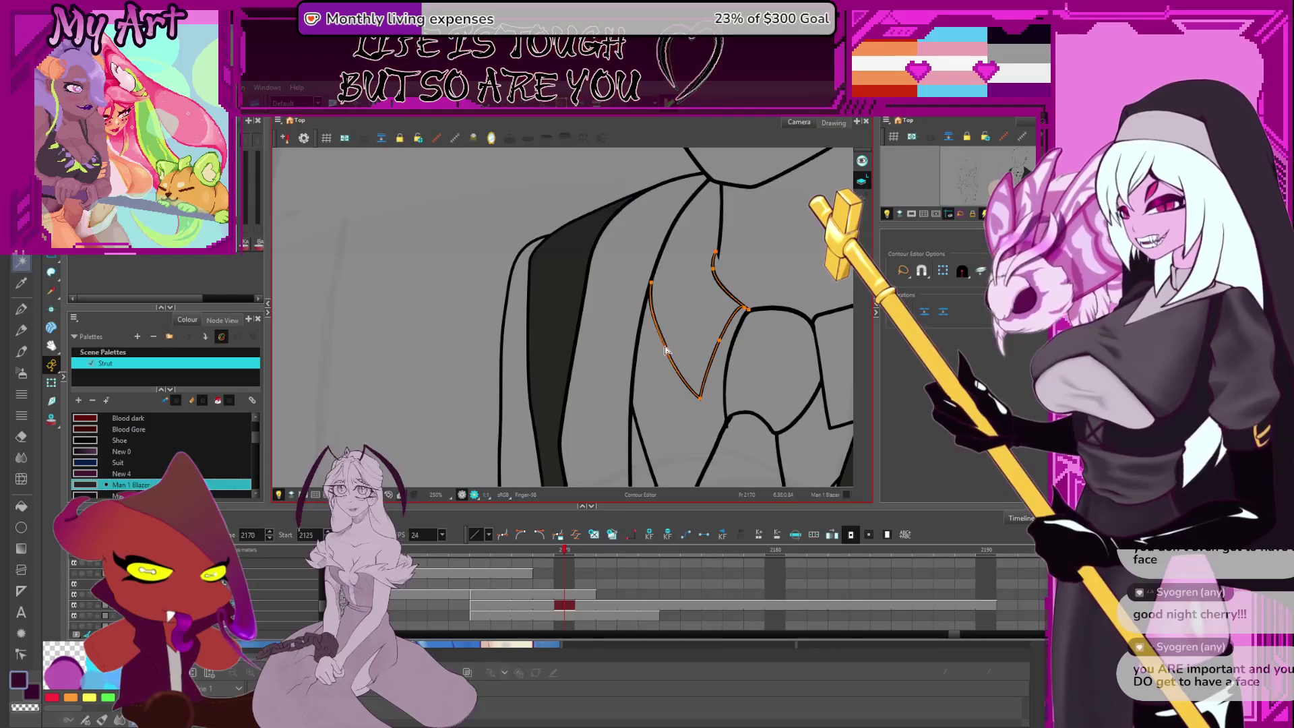
scroll(666, 351, "up", 3)
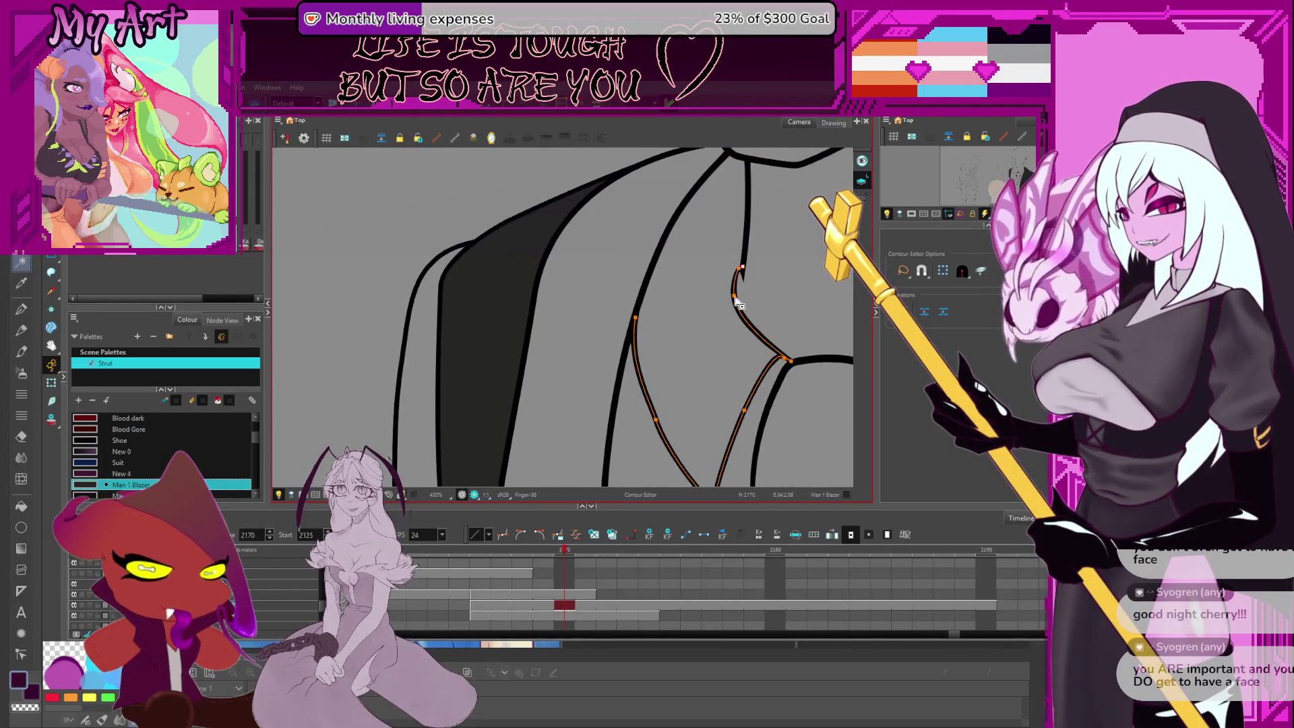
scroll(708, 296, "down", 5)
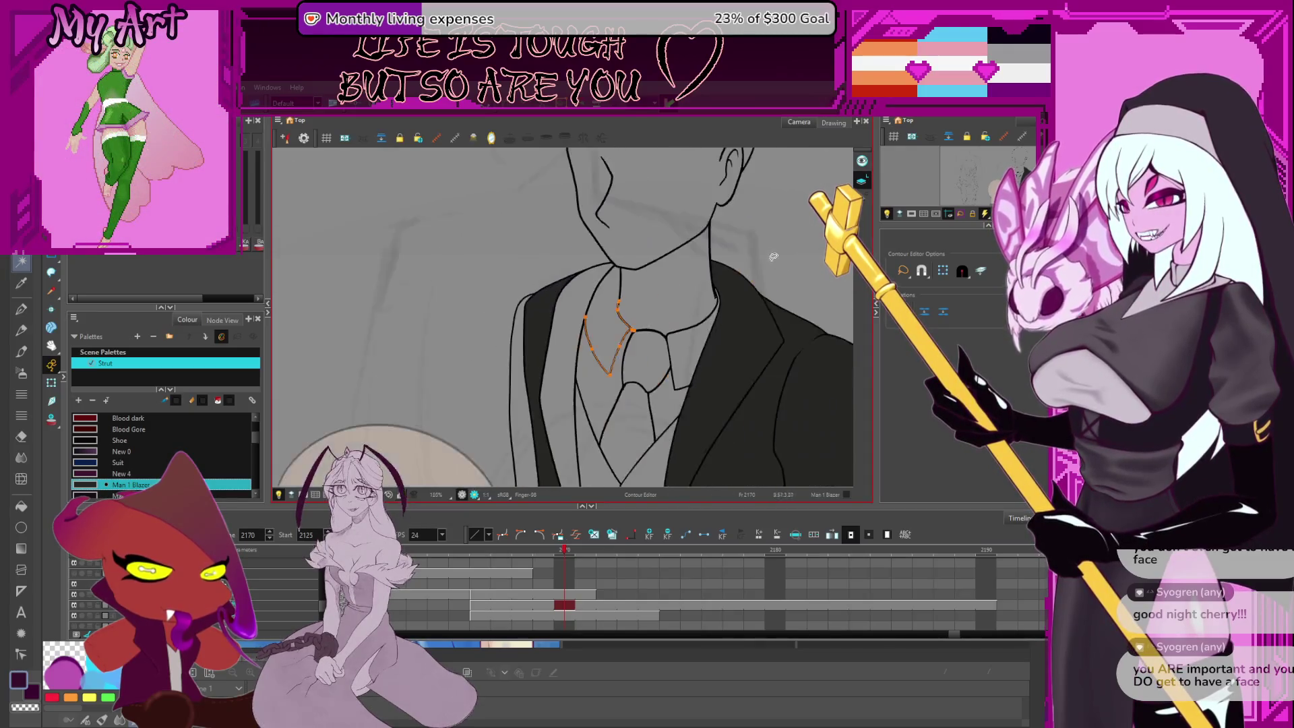
left_click_drag(657, 298, 664, 290)
left_click(612, 300)
left_click(599, 414)
scroll(645, 289, "up", 5)
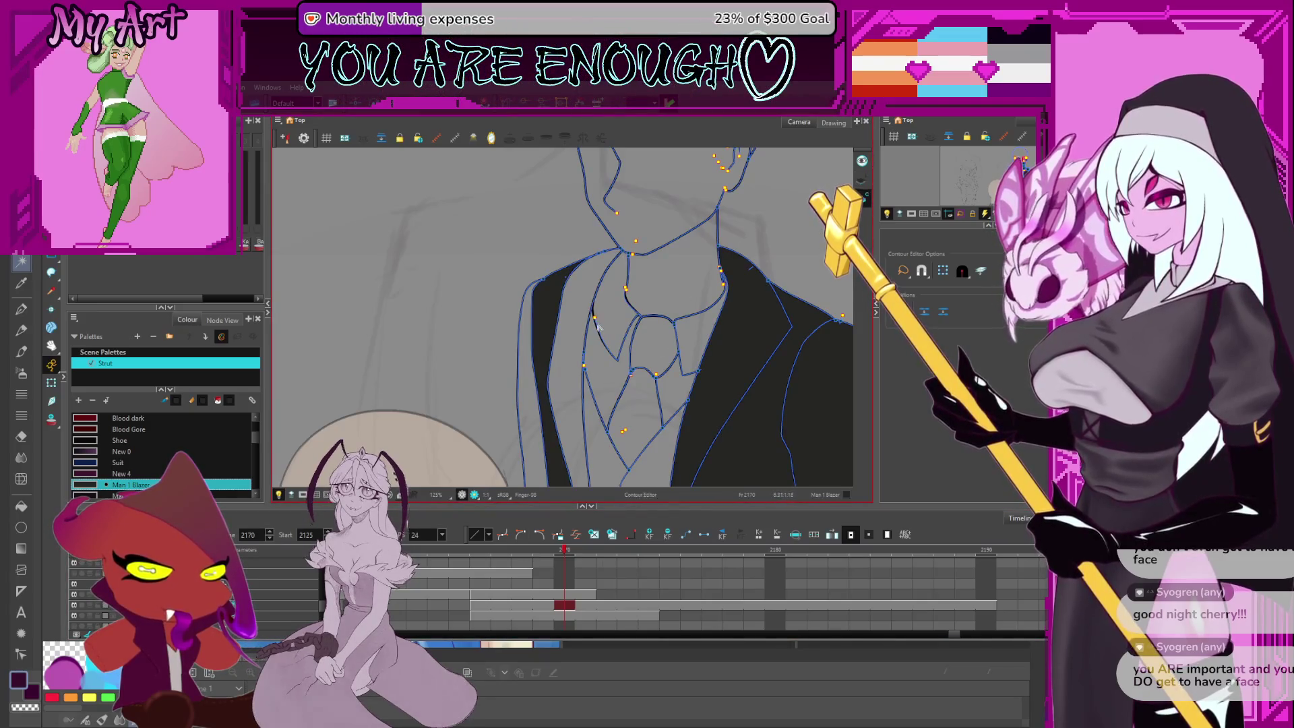
key("alt+t")
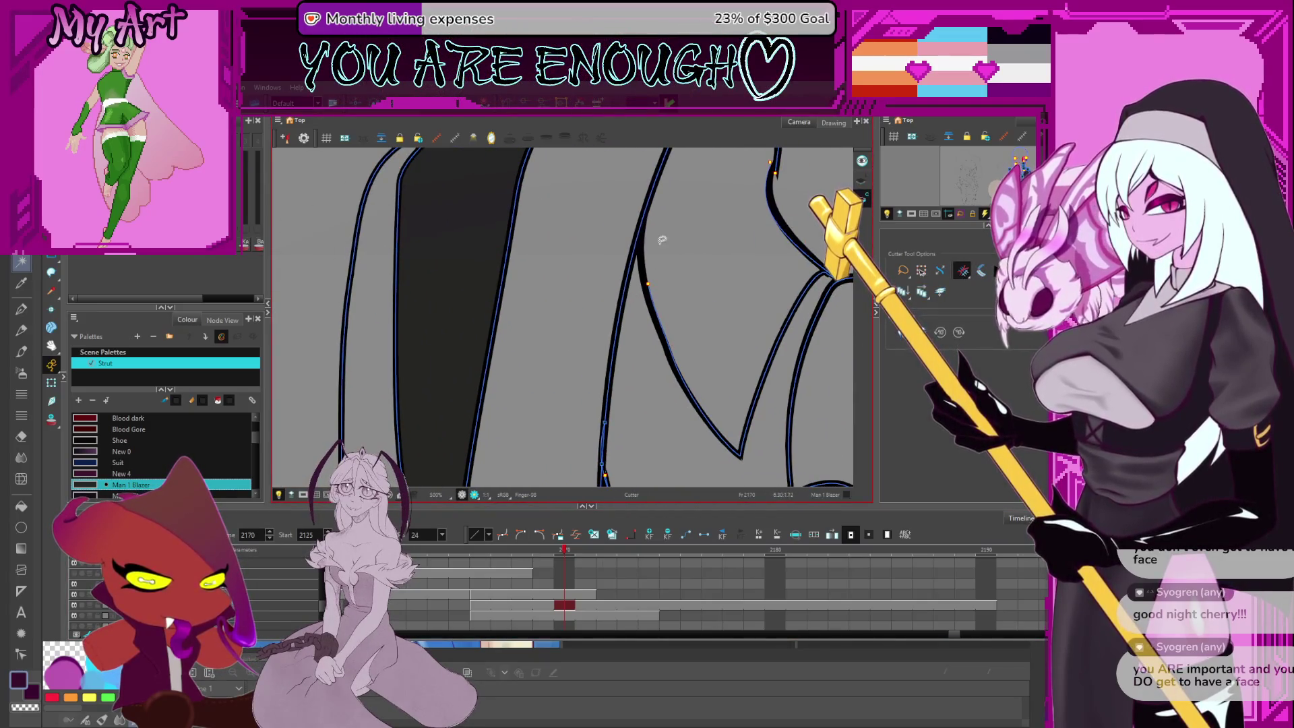
Redraw the thin lapel line as a bold black stroke on the rotated view and refine its contour
mouse_move(723, 291)
left_mouse_down()
mouse_move(695, 350)
mouse_move(634, 395)
mouse_move(581, 406)
left_mouse_up()
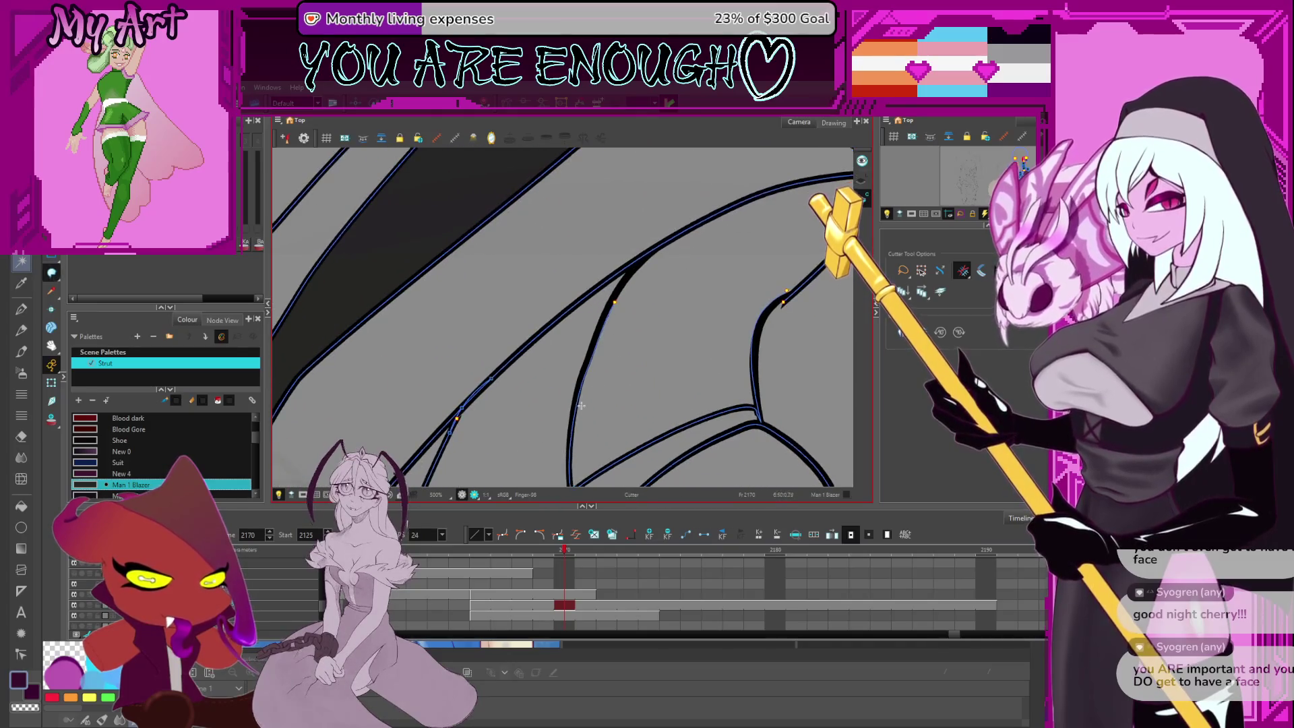
left_click_drag(615, 289, 572, 435)
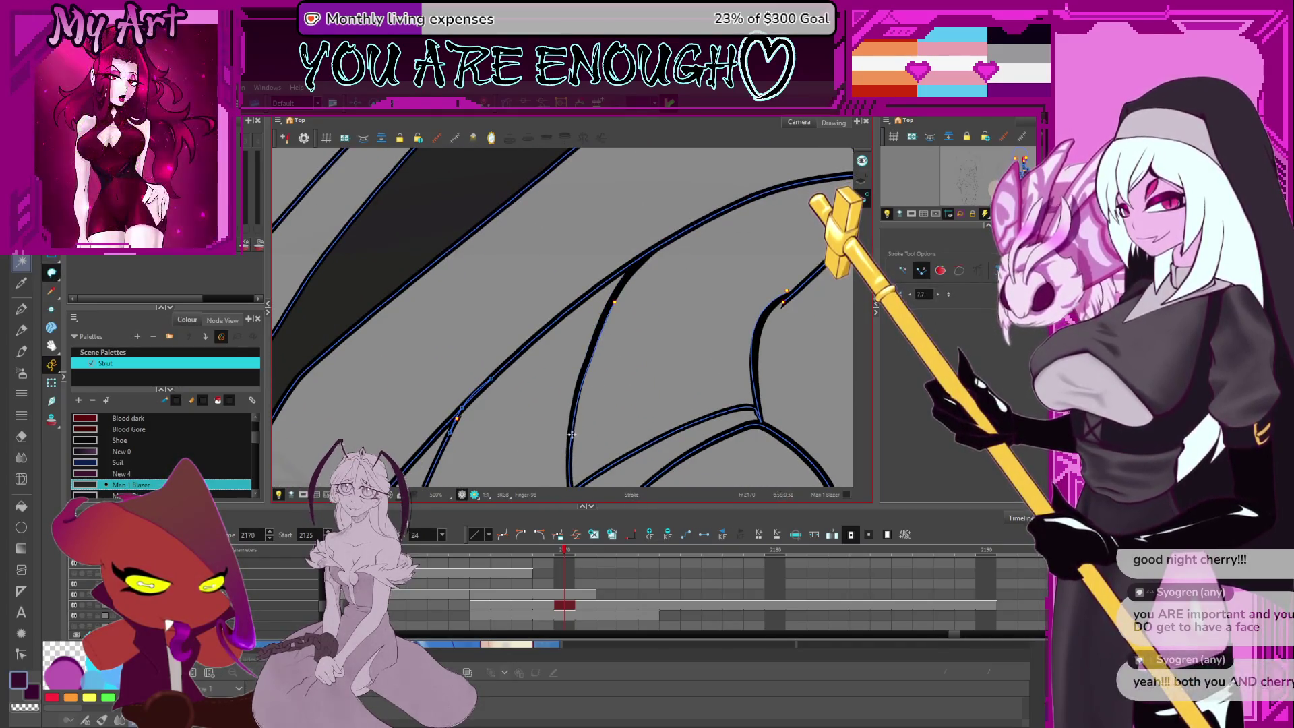
left_click_drag(664, 226, 651, 292)
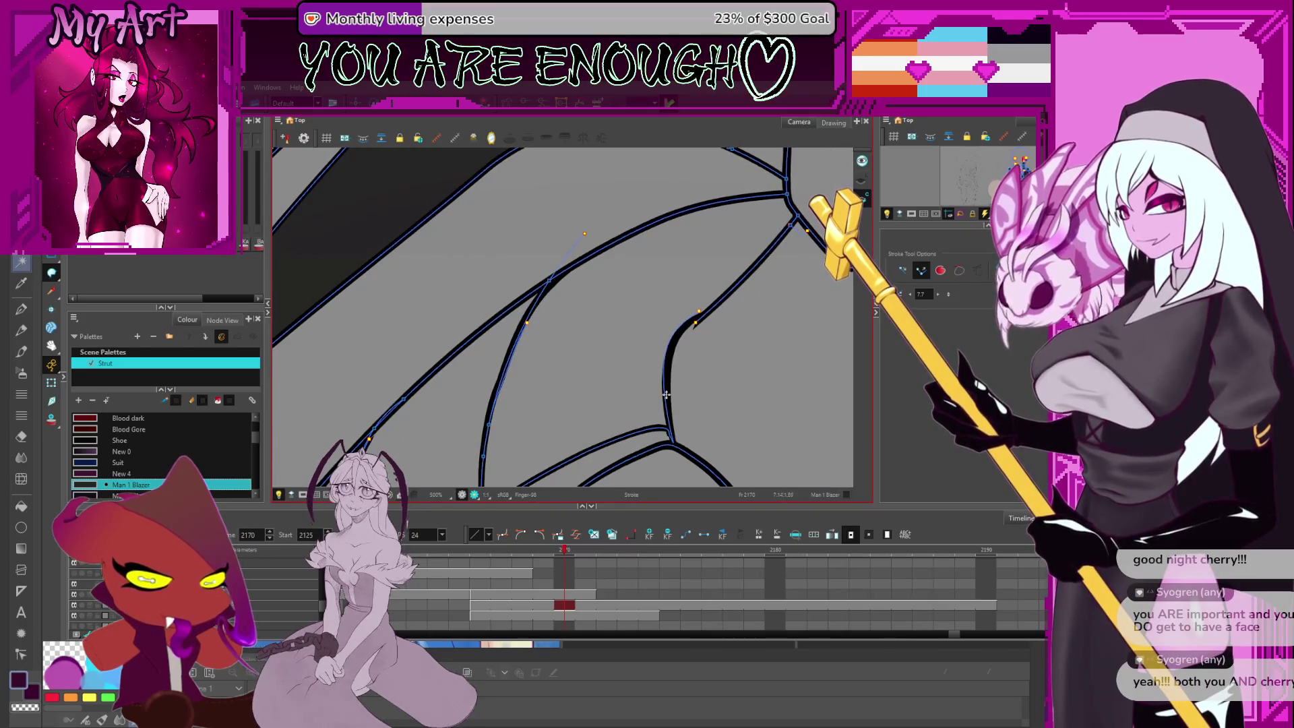
left_click(700, 311)
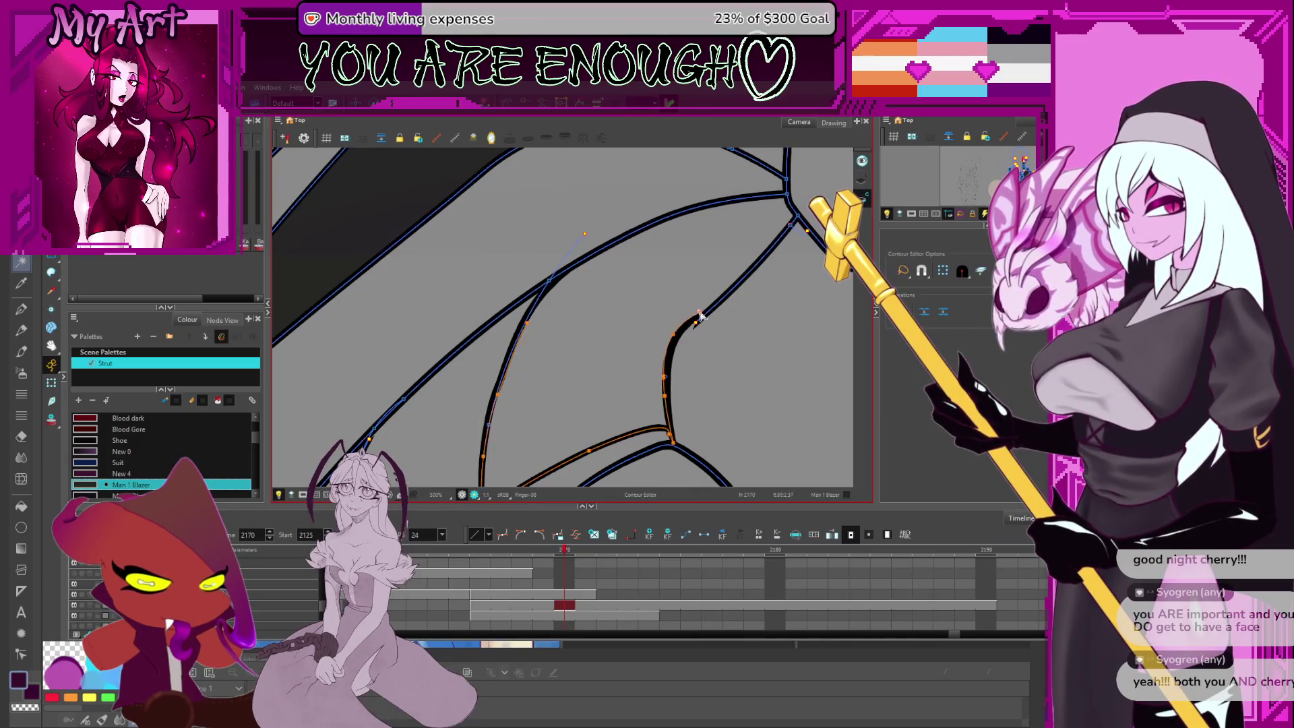
scroll(719, 313, "up", 4)
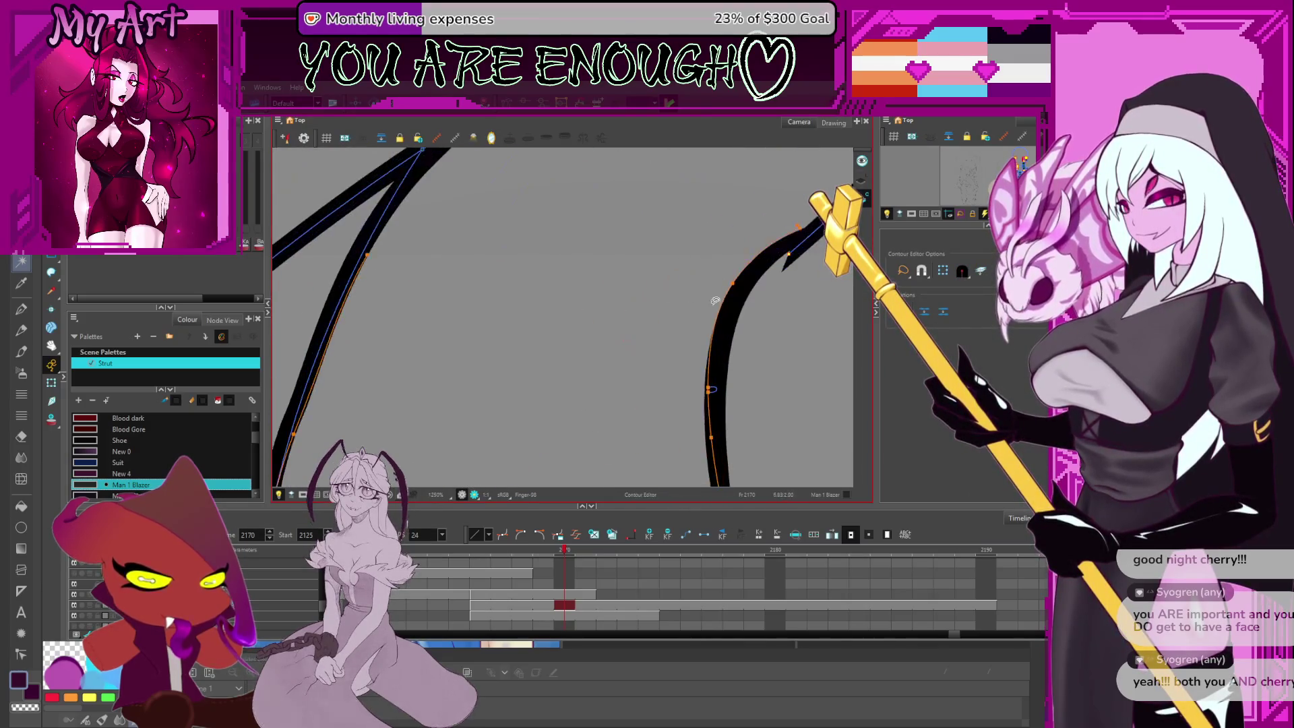
left_click(745, 284)
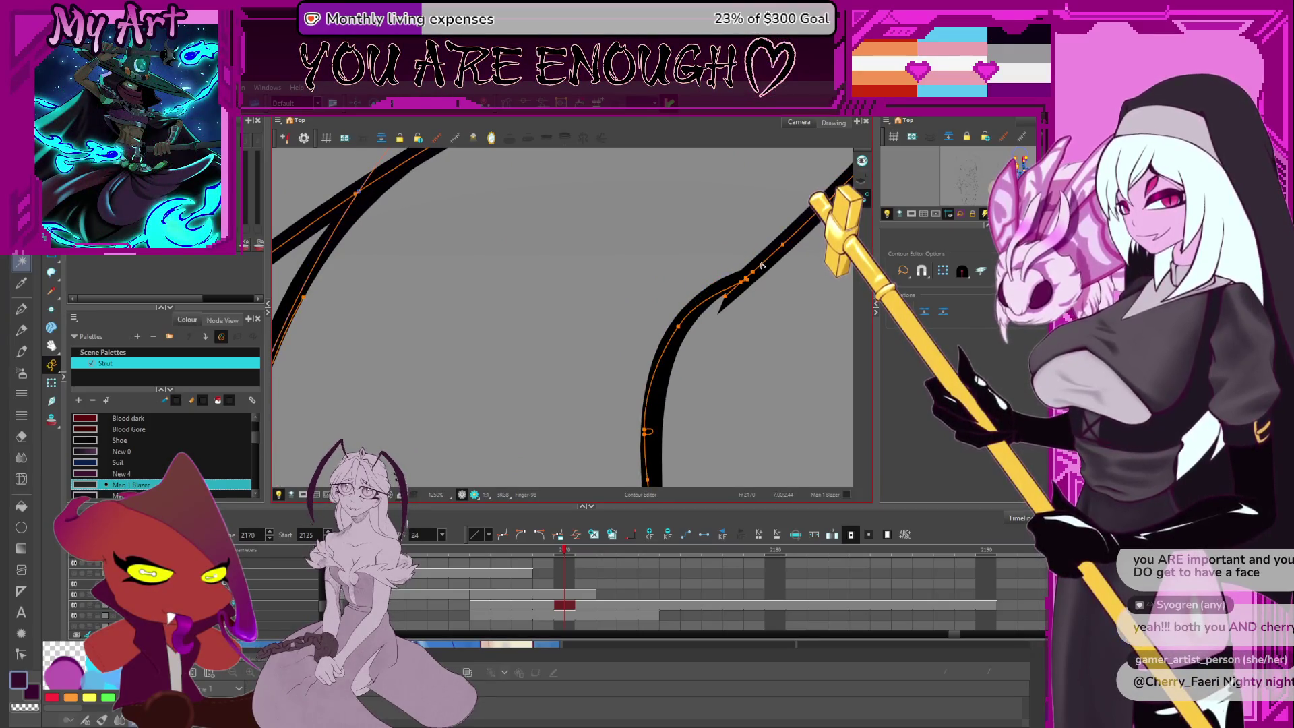
scroll(762, 265, "down", 6)
scroll(676, 281, "down", 3)
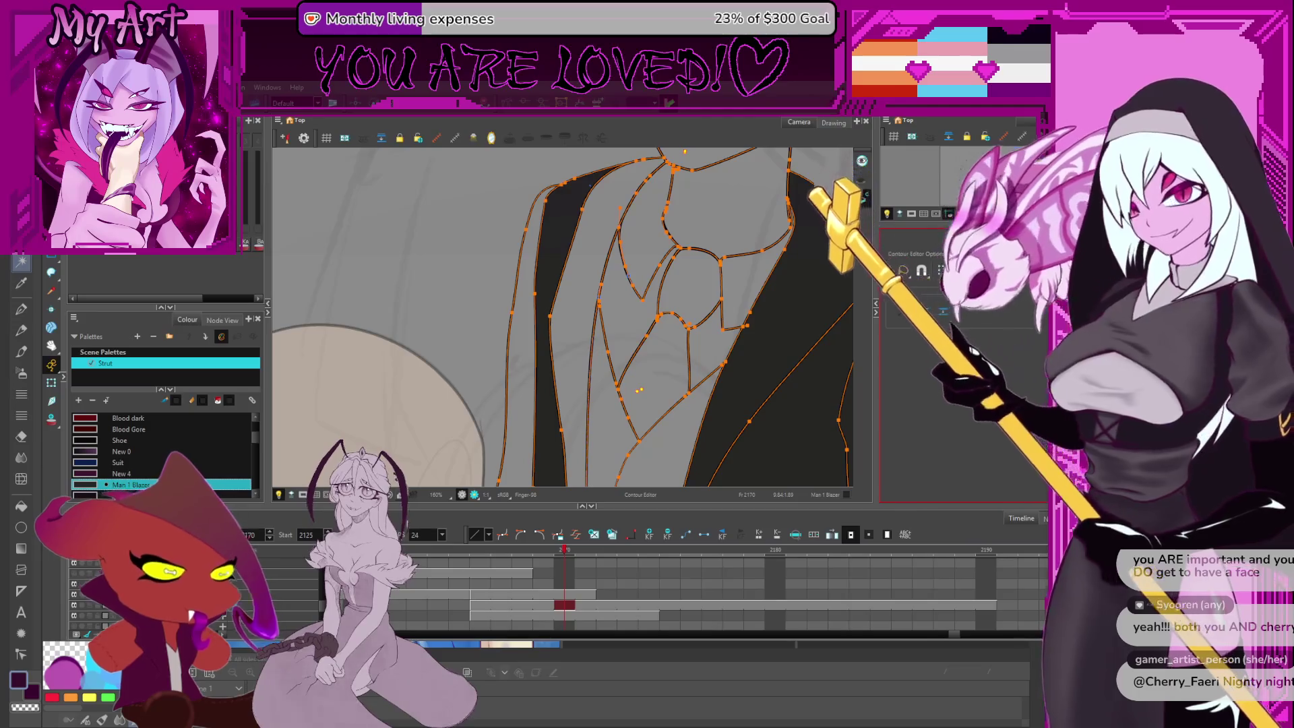
Fill the light strip and gap beside the left lapel with the dark blazer colour
scroll(589, 305, "down", 3)
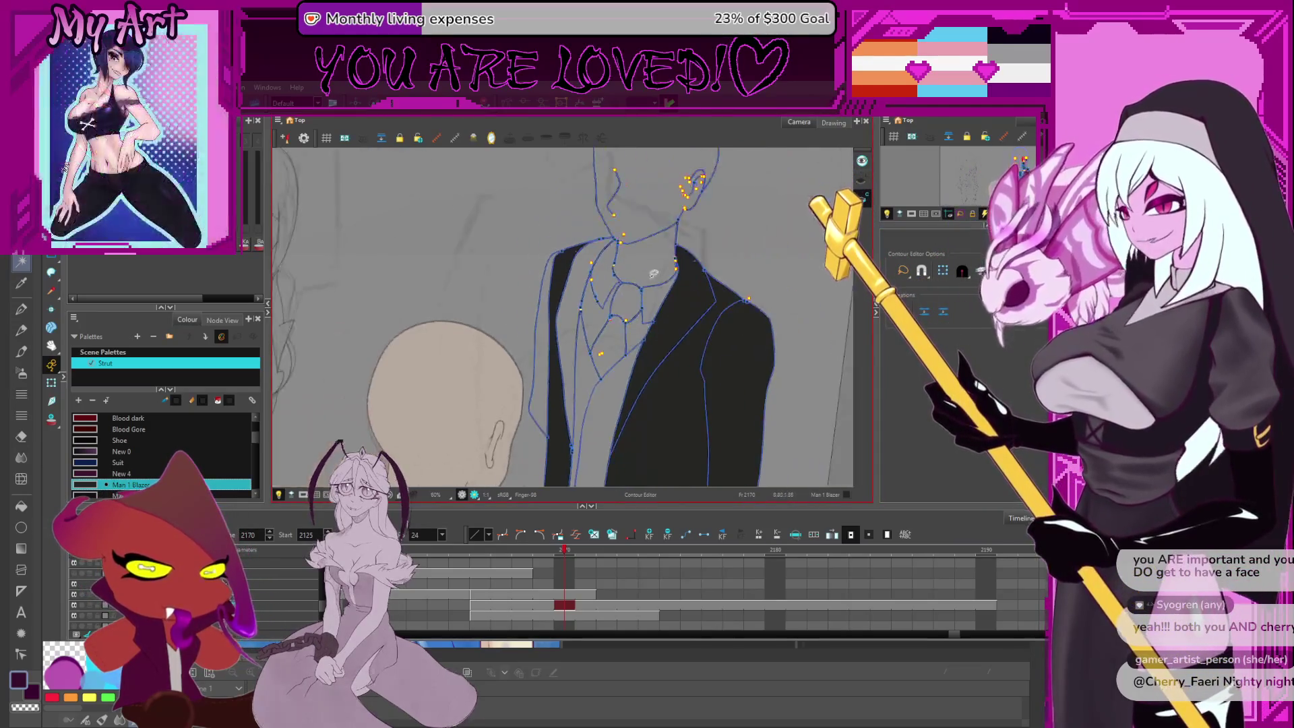
scroll(589, 304, "up", 1)
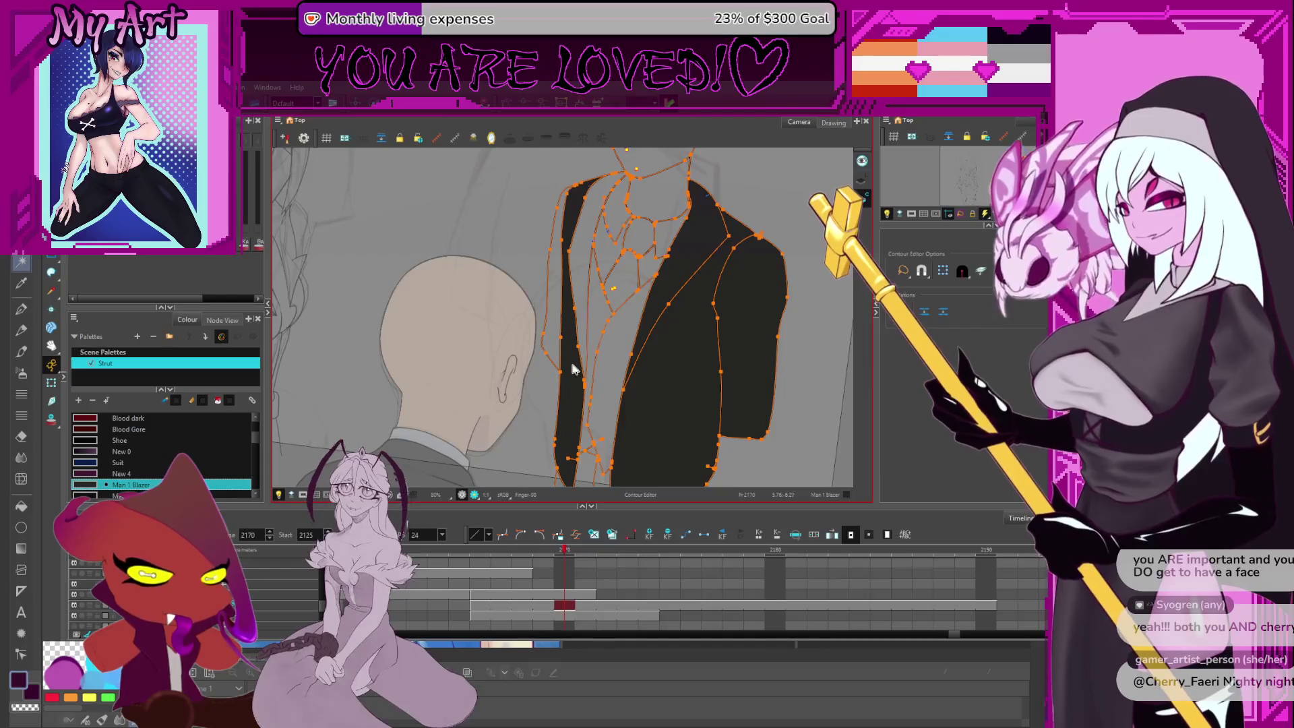
key("alt+i")
left_click(581, 324)
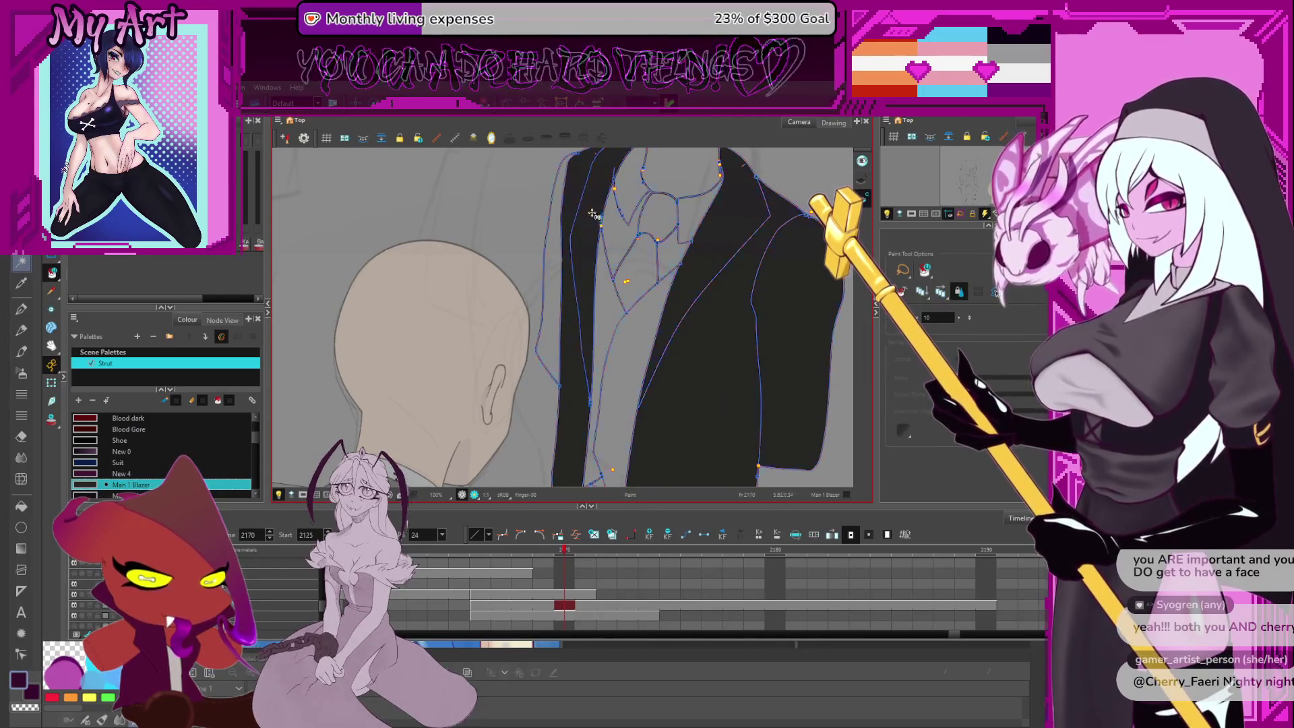
left_click(549, 303)
mouse_move(672, 283)
left_mouse_down()
mouse_move(654, 203)
mouse_move(639, 339)
left_mouse_up()
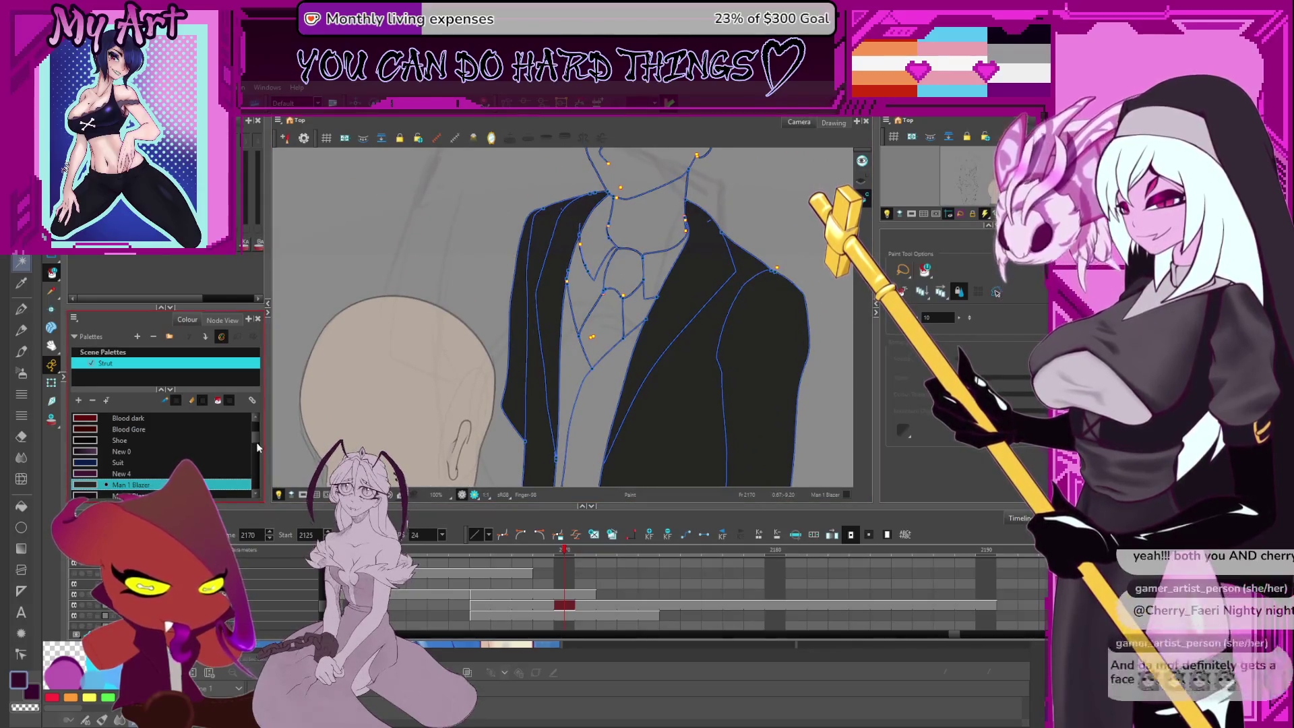
Scroll the palette and choose the Man 1 Skin swatch
mouse_move(253, 441)
left_mouse_down()
mouse_move(256, 459)
mouse_move(256, 446)
left_mouse_up()
scroll(256, 446, "down", 1)
left_click(128, 440)
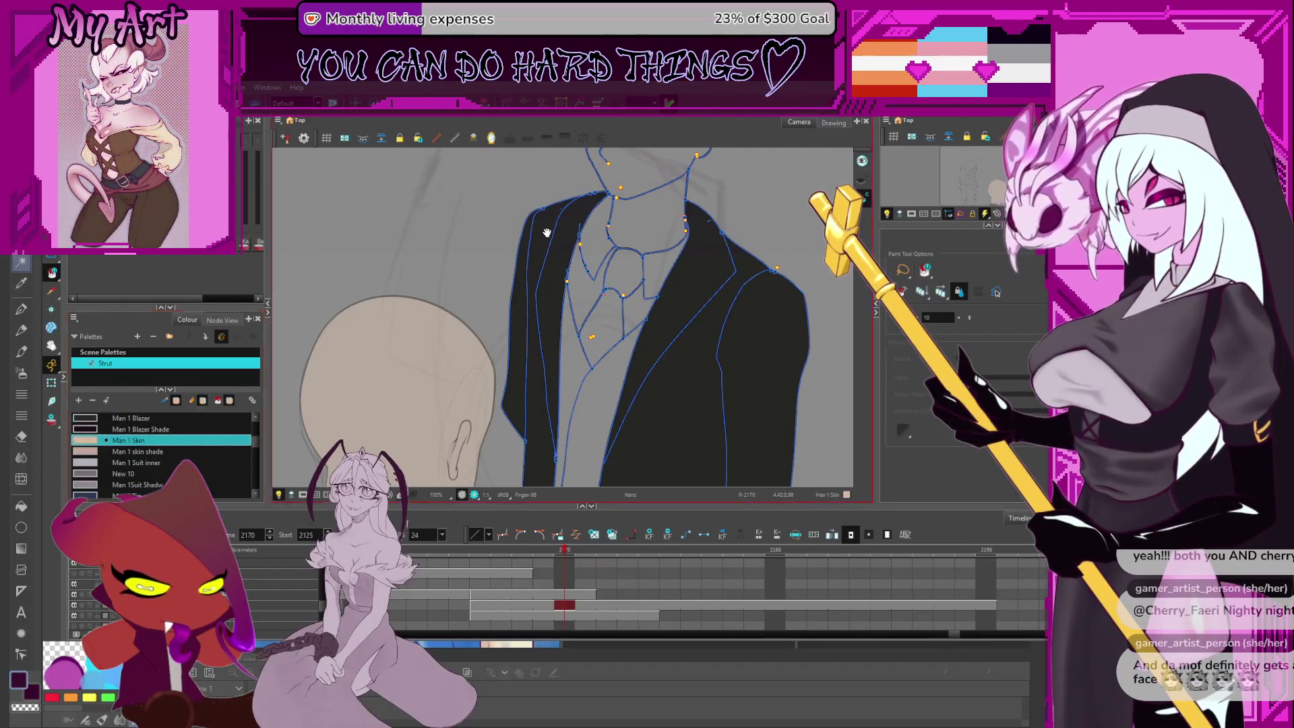
Inspect the face and collar linework while switching between Select, Stroke and Cutter tools
left_click_drag(644, 184, 630, 359)
key("alt+s")
scroll(629, 358, "up", 1)
scroll(607, 367, "up", 1)
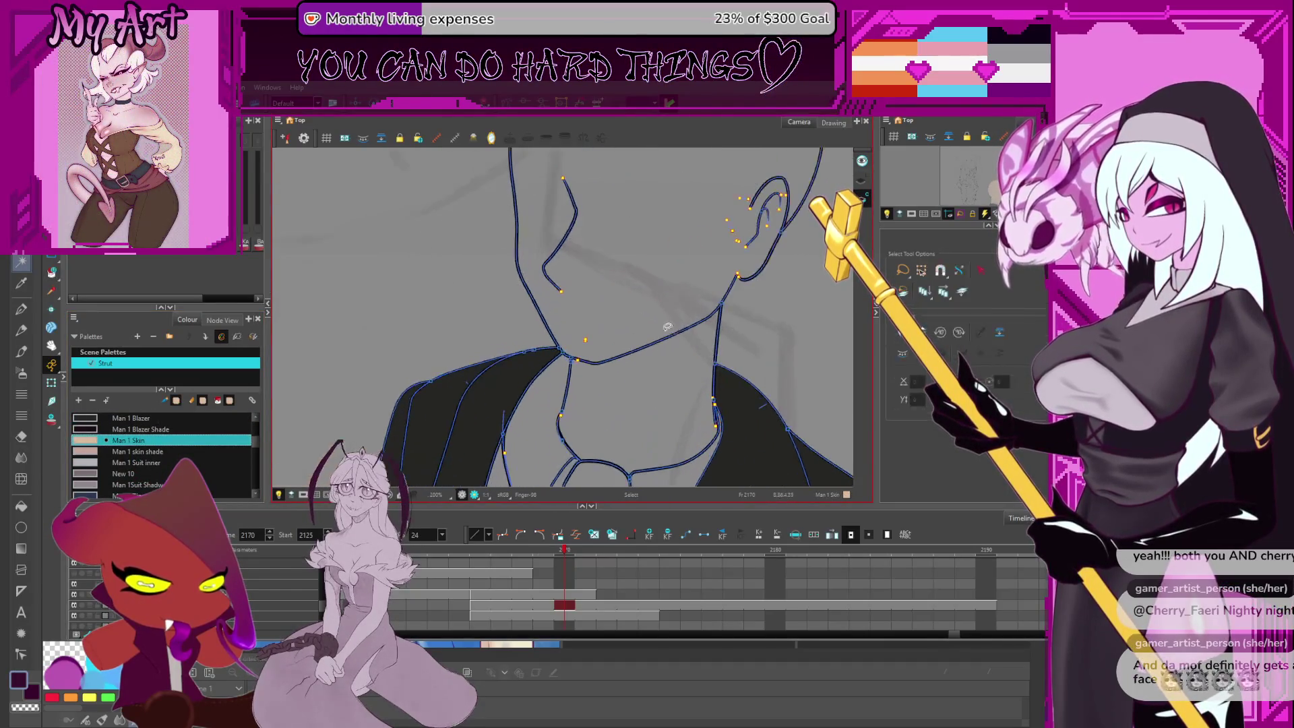
key("alt+v")
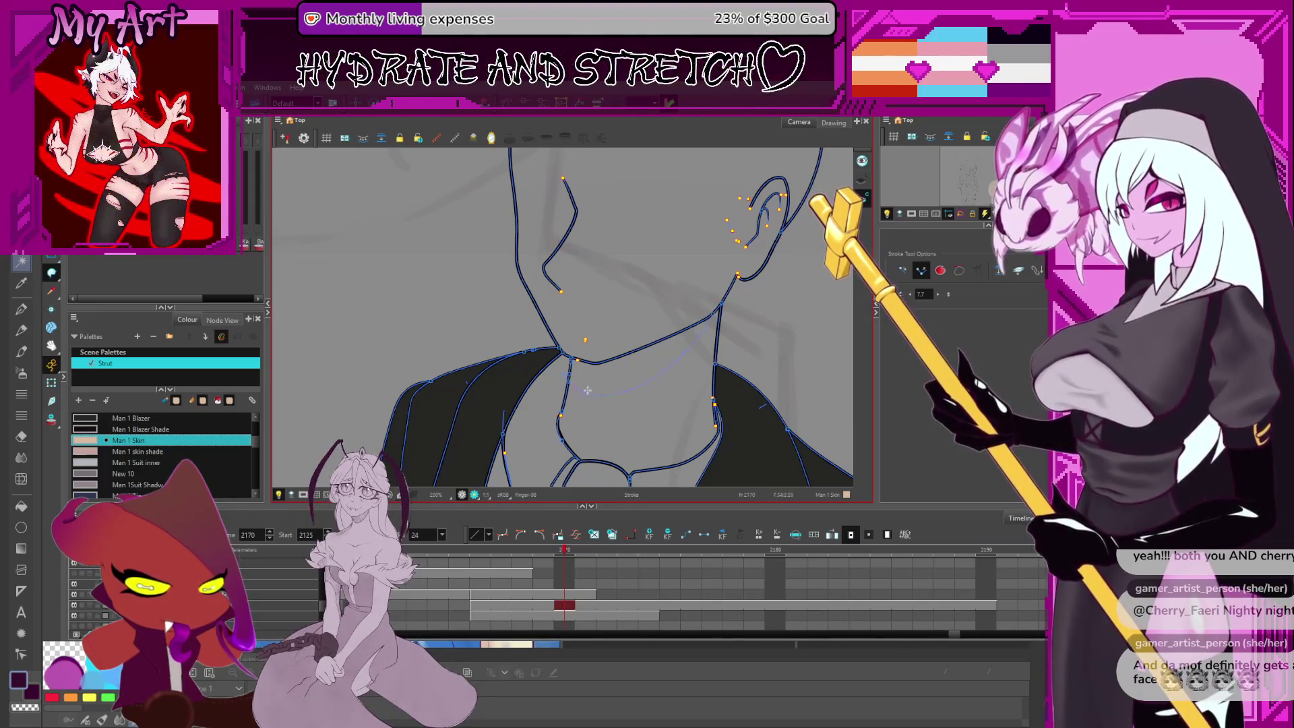
key("alt+s")
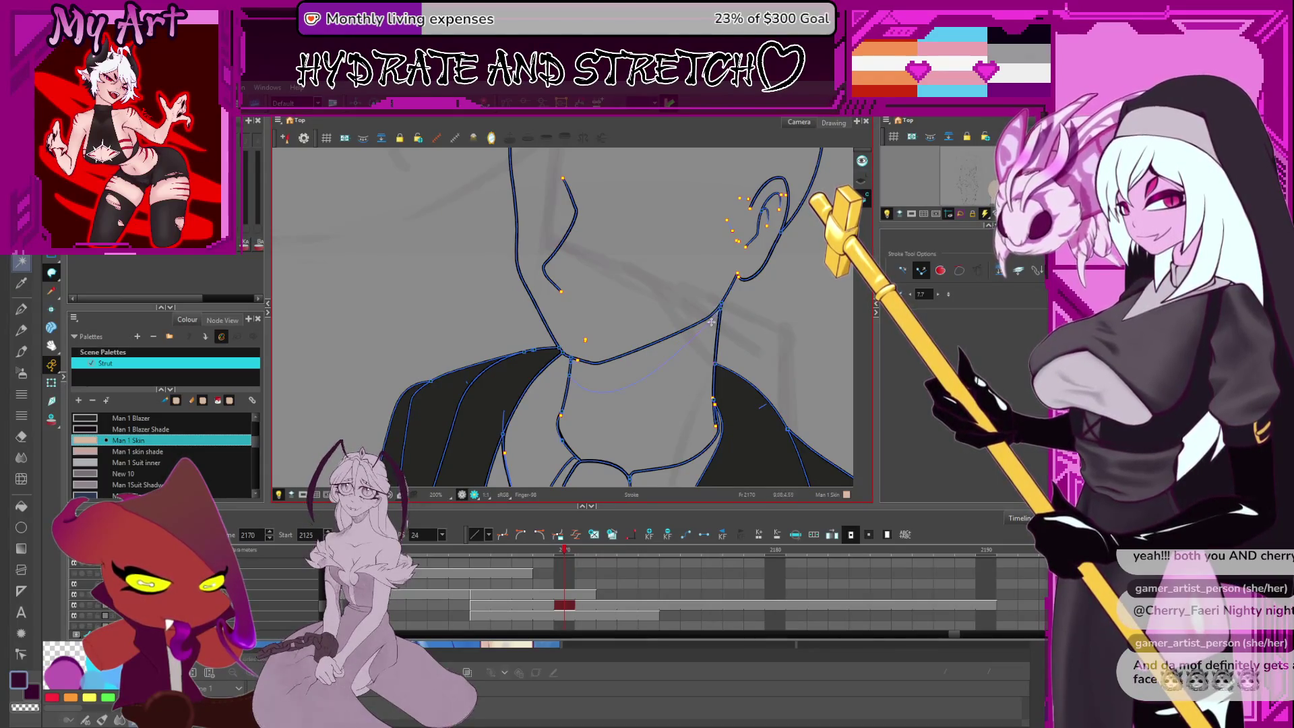
left_click_drag(649, 356, 645, 355)
scroll(627, 328, "up", 2)
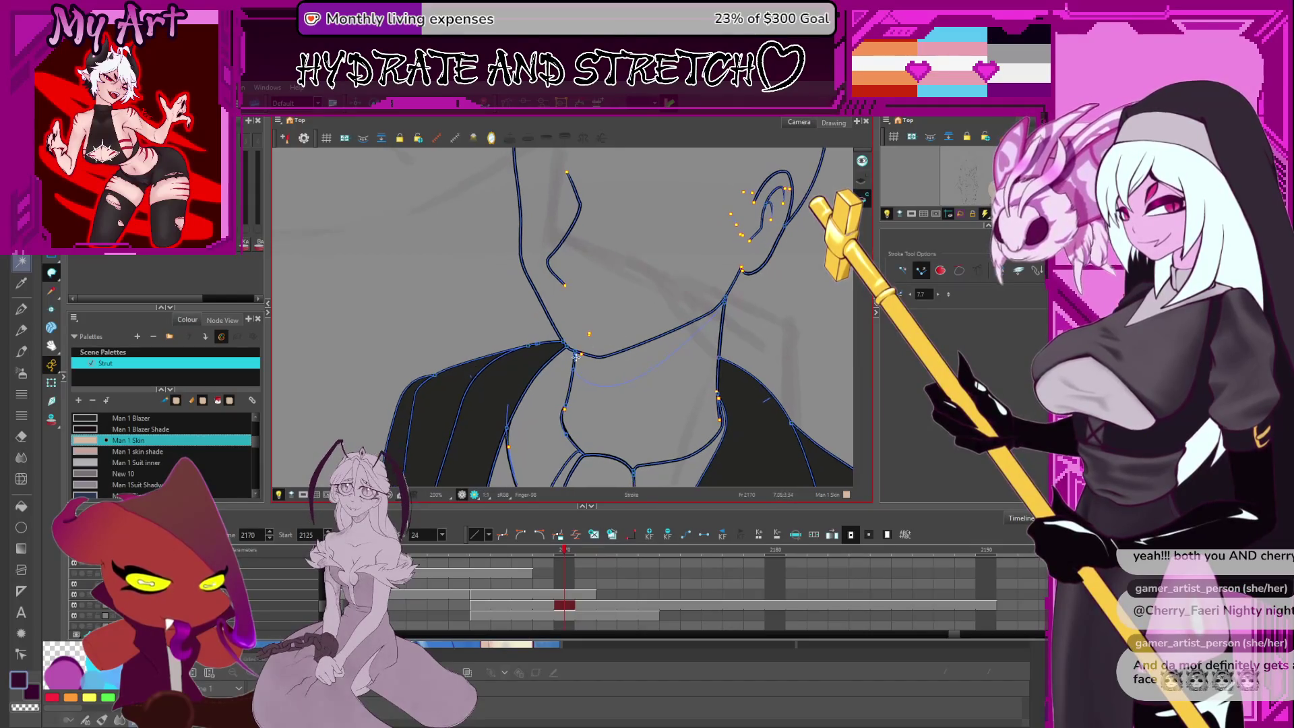
key("alt+t")
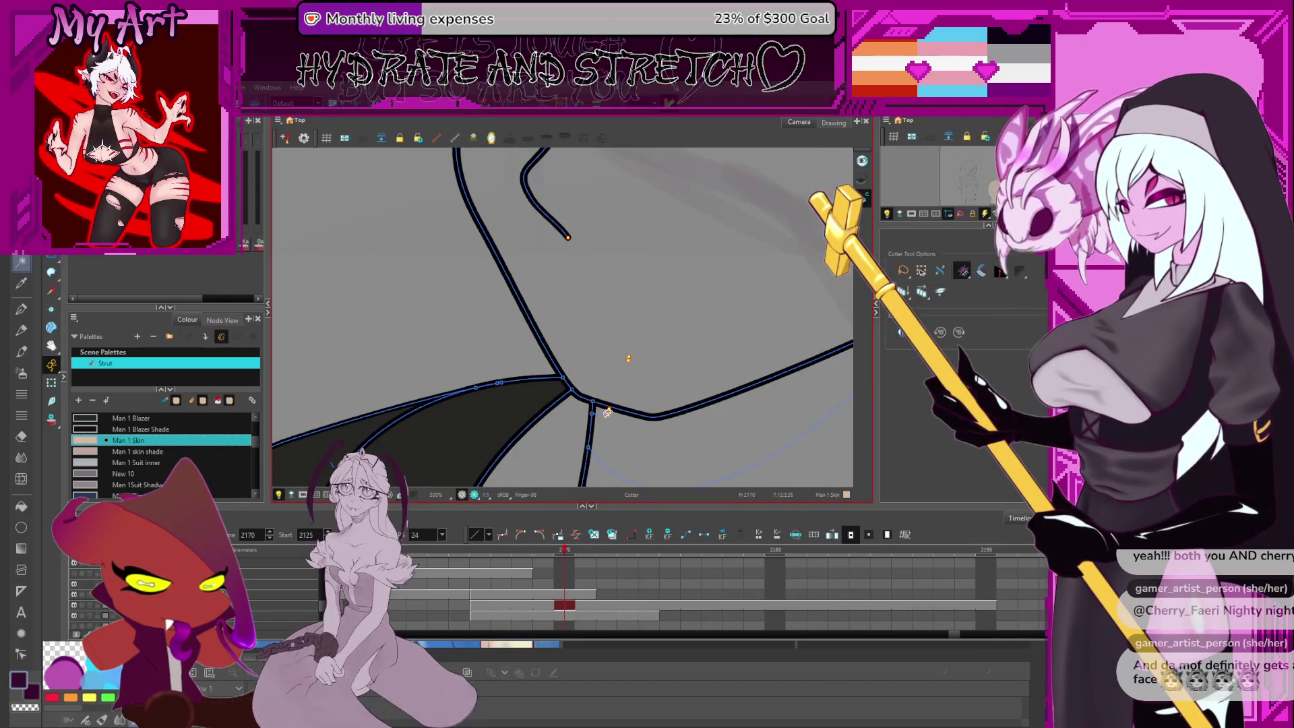
scroll(700, 331, "down", 3)
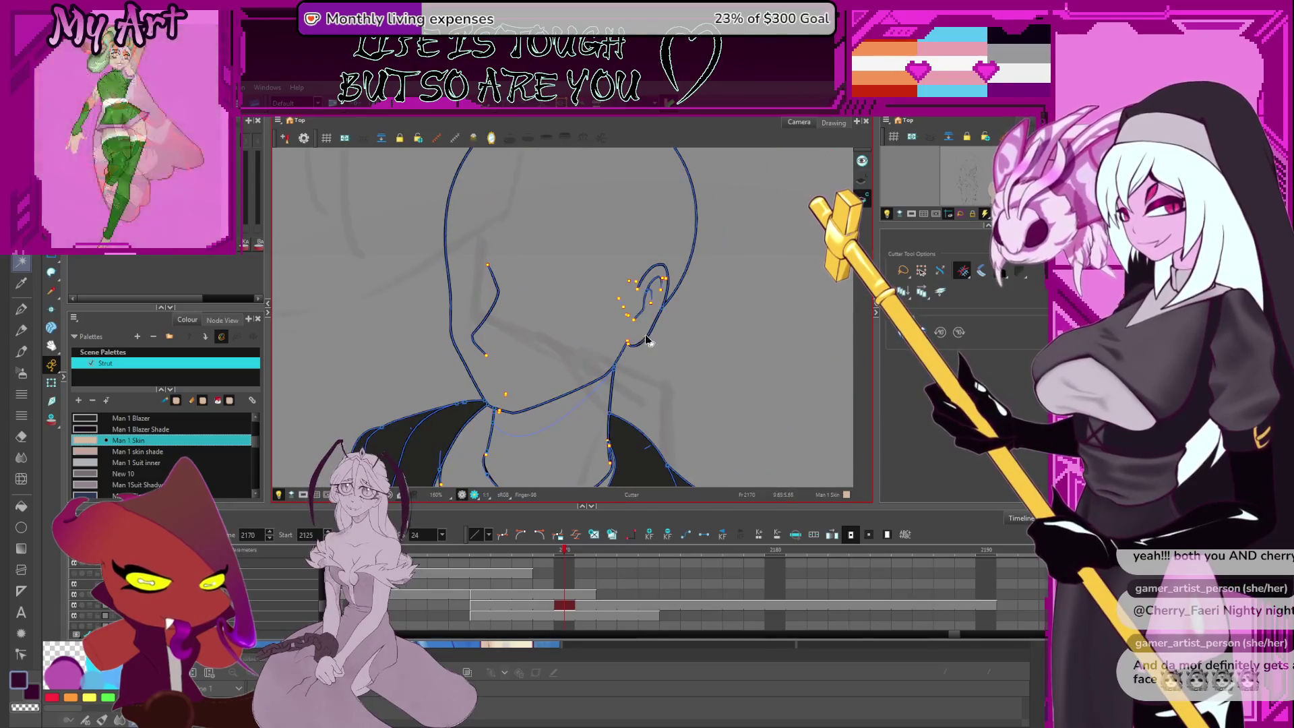
scroll(607, 337, "up", 3)
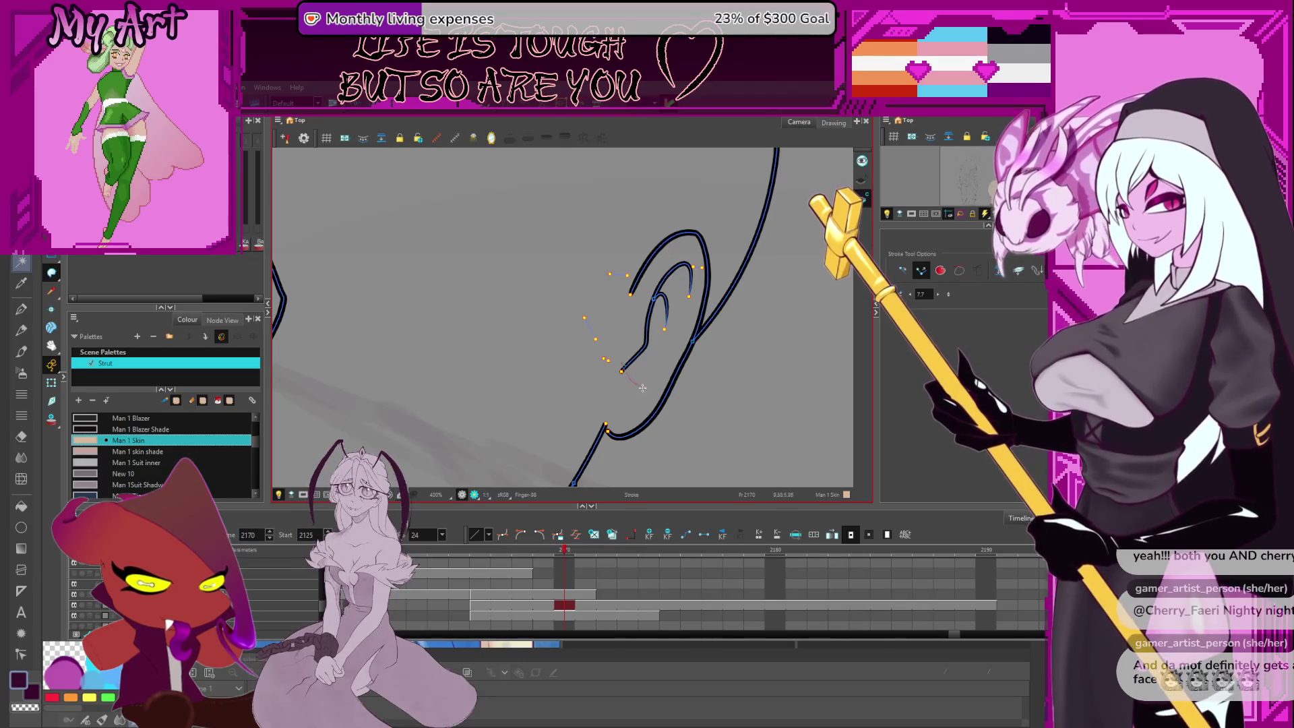
scroll(718, 358, "down", 5)
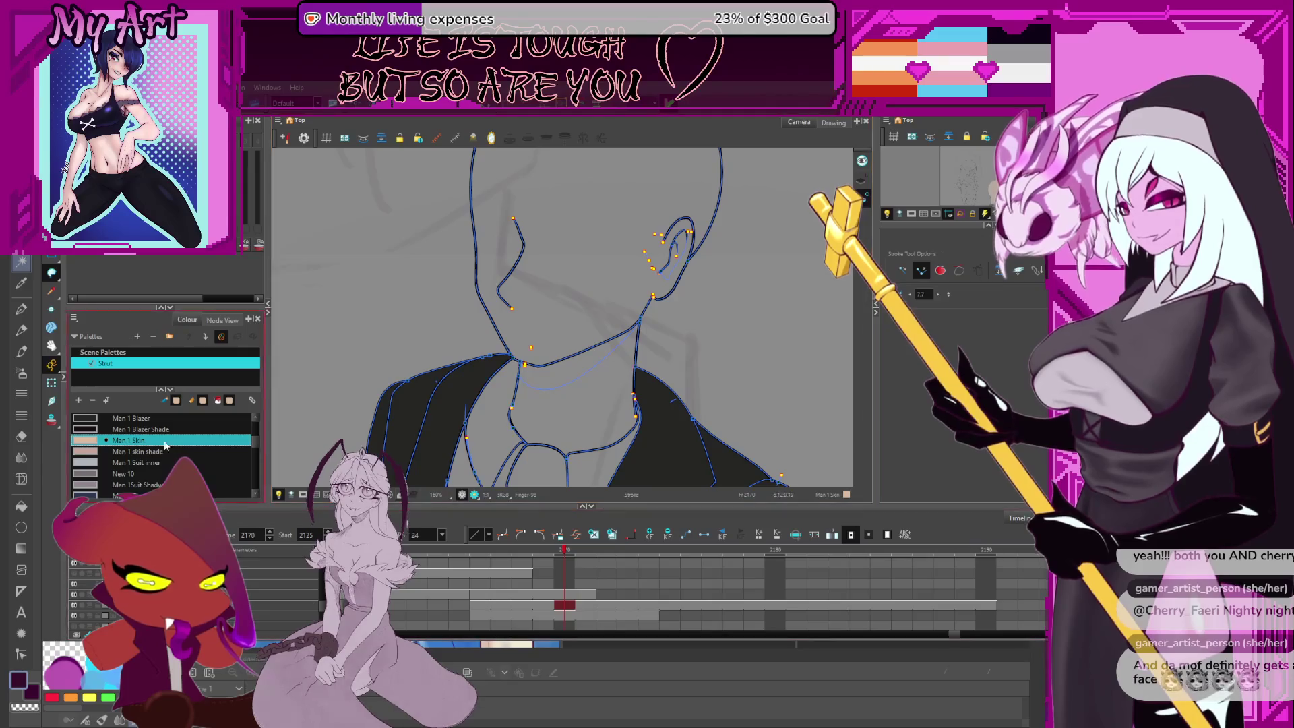
left_click_drag(596, 400, 619, 276)
scroll(618, 276, "up", 5)
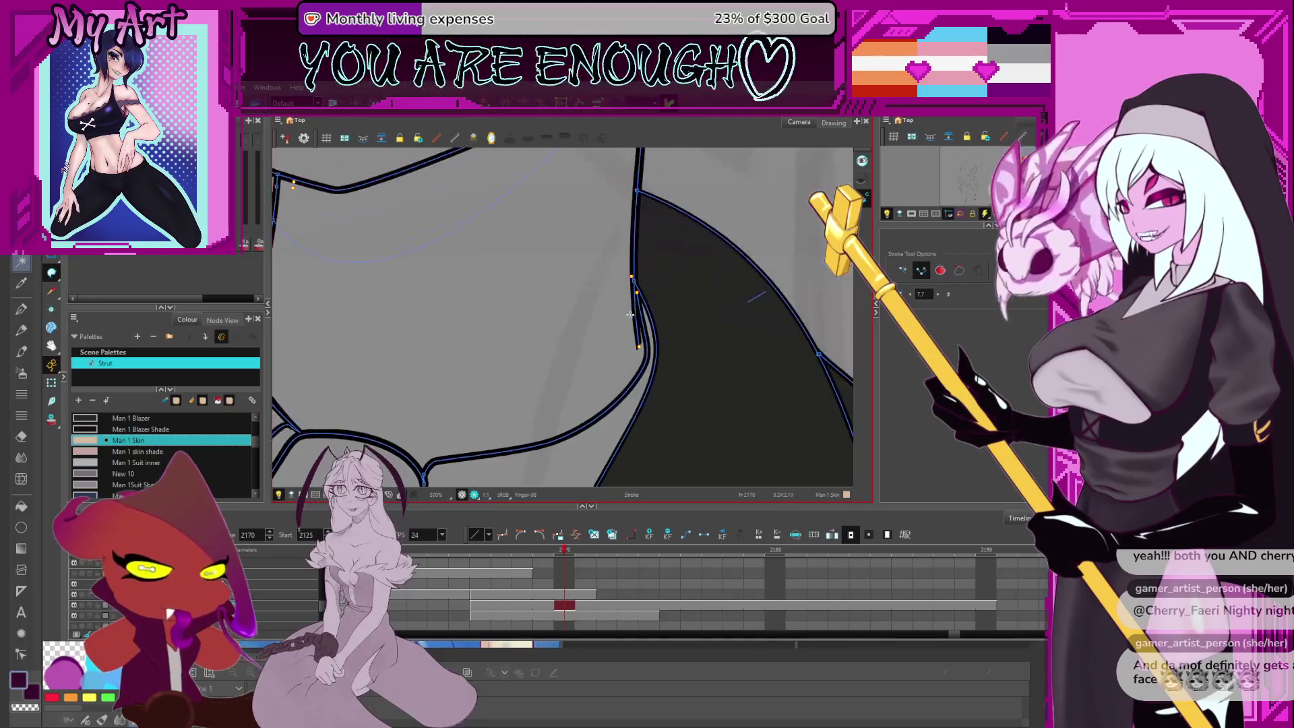
scroll(641, 283, "down", 5)
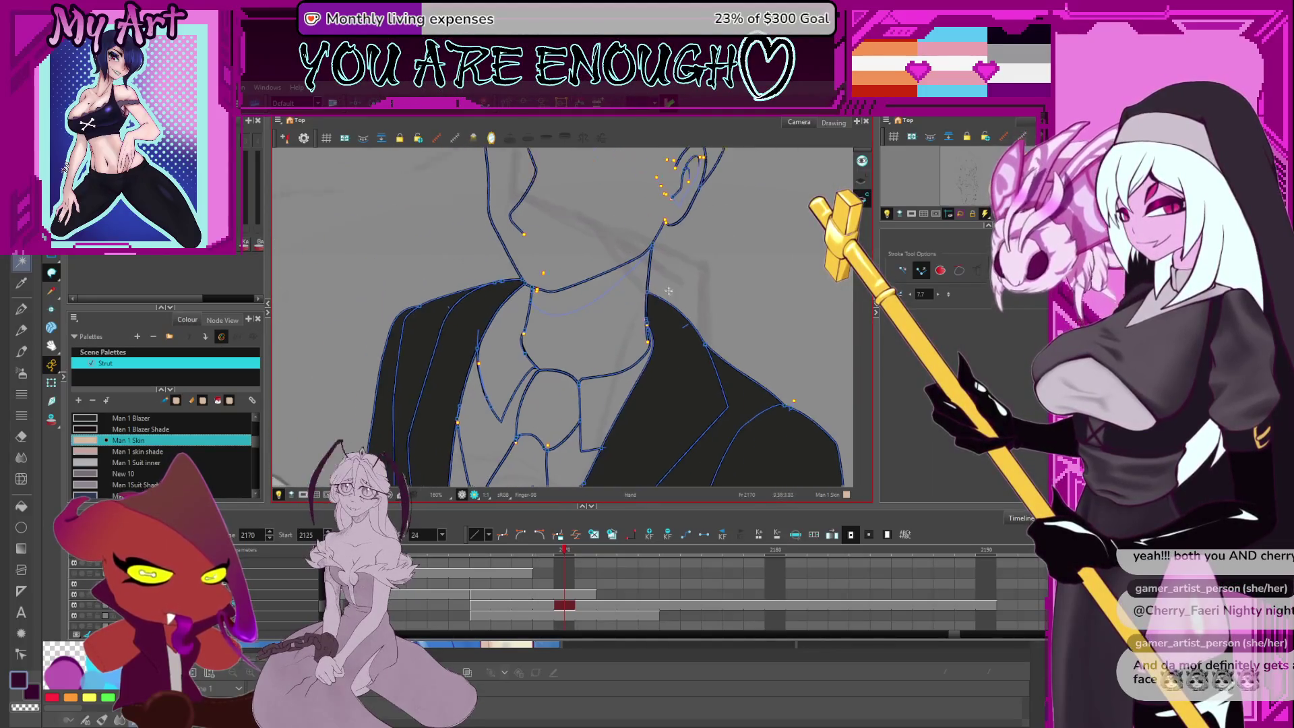
Fill the neck area inside the open shirt collar with Man 1 Skin
key("alt+i")
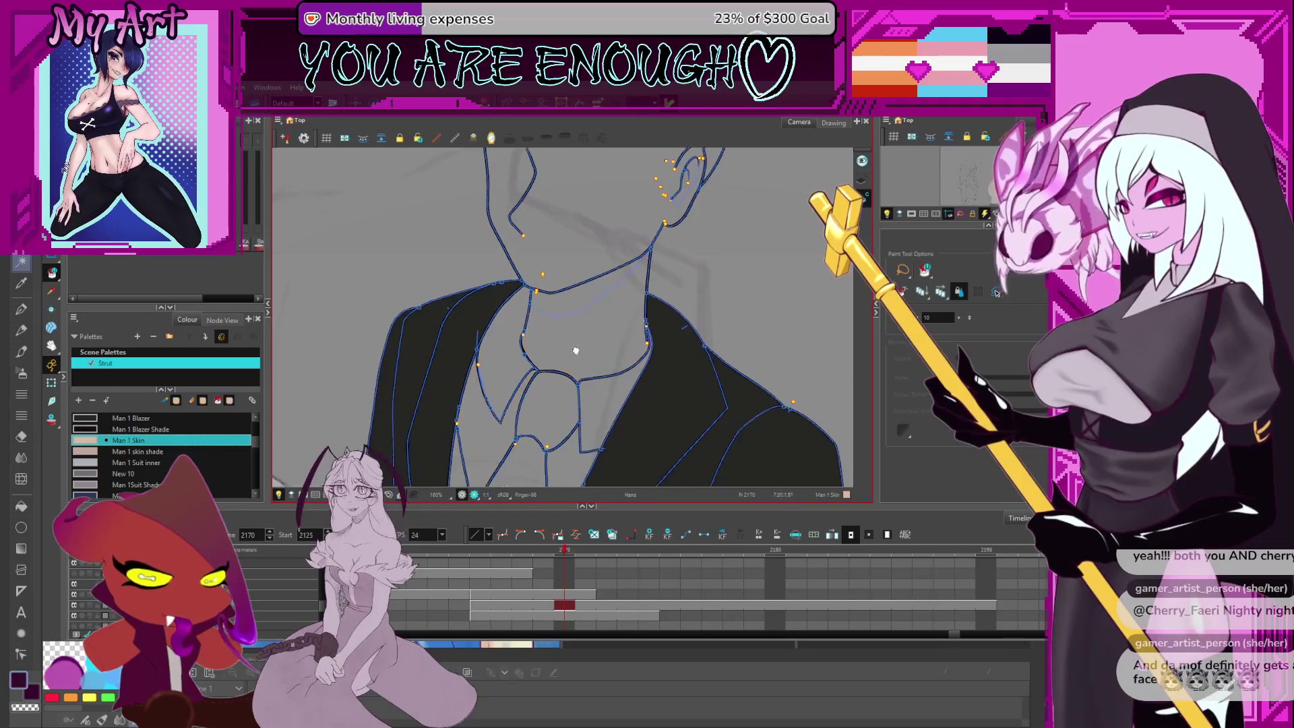
scroll(536, 294, "up", 4)
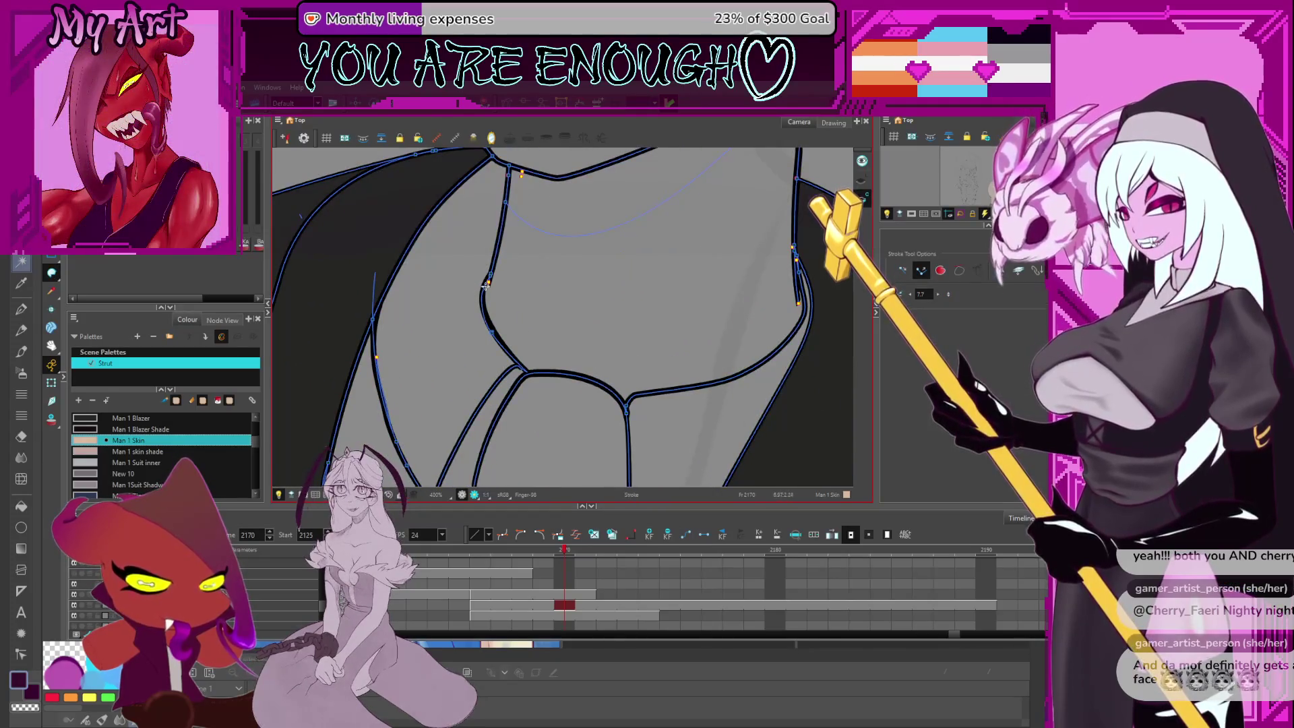
left_click_drag(484, 284, 538, 214)
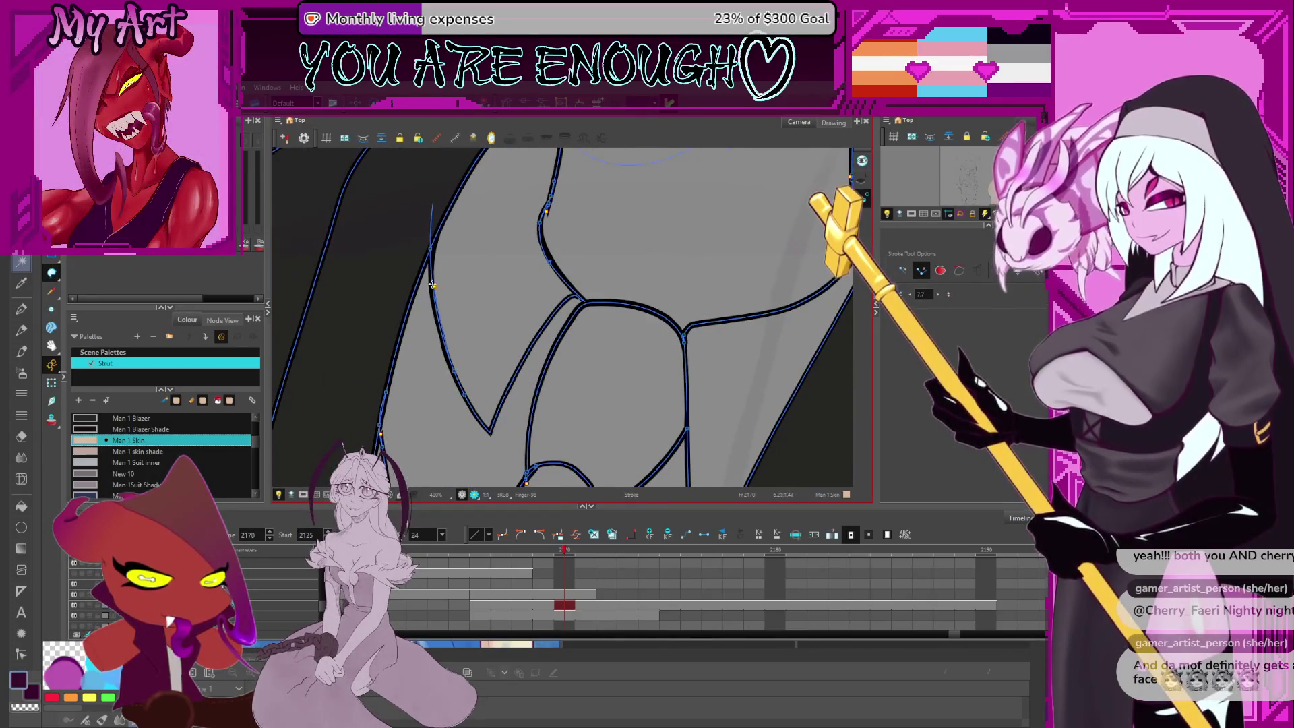
left_click_drag(438, 310, 615, 297)
key("alt+i")
left_click(636, 306)
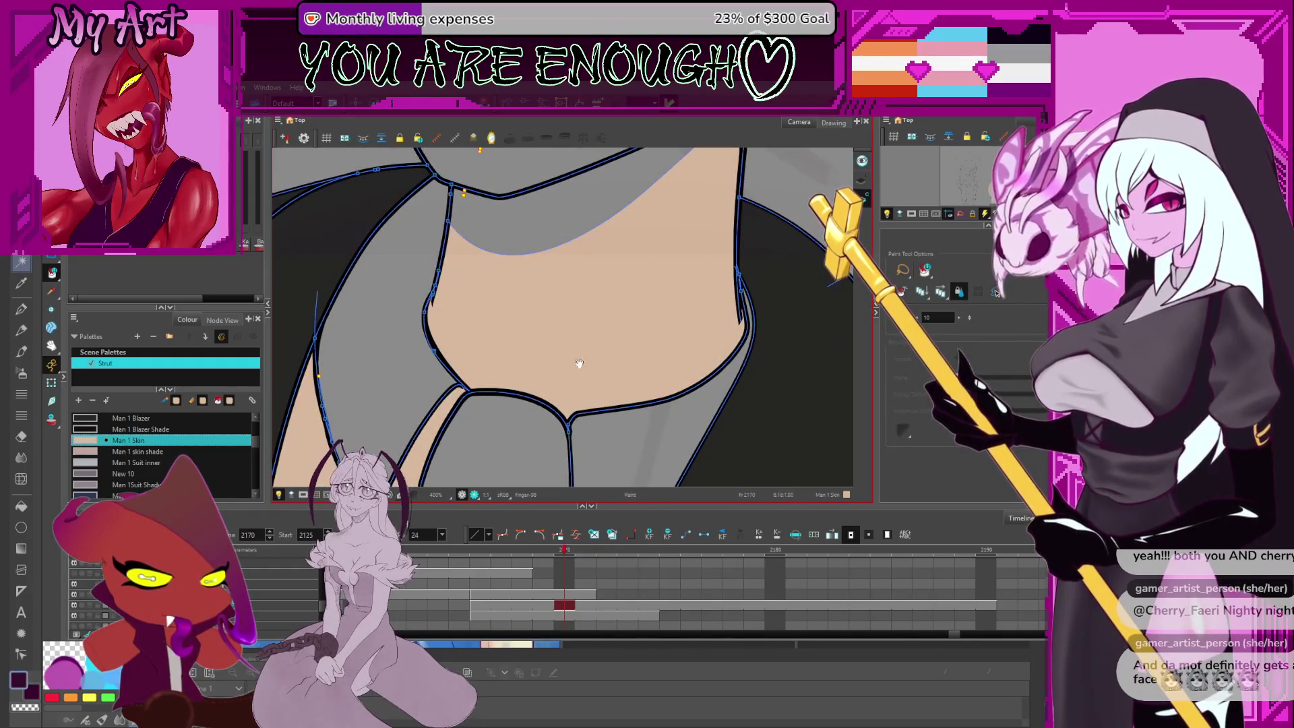
Fill the suited man's head, face and ear with Man 1 Skin
left_click_drag(579, 364, 637, 250)
scroll(635, 232, "down", 5)
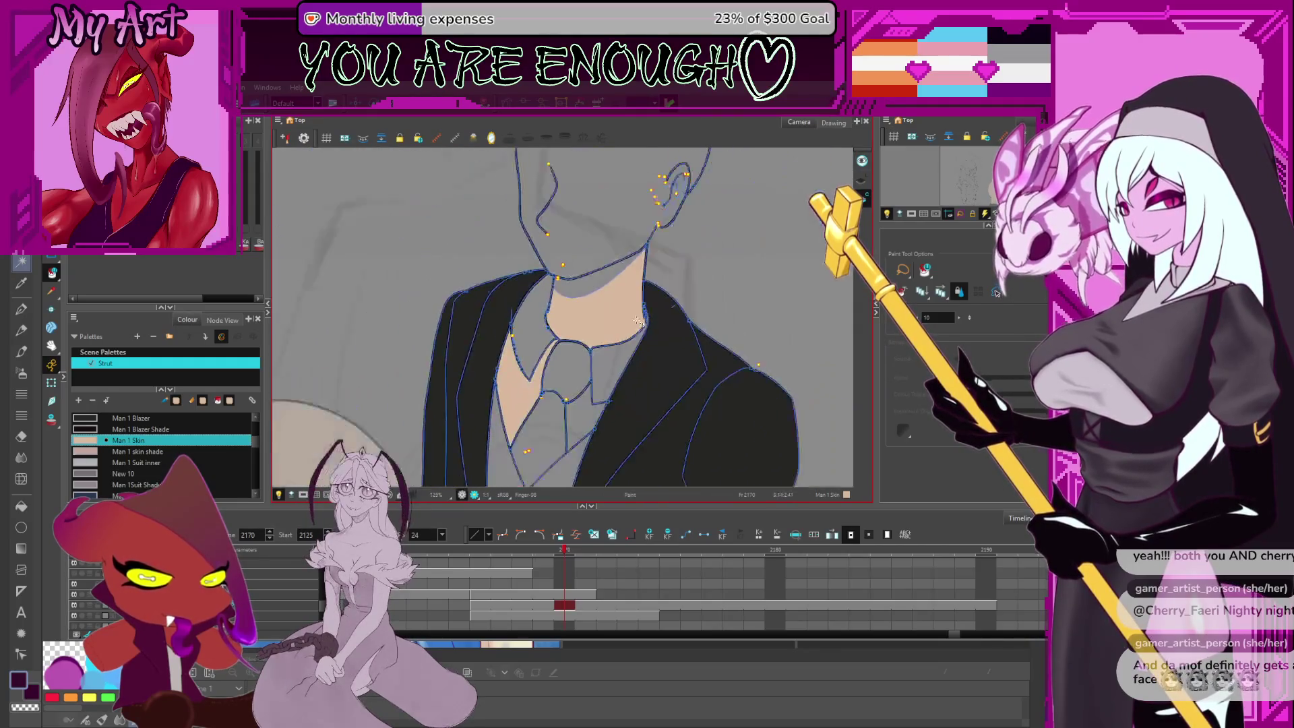
scroll(605, 255, "up", 2)
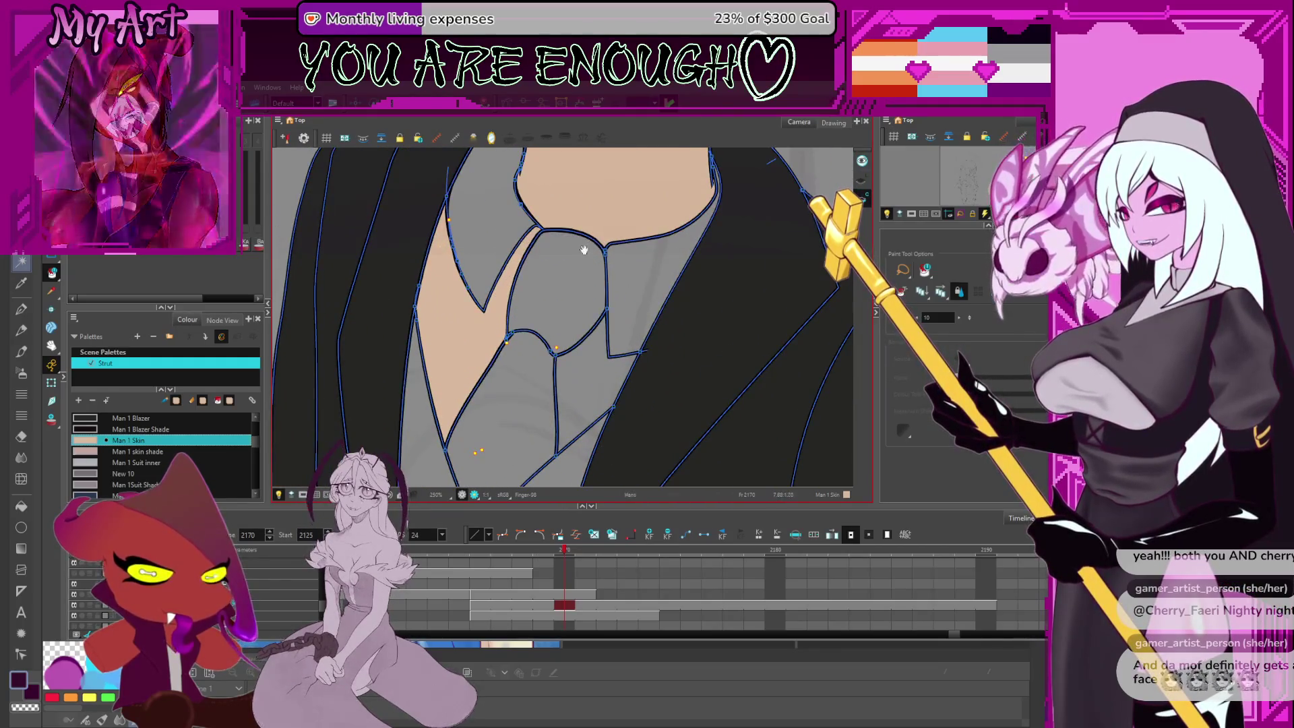
scroll(600, 251, "up", 3)
scroll(597, 217, "up", 5)
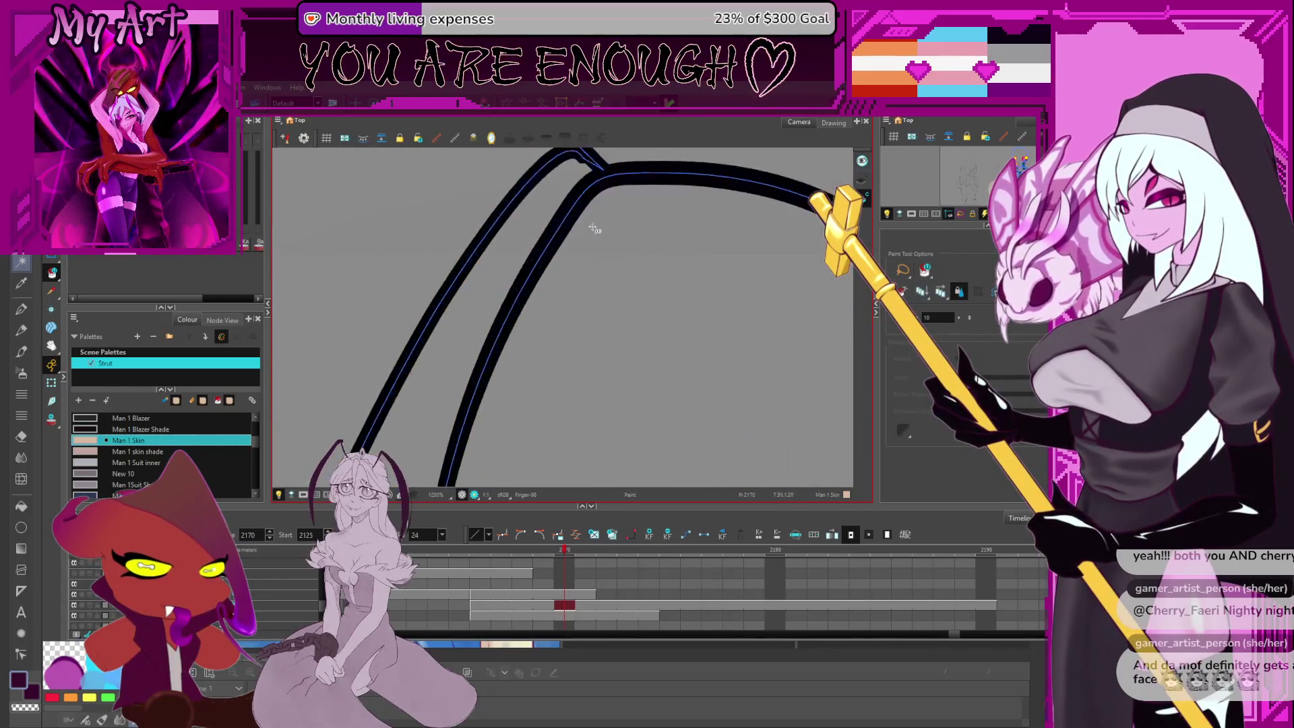
scroll(617, 228, "down", 5)
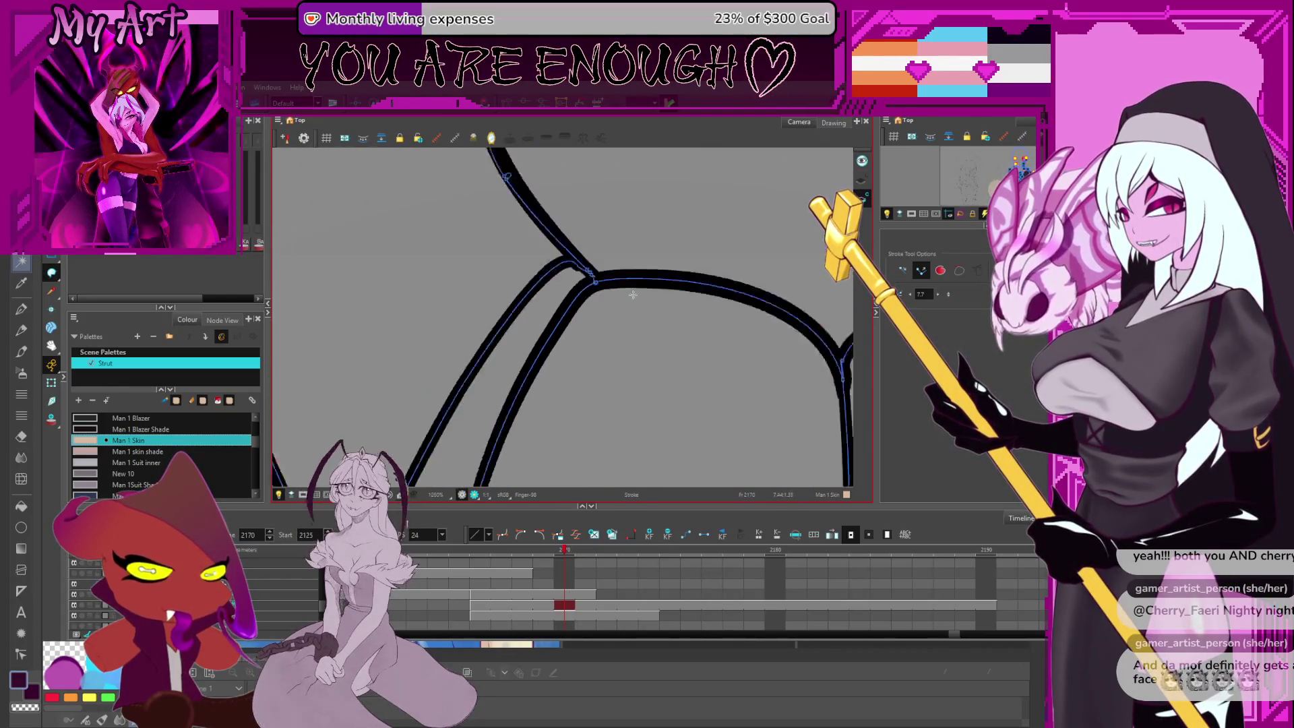
scroll(576, 291, "down", 3)
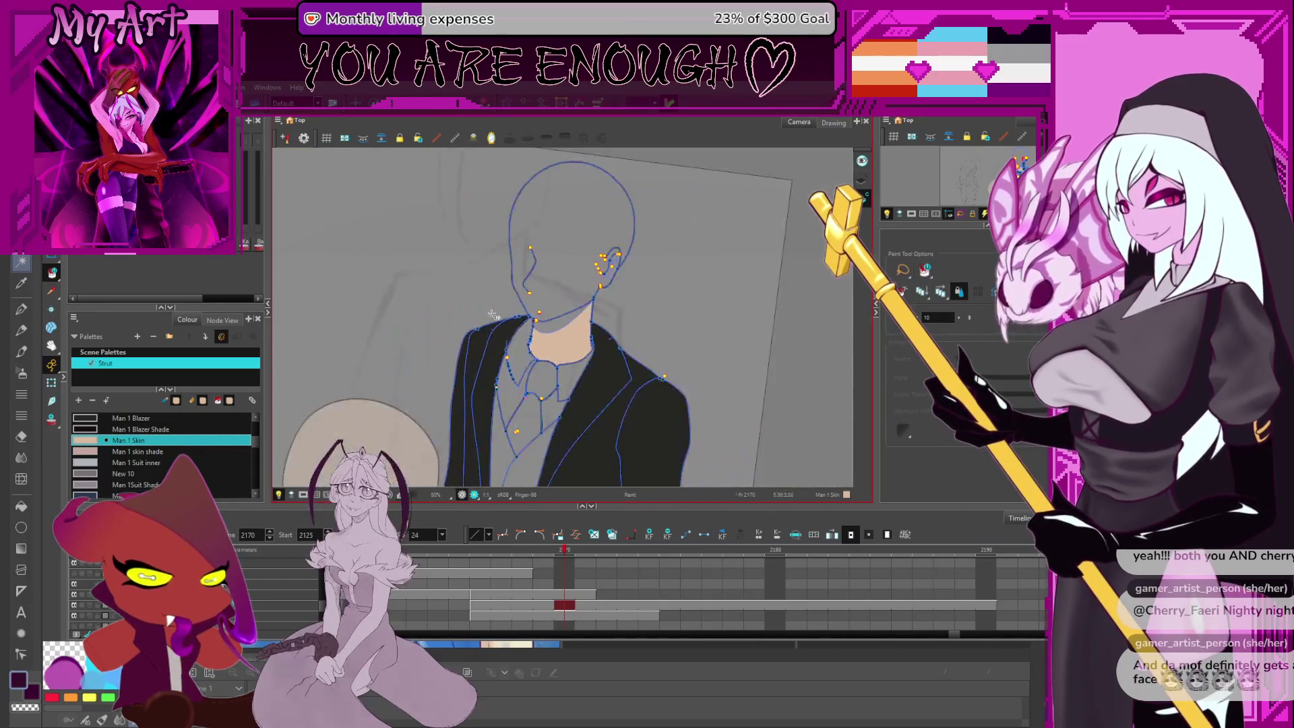
left_click(595, 280)
Fill the shadow under the chin with Man 1 skin shade
left_click_drag(593, 278, 598, 259)
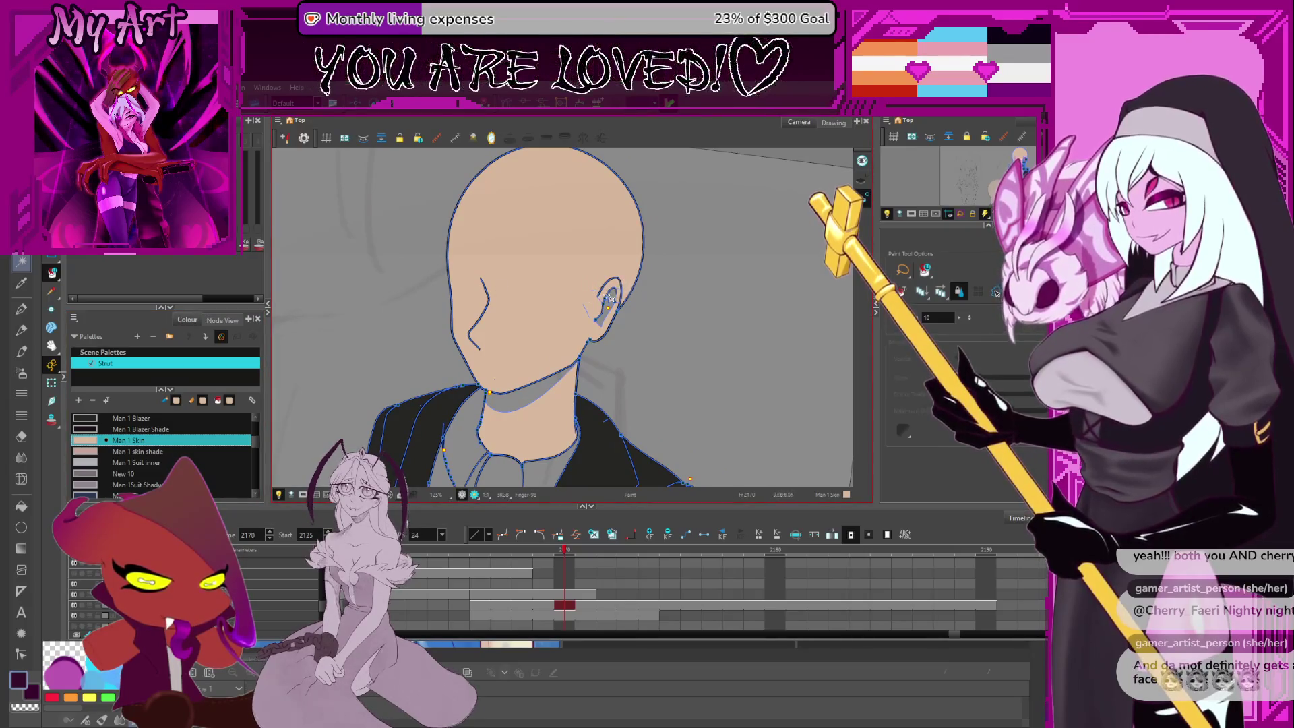
left_click(169, 451)
left_click(529, 404)
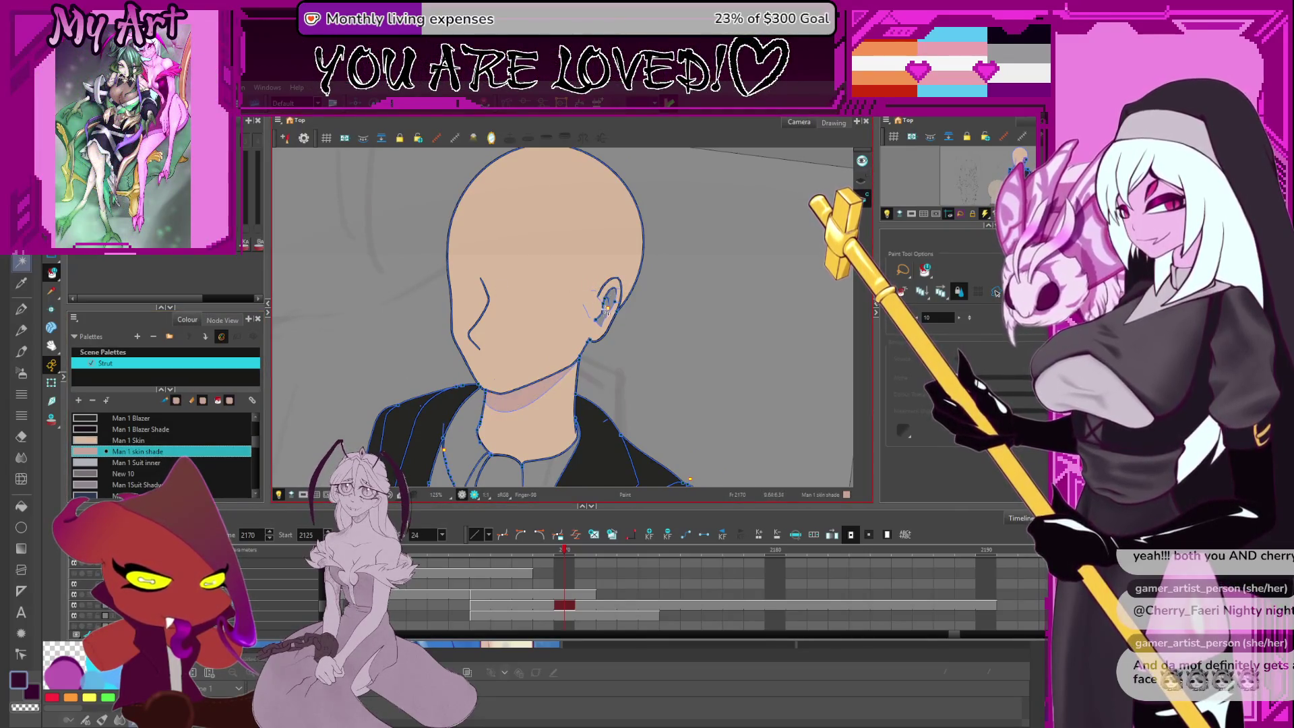
Try filling the shirt either side of the tie with Man 1 Suit inner, then undo it
left_click_drag(532, 462, 579, 340)
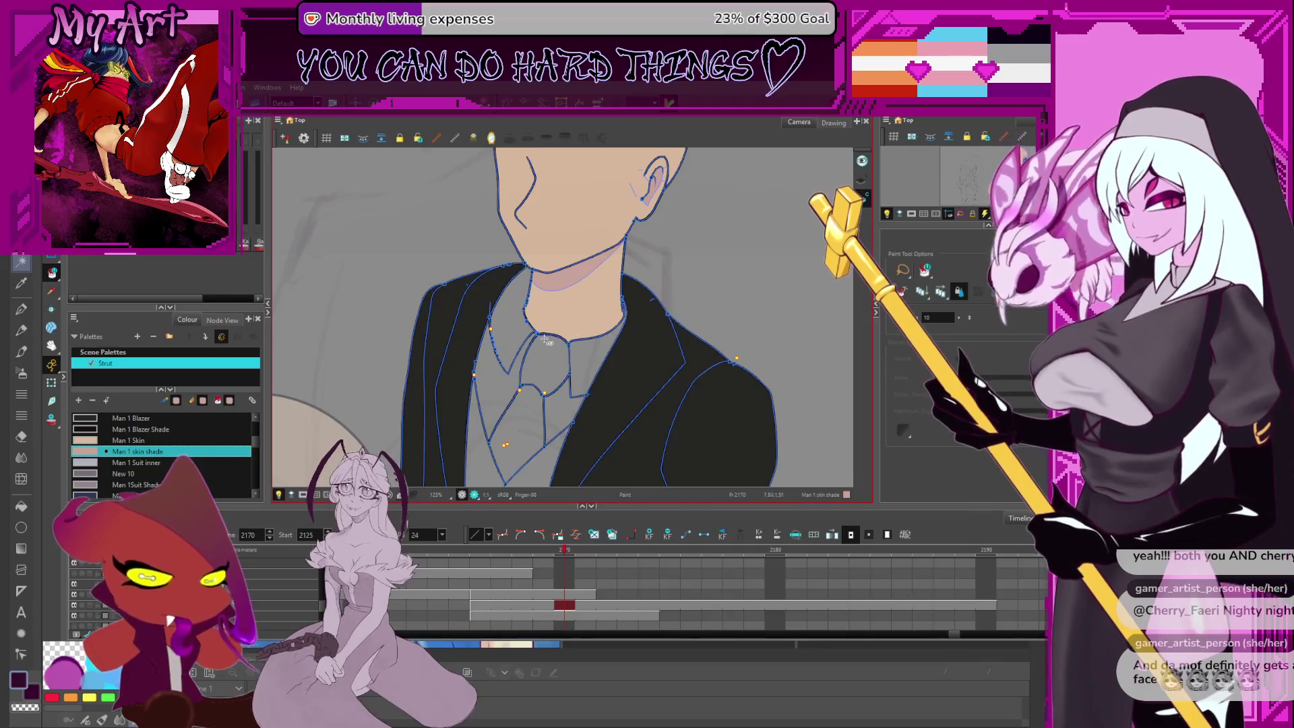
left_click_drag(537, 331, 523, 317)
left_click(493, 333, "alt")
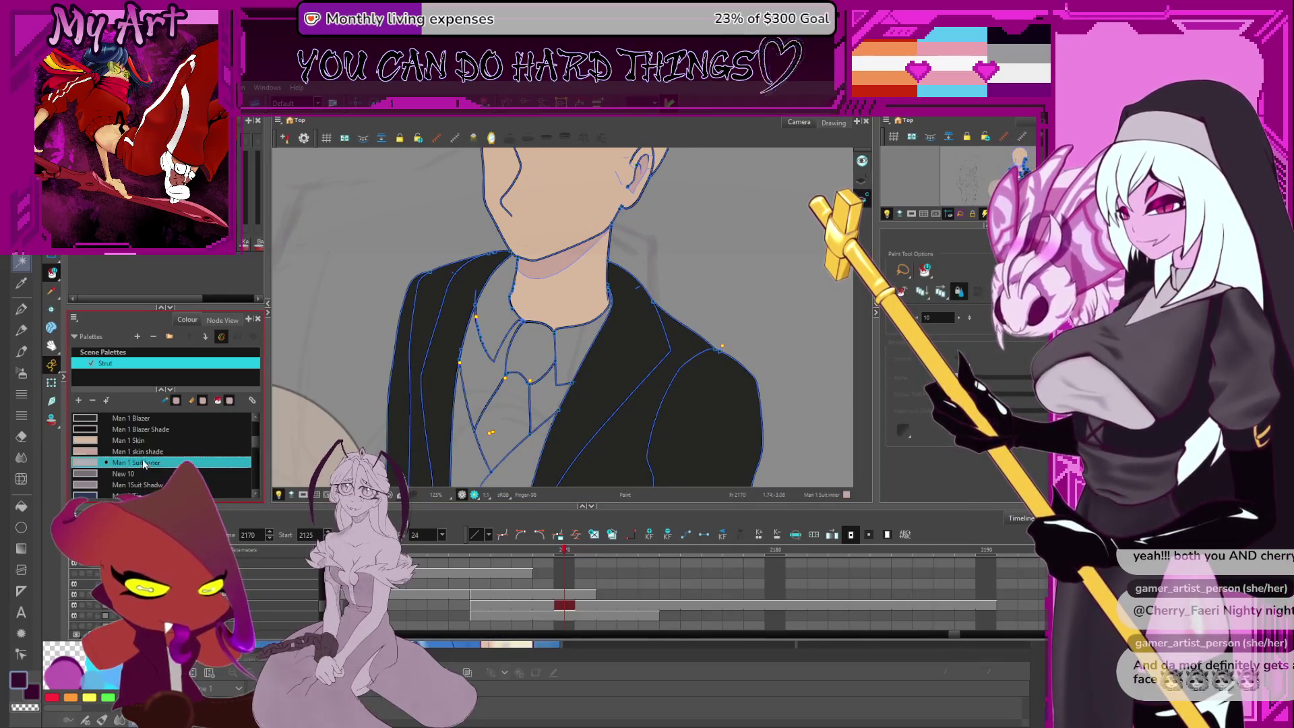
left_click(502, 329)
left_click(563, 341)
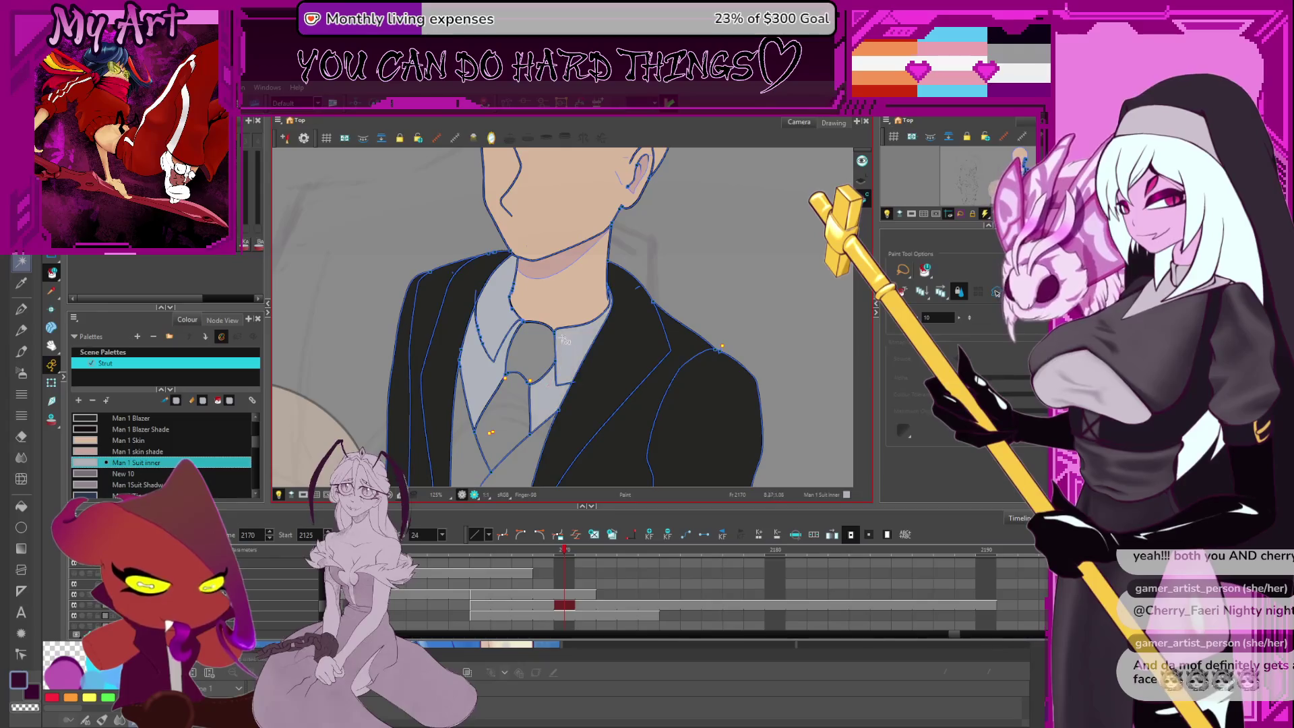
left_click_drag(519, 348, 514, 326)
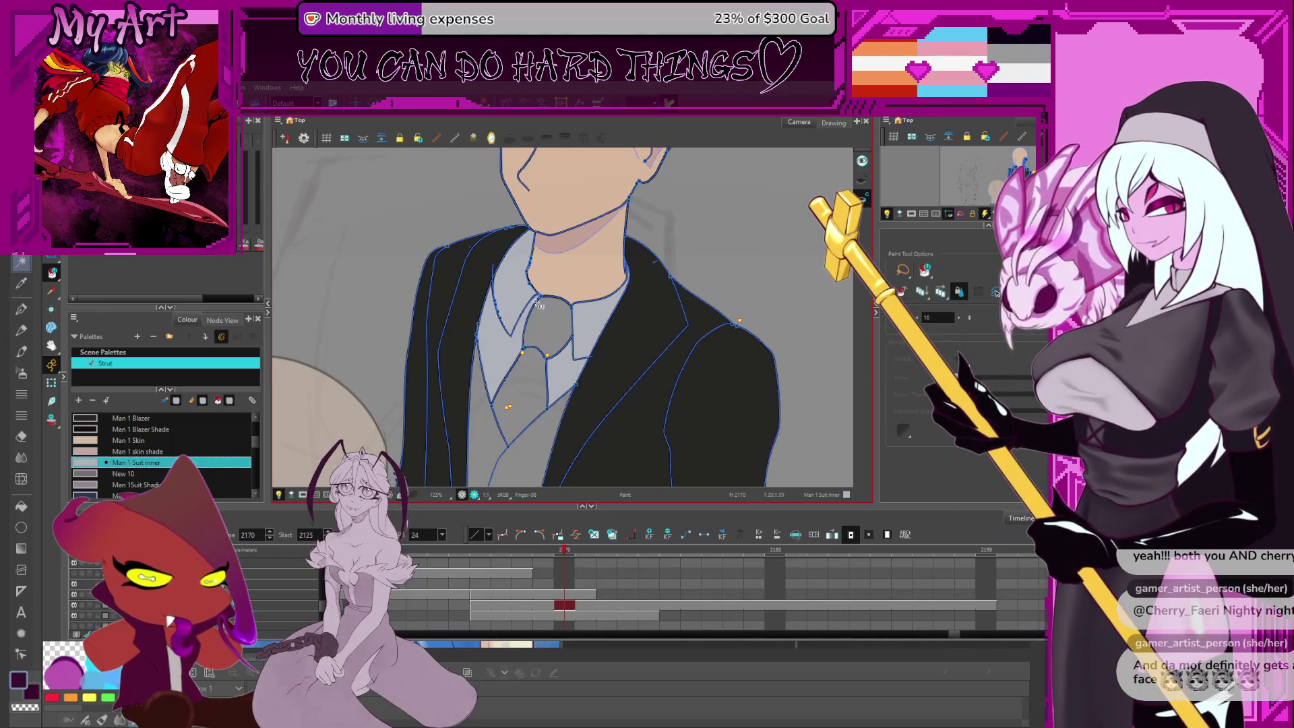
key("ctrl+z")
key("ctrl+z")
Draw a new invisible line up to the collar point
scroll(521, 316, "up", 5)
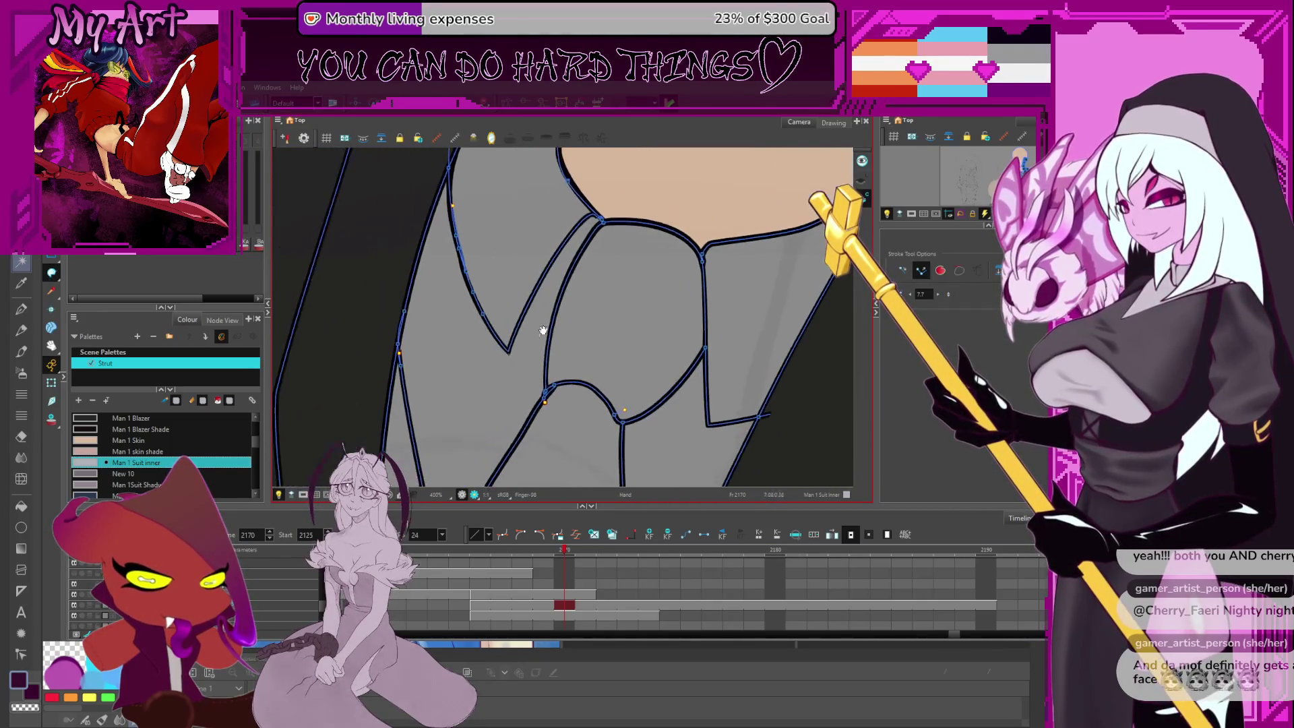
key("alt+4")
left_click_drag(524, 368, 608, 221)
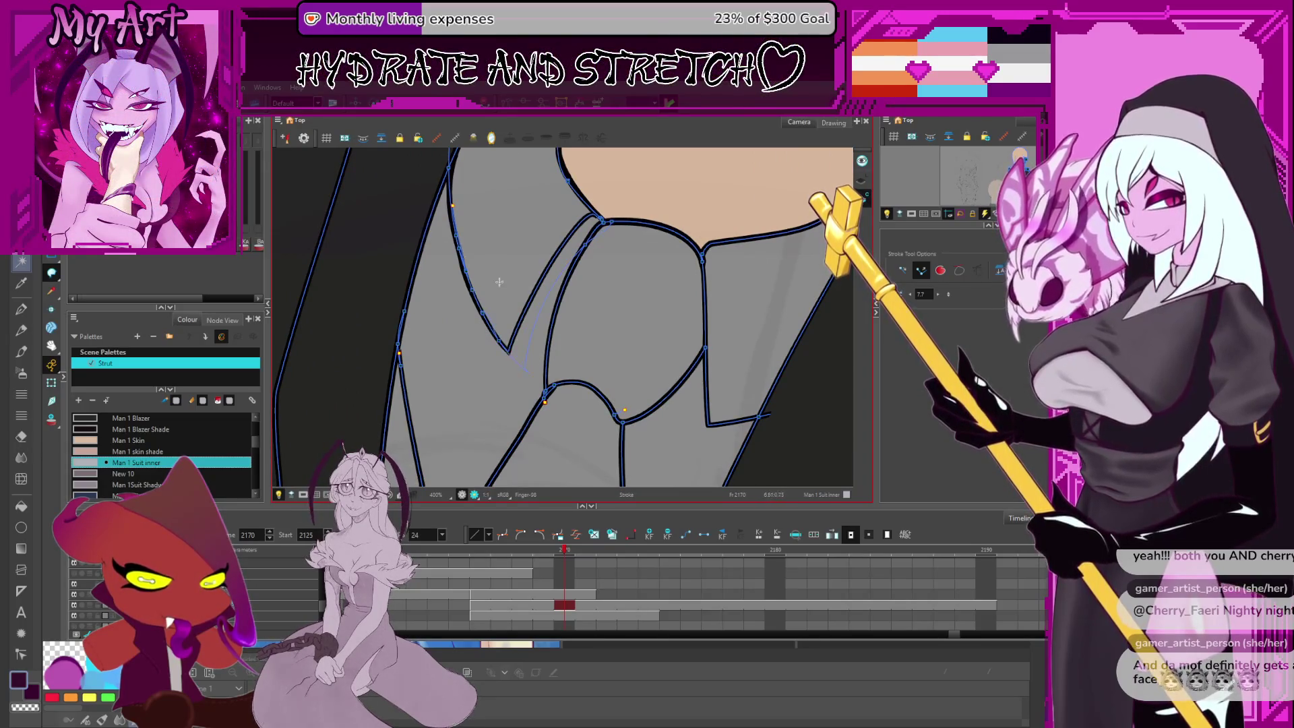
scroll(499, 282, "down", 3)
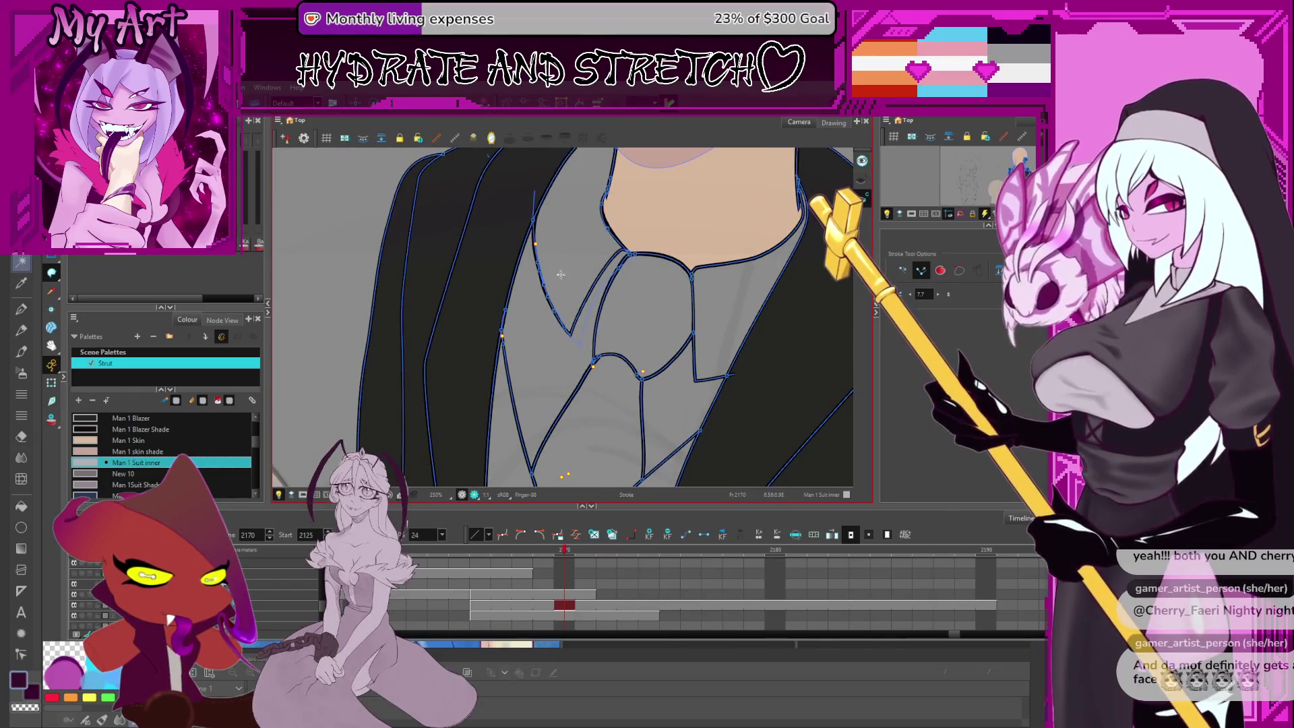
Fill both collars light grey and the sliver beside the tie with Suit Shadow
key("alt+i")
left_click(561, 275)
left_click(730, 301)
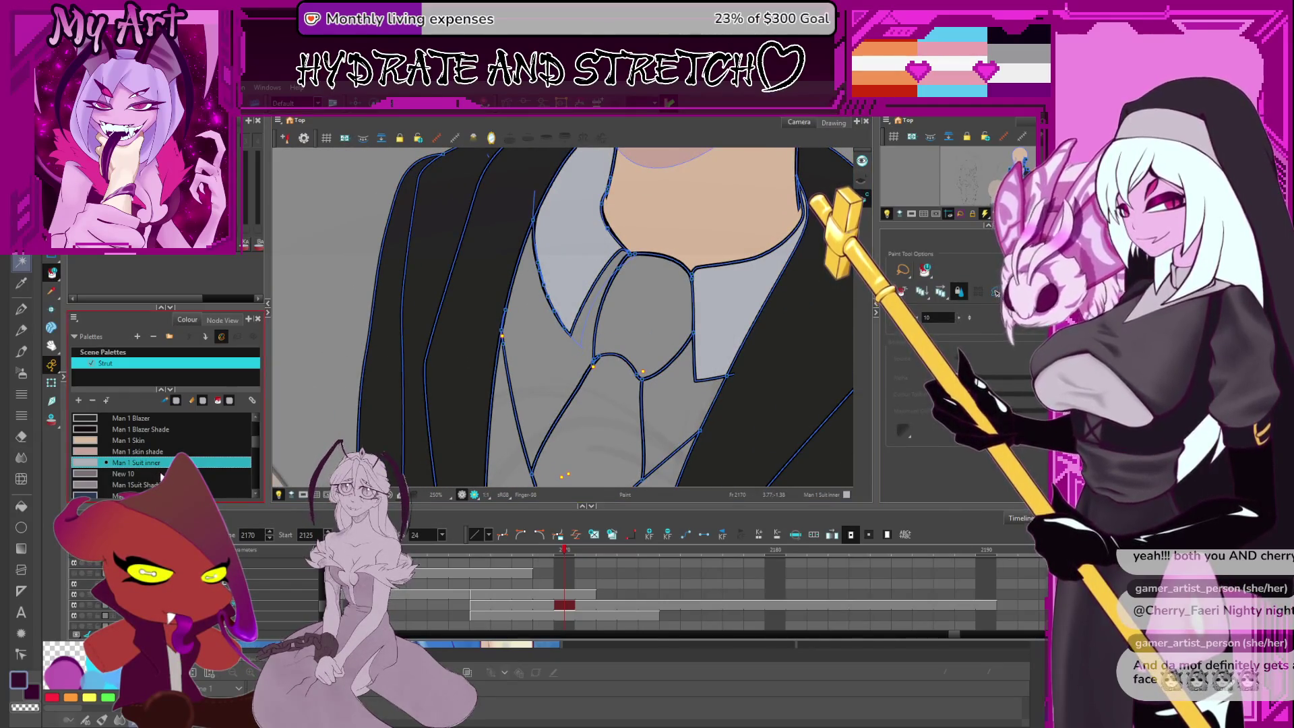
key("Down")
key("Down")
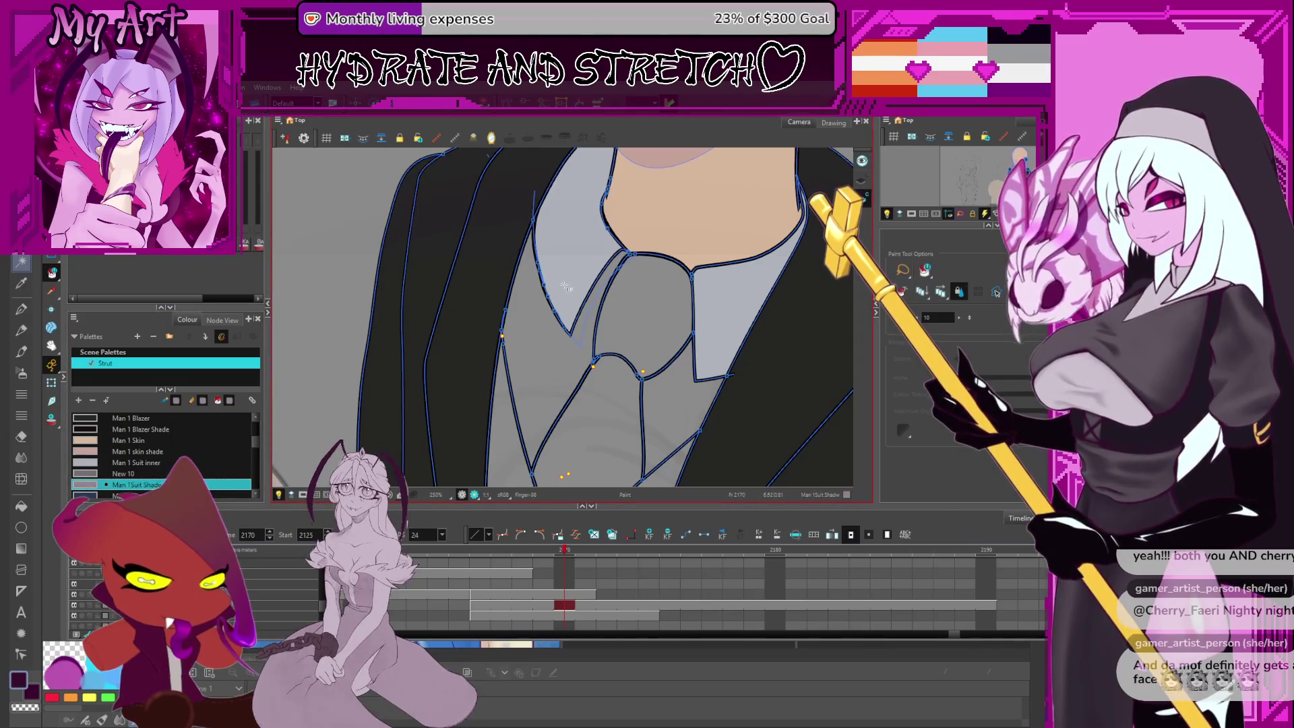
left_click(606, 283)
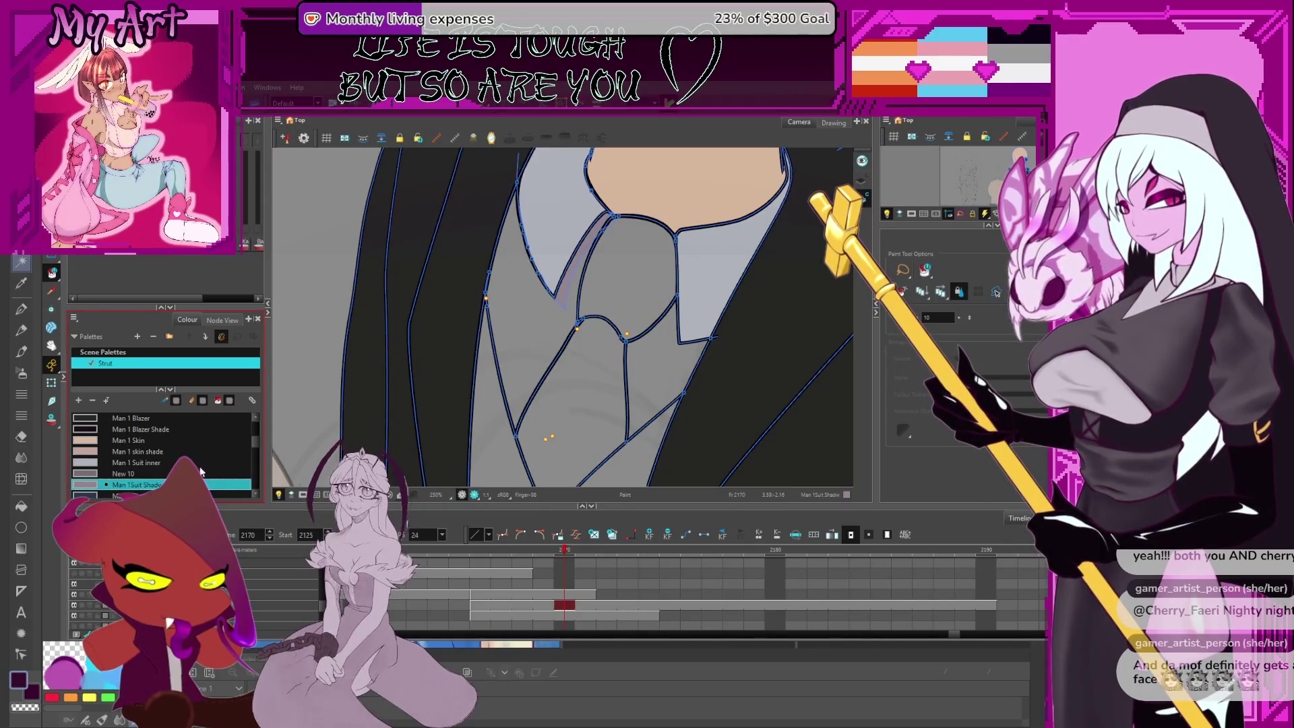
Fill the tie with the dark navy Man 1 Tie colour
left_click(135, 495)
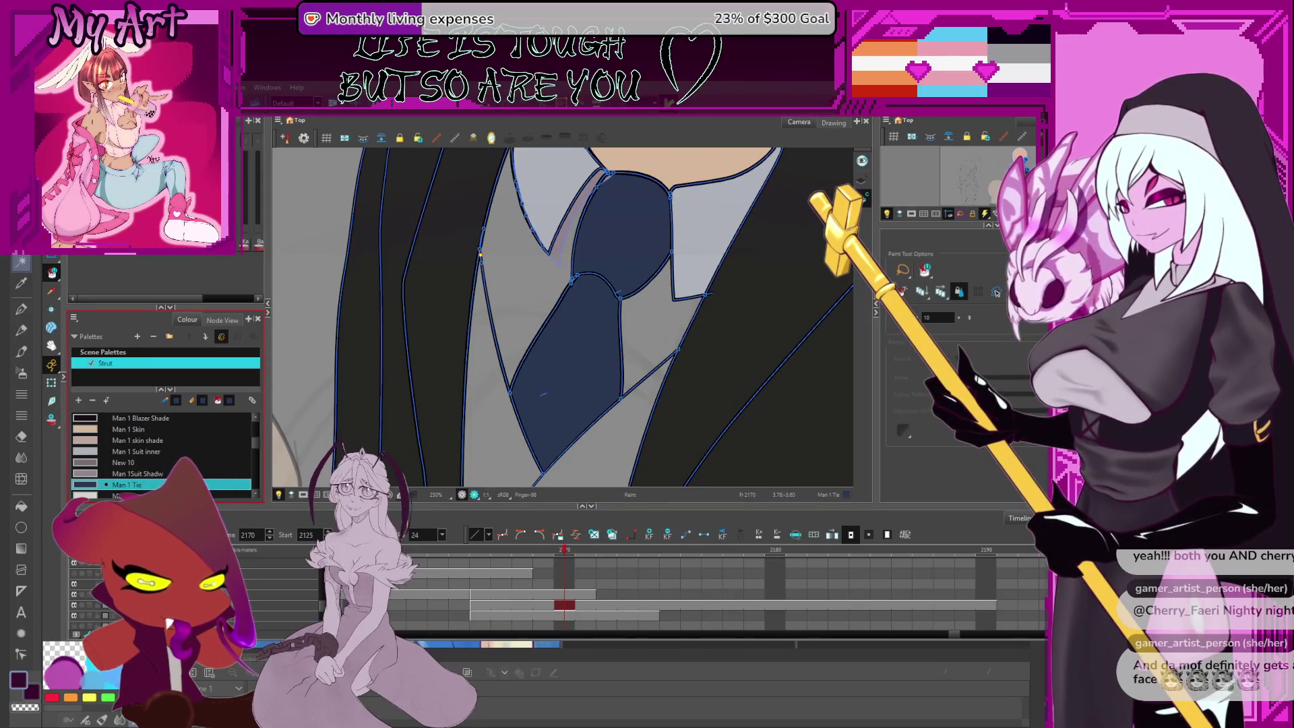
left_click(135, 451)
scroll(575, 325, "down", 3)
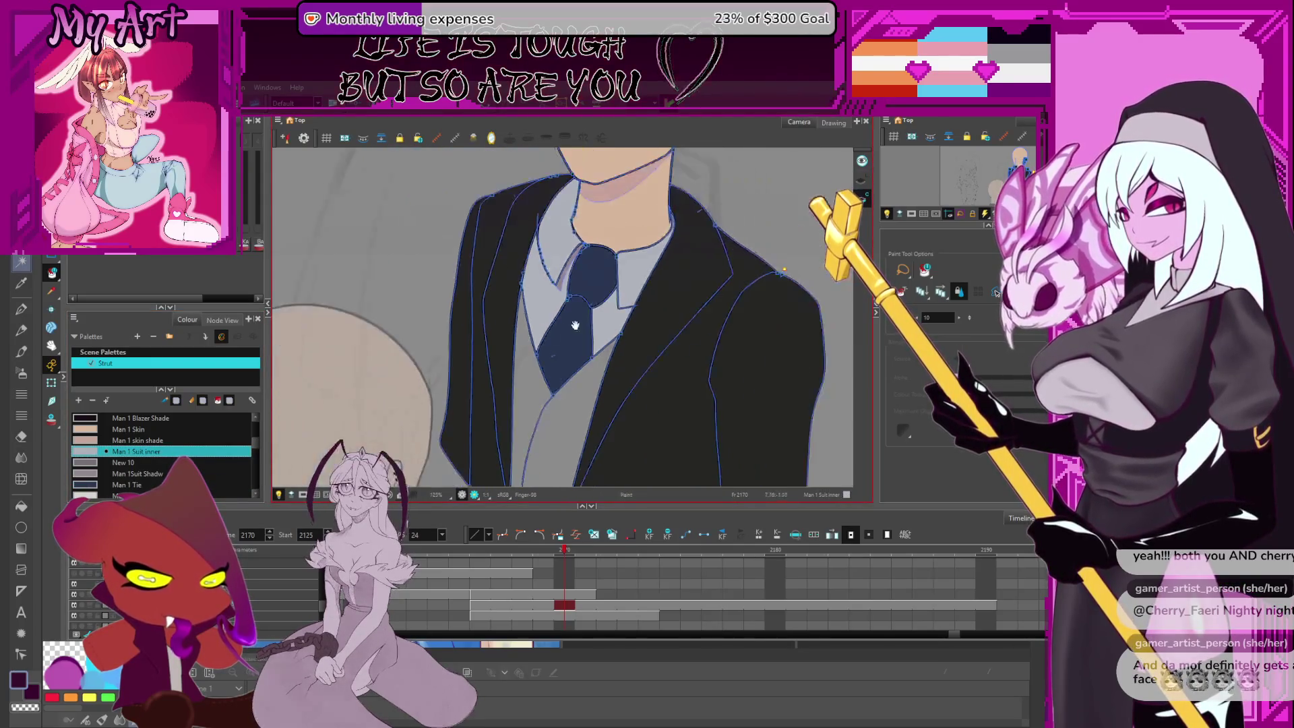
scroll(575, 325, "down", 5)
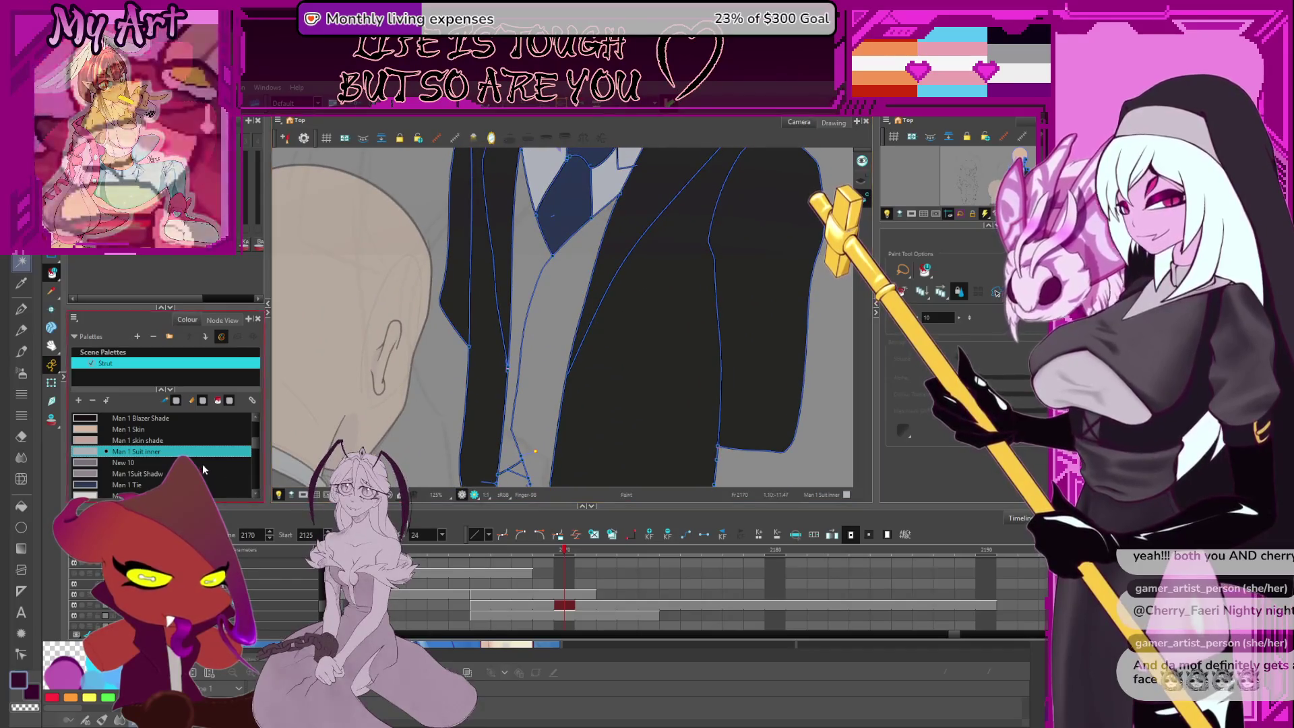
left_click(256, 494)
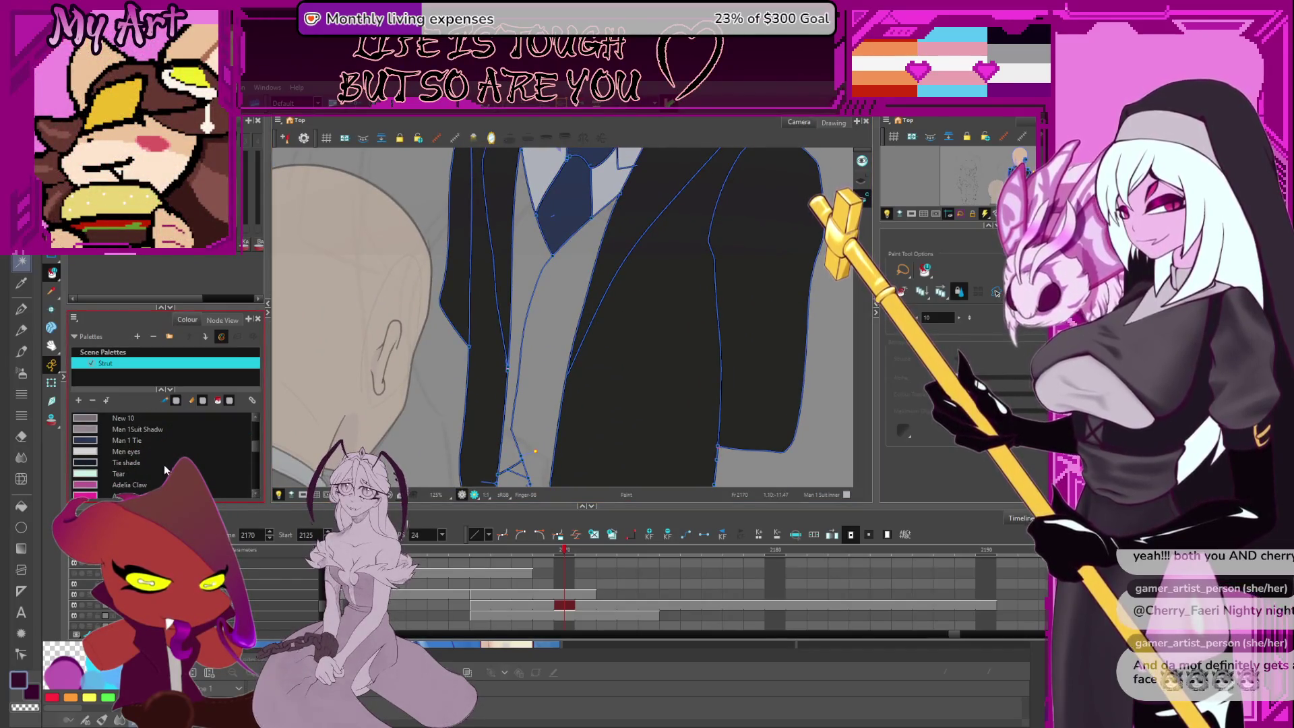
Paint part of the tie with the darker Tie shade colour
left_click(126, 463)
left_click(533, 316)
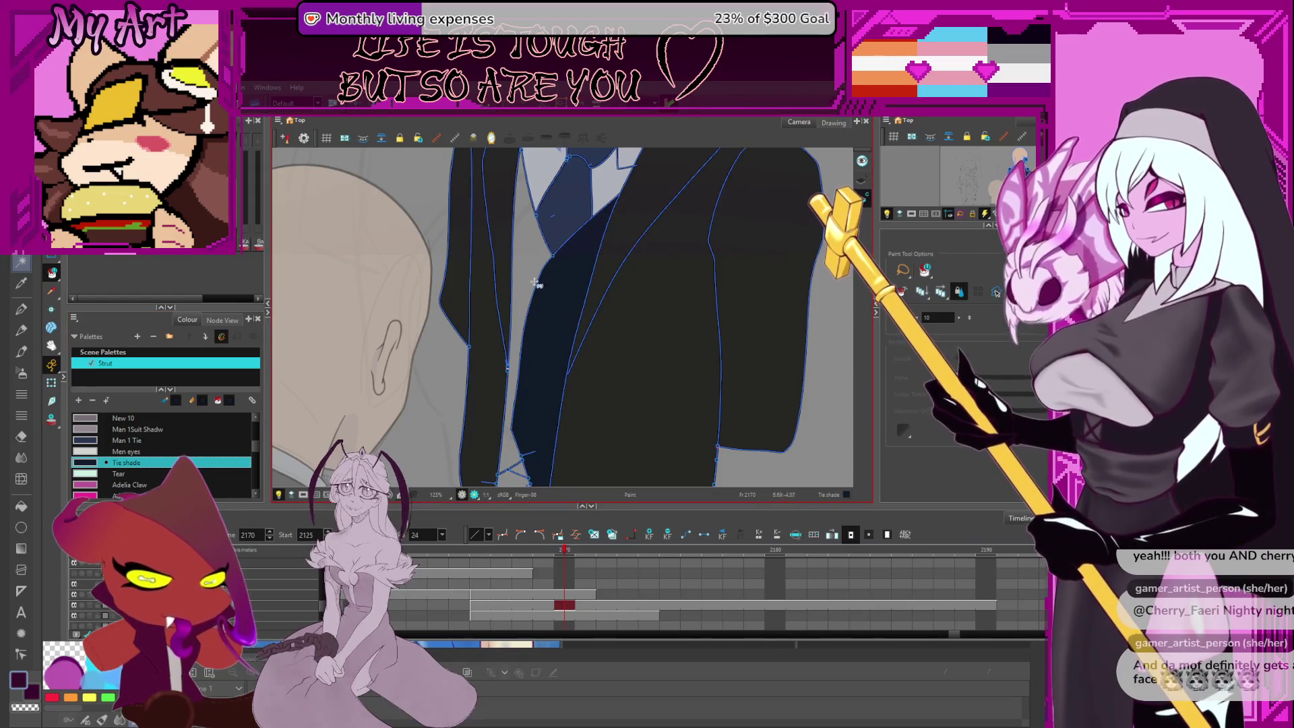
mouse_move(536, 284)
left_mouse_down()
mouse_move(532, 324)
mouse_move(520, 302)
mouse_move(500, 339)
left_mouse_up()
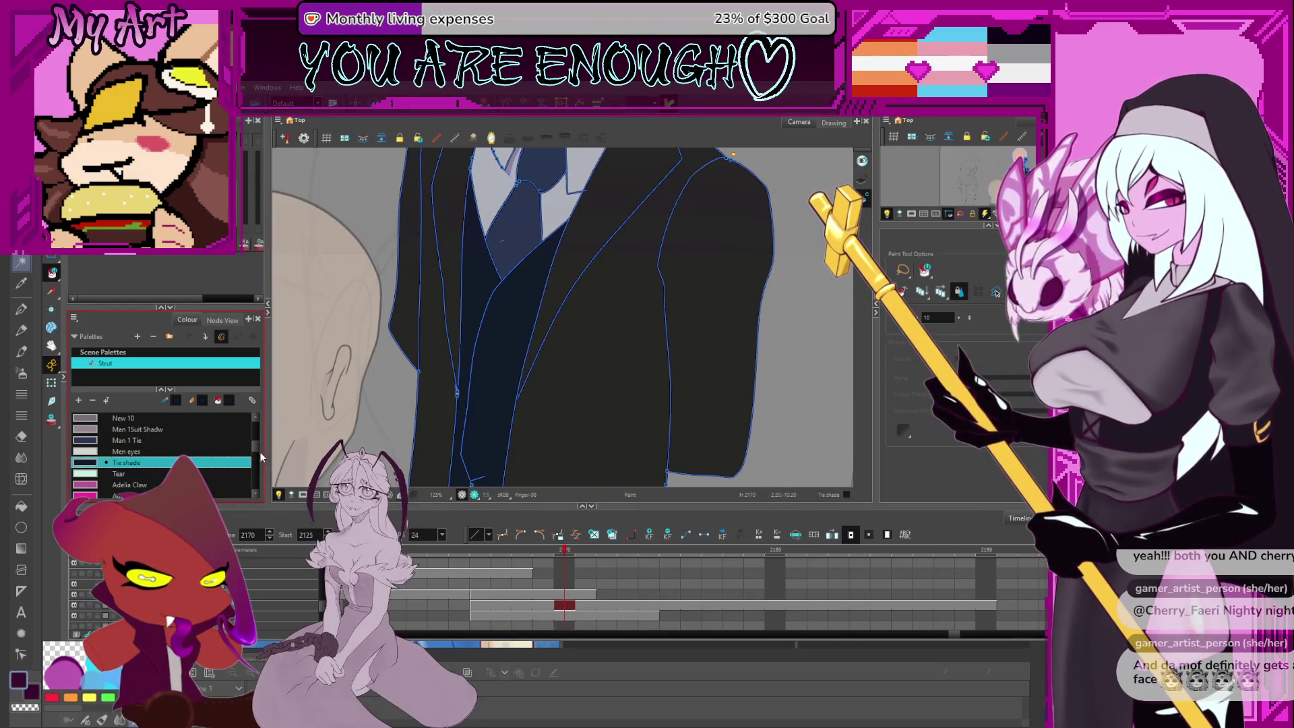
Pick the suit shadow colour and zoom out to see the whole suited figure
left_click(135, 429)
left_click_drag(471, 499, 450, 395)
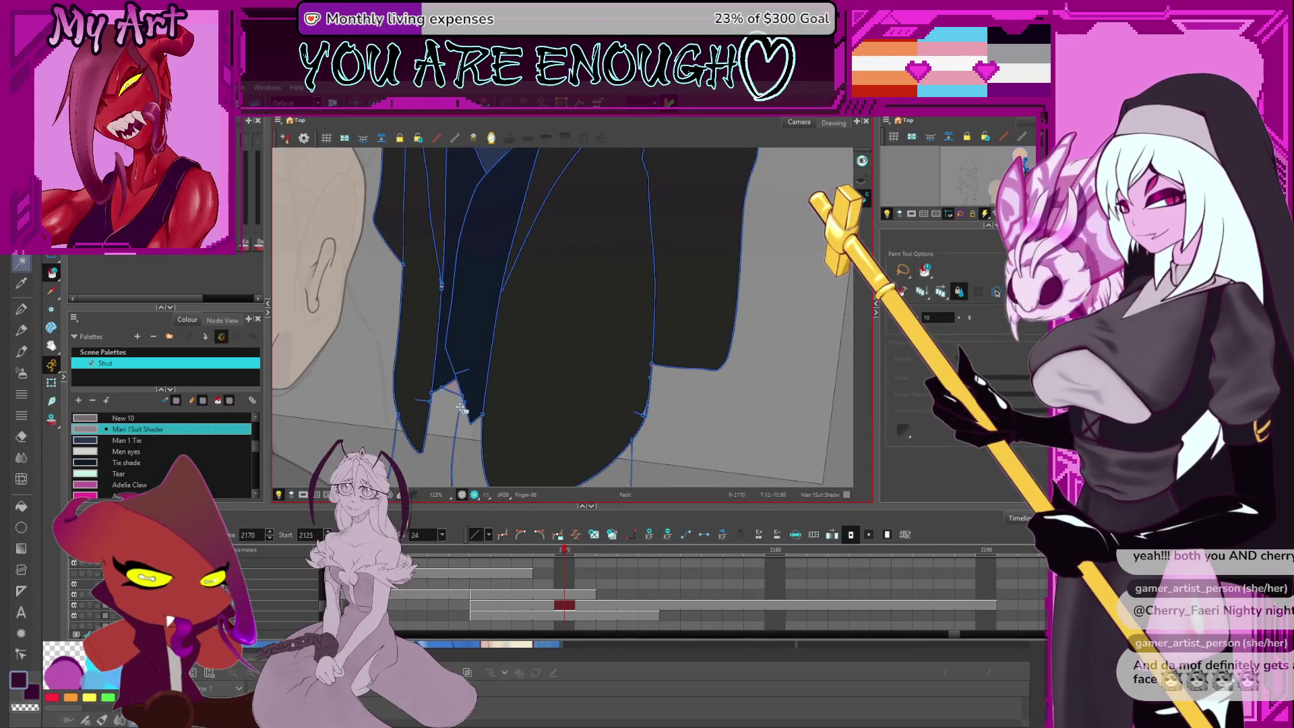
key("2")
key("2")
key("2")
mouse_move(253, 447)
left_mouse_down()
mouse_move(252, 427)
mouse_move(252, 460)
left_mouse_up()
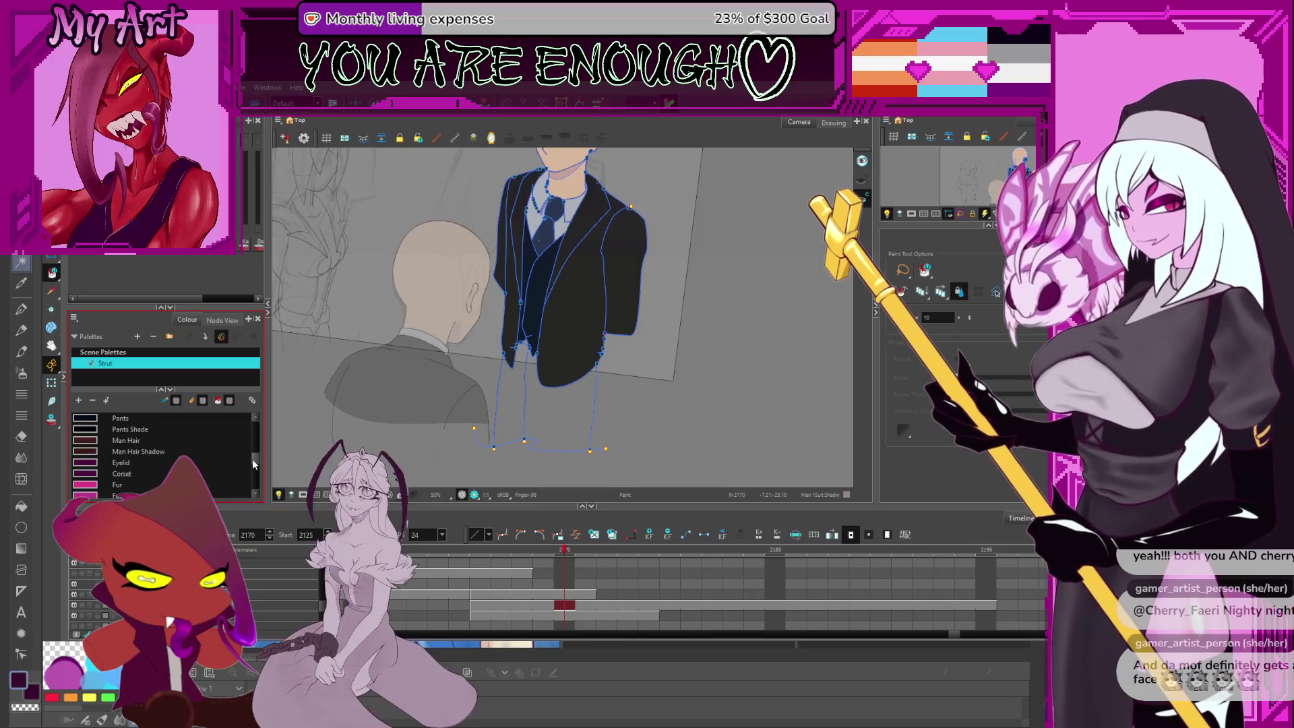
Fill the outlined trousers with the dark Pants colour
left_click(229, 418)
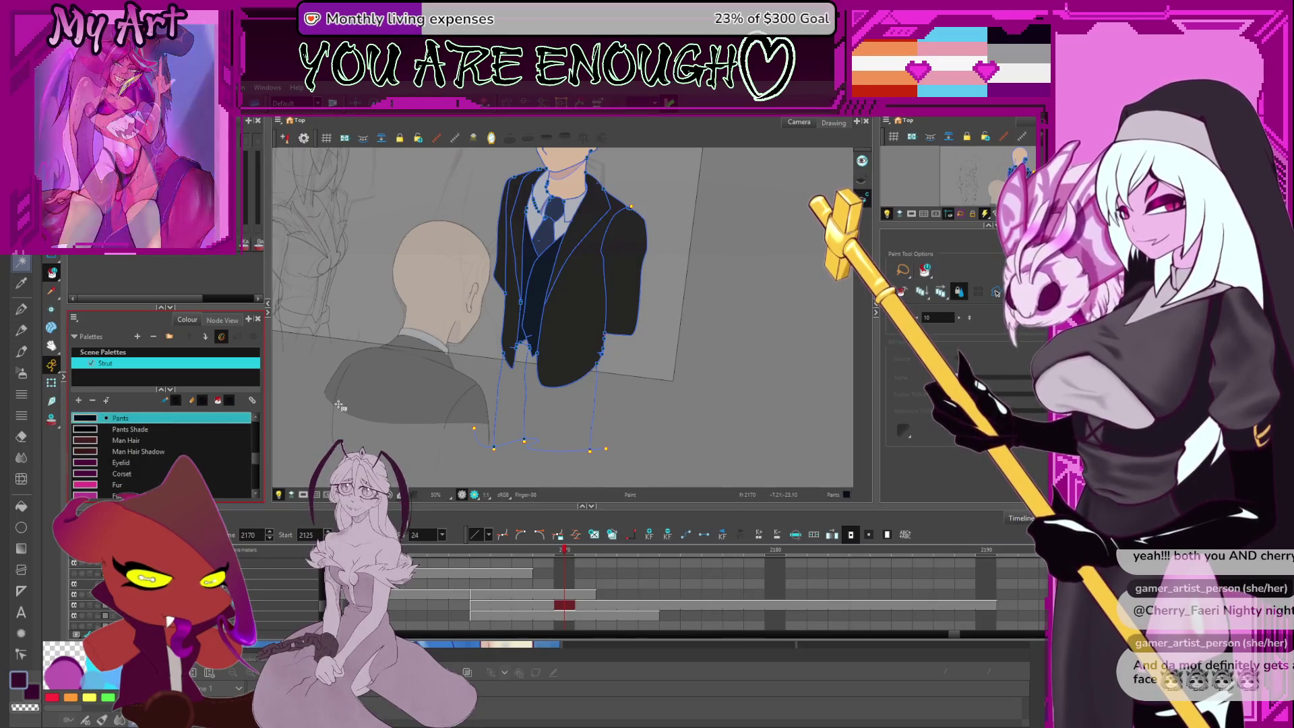
left_click(525, 405)
scroll(597, 391, "down", 3)
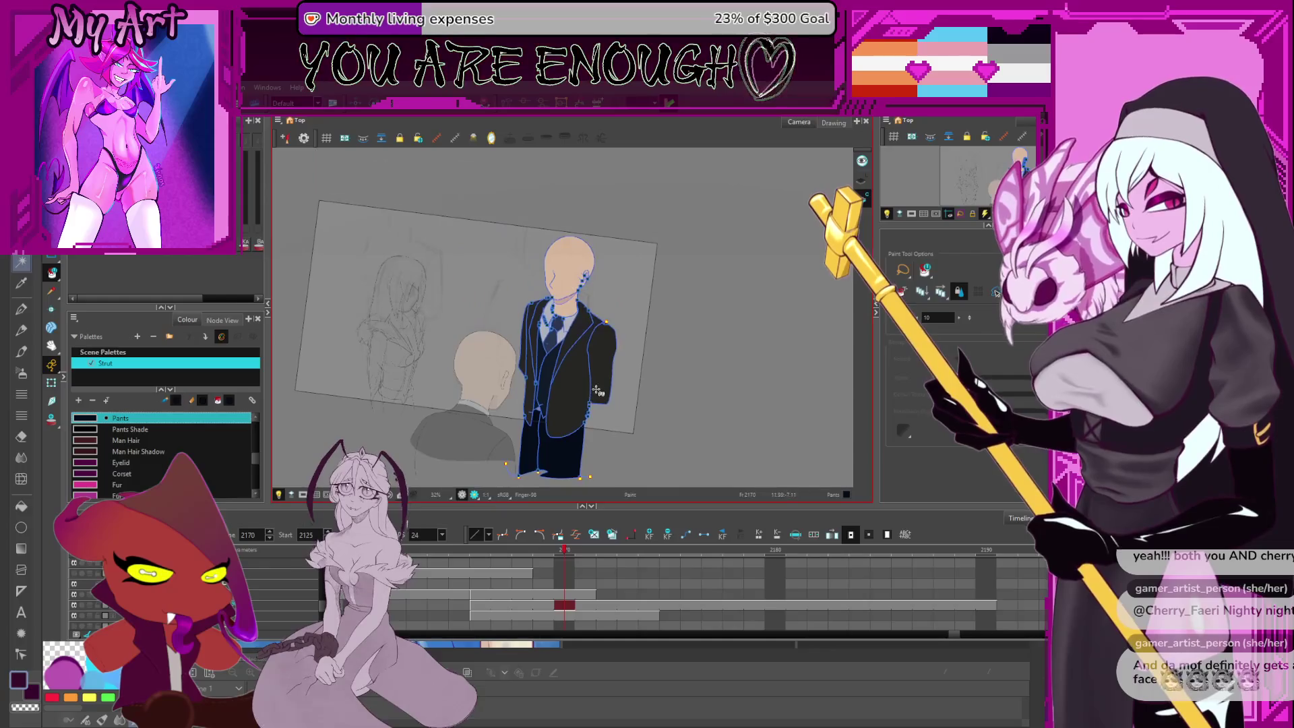
Frame the whole suited figure and go back to timeline frame 2167
left_click_drag(615, 338, 614, 286)
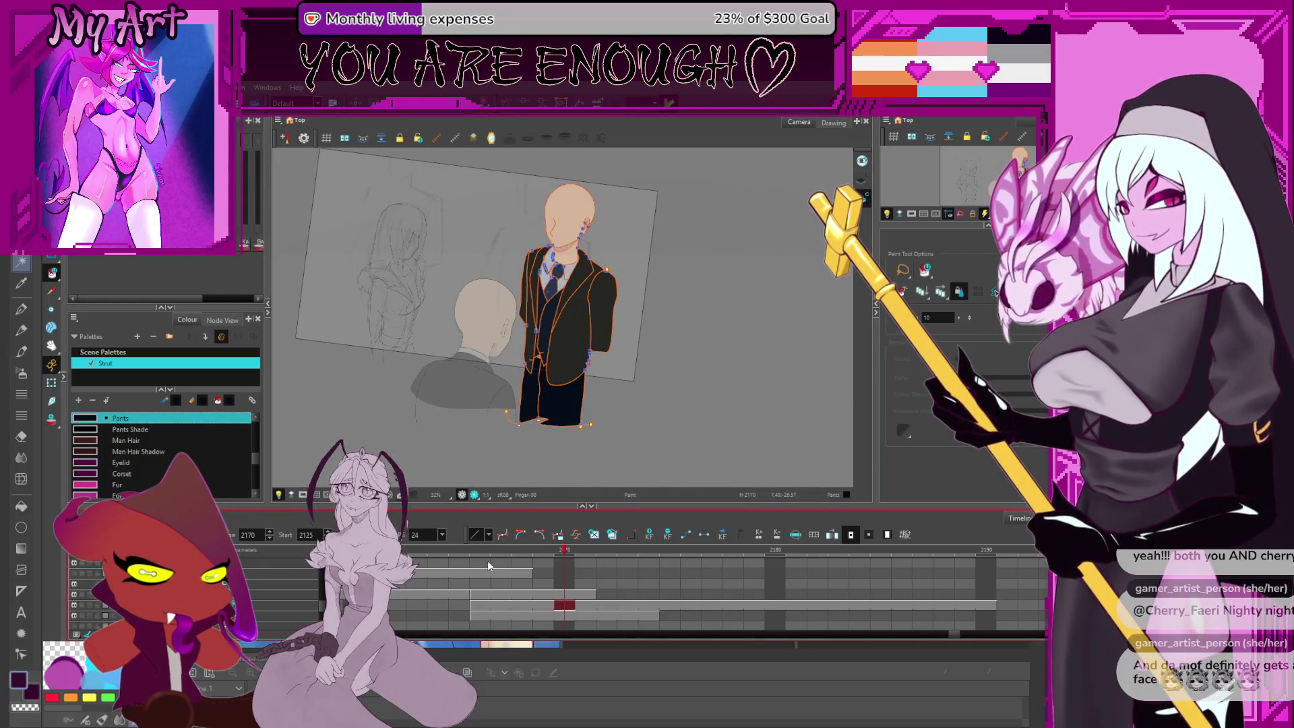
left_click(543, 562)
left_click(508, 562)
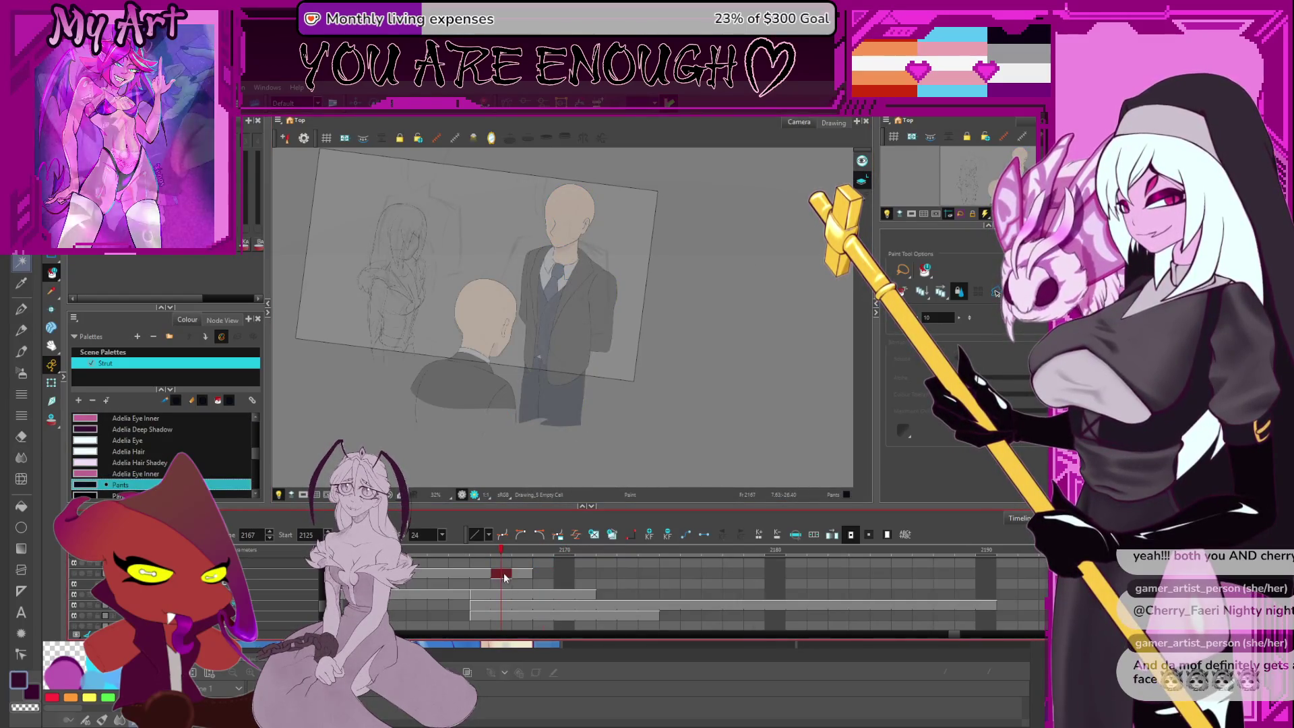
Scrub to frame 2174 and extend the Pants drawing at 2175 to about frame 2190
scroll(506, 569, "down", 5)
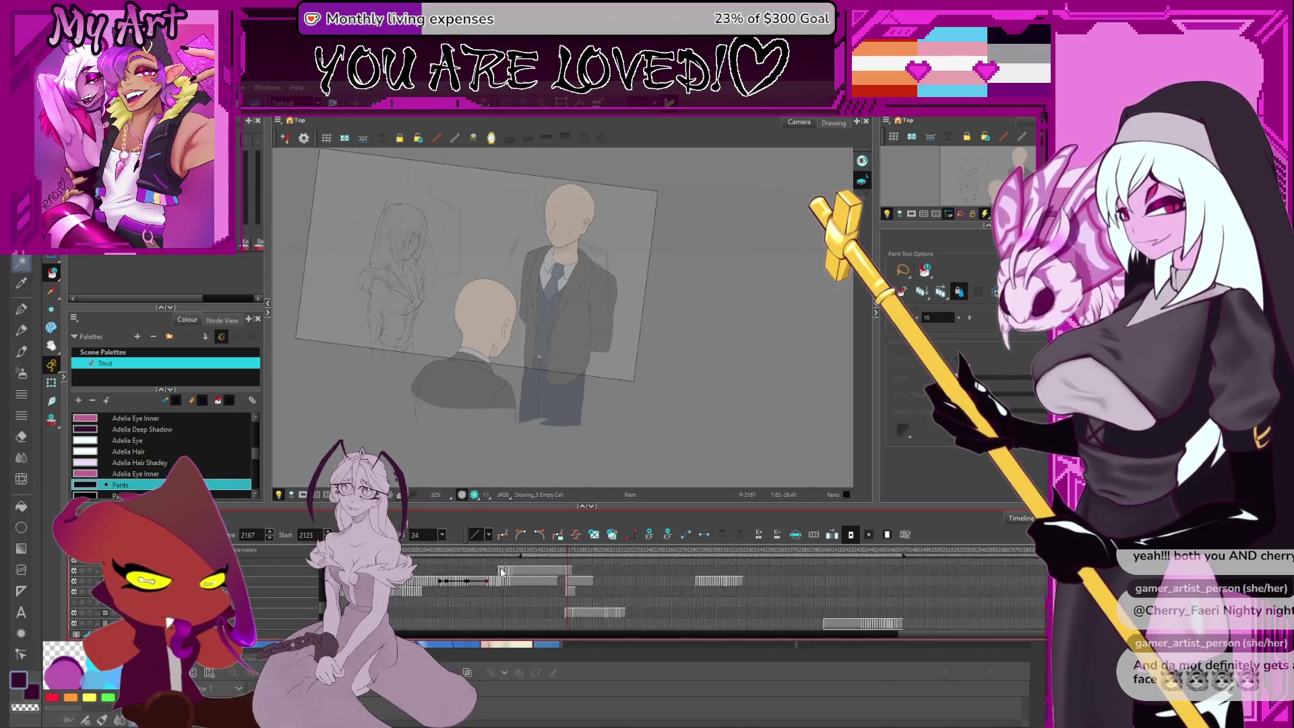
scroll(493, 560, "right", 2)
mouse_move(476, 555)
left_mouse_down()
mouse_move(459, 555)
mouse_move(554, 555)
left_mouse_up()
scroll(553, 580, "up", 5)
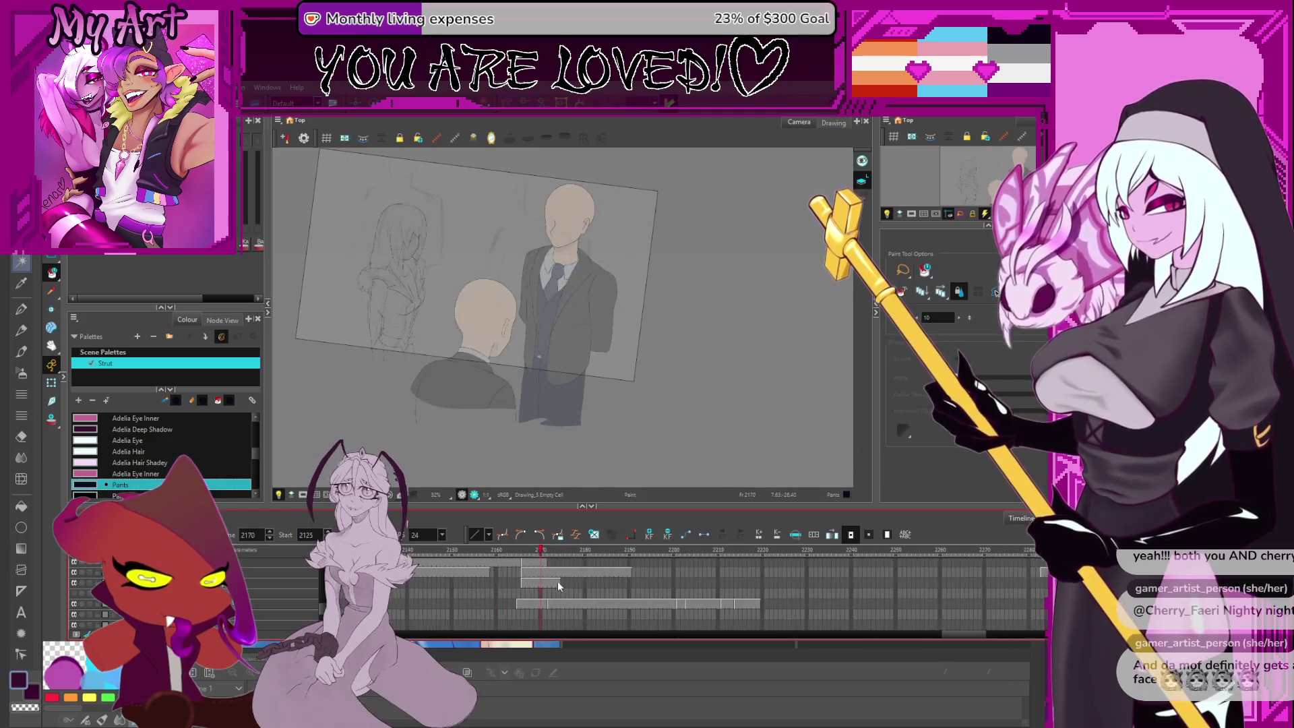
left_click(590, 583)
scroll(596, 588, "up", 2)
left_click_drag(598, 587, 1004, 588)
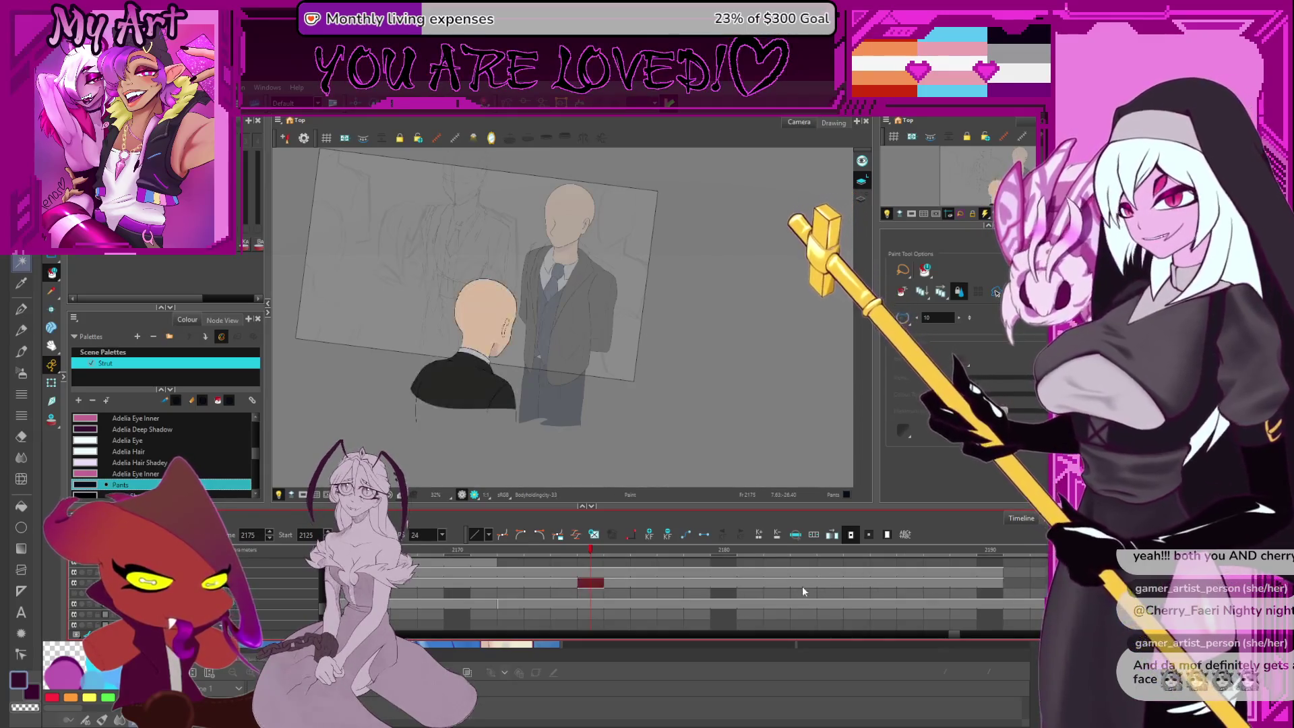
Recentre the scene and step through frames 2196, 2204, 2207 and 2213
scroll(702, 573, "down", 2)
scroll(561, 454, "down", 1)
left_click_drag(561, 454, 569, 462)
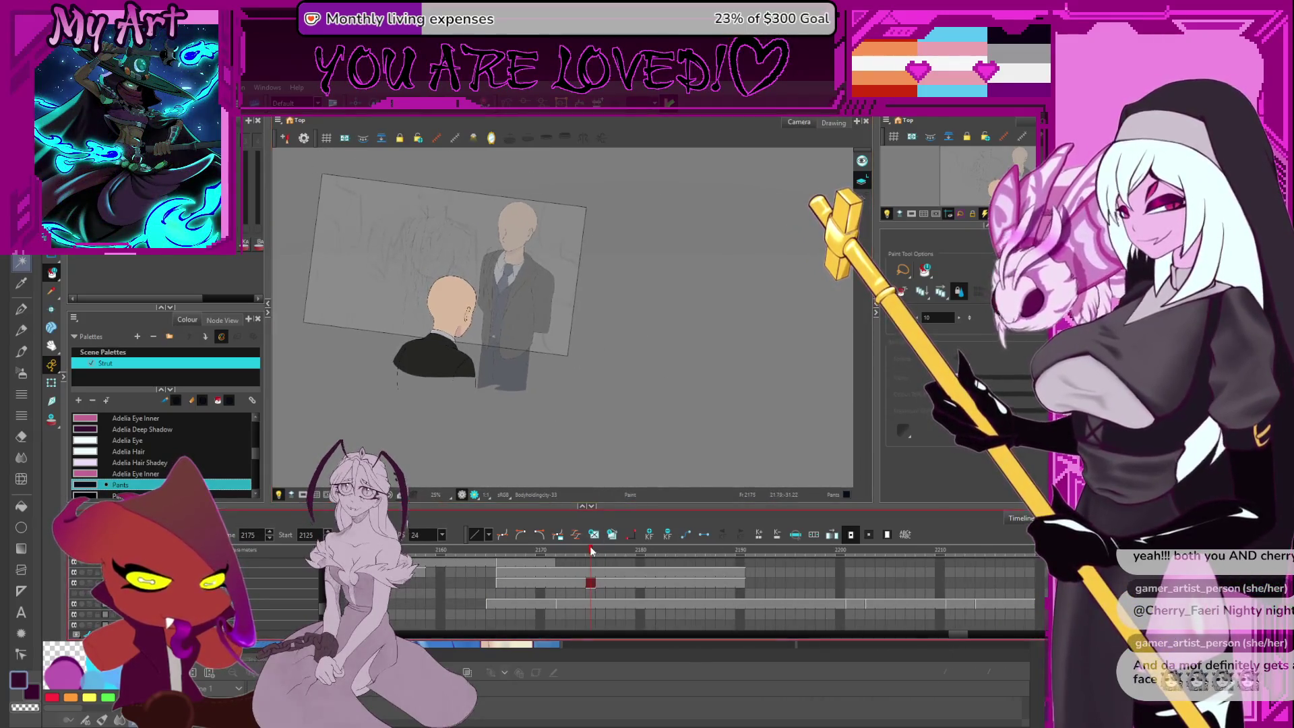
left_click(801, 583)
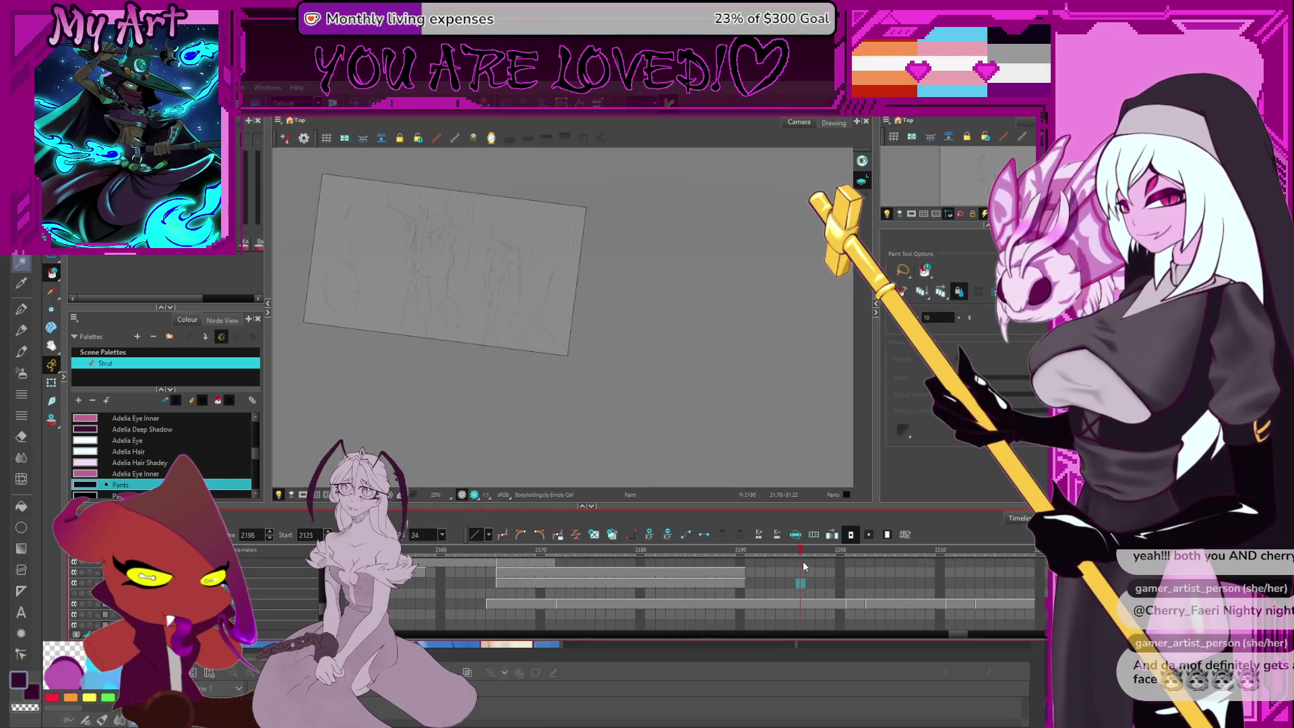
left_click(880, 583)
left_click(912, 584)
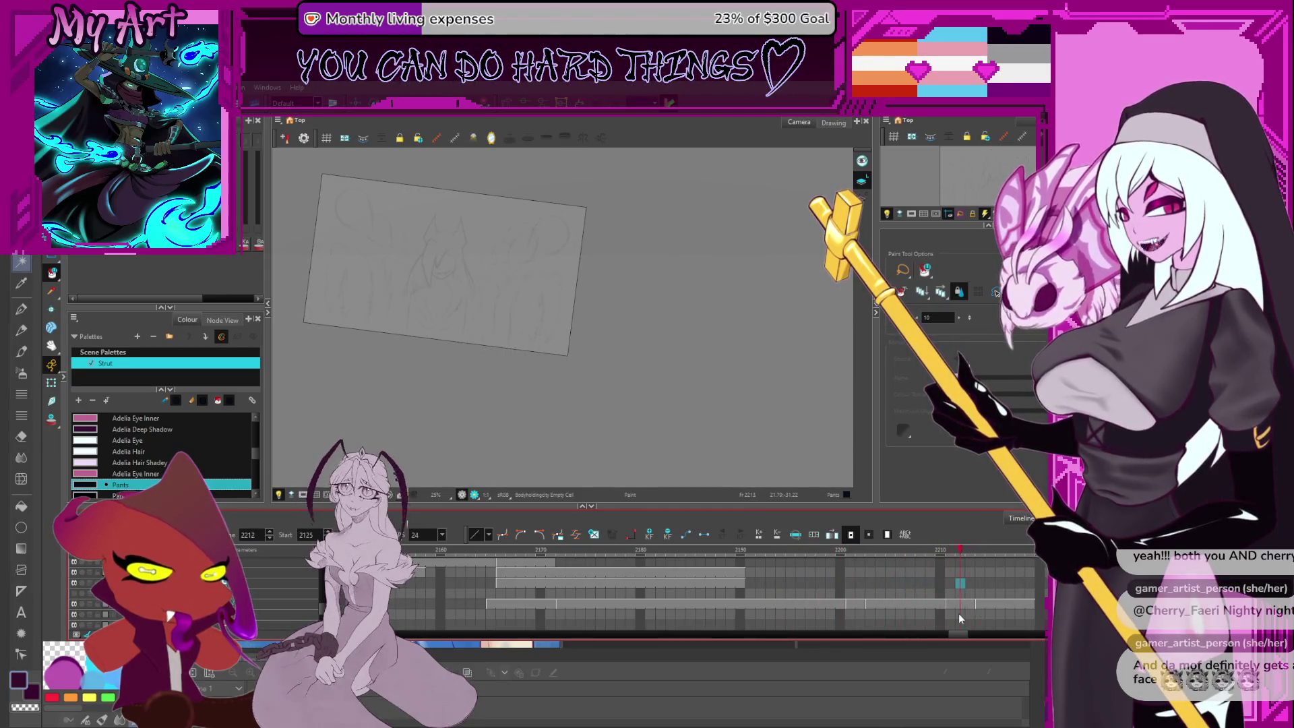
key("period")
key("period")
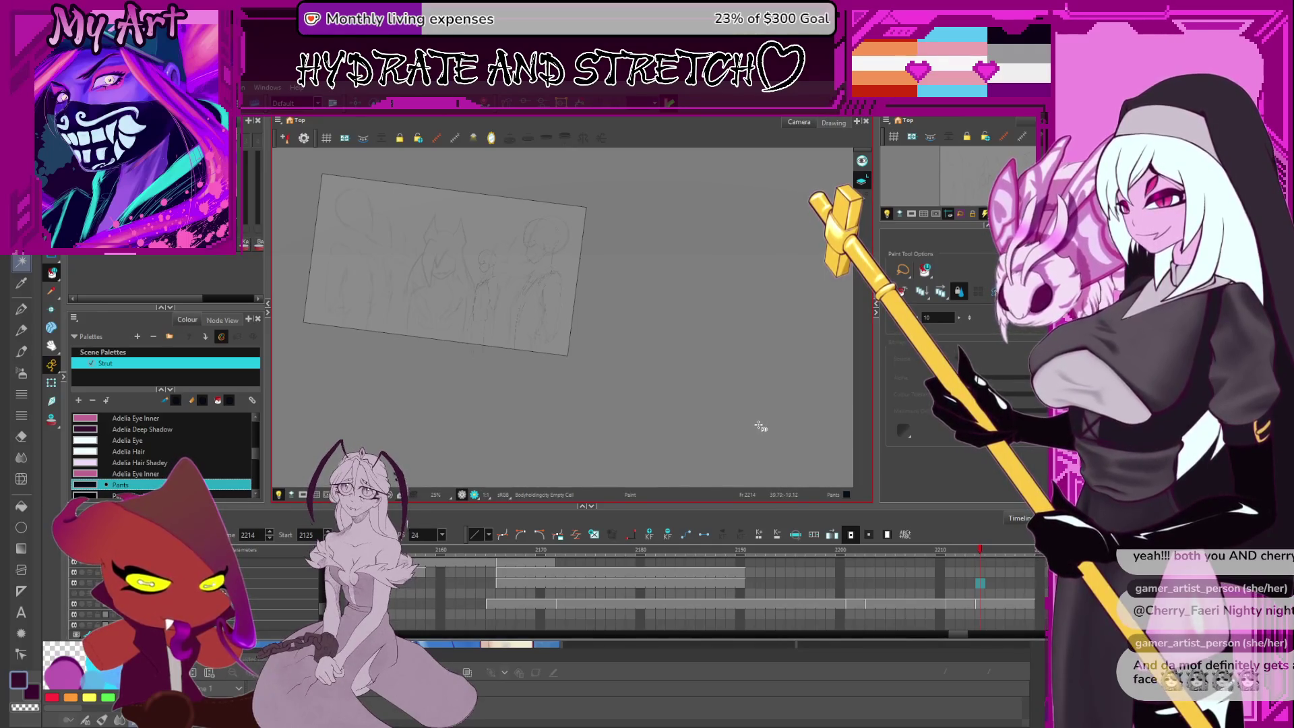
Check the characters at frames 2190 and 2191, then go to frame 2214's new sketch
mouse_move(641, 350)
left_mouse_down()
mouse_move(671, 367)
mouse_move(687, 357)
left_mouse_up()
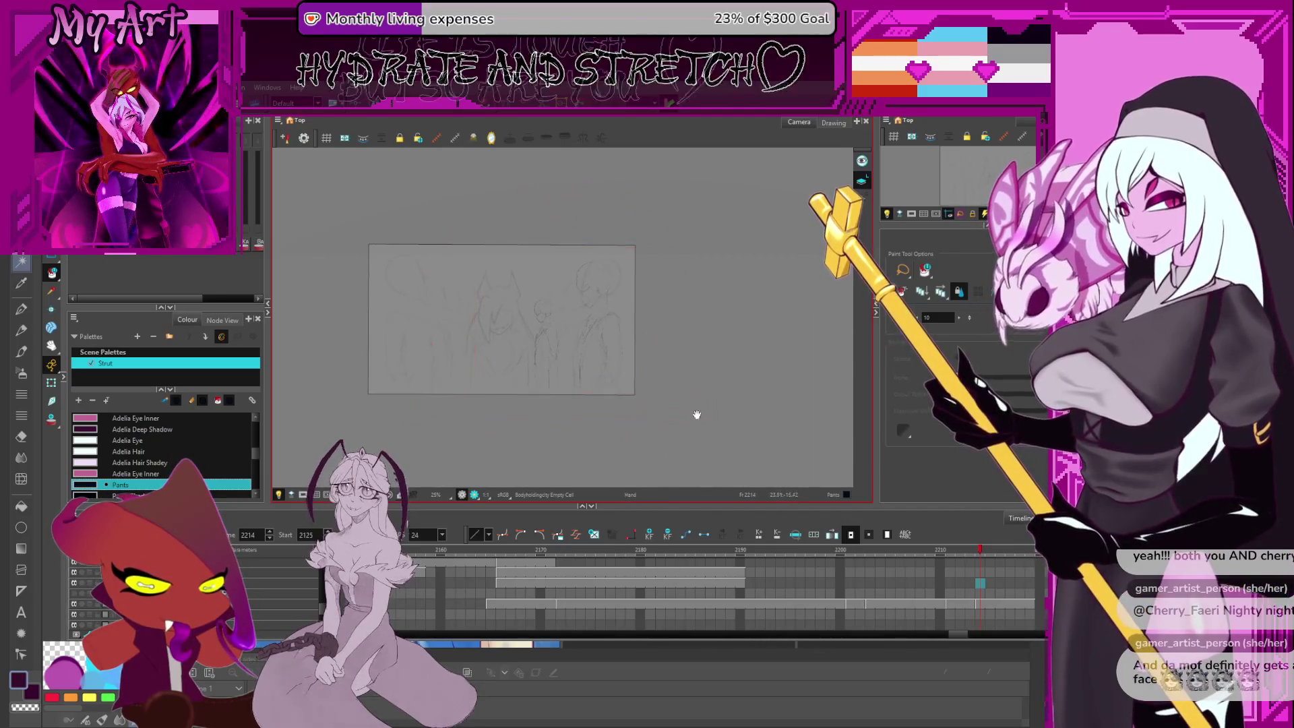
scroll(742, 596, "right", 3)
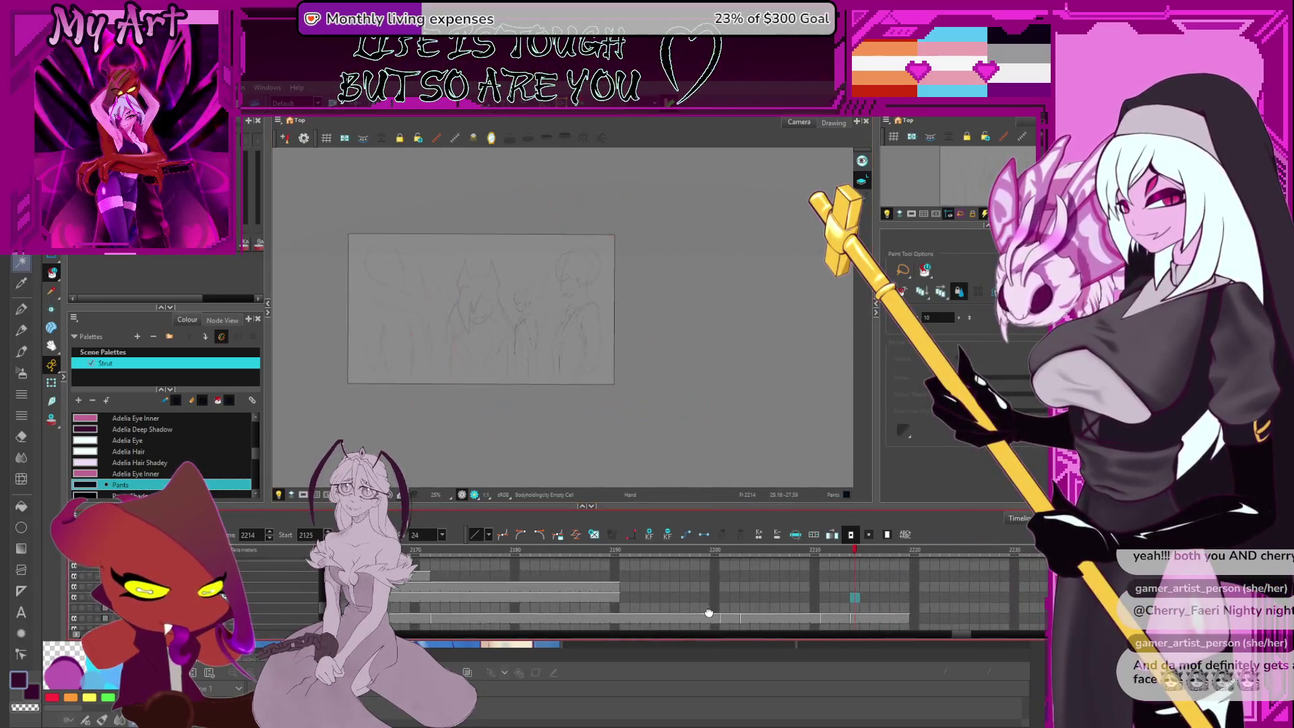
left_click(607, 592)
left_click(616, 594)
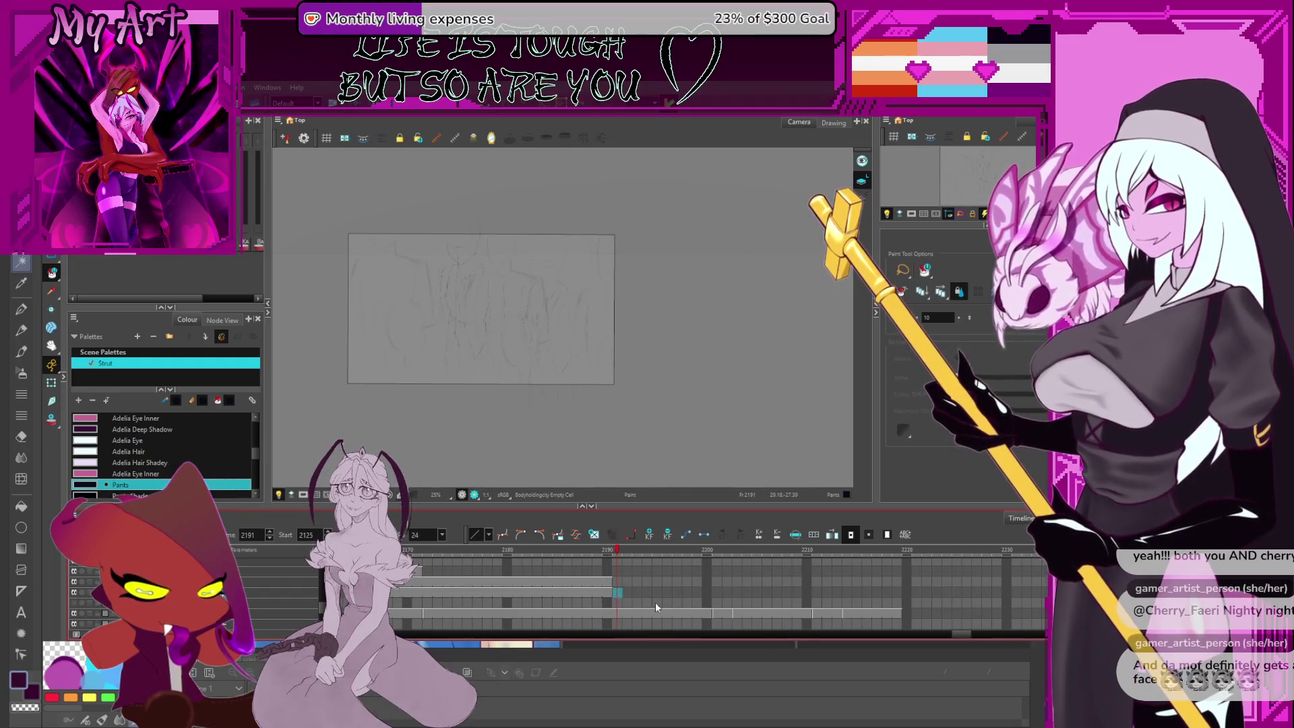
left_click(848, 592)
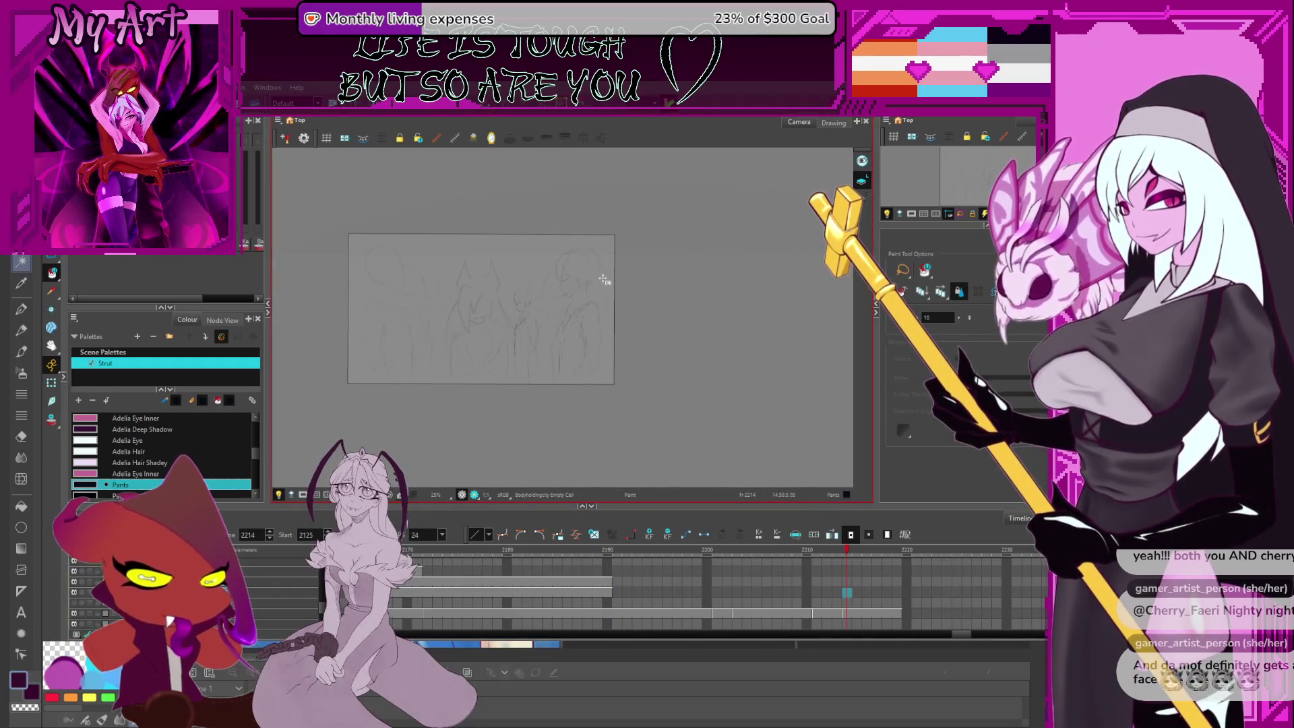
Zoom in on the sketched faces, pan across the other figures, then switch to Clip Studio Paint
scroll(592, 284, "up", 4)
mouse_move(592, 287)
left_mouse_down()
mouse_move(597, 333)
mouse_move(549, 364)
left_mouse_up()
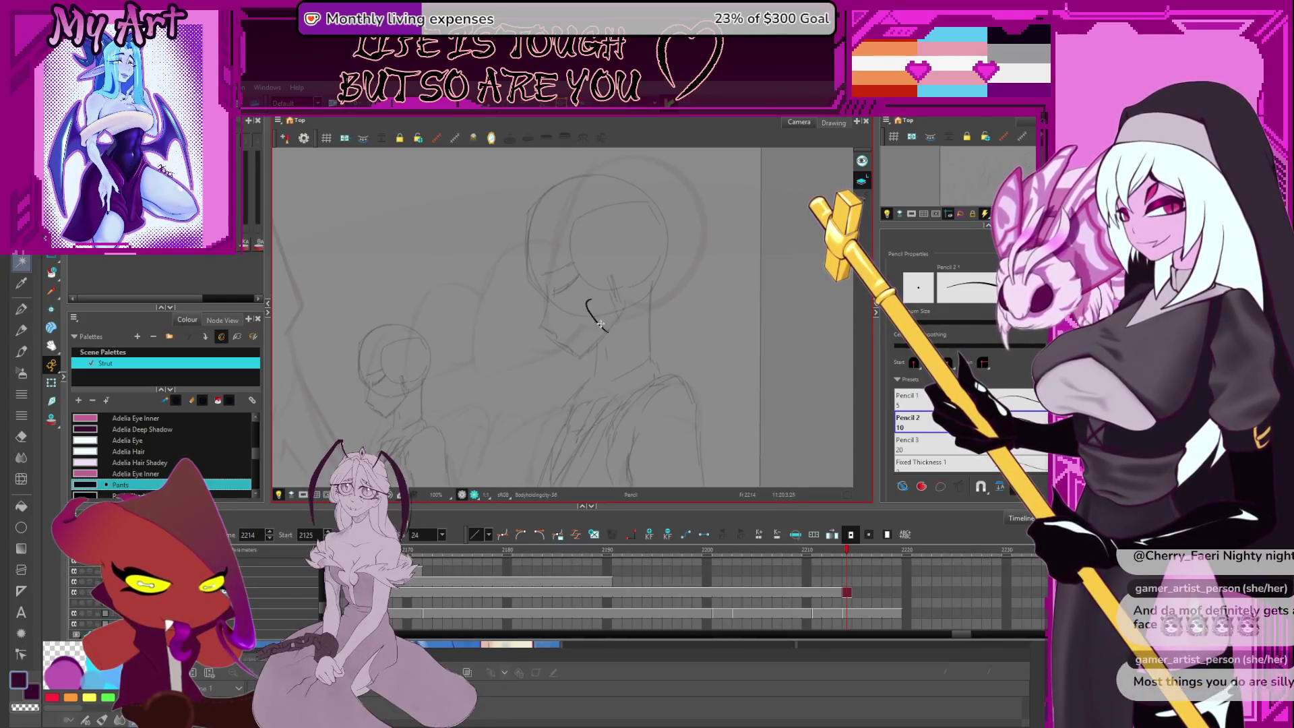
left_click_drag(616, 351, 641, 354)
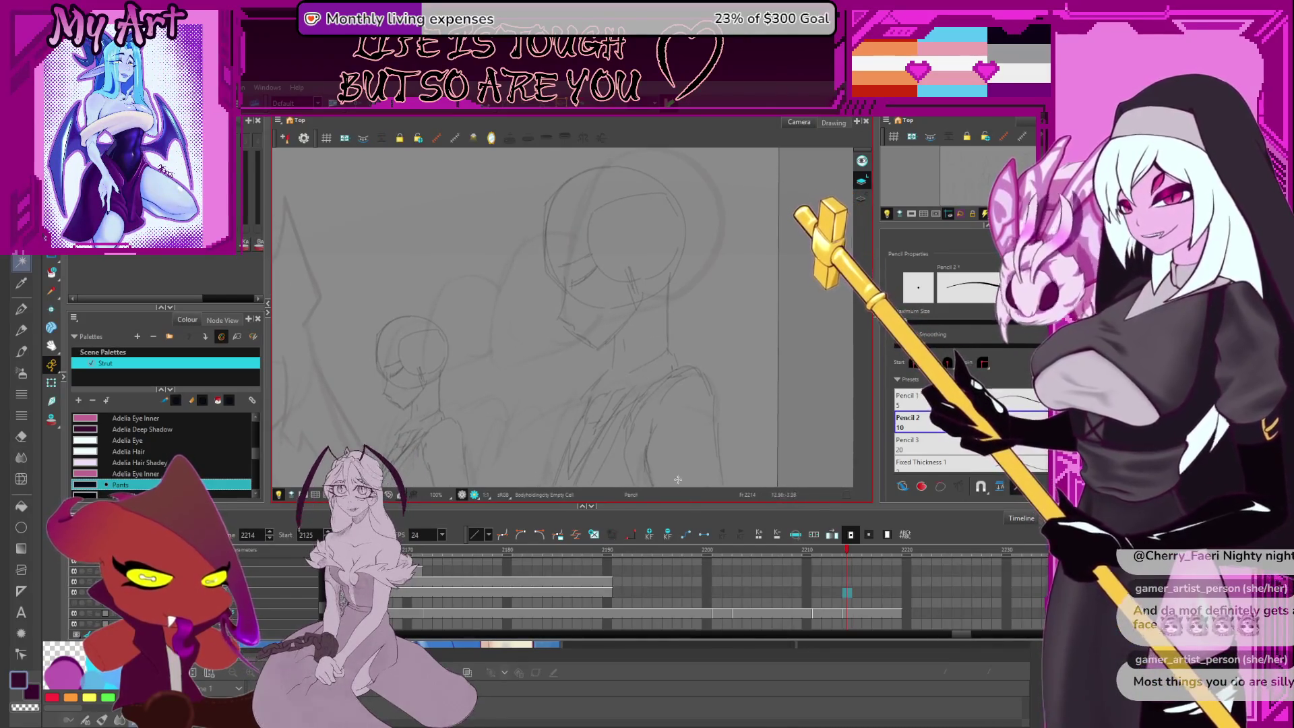
scroll(677, 480, "down", 2)
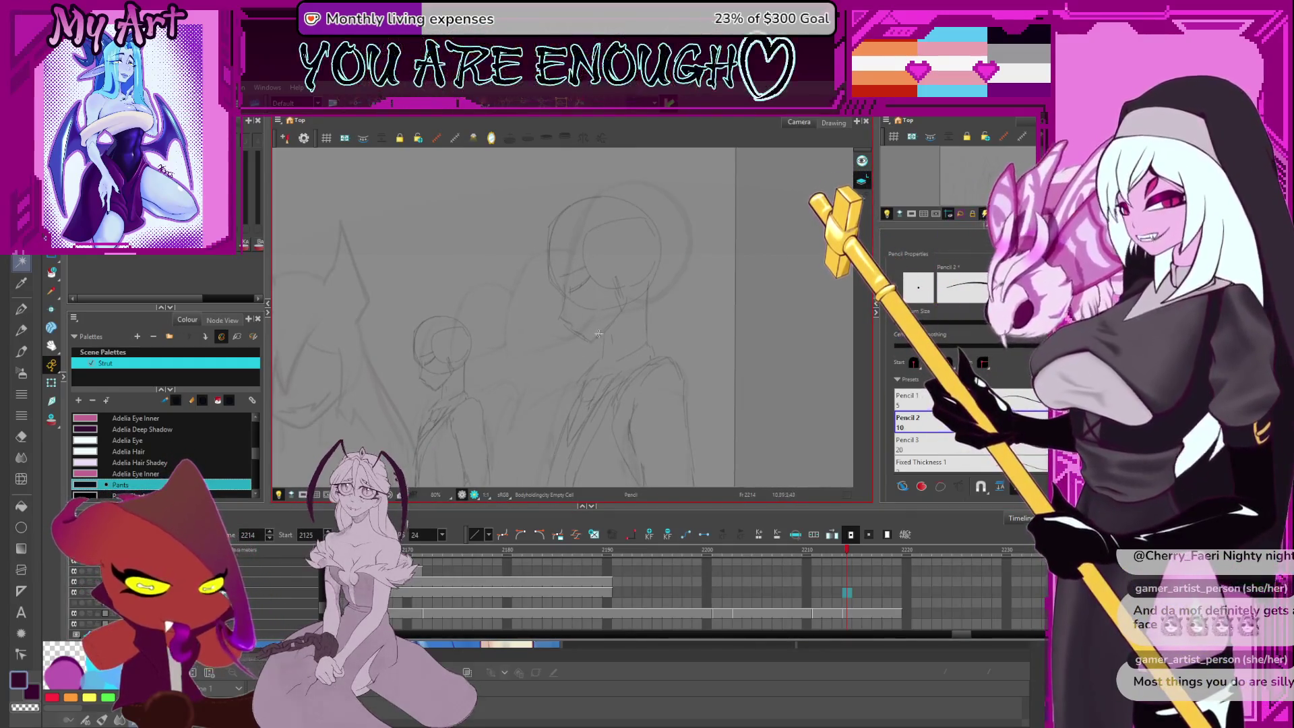
scroll(636, 360, "up", 3)
scroll(636, 359, "down", 4)
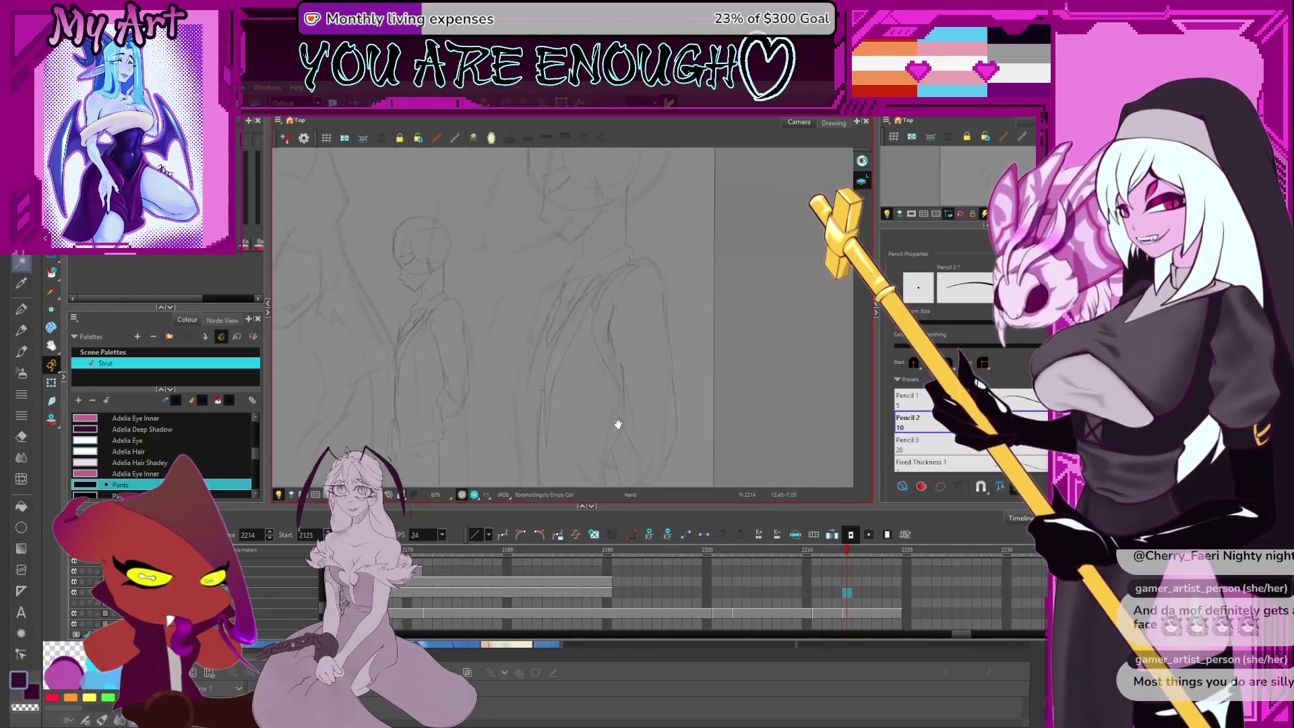
mouse_move(558, 384)
left_mouse_down()
mouse_move(598, 261)
mouse_move(565, 250)
mouse_move(548, 264)
mouse_move(566, 254)
mouse_move(588, 279)
left_mouse_up()
mouse_move(591, 360)
left_mouse_down()
mouse_move(580, 321)
mouse_move(589, 310)
mouse_move(613, 326)
left_mouse_up()
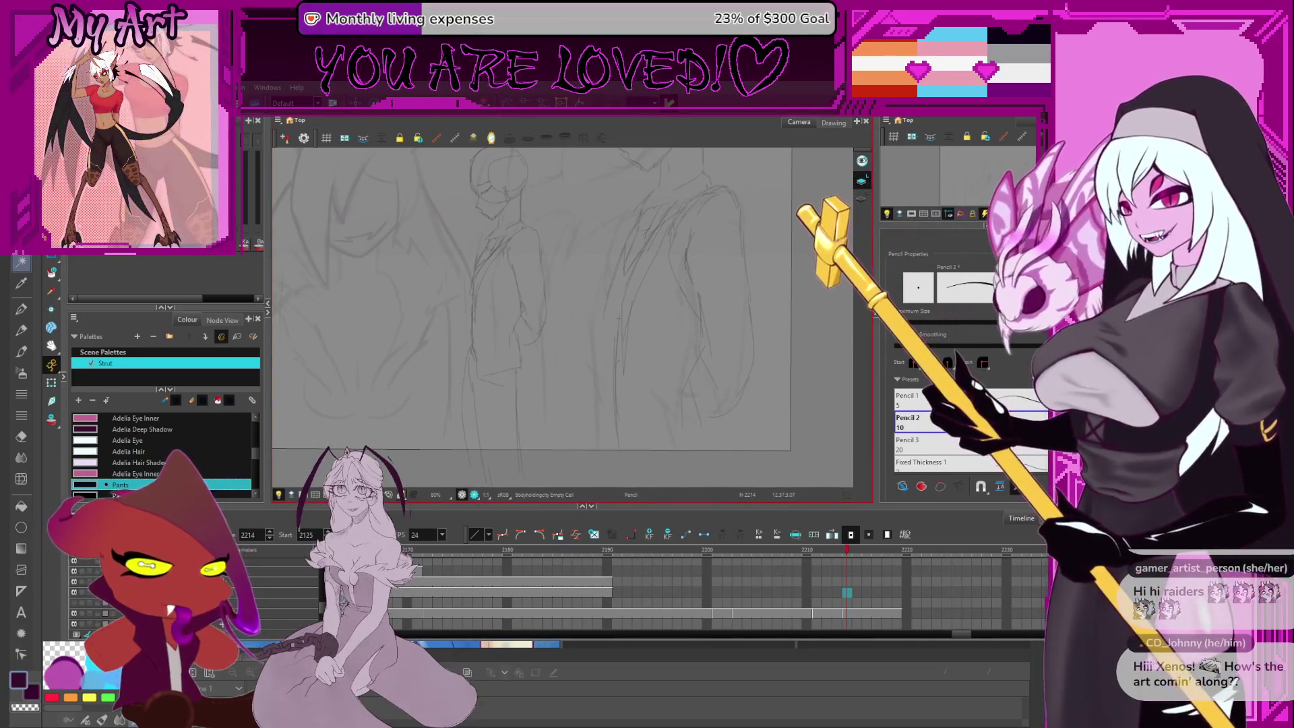
key("alt+Tab")
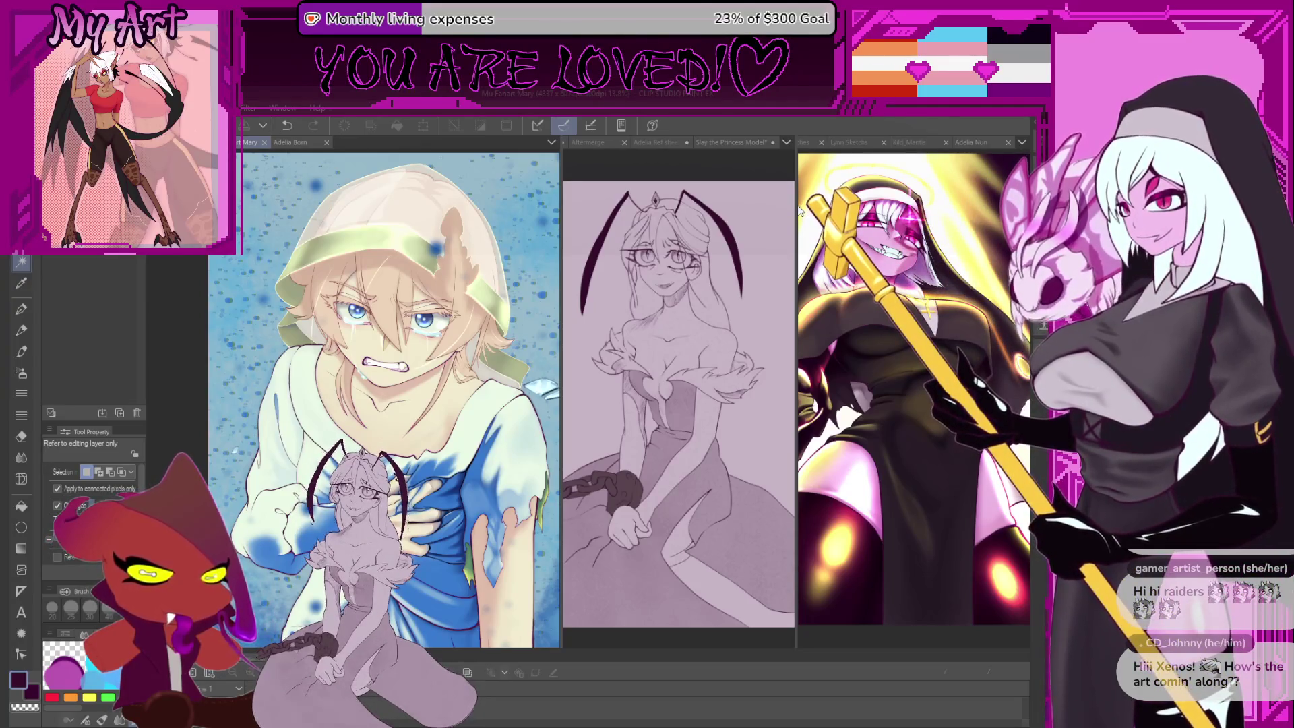
Resize the panes to widen the princess and blue-dress canvases, then reposition the princess model
left_click_drag(798, 211, 999, 216)
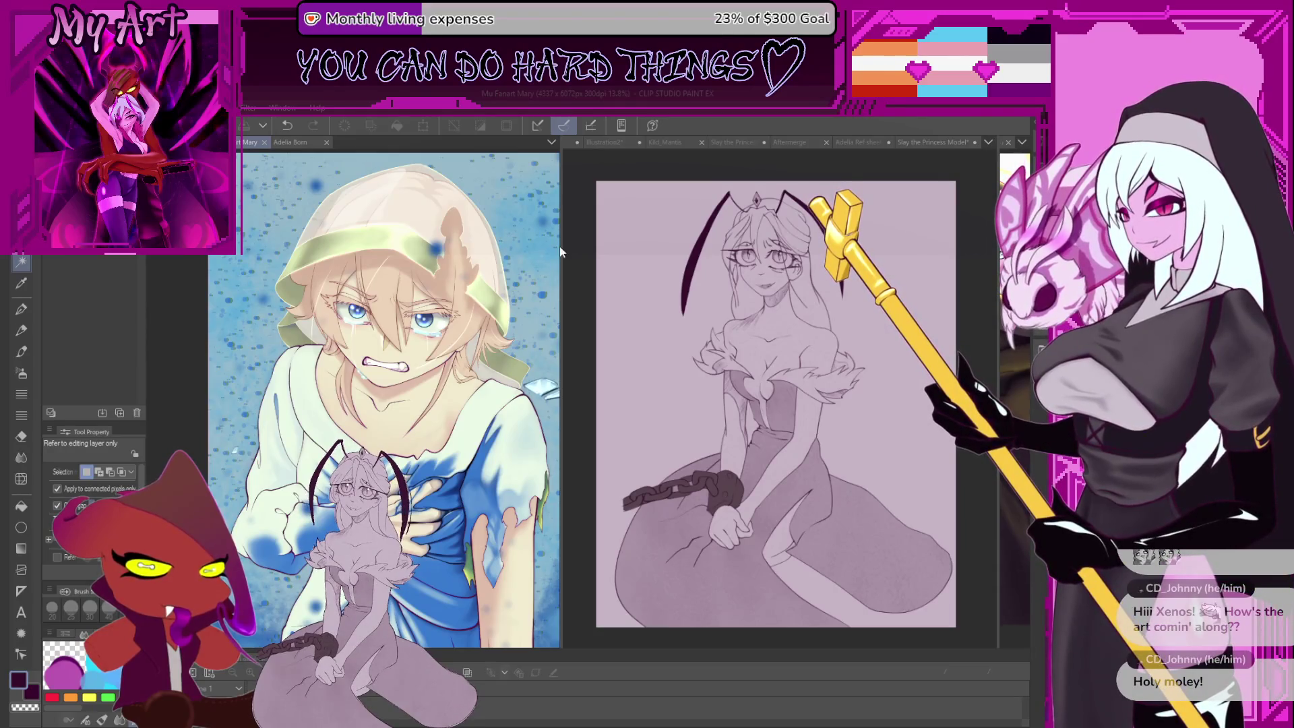
left_click_drag(561, 247, 664, 304)
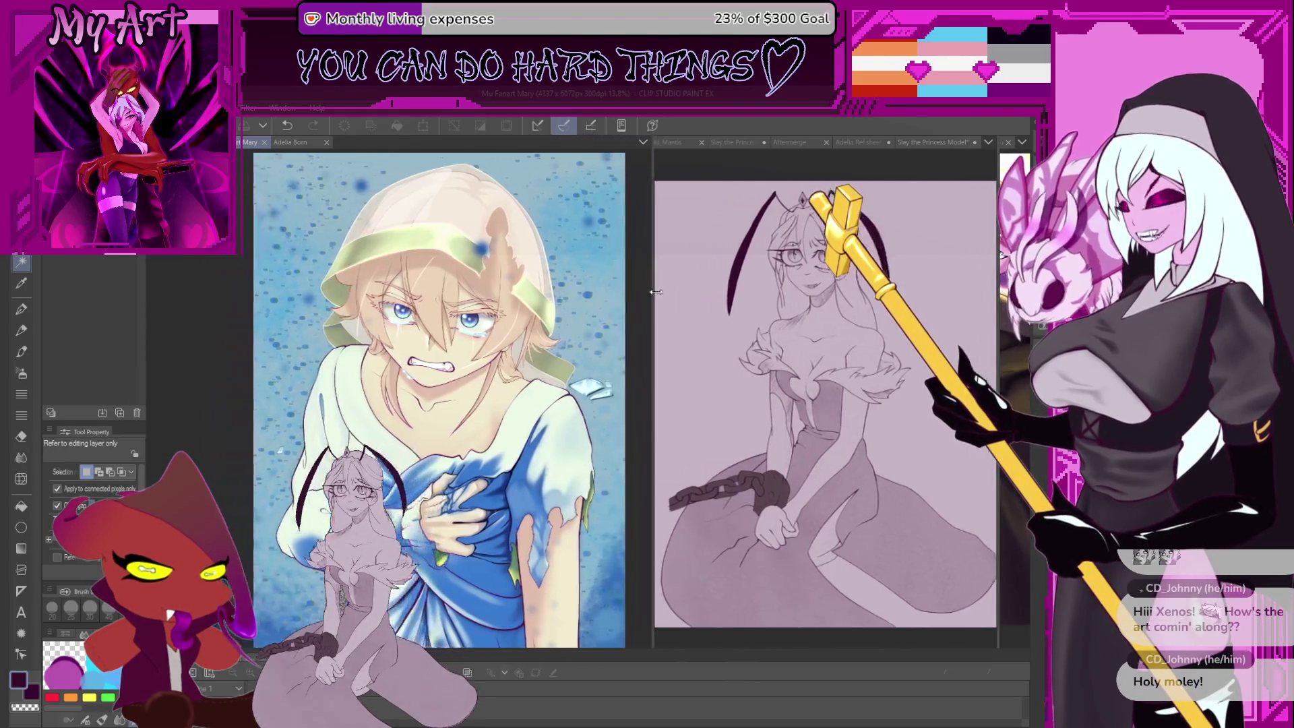
scroll(643, 352, "up", 3)
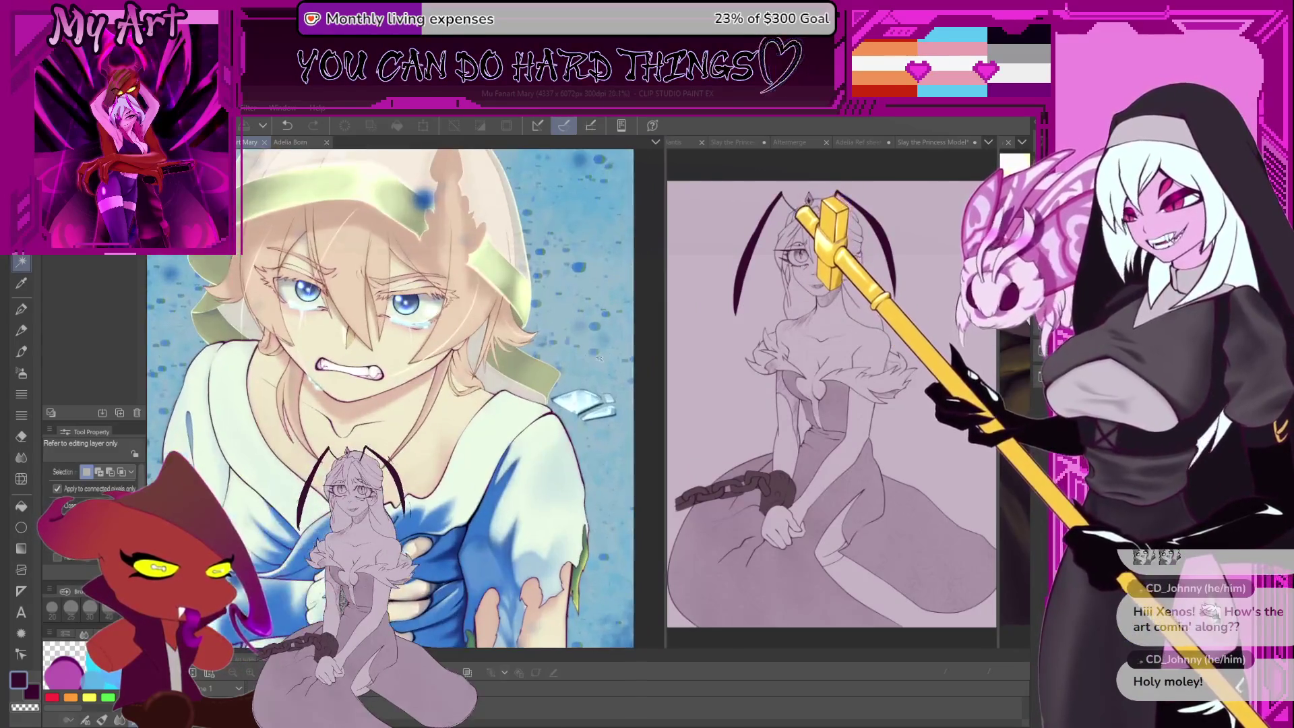
scroll(629, 367, "down", 2)
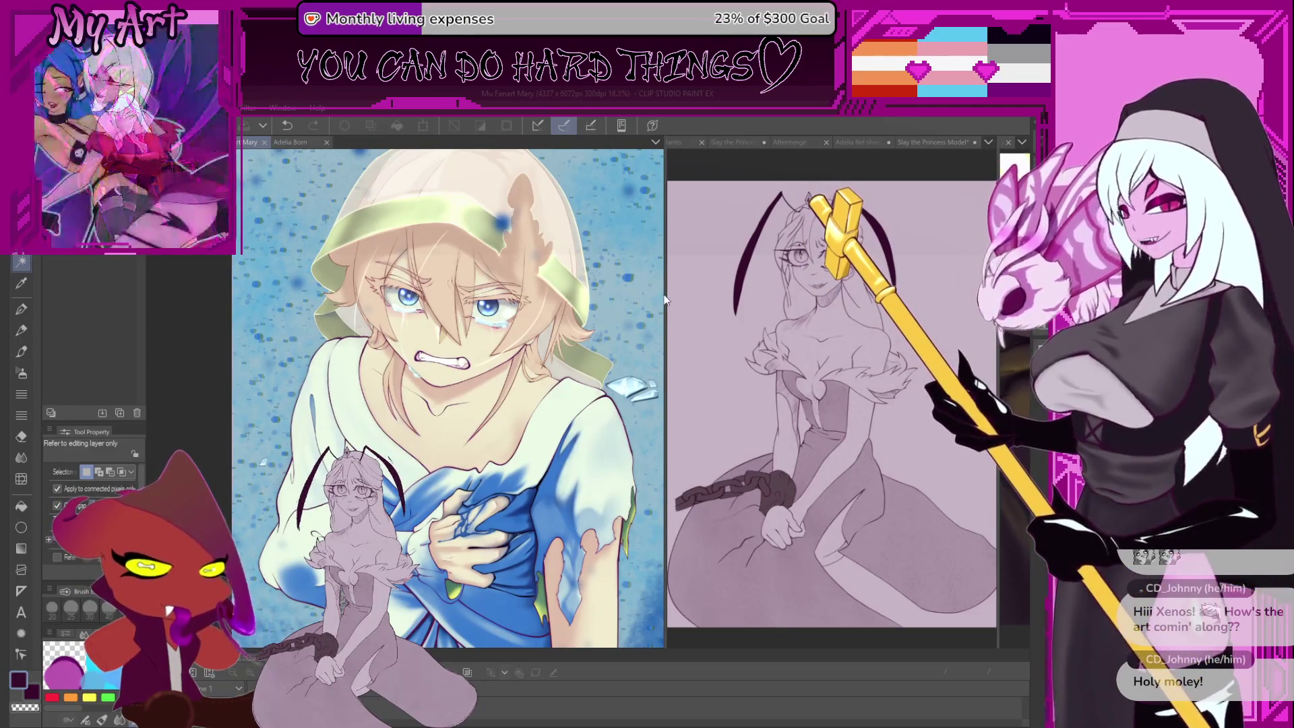
left_click_drag(664, 296, 570, 297)
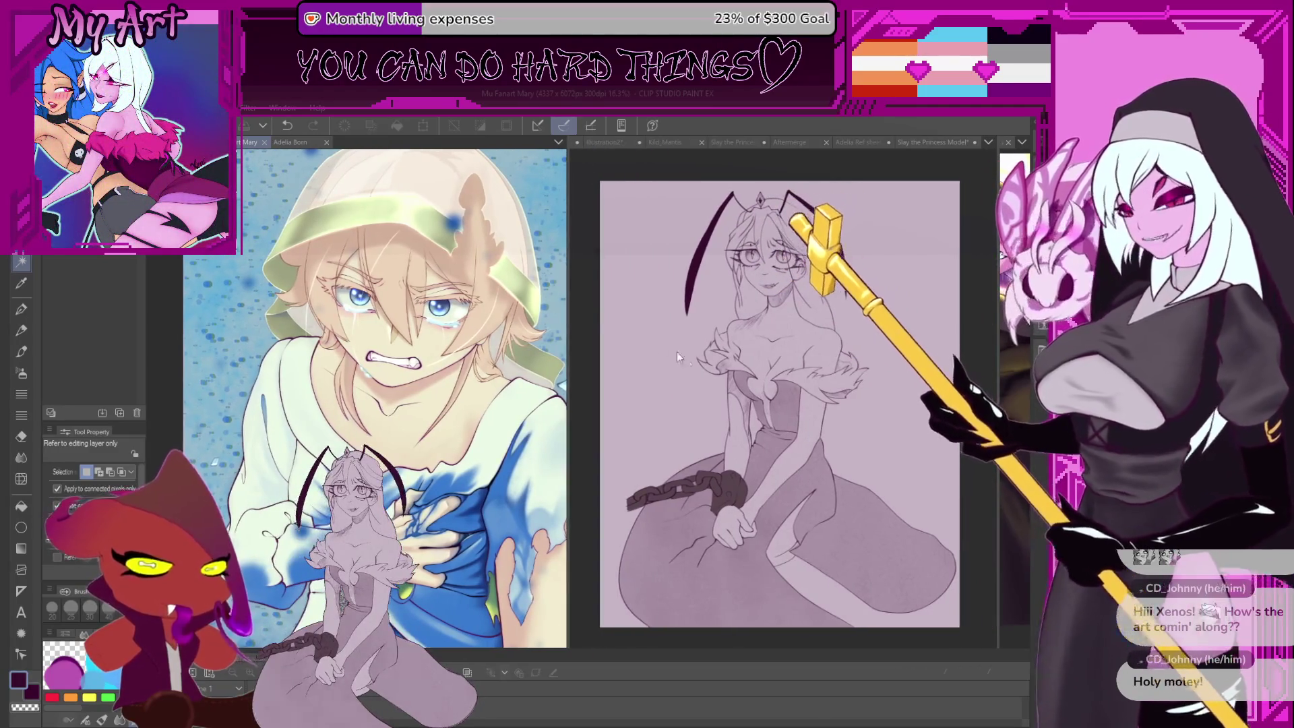
left_click(676, 352)
left_click_drag(674, 349, 702, 399)
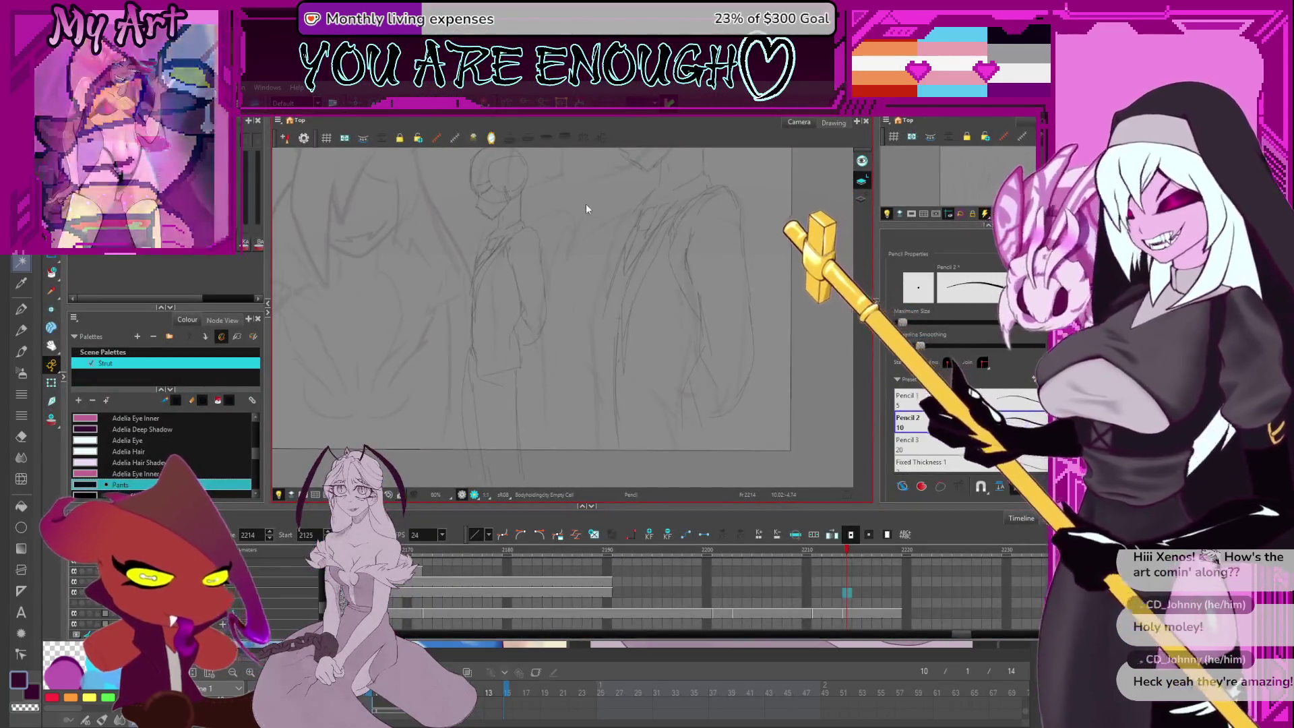
Back in Harmony, zoom out and pan to fit the whole sketch frame in view
mouse_move(634, 209)
left_mouse_down()
mouse_move(641, 266)
mouse_move(658, 280)
left_mouse_up()
scroll(634, 256, "down", 2)
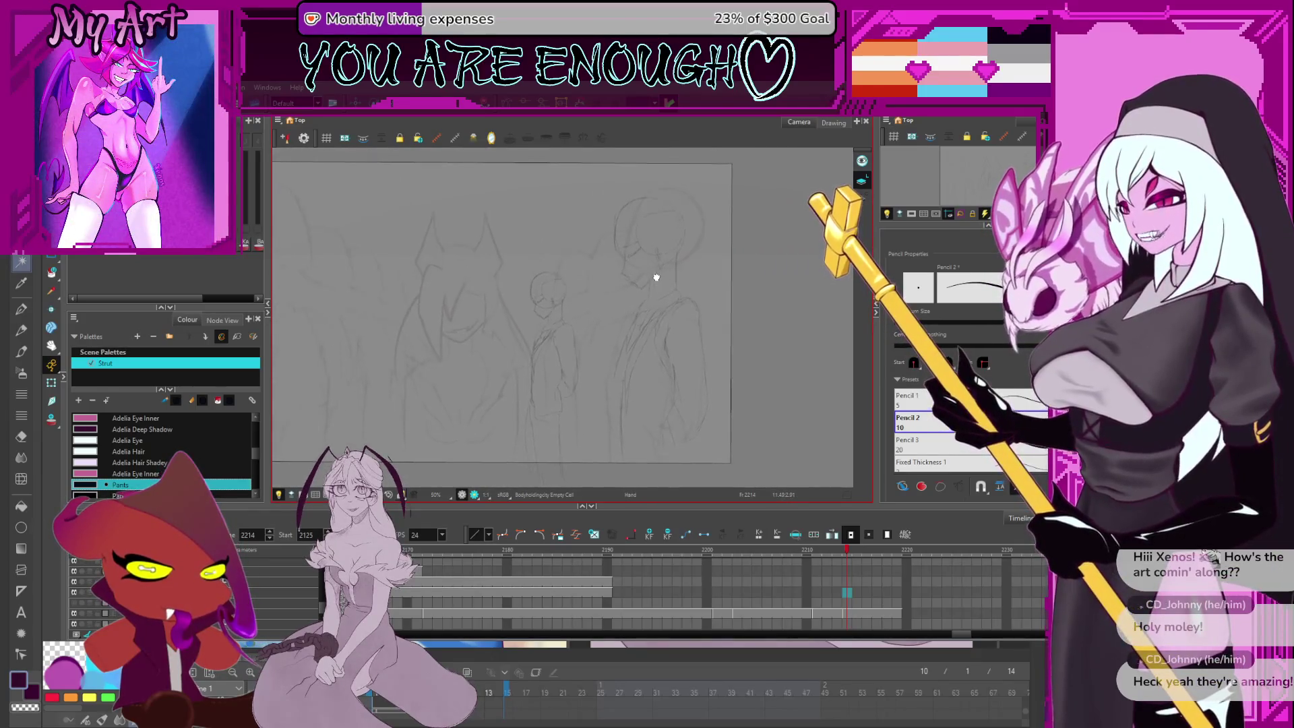
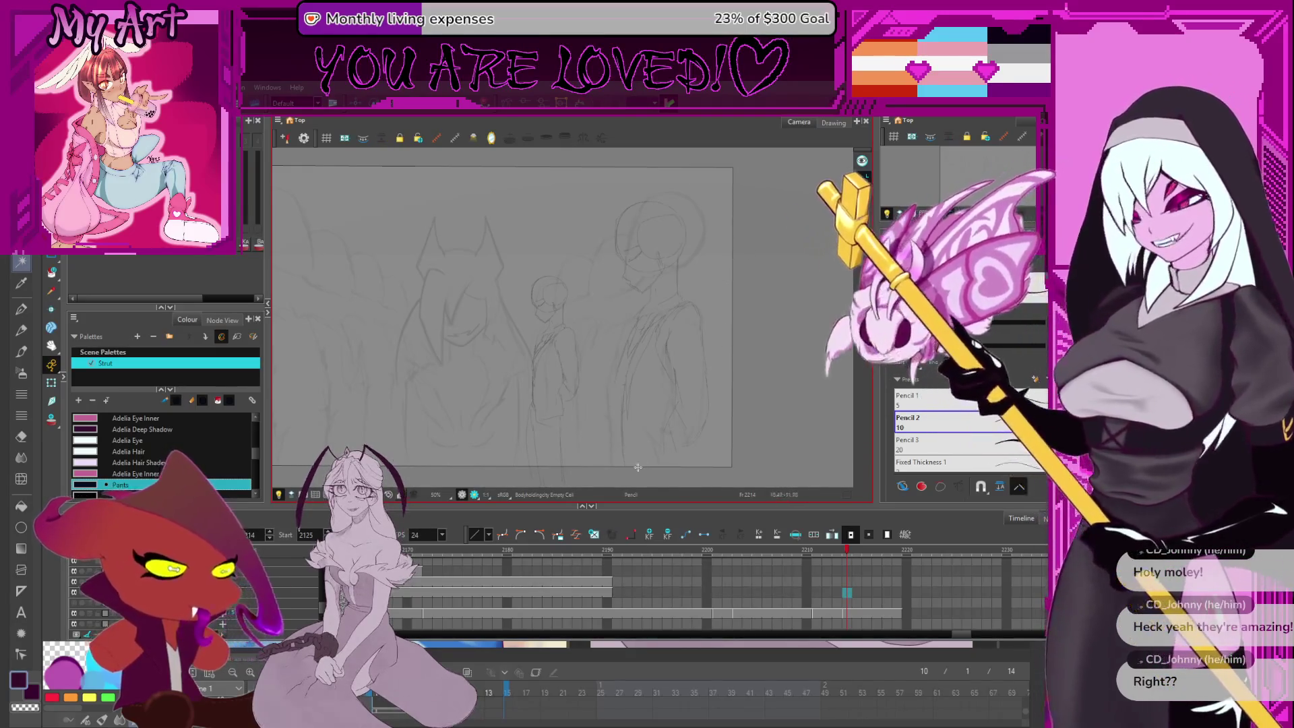
Rotate the rough upright and draw two black lines forming a V under the chin
mouse_move(763, 312)
left_mouse_down()
mouse_move(701, 350)
mouse_move(606, 371)
left_mouse_up()
scroll(585, 358, "up", 2)
scroll(585, 358, "up", 1)
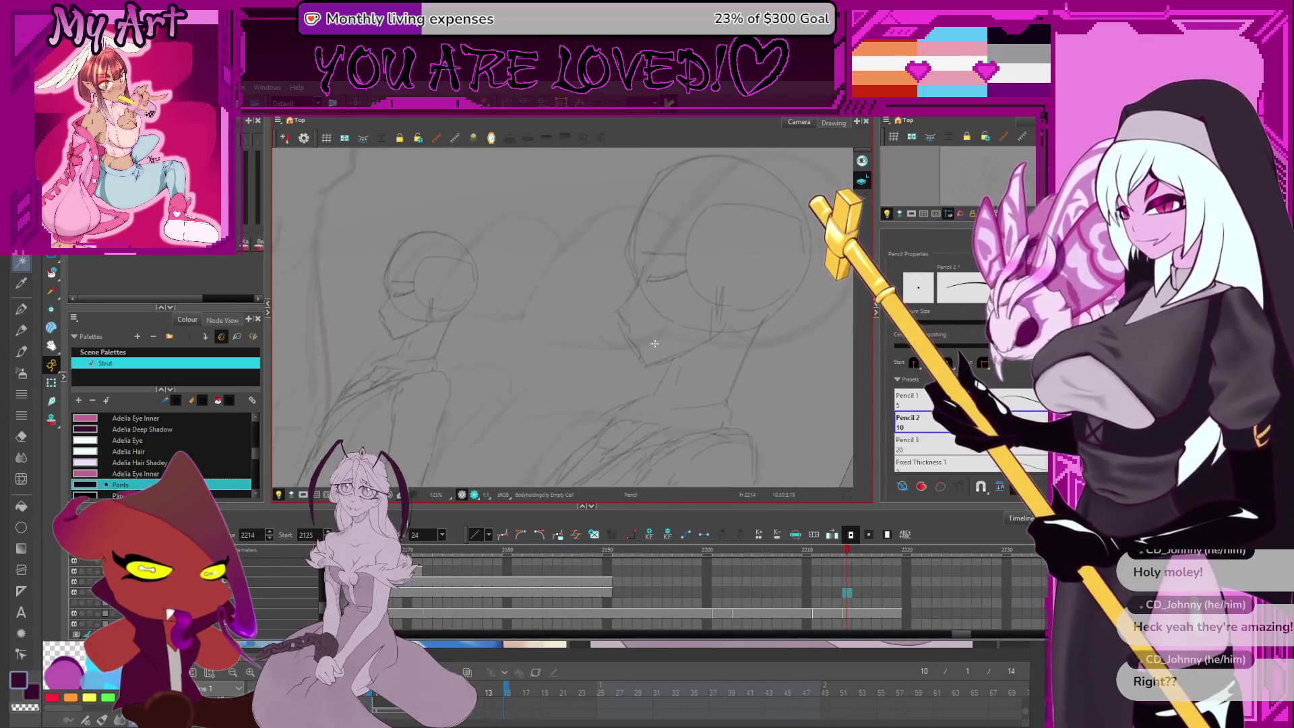
left_click_drag(651, 370, 719, 311)
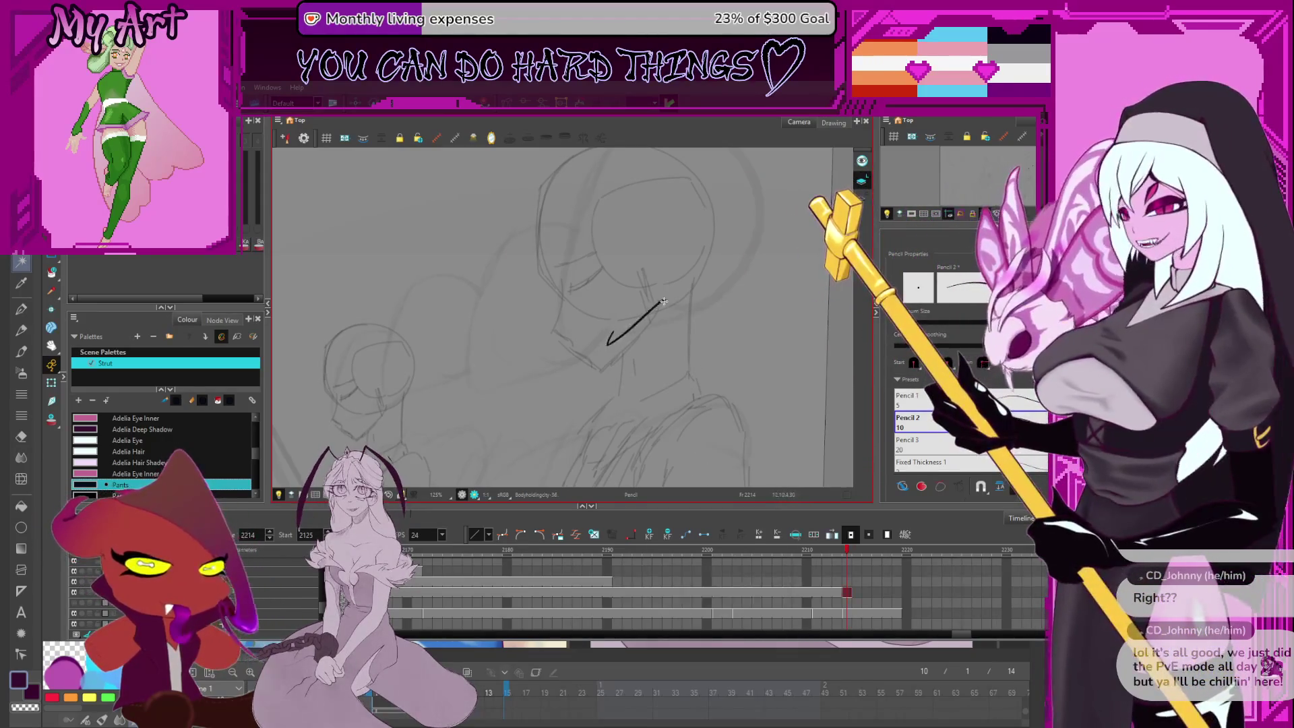
scroll(577, 379, "down", 3)
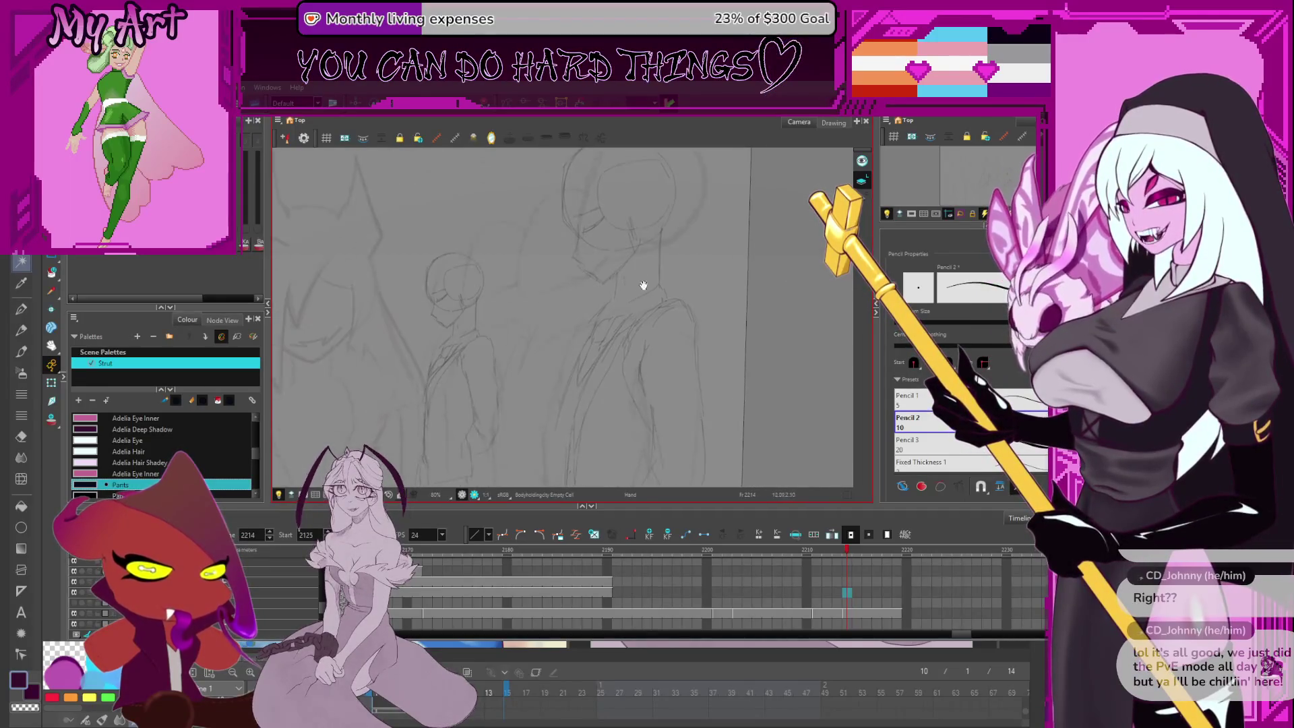
scroll(599, 325, "down", 2)
scroll(599, 325, "up", 5)
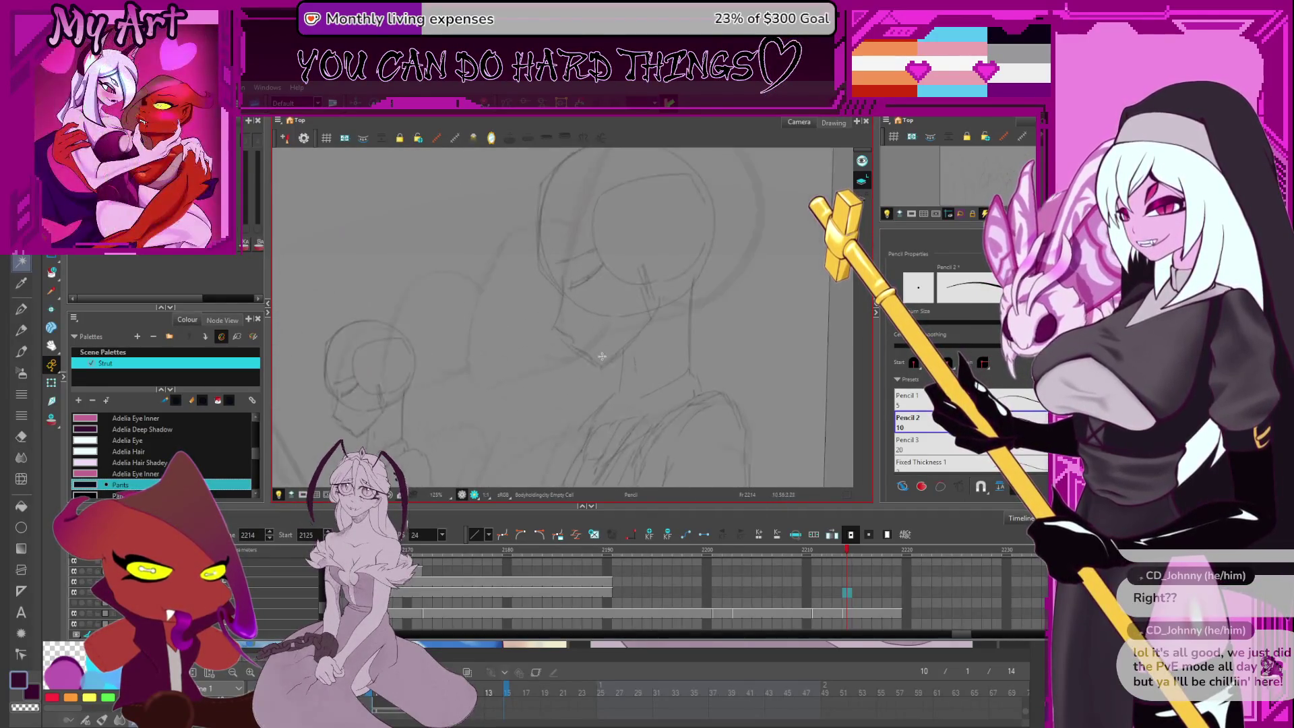
left_click_drag(675, 288, 595, 379)
key("alt+q")
left_click(640, 344)
key("alt+slash")
left_click_drag(504, 307, 595, 379)
Move the V's bottom corner and bend its right arm upward into a rounded curve
left_click_drag(617, 243, 594, 347)
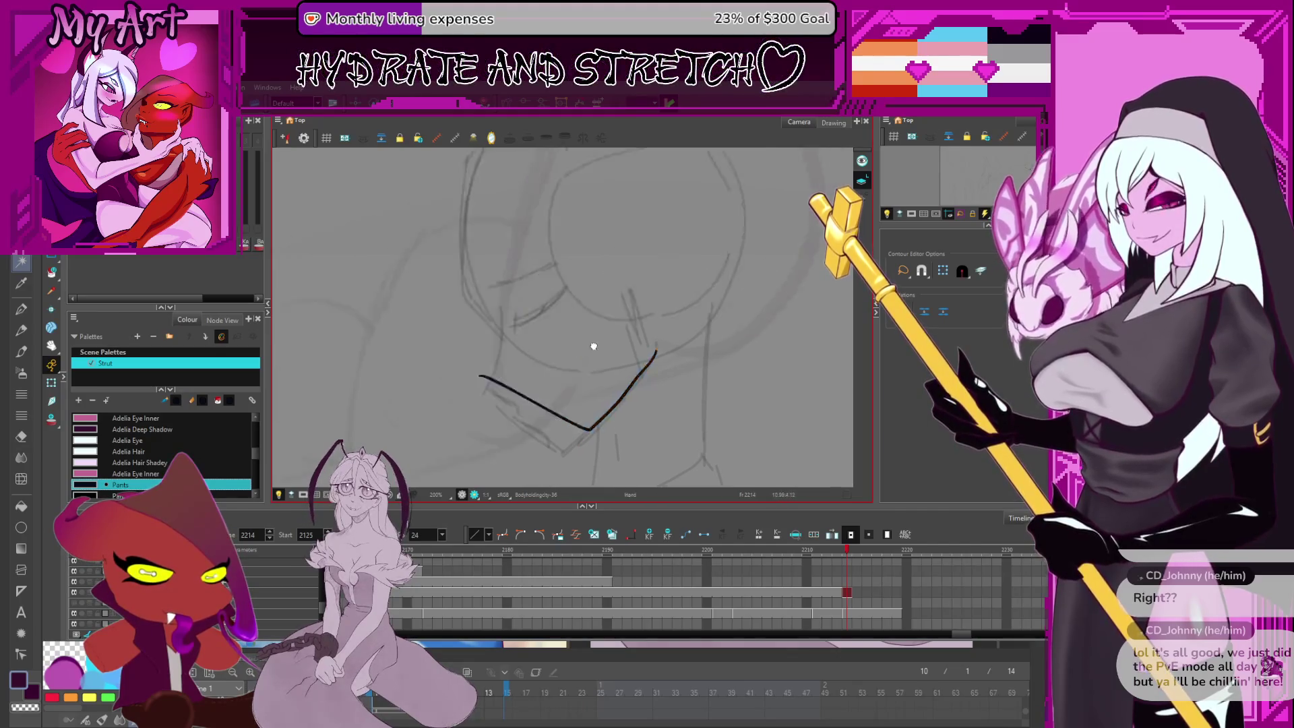
key("alt+q")
scroll(582, 374, "down", 2)
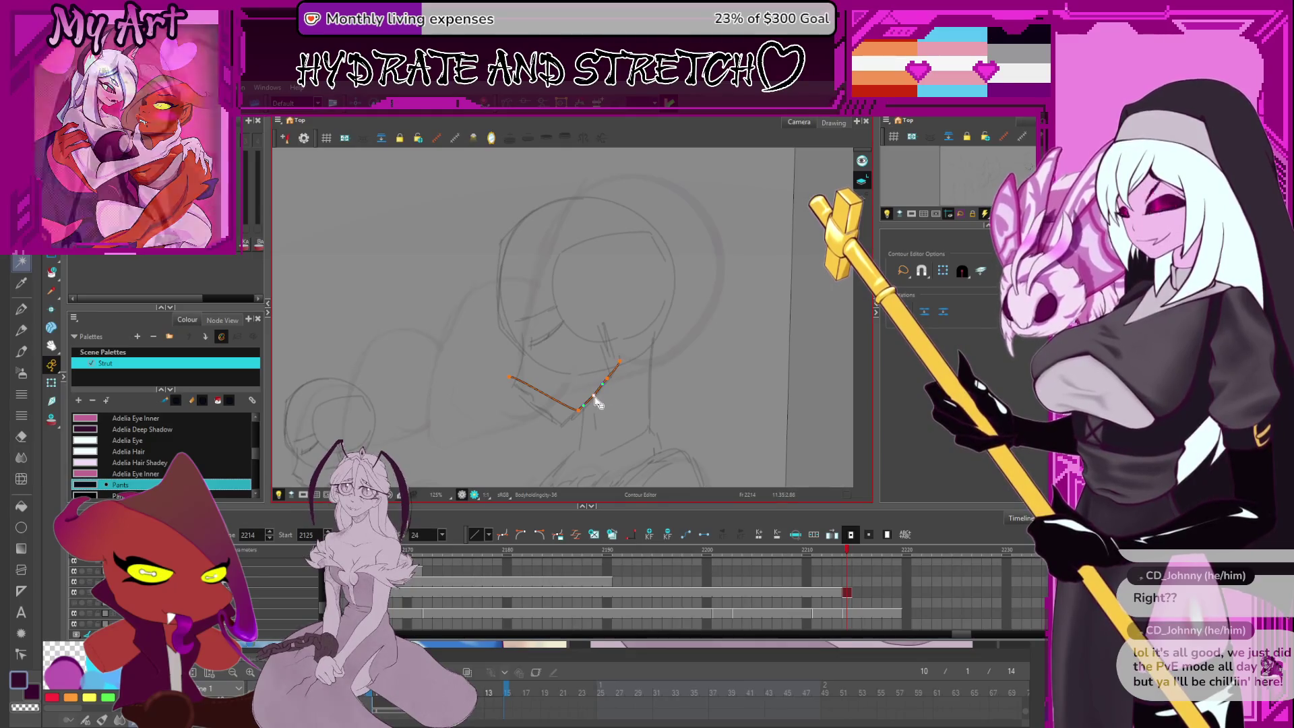
left_click(599, 403)
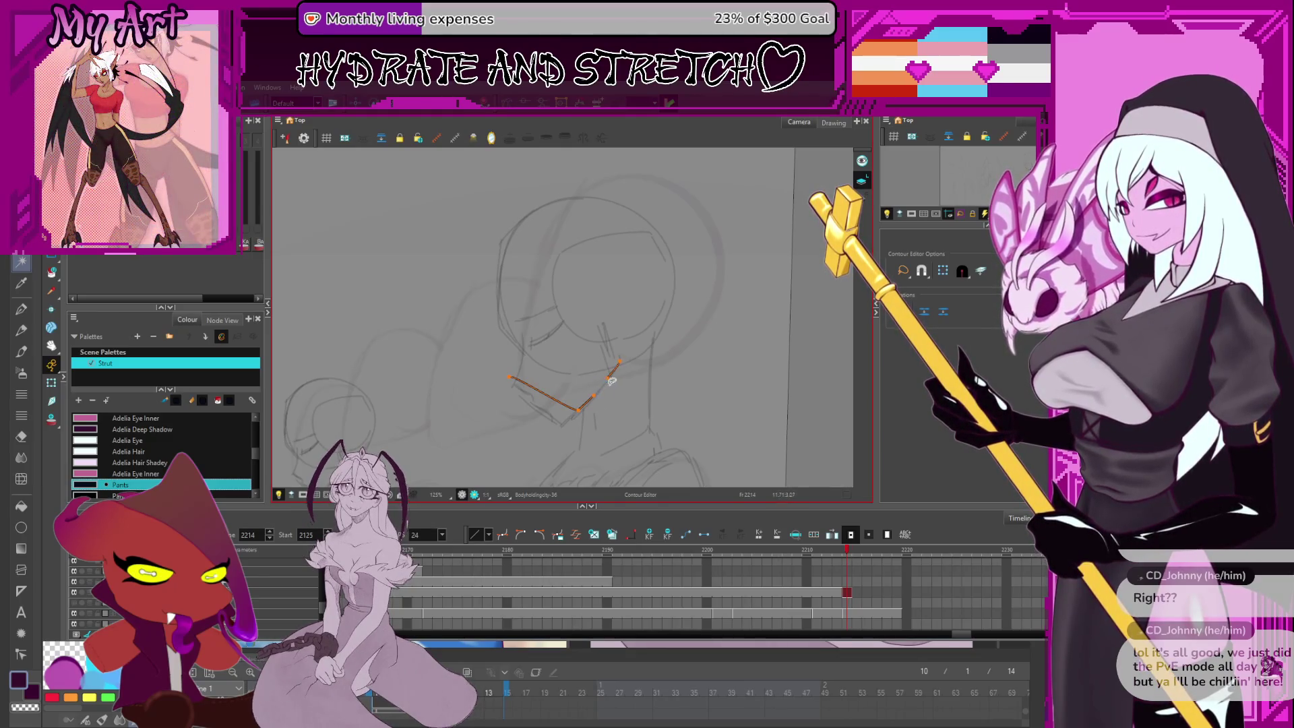
scroll(606, 395, "up", 4)
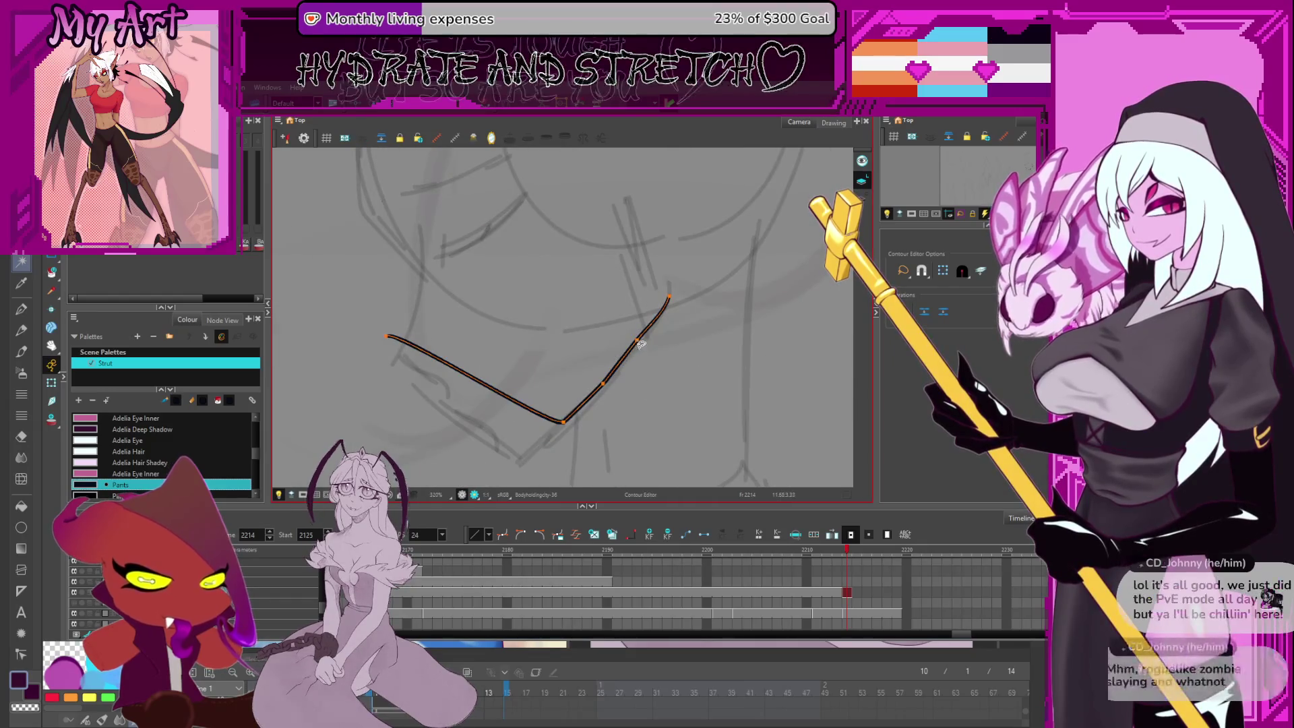
left_click(637, 343)
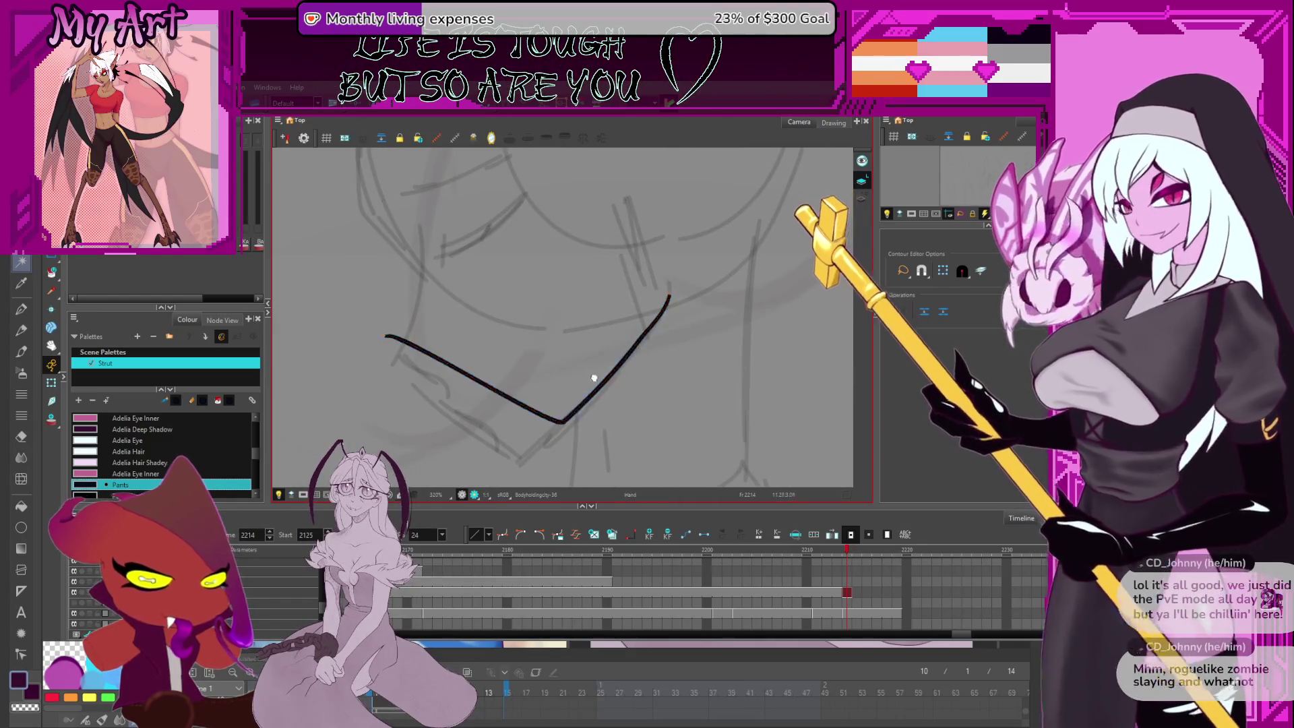
left_click_drag(593, 376, 636, 304)
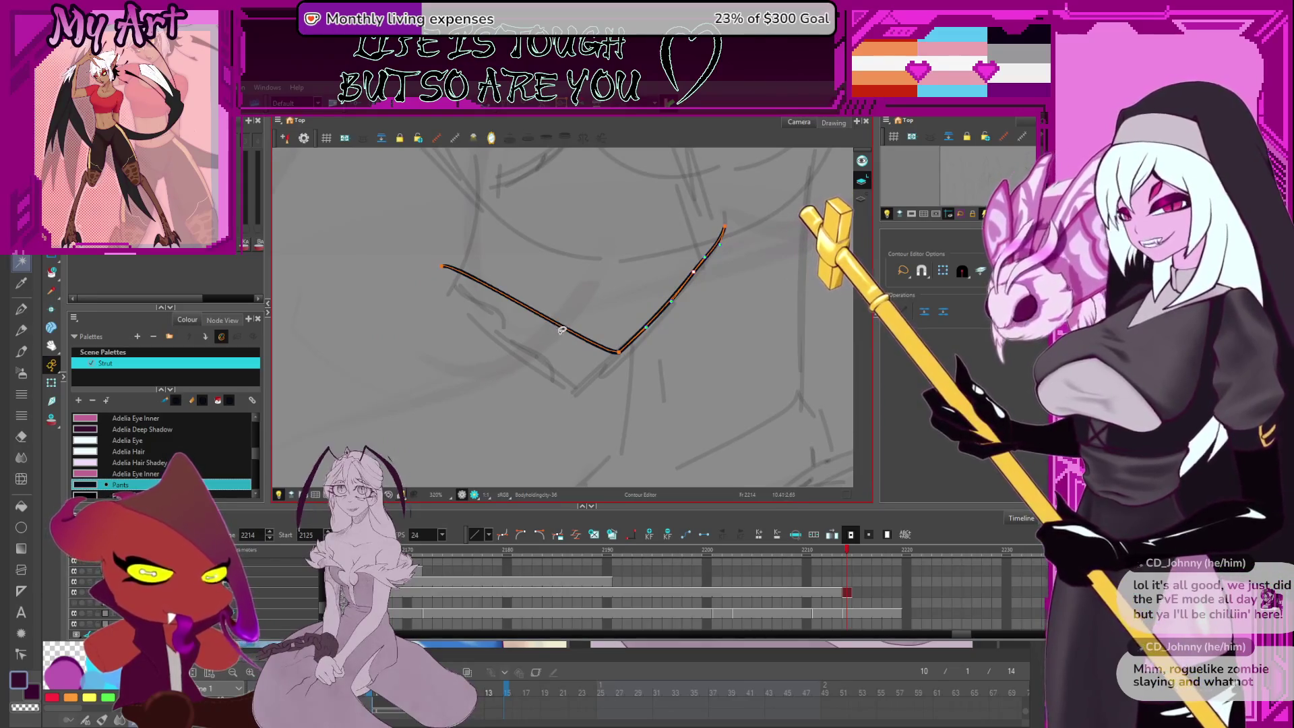
left_click_drag(619, 352, 538, 450)
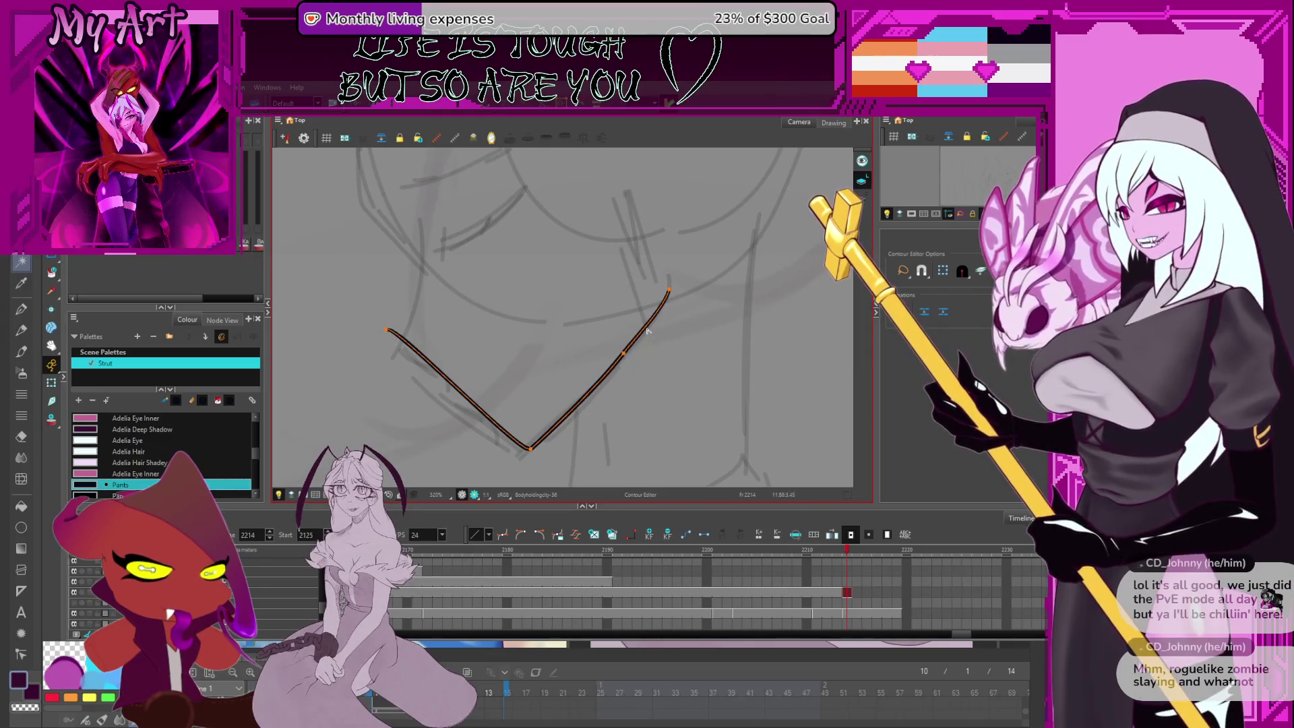
left_click_drag(665, 272, 641, 185)
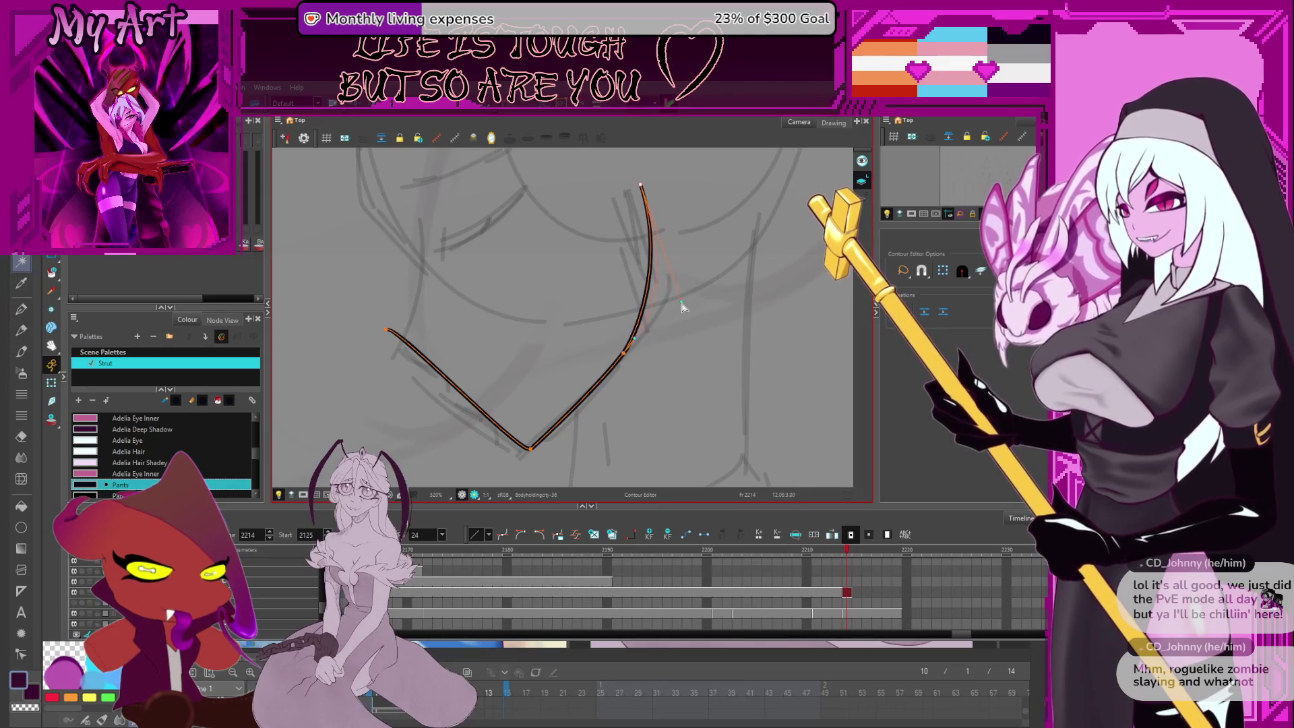
left_click_drag(651, 273, 674, 273)
left_click(686, 273)
Remove the extra midpoint and refine the curve near the right arm's top end
left_click(650, 198)
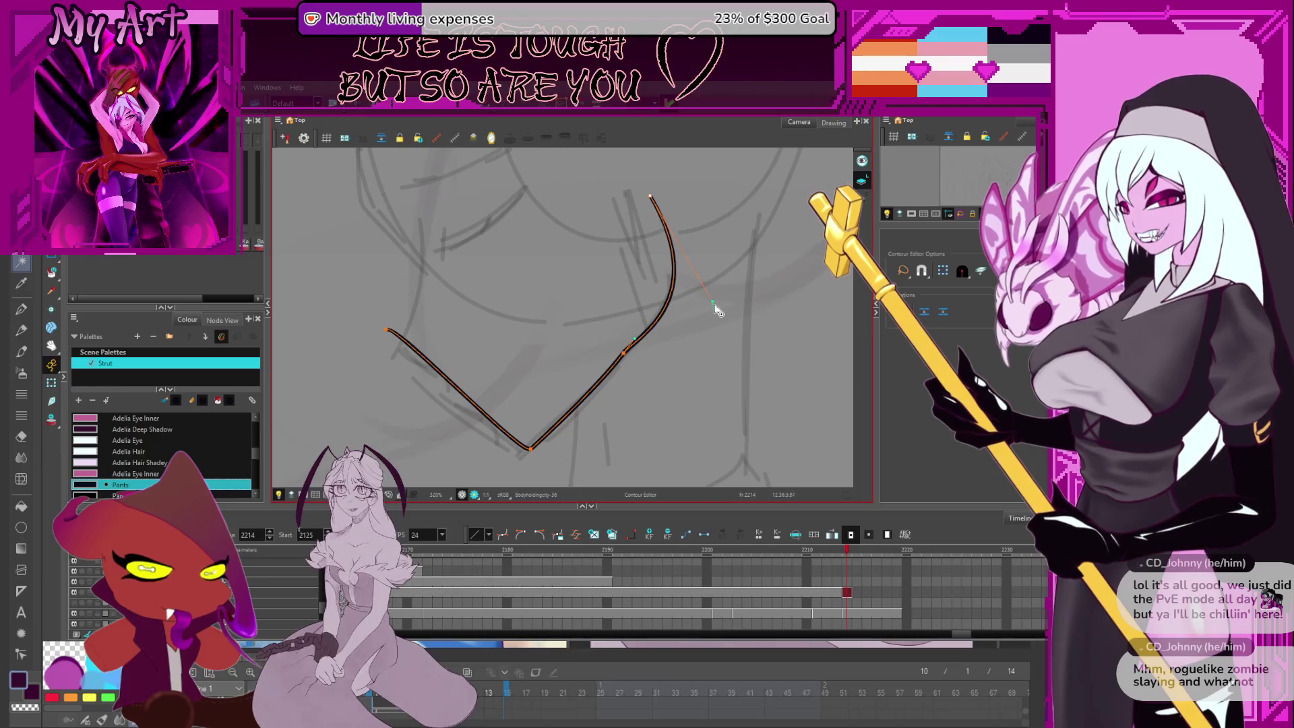
scroll(694, 297, "down", 5)
scroll(634, 263, "up", 1)
scroll(643, 268, "up", 2)
left_click(688, 261)
left_click(688, 261)
left_click_drag(685, 249, 688, 253)
mouse_move(725, 337)
left_mouse_down()
mouse_move(714, 347)
mouse_move(695, 331)
mouse_move(691, 347)
mouse_move(682, 233)
left_mouse_up()
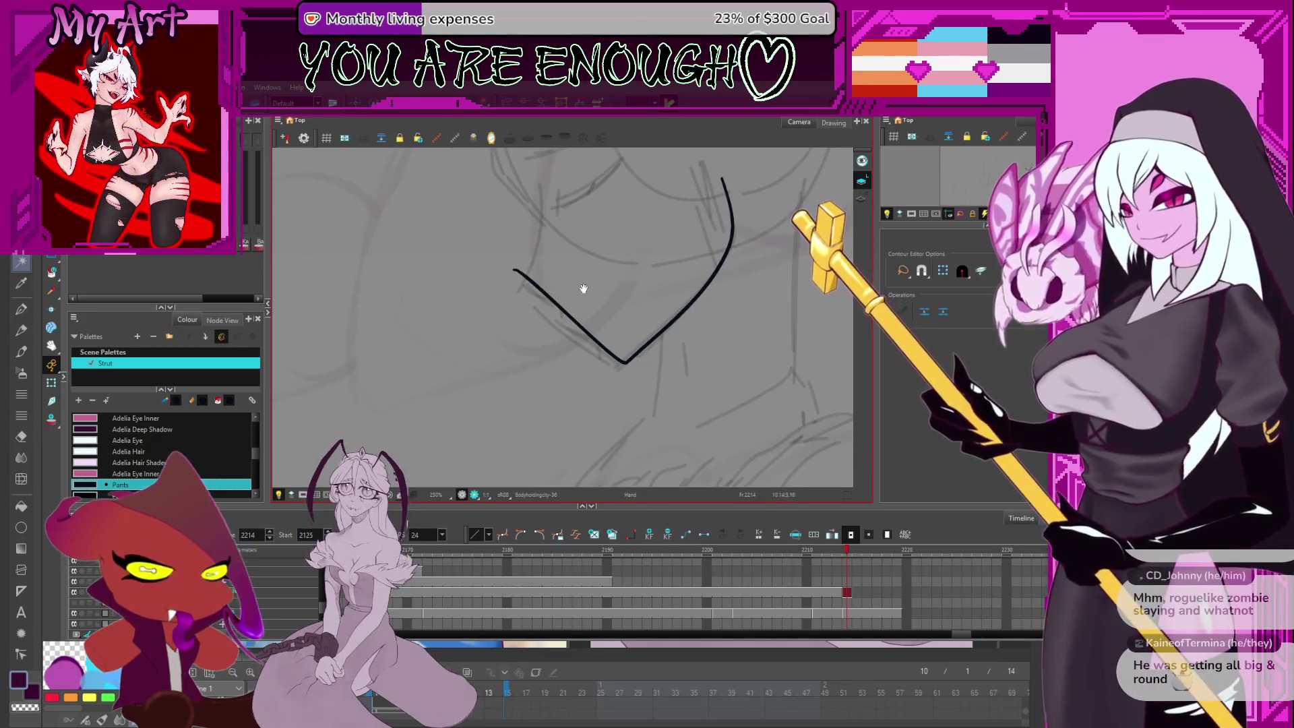
Fit the V's left segment to the sketched jaw outline
scroll(607, 355, "up", 3)
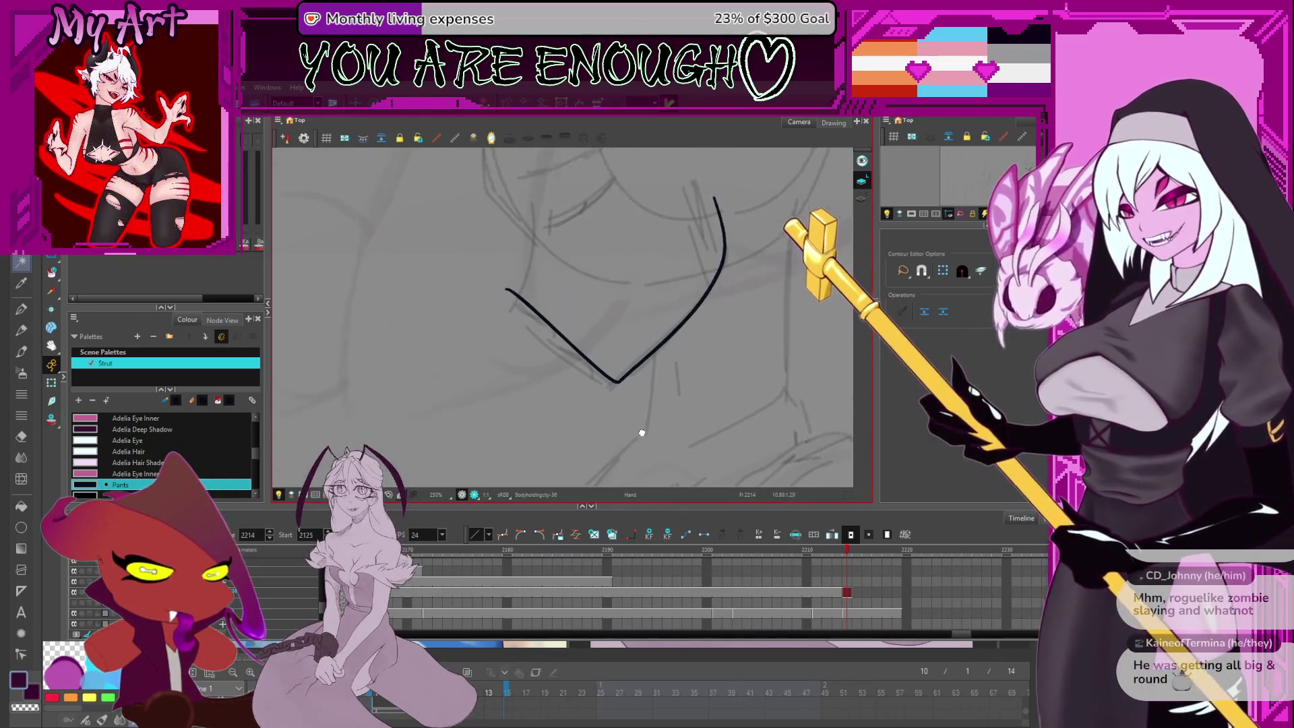
mouse_move(557, 293)
left_mouse_down()
mouse_move(594, 362)
mouse_move(589, 297)
left_mouse_up()
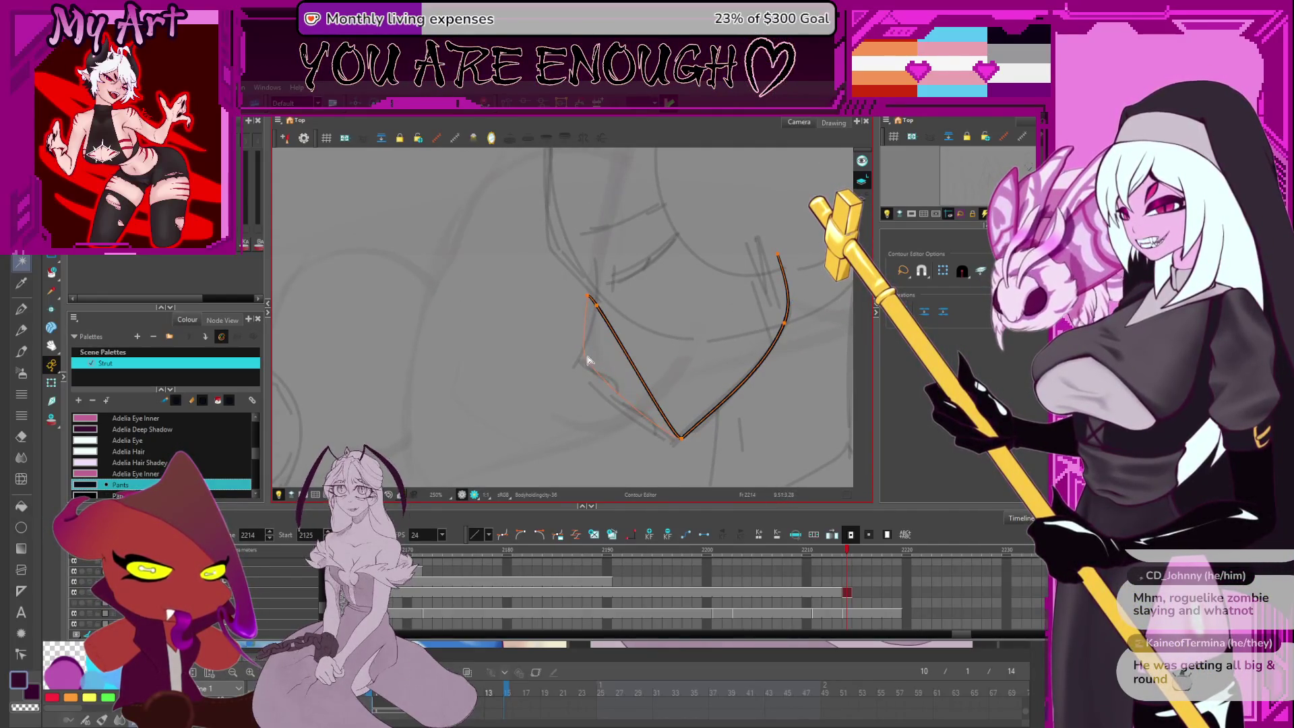
left_click_drag(588, 361, 586, 358)
scroll(597, 354, "up", 3)
mouse_move(621, 292)
left_mouse_down()
mouse_move(607, 255)
mouse_move(621, 292)
mouse_move(613, 278)
left_mouse_up()
key("2")
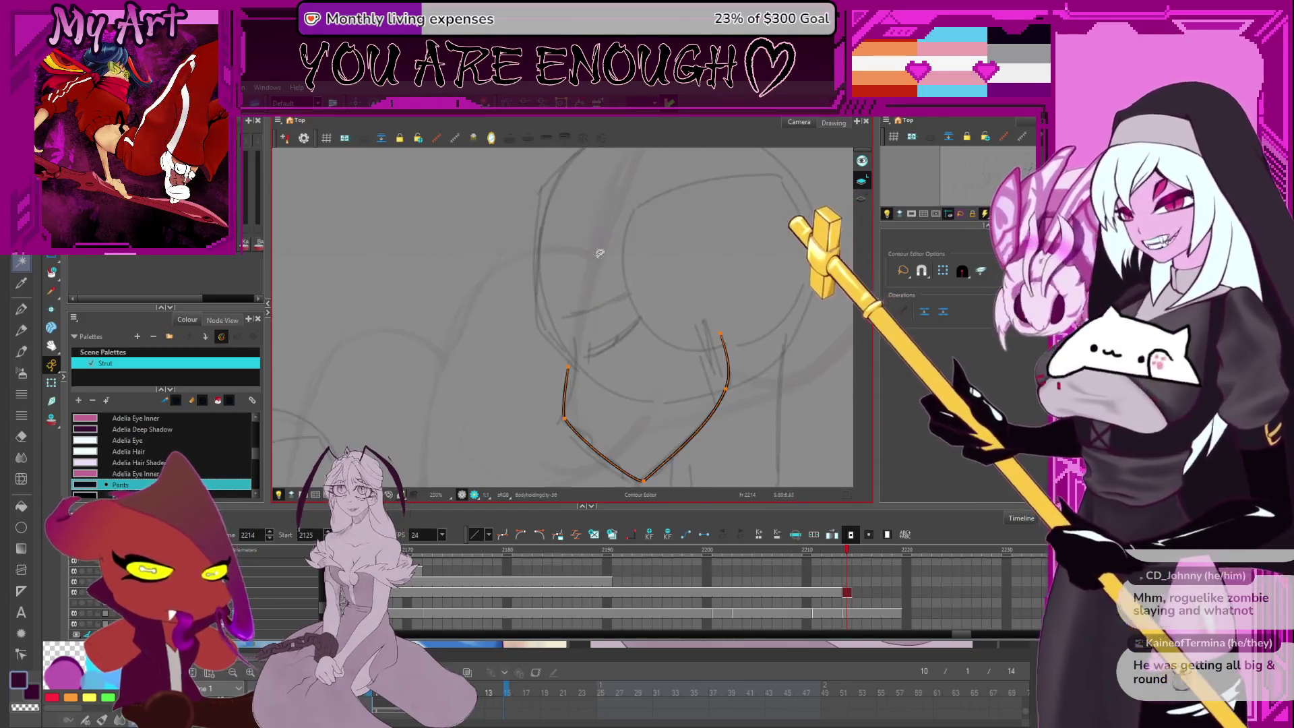
Pull the left arm's end up the cheek toward the forehead
left_click_drag(569, 367, 618, 245)
scroll(596, 331, "up", 1)
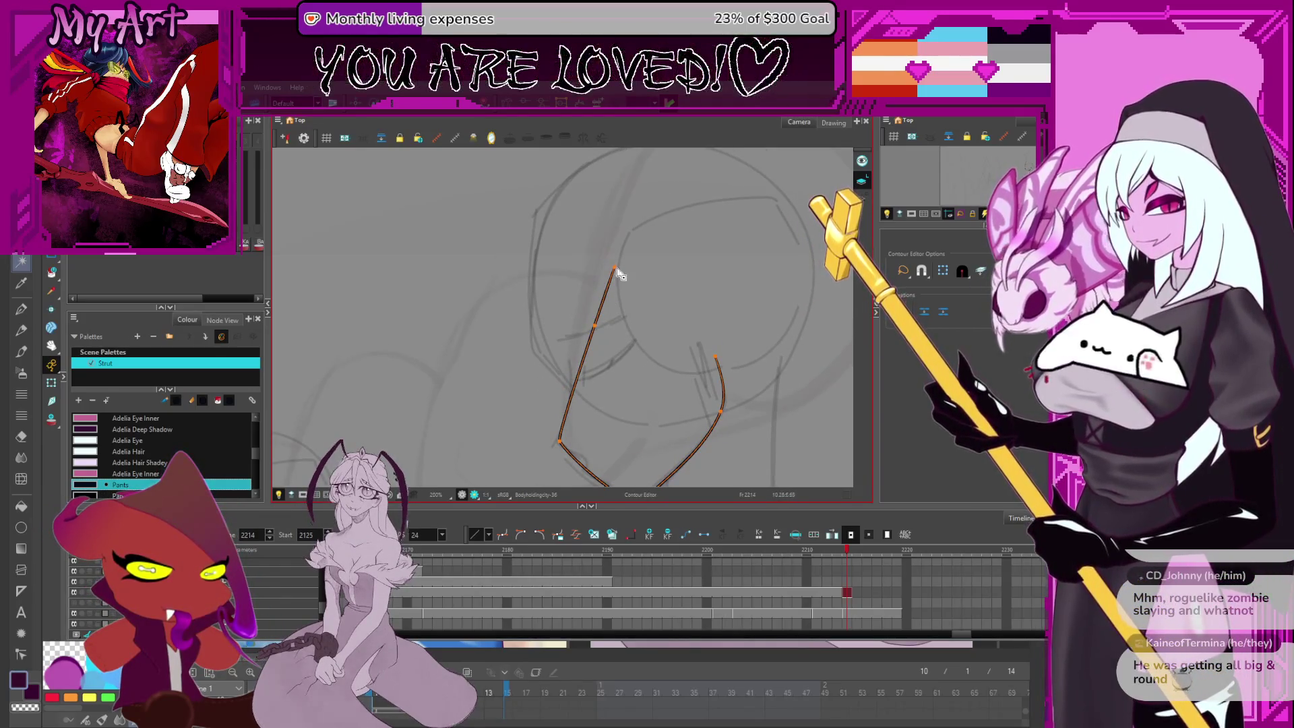
key("2")
key("alt+shift+q")
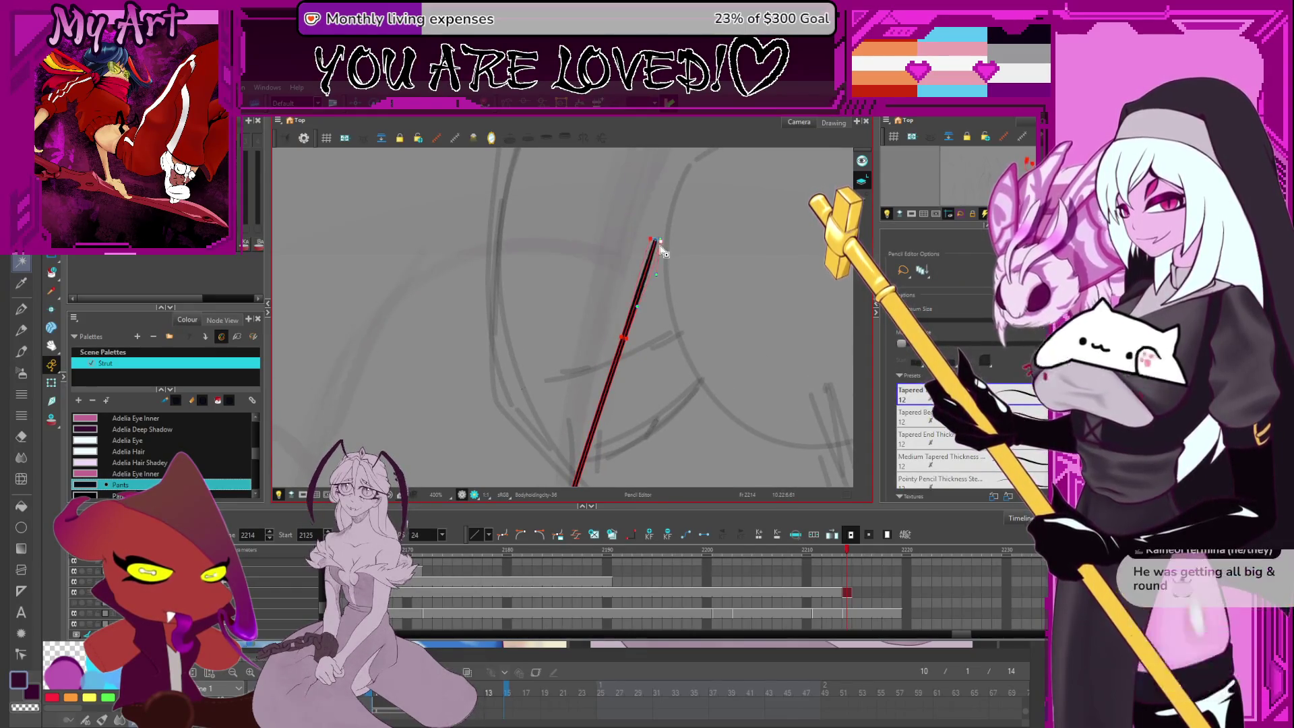
key("1")
key("1")
key("alt+q")
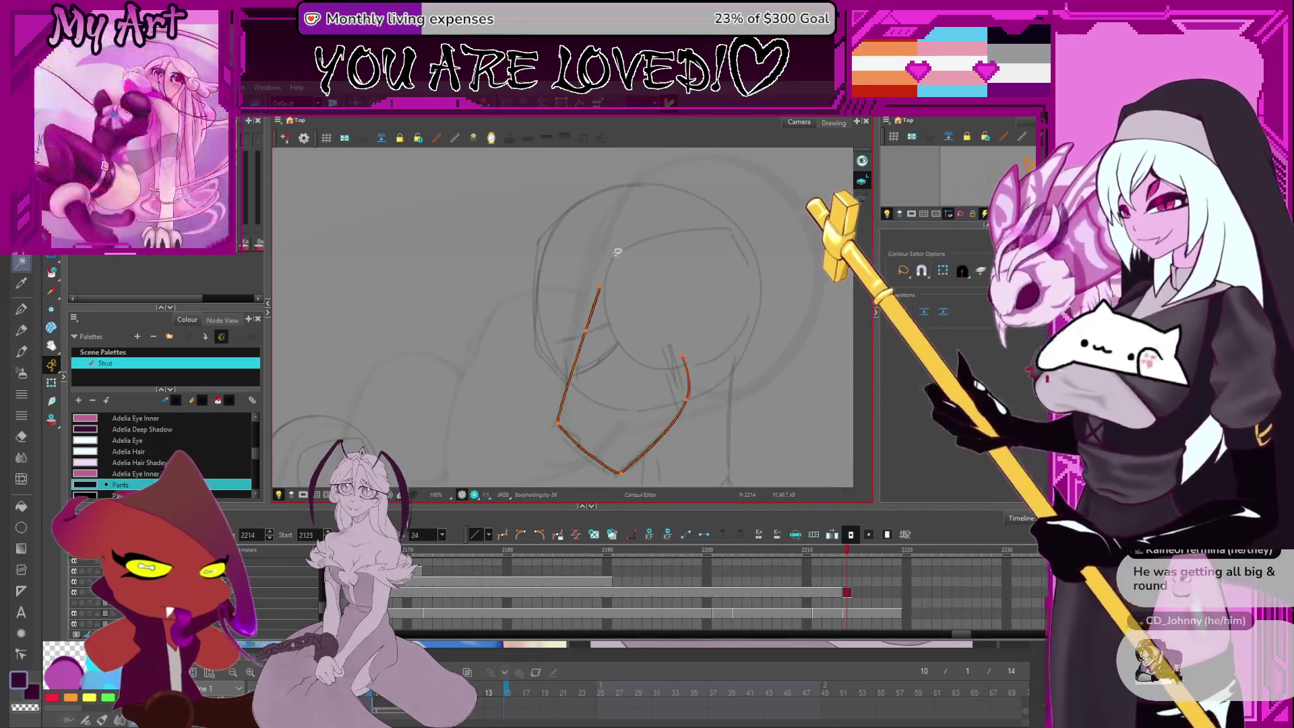
Extend the line over the skull to the back of the head, bulging and arcing it
mouse_move(619, 298)
left_mouse_down()
mouse_move(696, 211)
mouse_move(723, 250)
mouse_move(715, 335)
mouse_move(741, 377)
left_mouse_up()
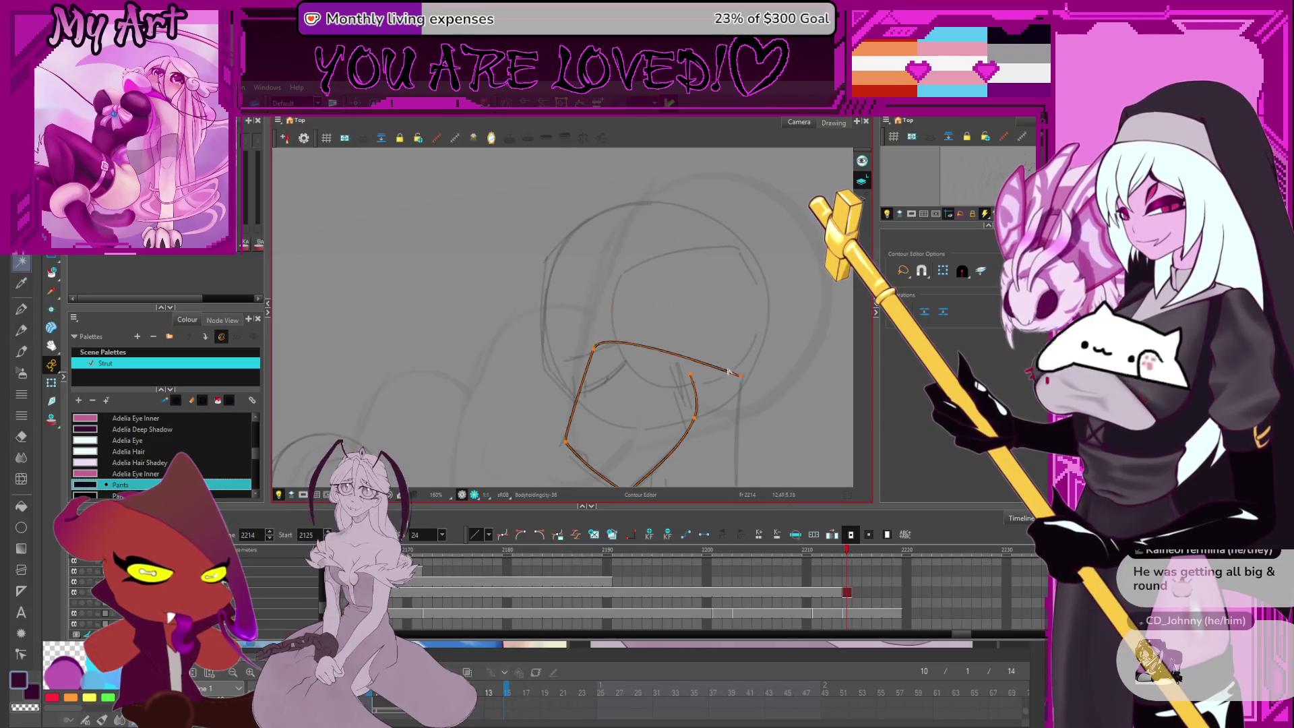
left_click_drag(751, 248, 754, 255)
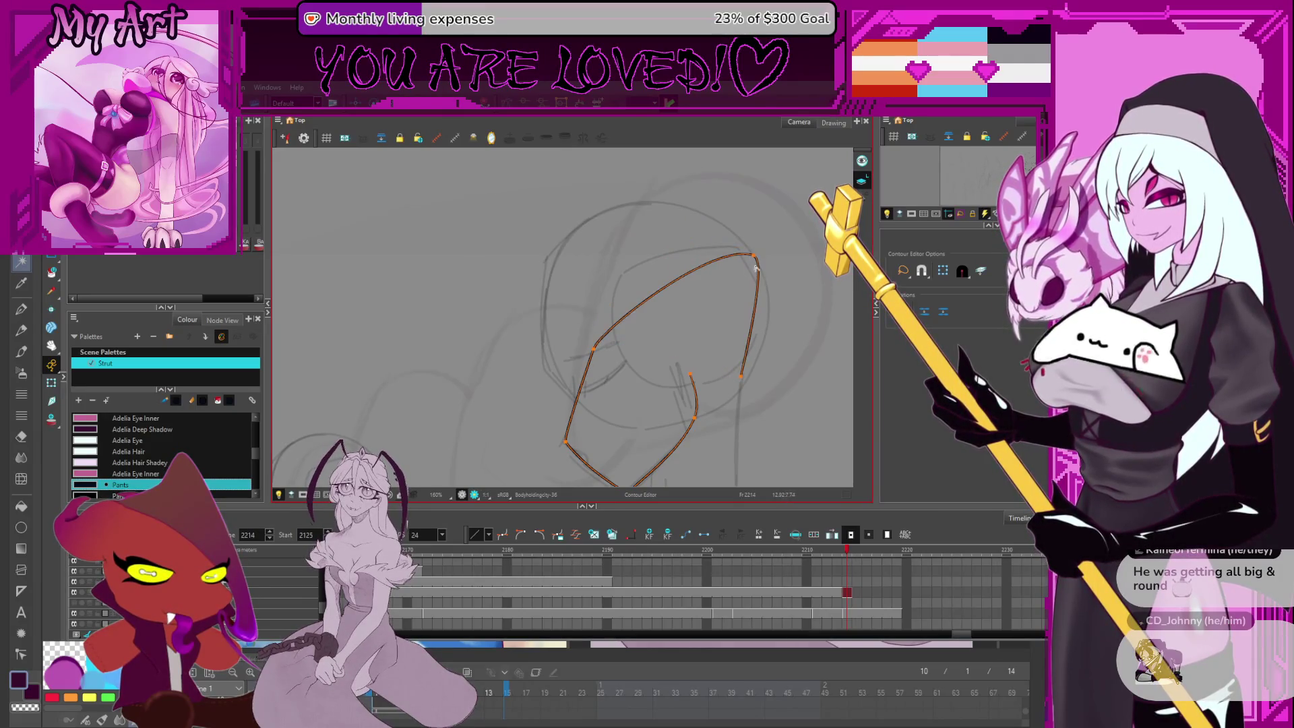
left_click(769, 334)
left_click_drag(742, 376, 743, 386)
mouse_move(645, 303)
left_mouse_down()
mouse_move(598, 223)
mouse_move(546, 271)
left_mouse_up()
left_click(648, 251)
left_click_drag(658, 212, 660, 210)
Bend the face edge of the outline outward at the brow
left_click(547, 270)
scroll(610, 303, "down", 2)
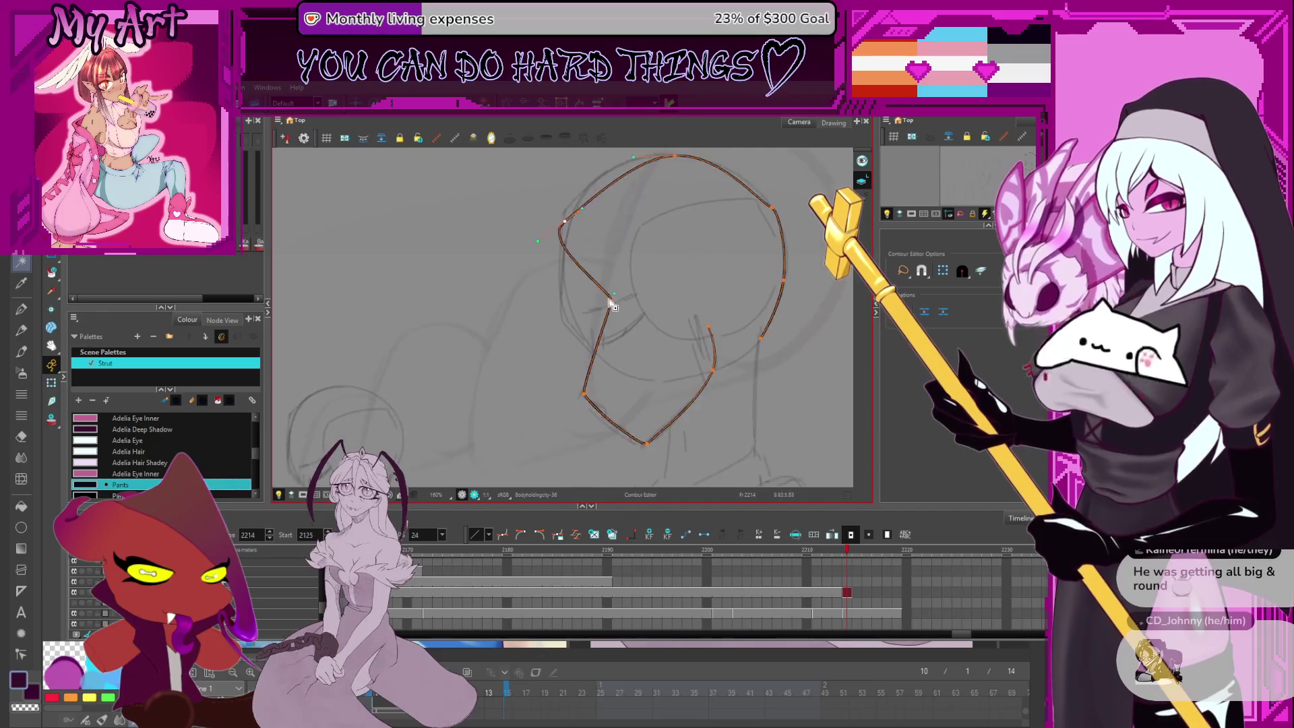
left_click(597, 284)
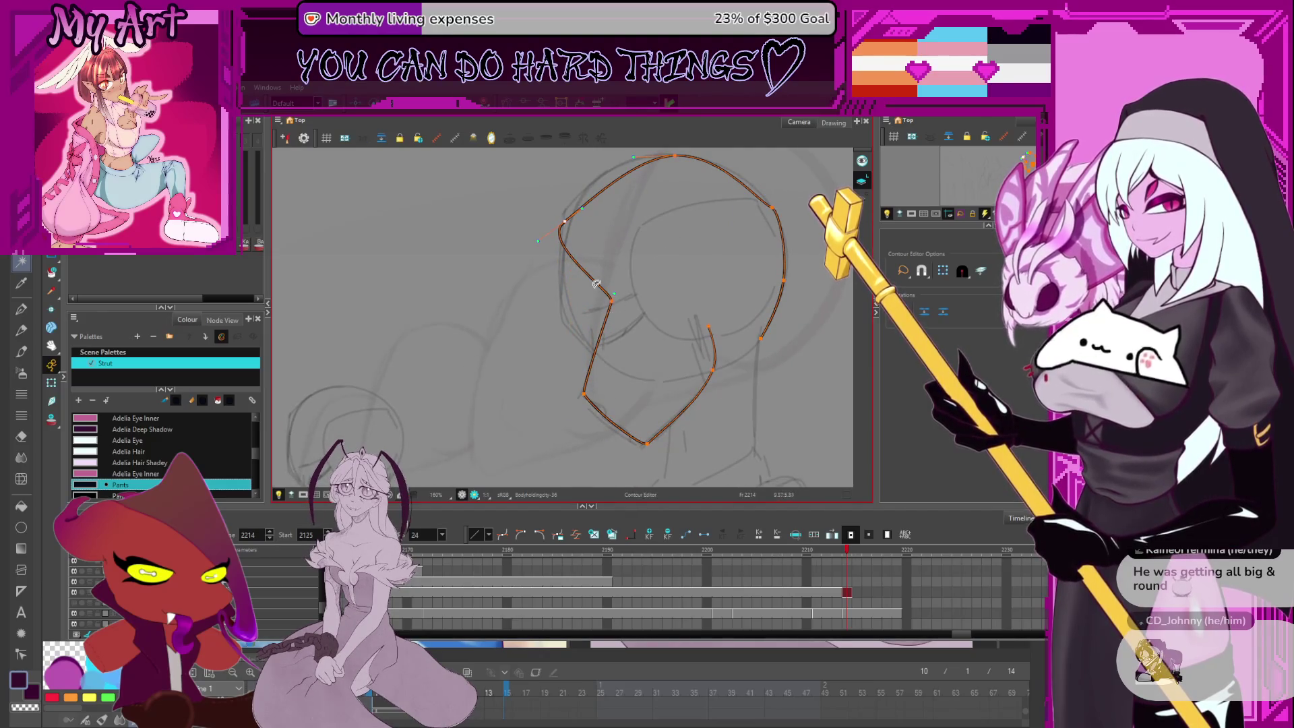
left_click_drag(611, 301, 570, 320)
left_click(569, 322)
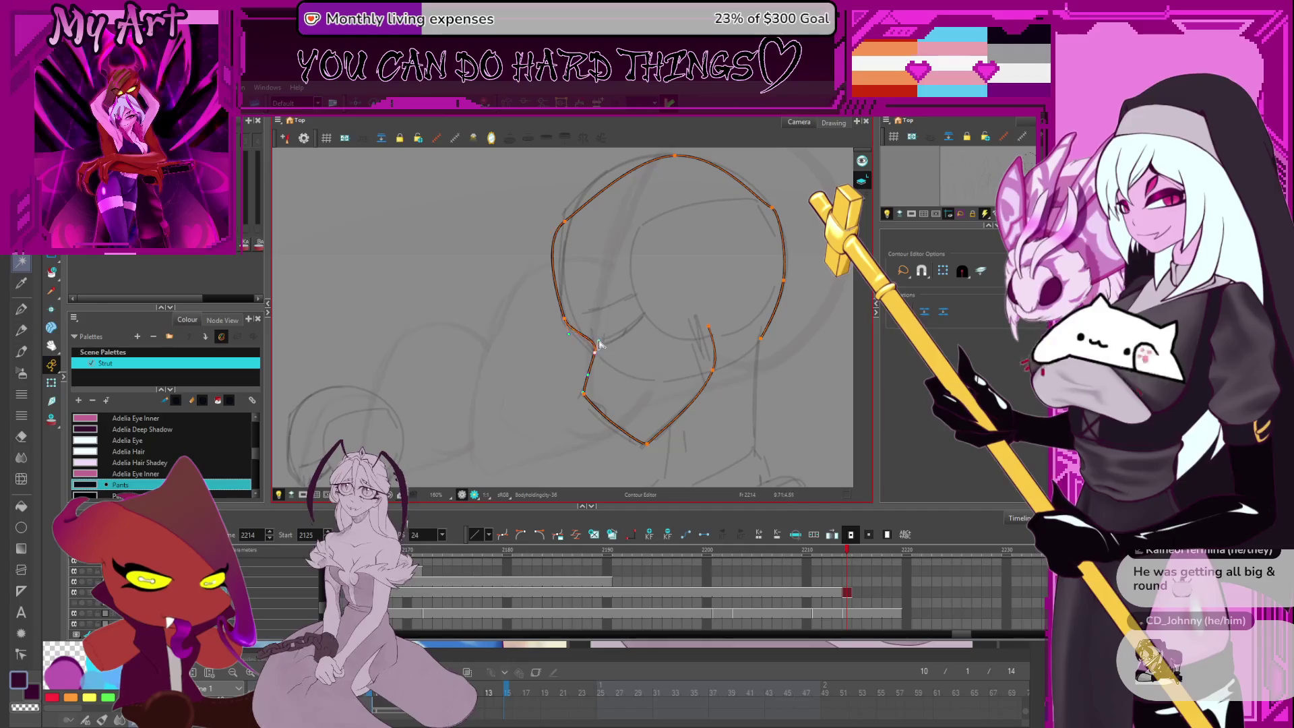
scroll(599, 348, "up", 4)
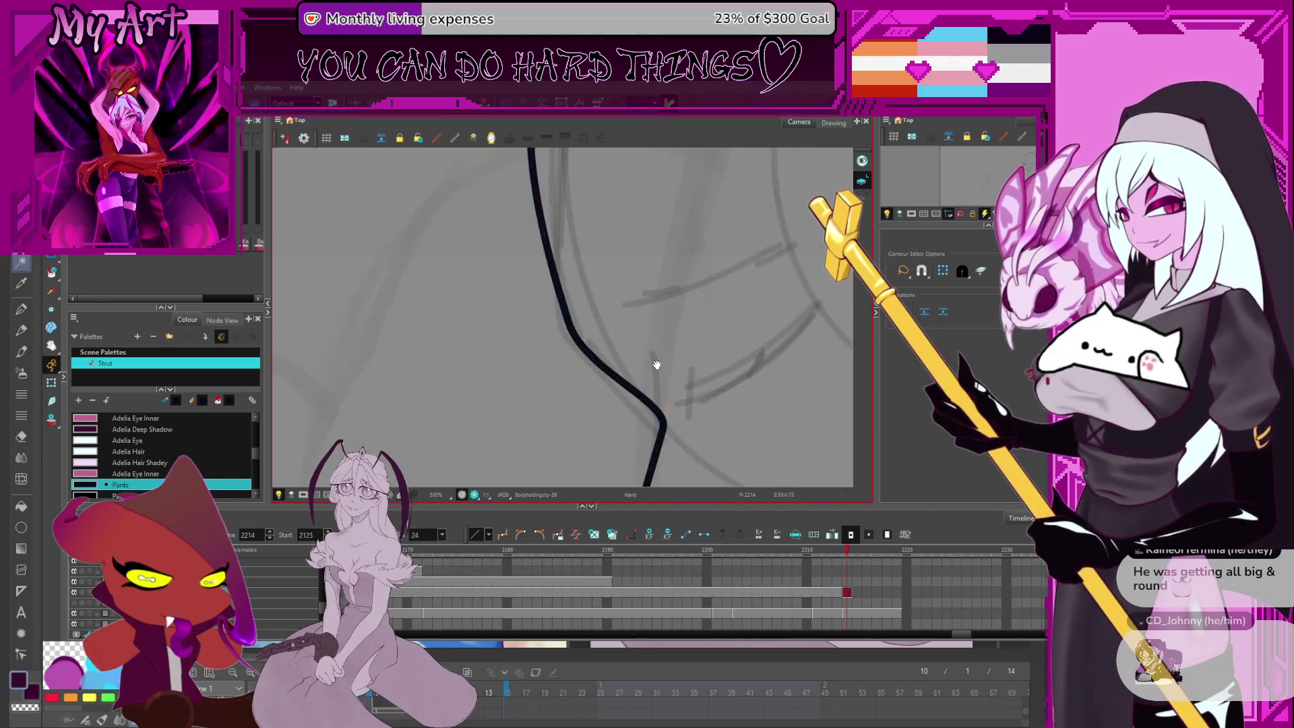
Undo the last curve change on the upper-left head arc and add a control point along it
left_click_drag(657, 365, 623, 304)
left_click(632, 359)
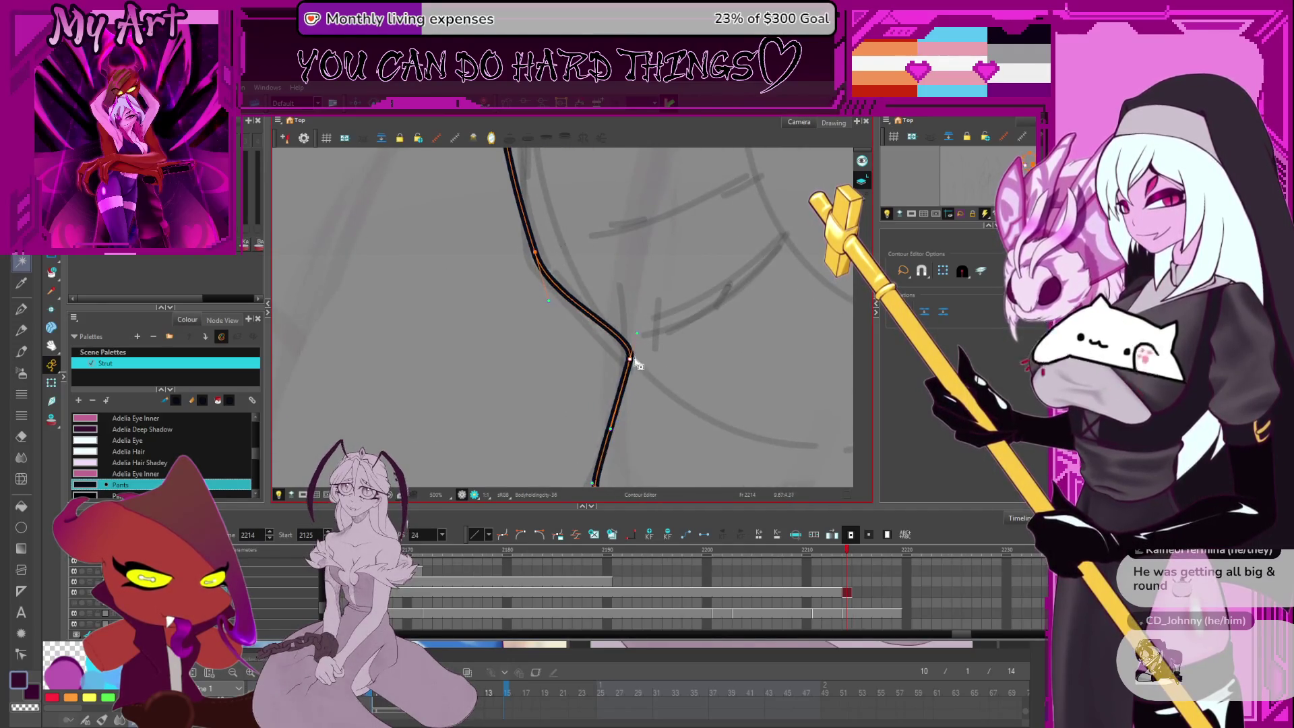
left_click_drag(609, 298, 627, 355)
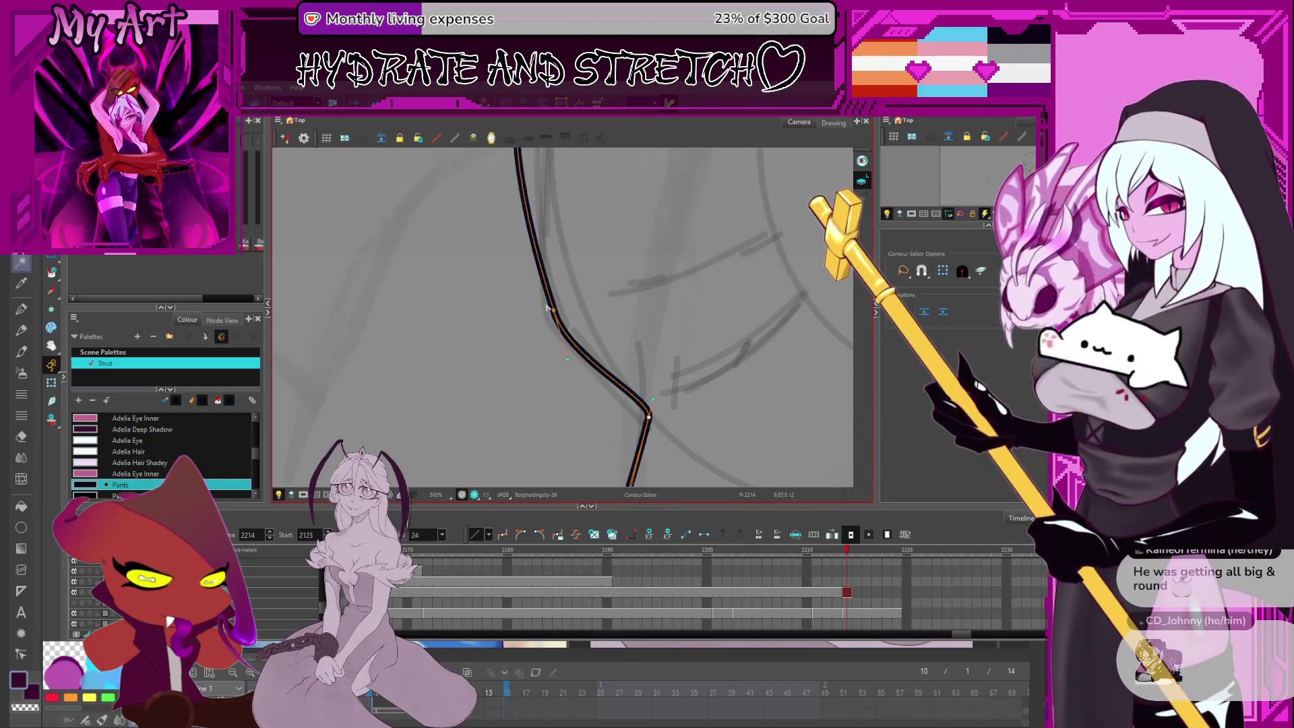
left_click(554, 313)
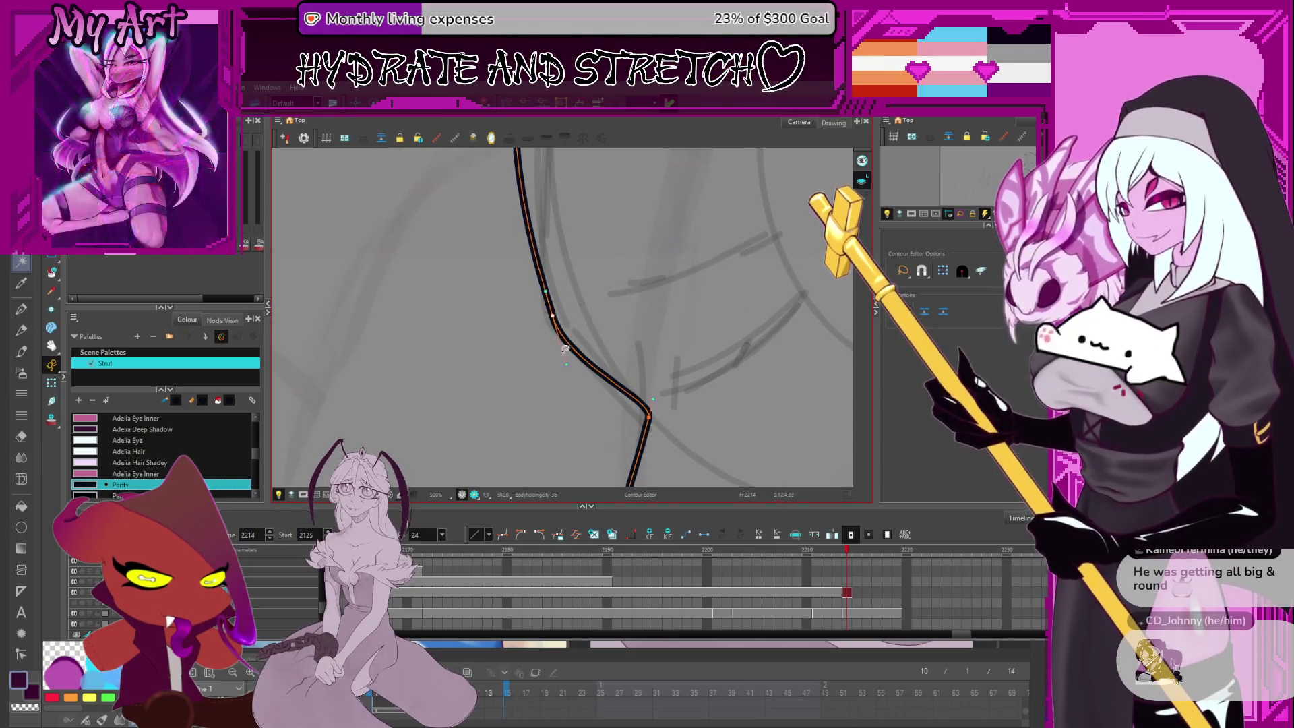
key("space")
scroll(556, 262, "down", 2)
left_click(570, 258)
left_click(526, 292)
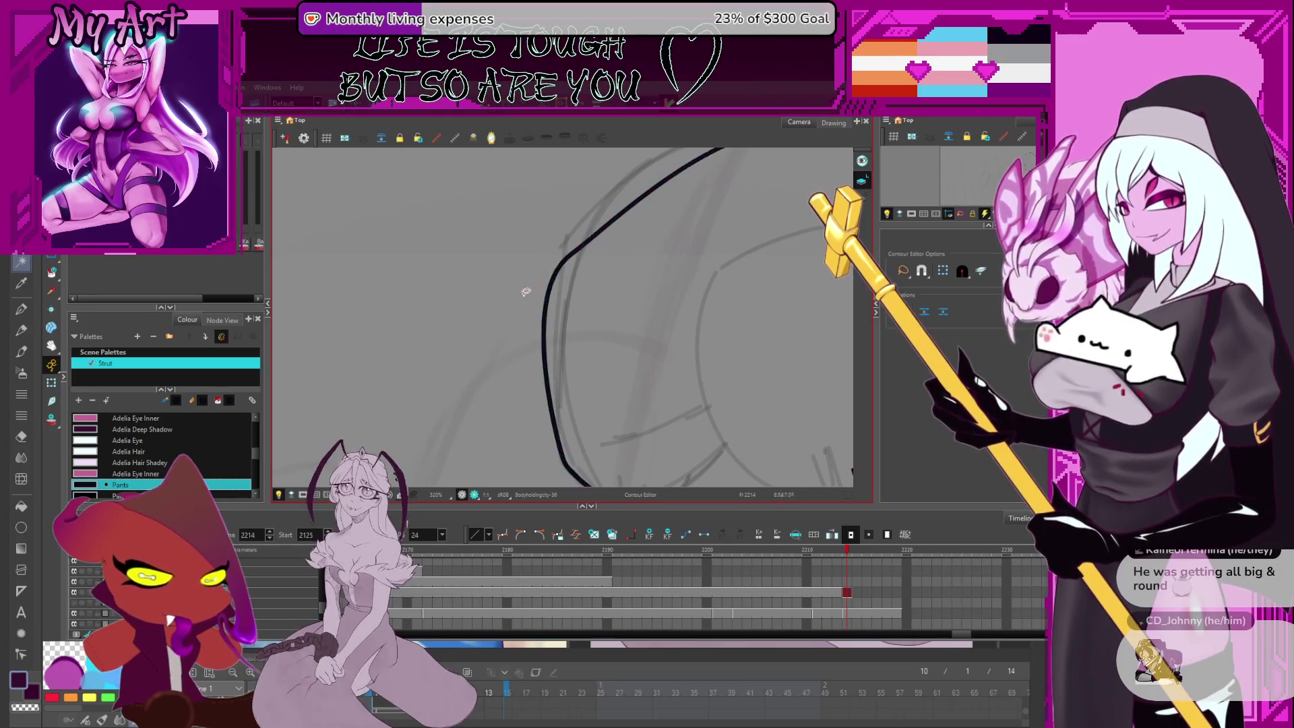
left_click(570, 260)
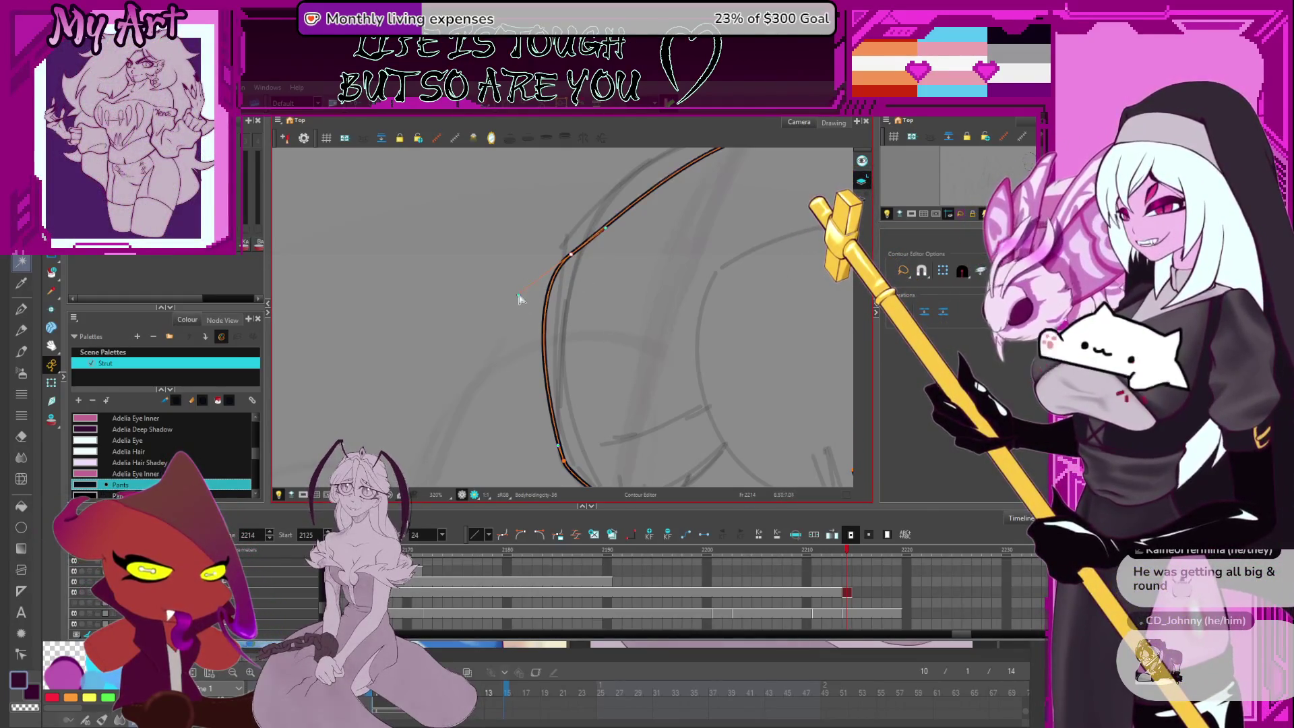
key("ctrl+z")
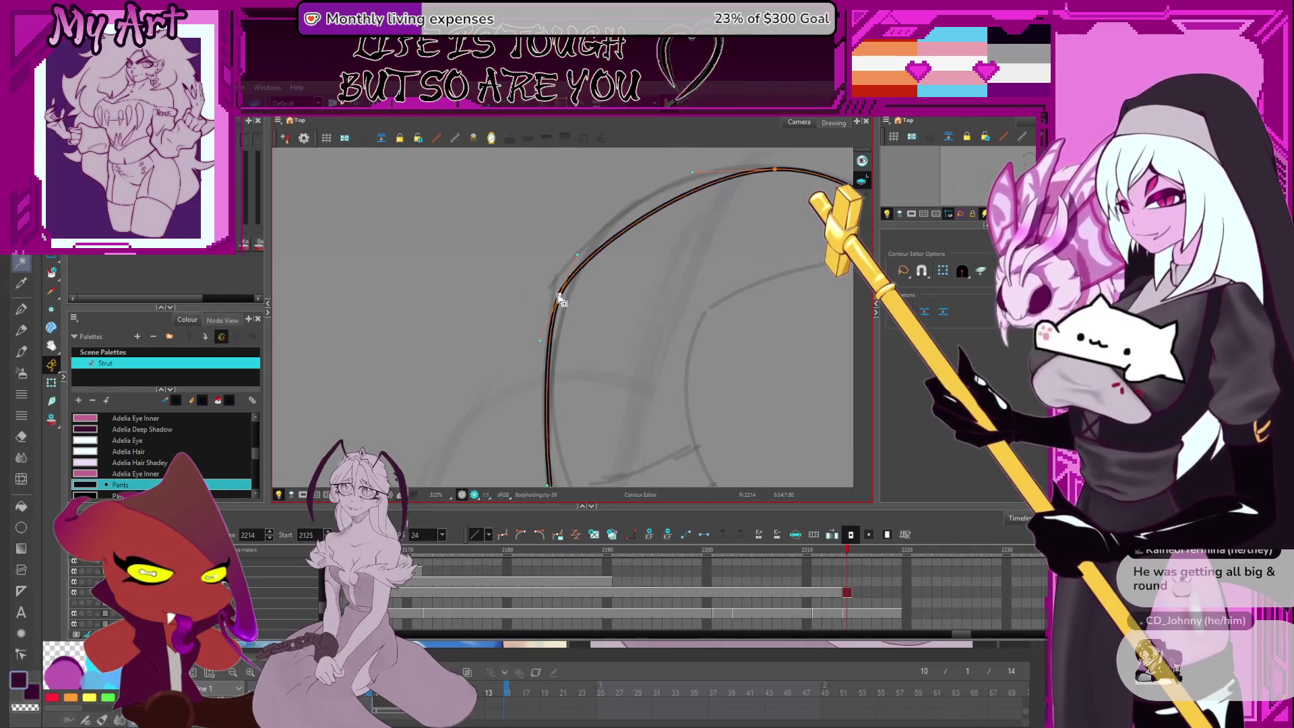
left_click(551, 359)
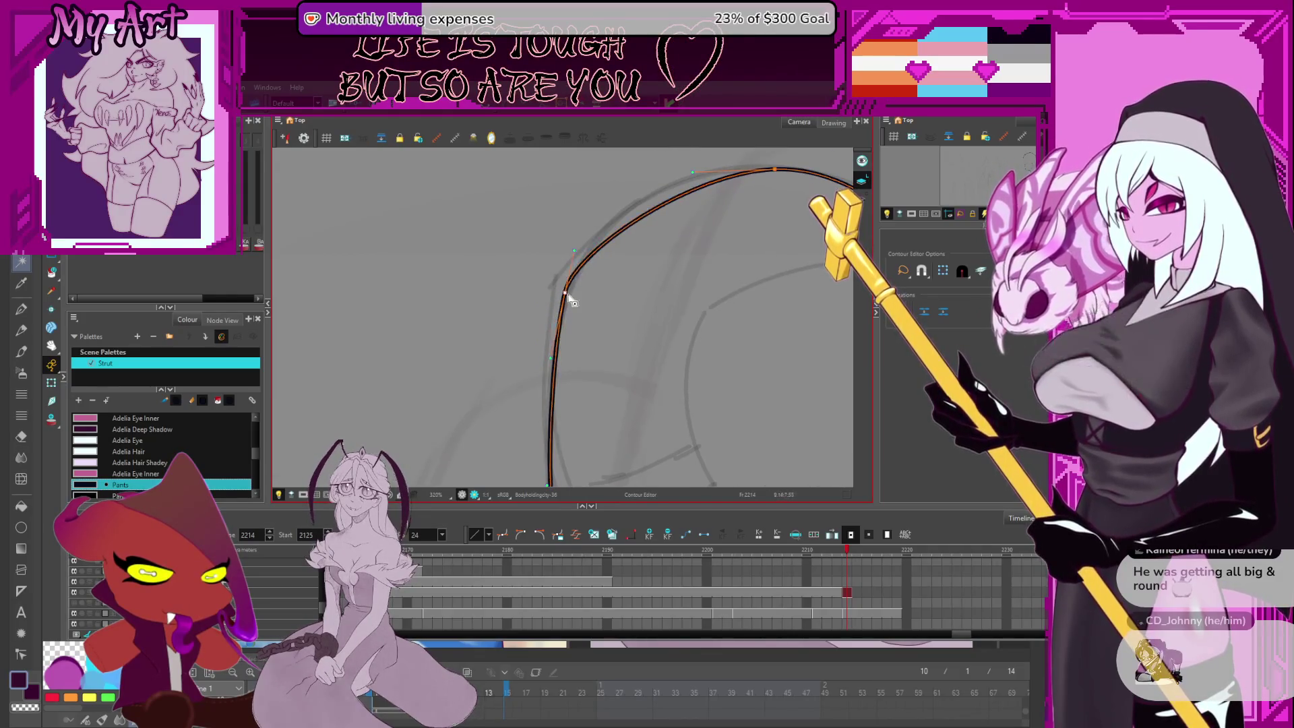
scroll(553, 324, "down", 5)
scroll(548, 335, "up", 4)
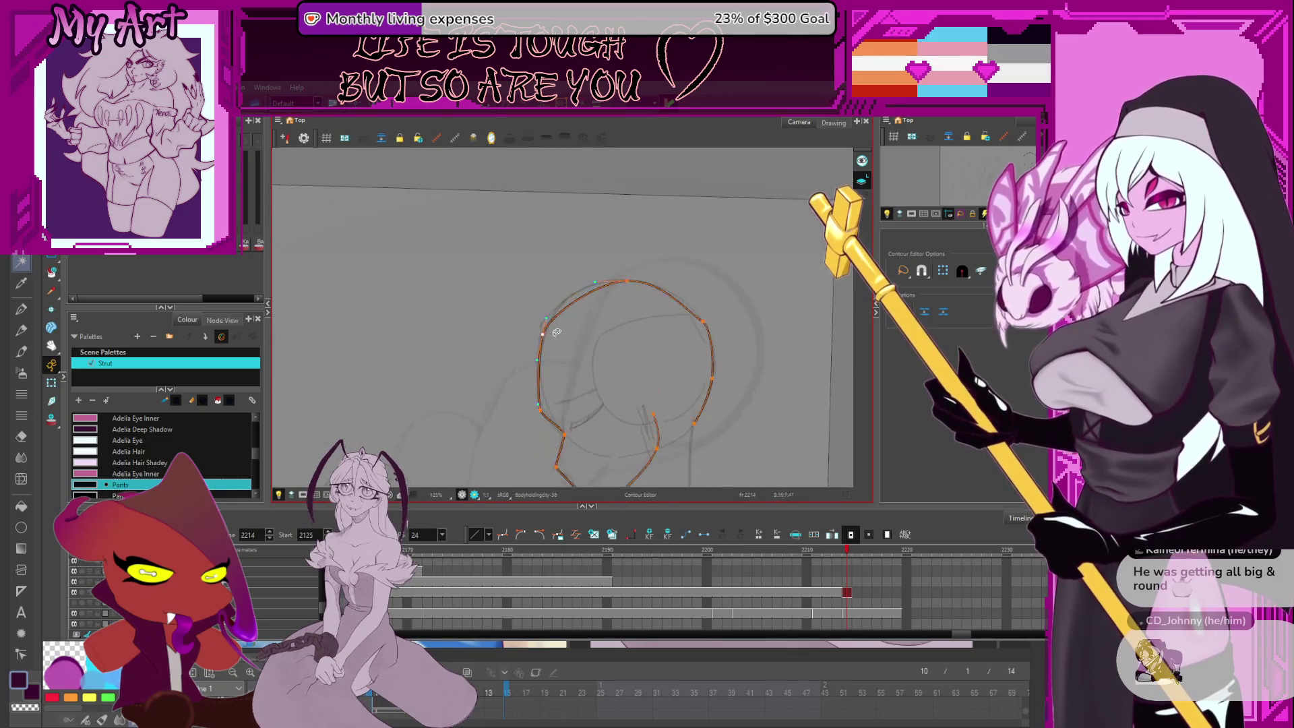
Lower the head curve's corner point, adjust the right-side bend, and extend the back-of-neck line down
mouse_move(523, 354)
left_mouse_down()
mouse_move(522, 367)
mouse_move(559, 273)
left_mouse_up()
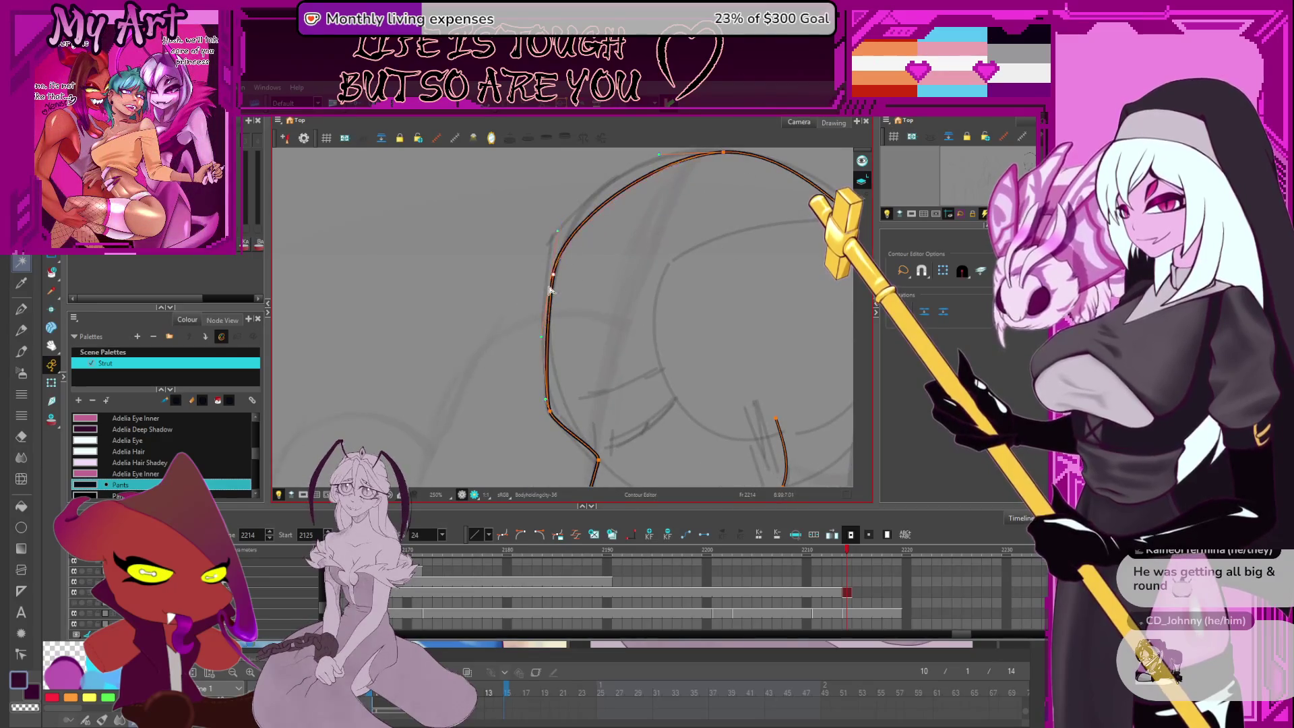
scroll(557, 286, "up", 2)
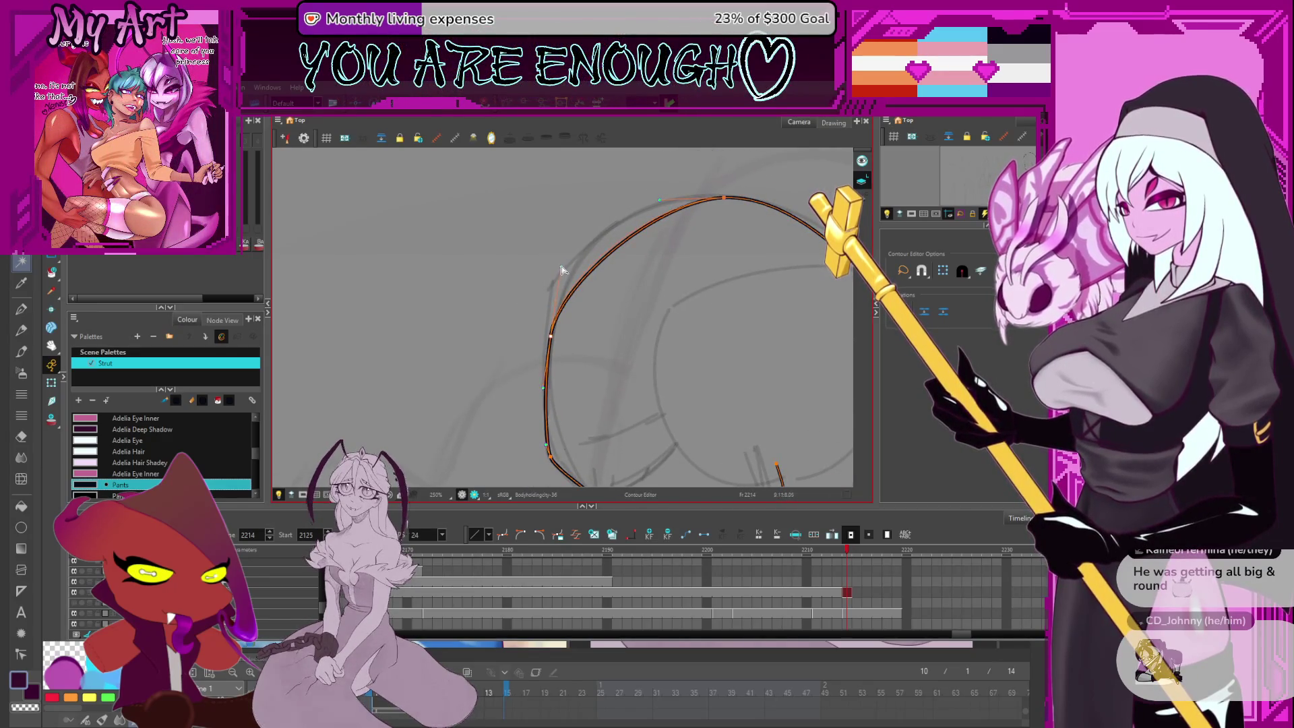
scroll(610, 287, "down", 5)
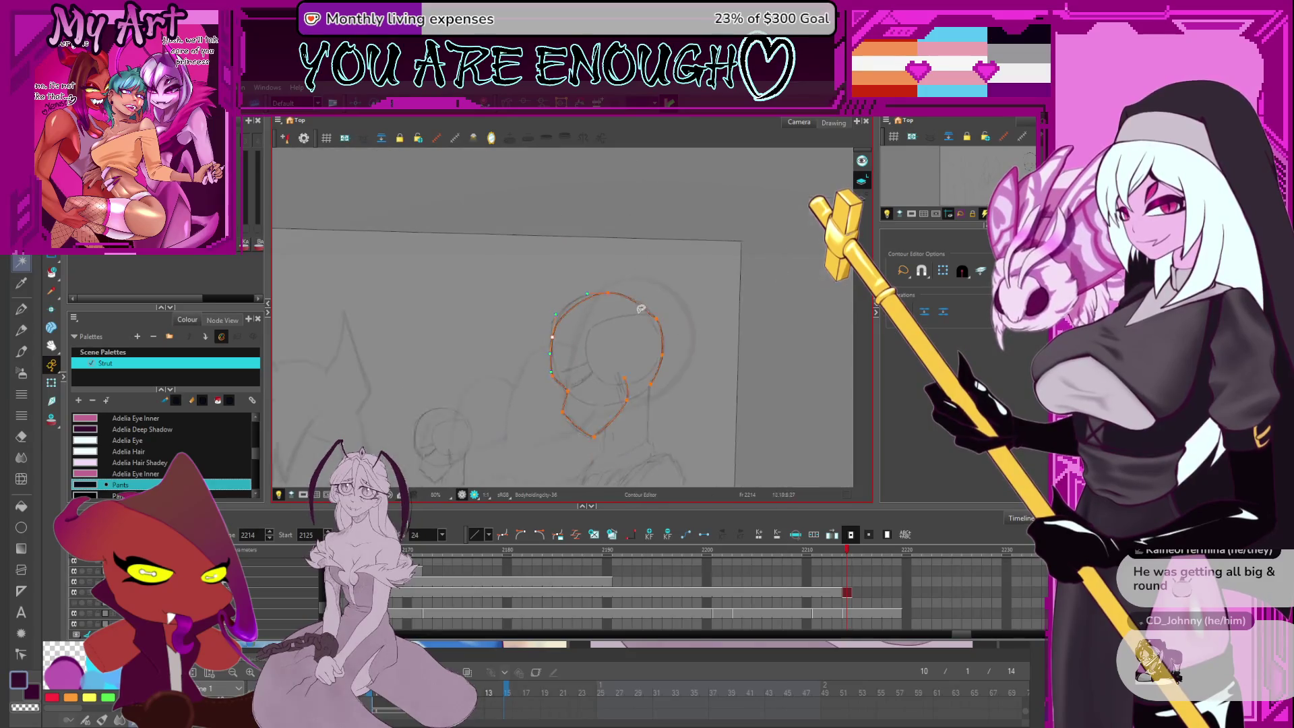
scroll(641, 308, "up", 4)
left_click_drag(747, 308, 760, 329)
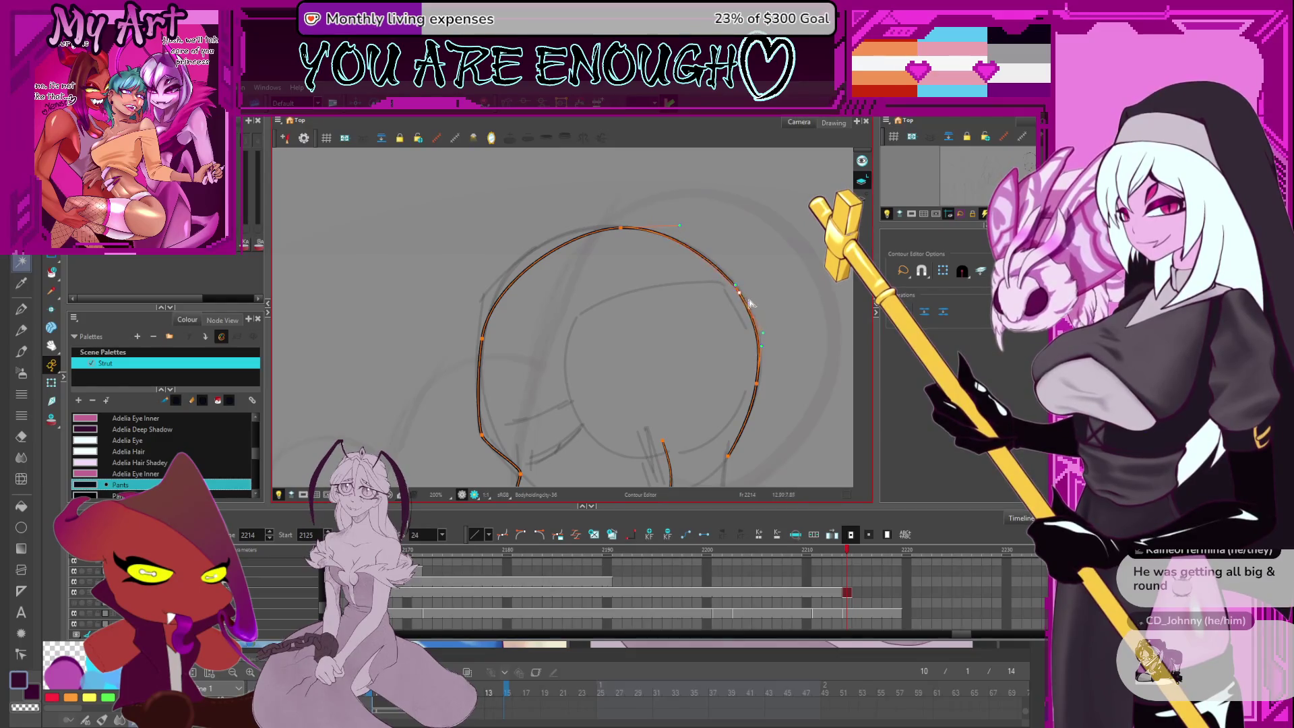
scroll(750, 304, "down", 3)
left_click_drag(717, 350, 719, 405)
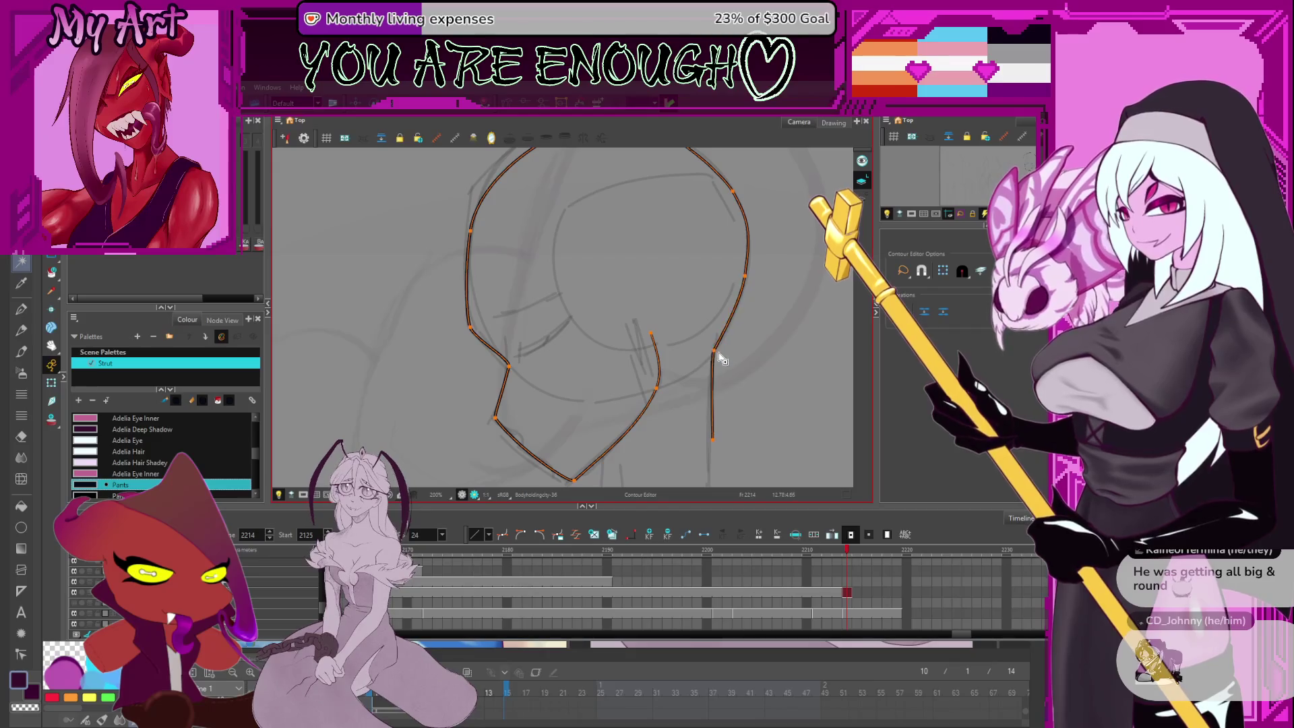
Reshape the left part of the head curve to match the pencil rough
key("alt+shift+q")
left_click_drag(766, 235, 707, 293)
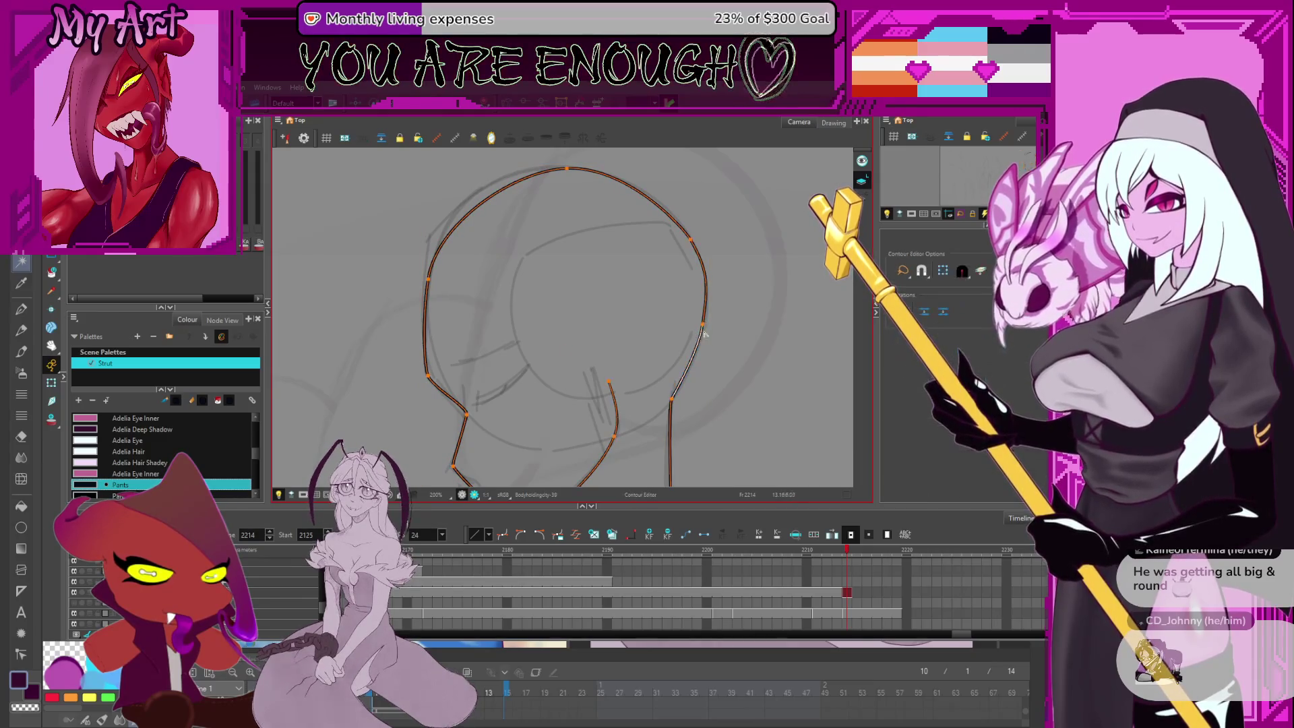
key("alt+q")
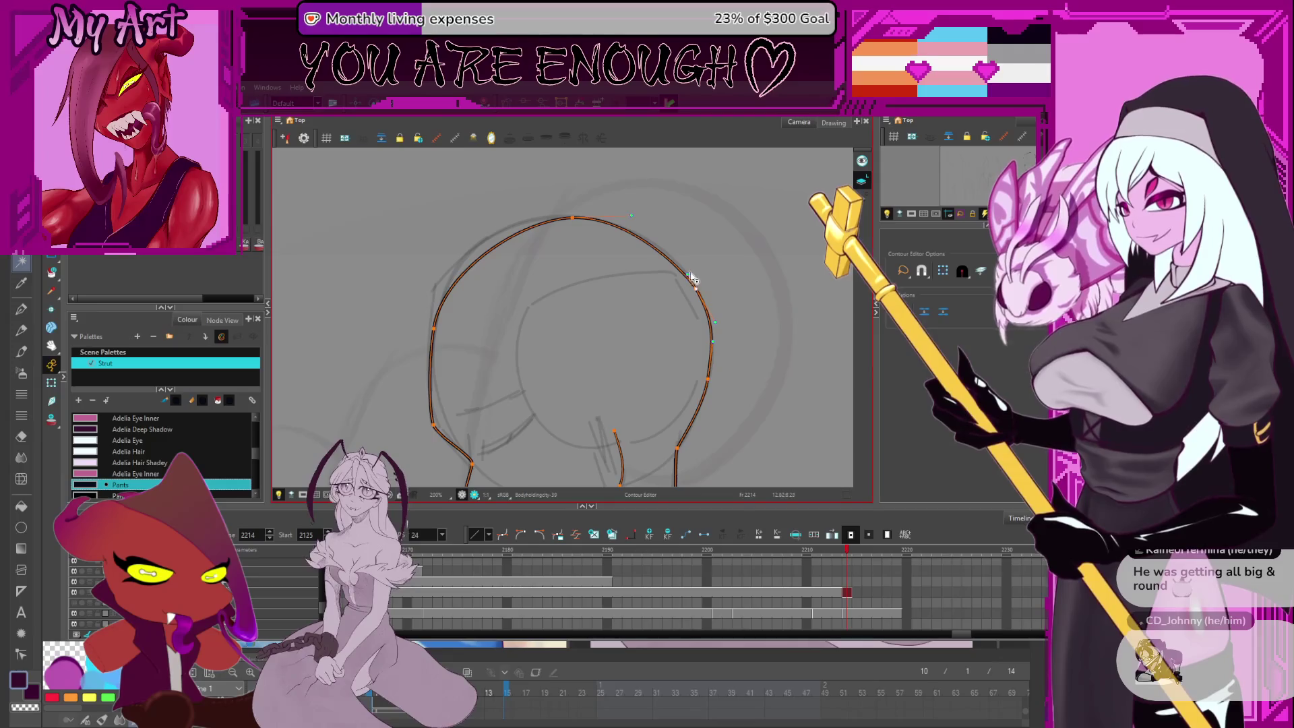
left_click(694, 287)
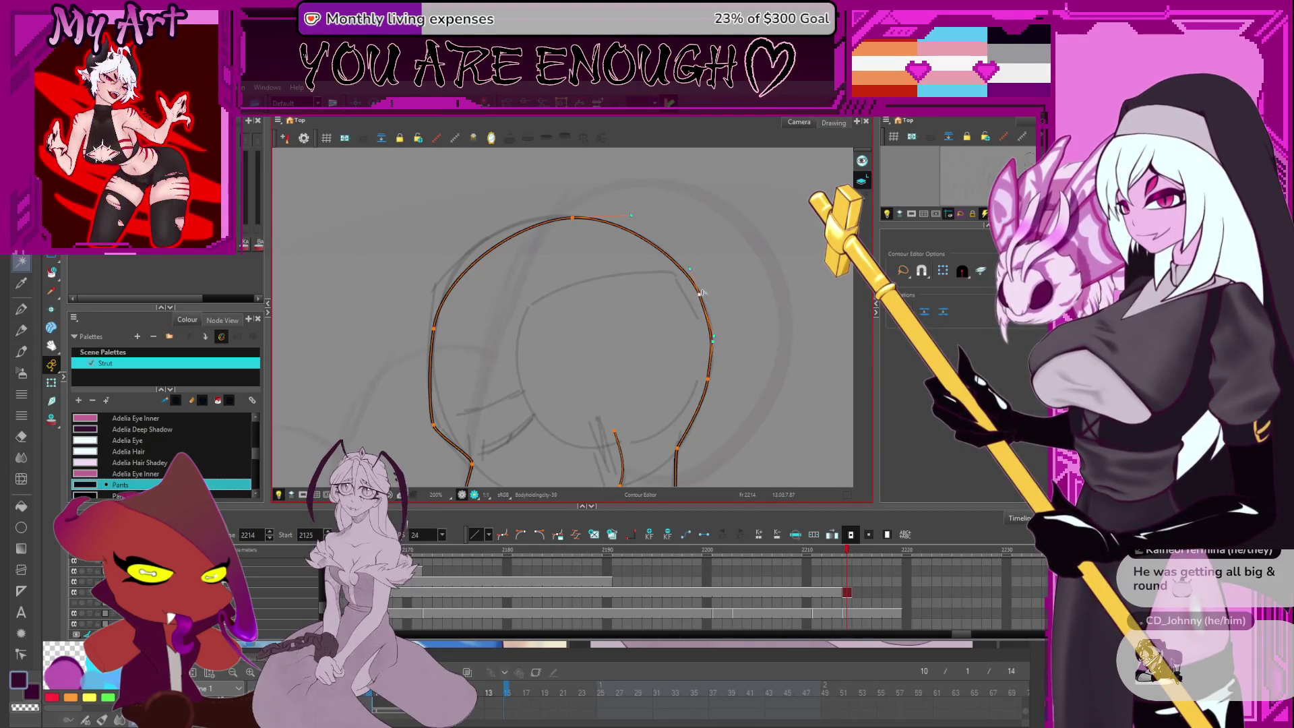
left_click_drag(689, 257, 734, 279)
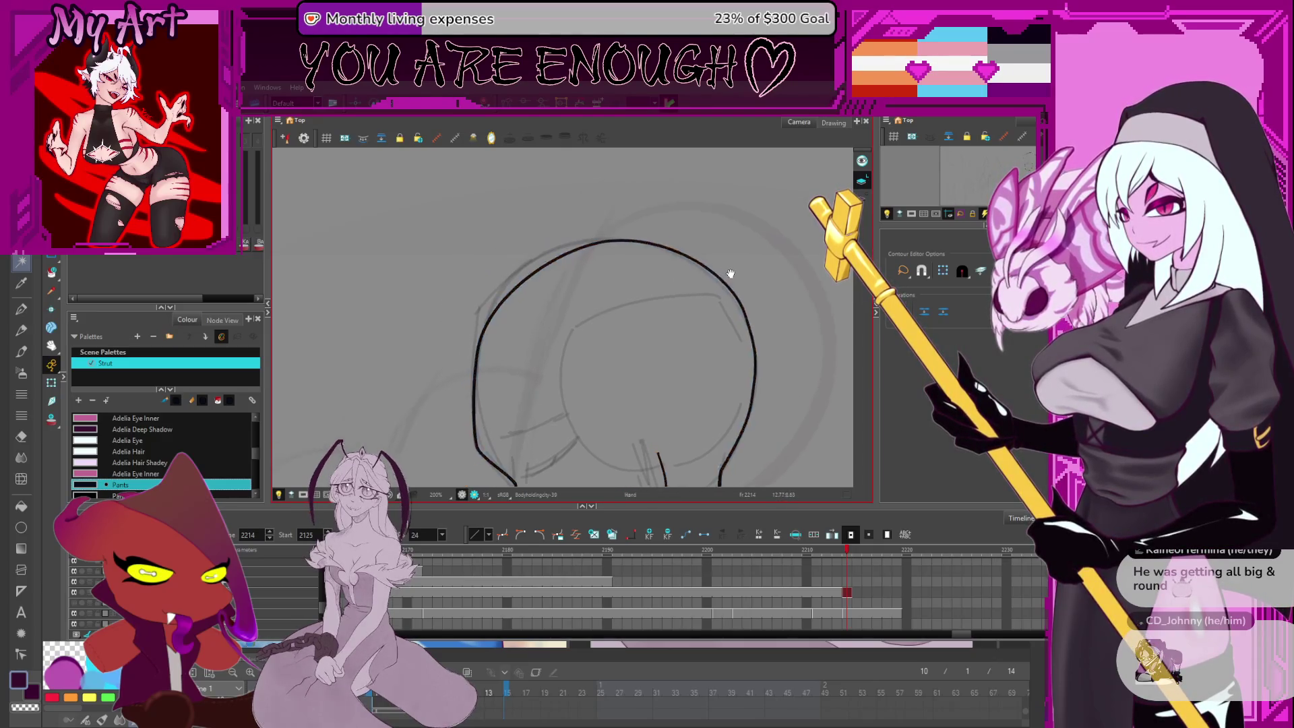
left_click_drag(679, 236, 612, 249)
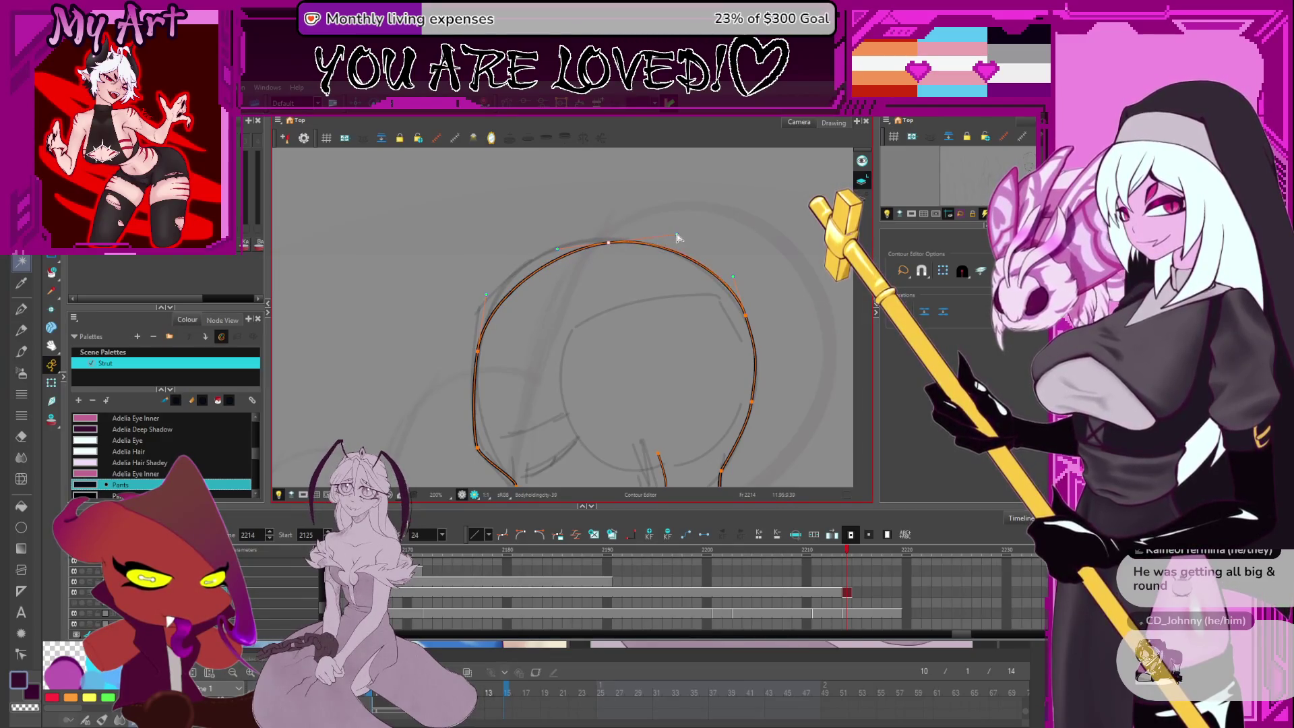
scroll(637, 244, "down", 3)
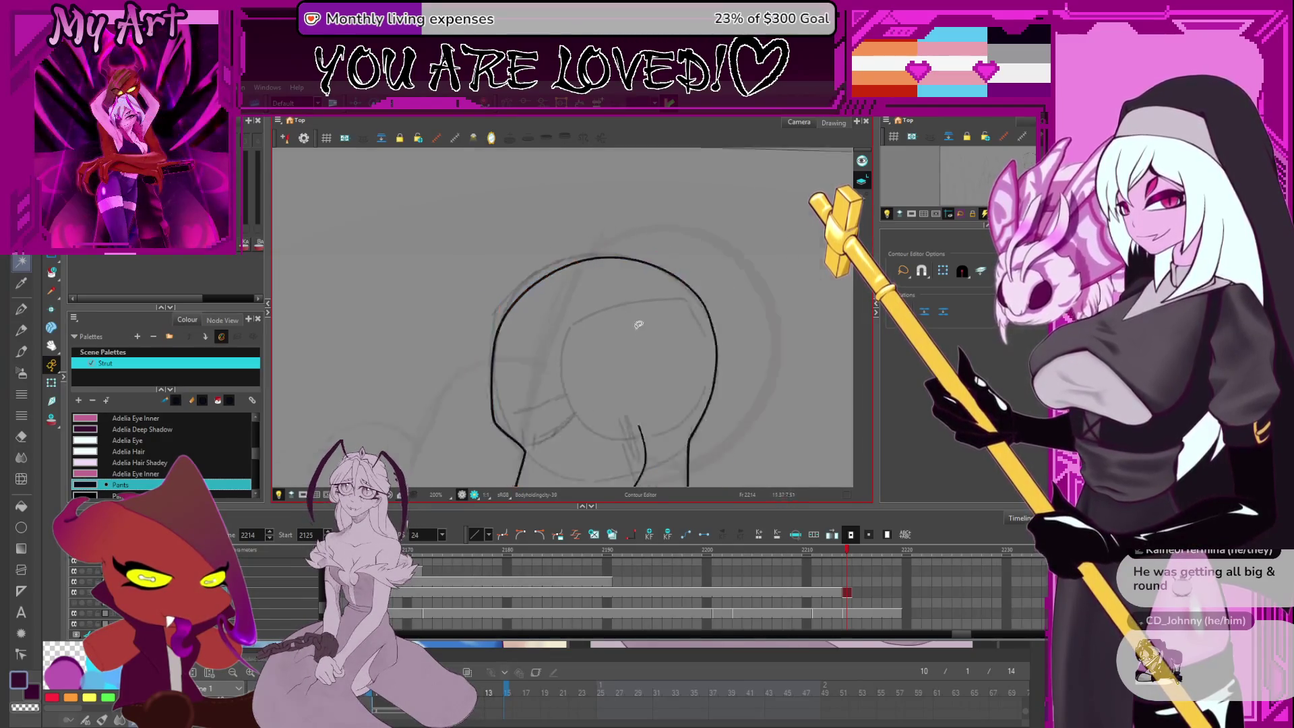
left_click_drag(637, 244, 620, 335)
scroll(620, 335, "up", 5)
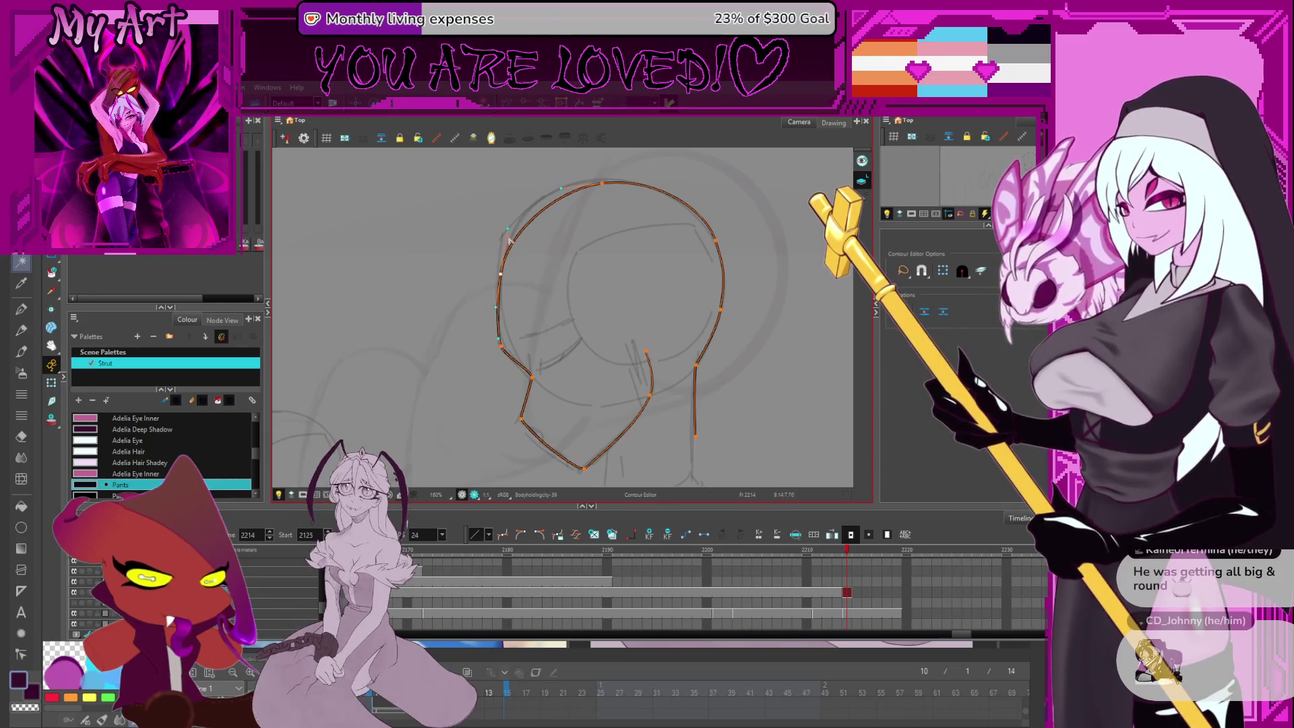
mouse_move(587, 332)
left_mouse_down()
mouse_move(580, 267)
mouse_move(549, 280)
left_mouse_up()
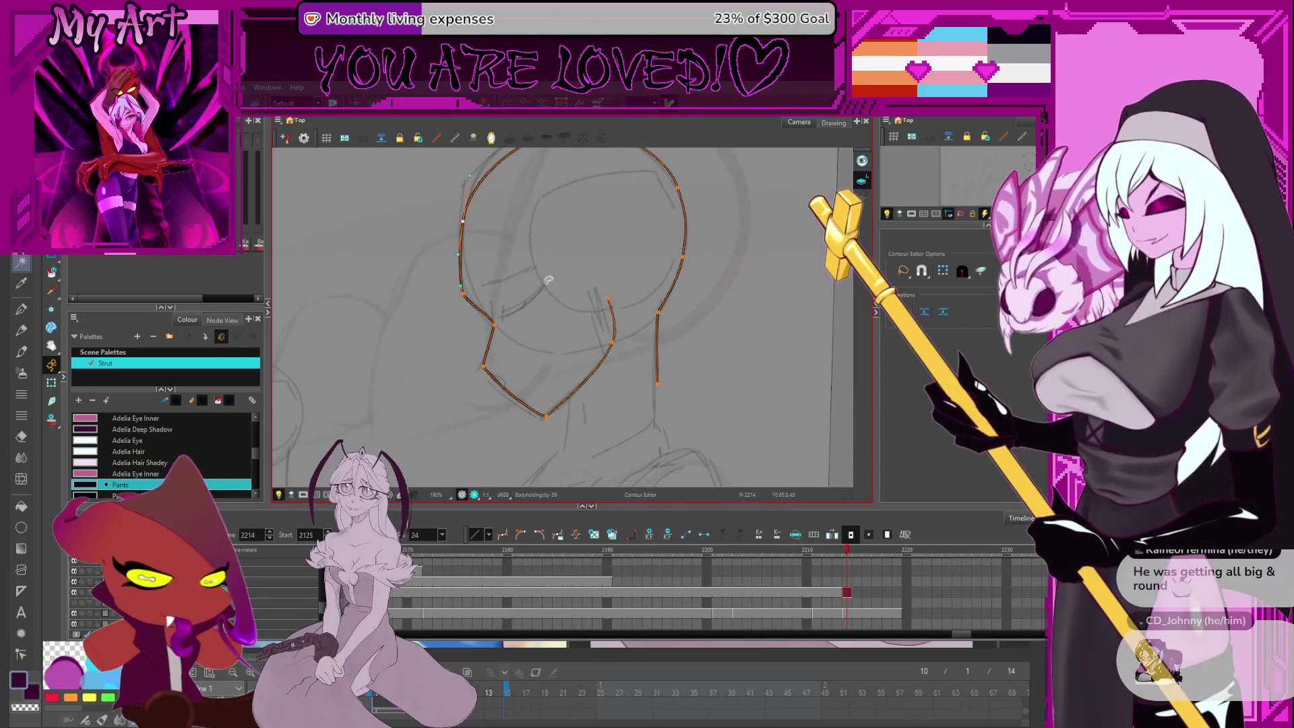
scroll(549, 279, "up", 1)
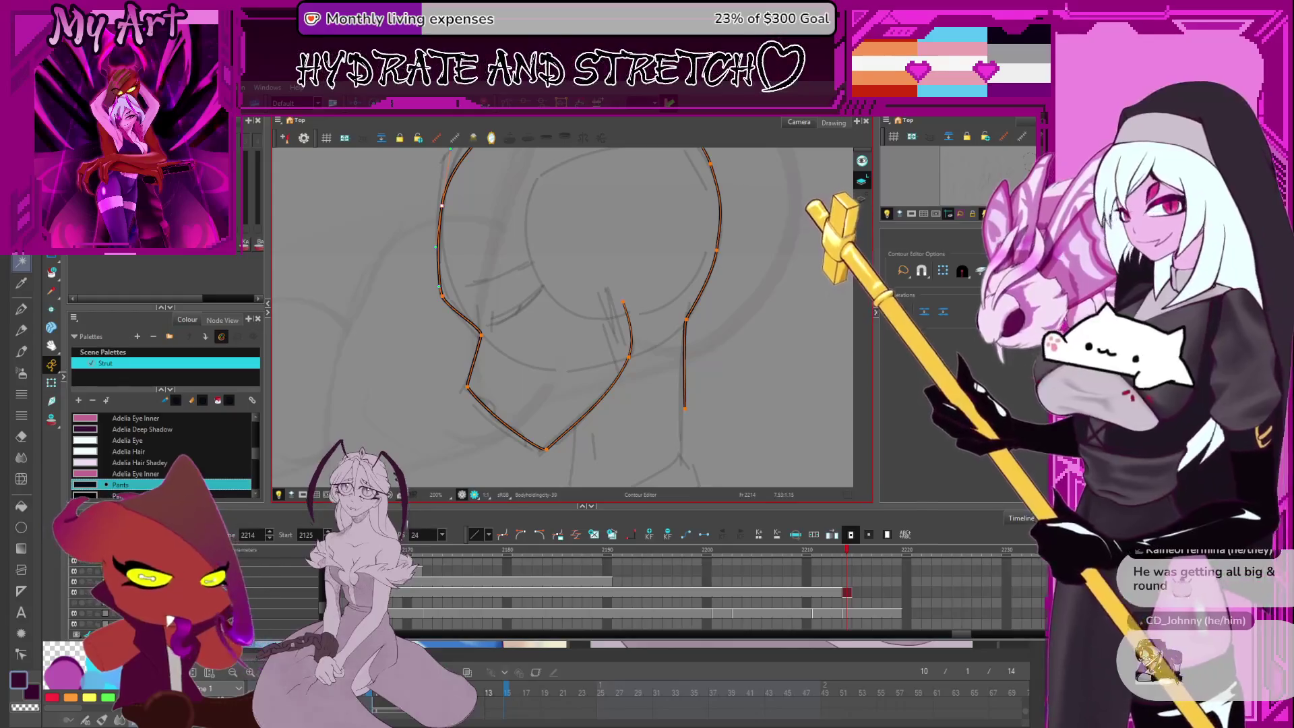
Zoom in on the V-shaped neck stroke and bring up the outline editing options
left_click_drag(701, 411, 667, 309)
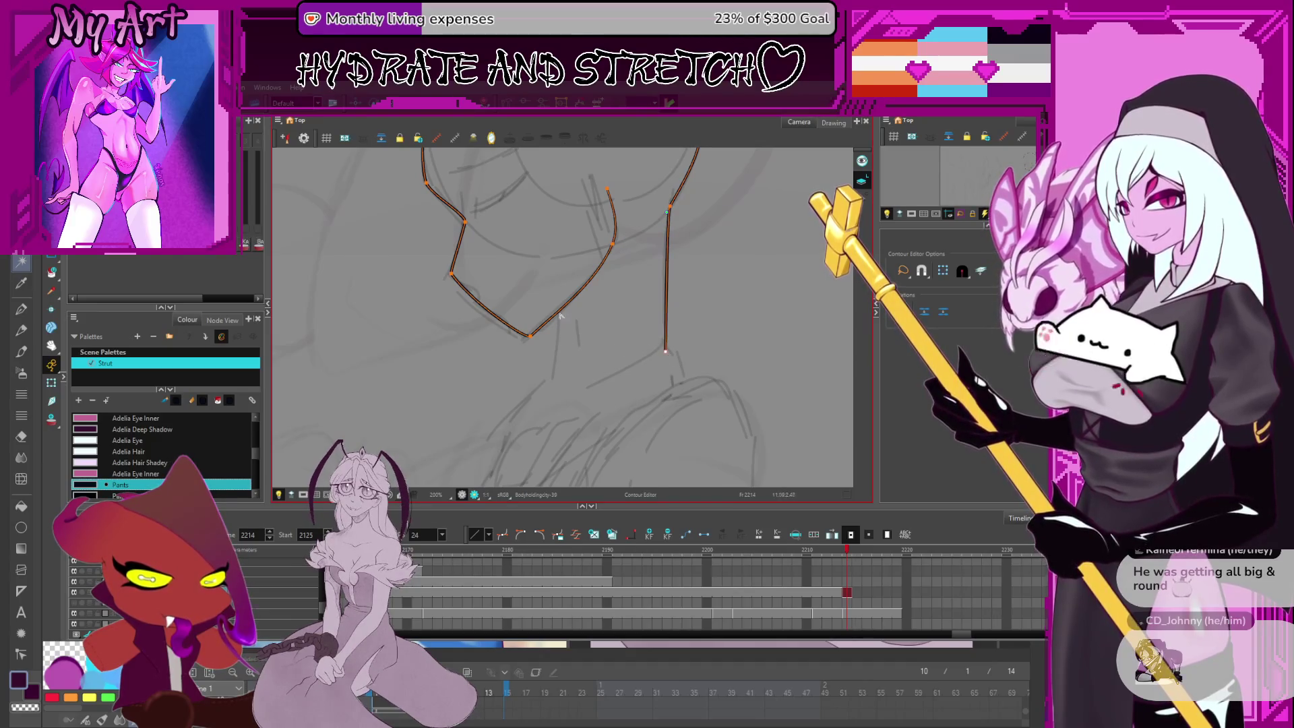
left_click_drag(561, 337, 601, 382)
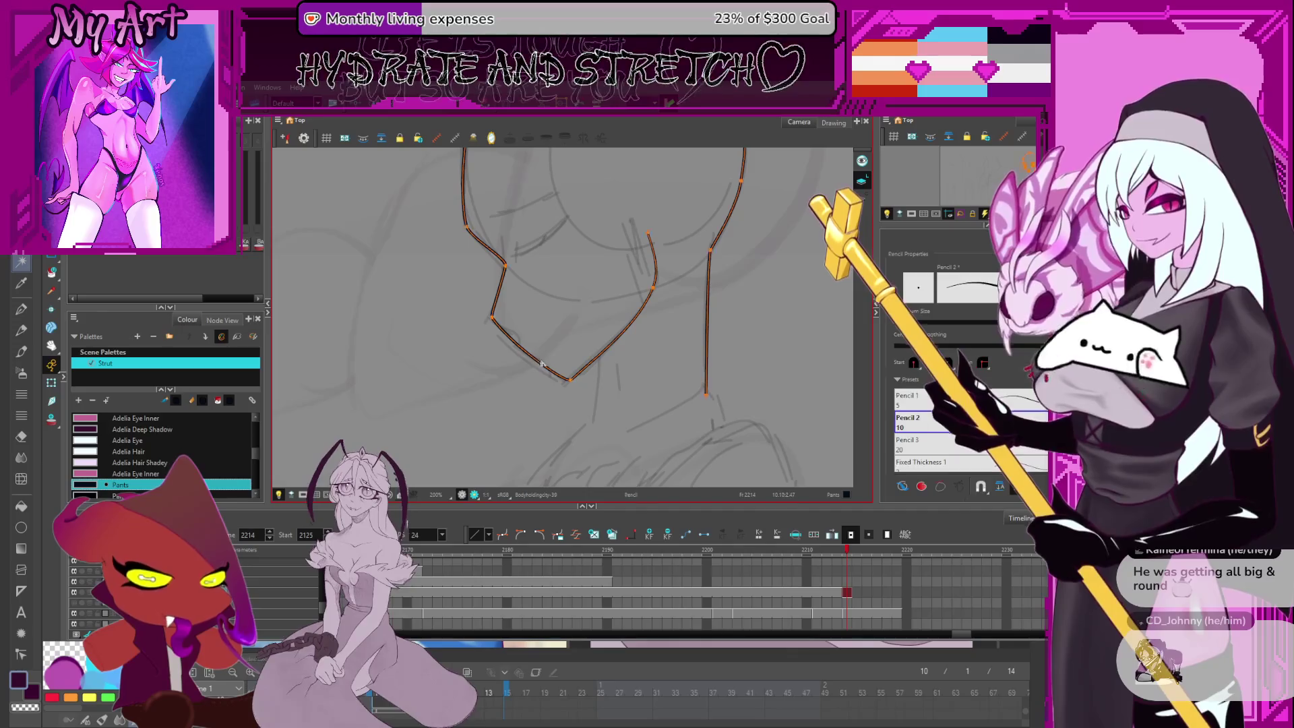
scroll(539, 364, "up", 4)
left_click_drag(608, 275, 638, 243)
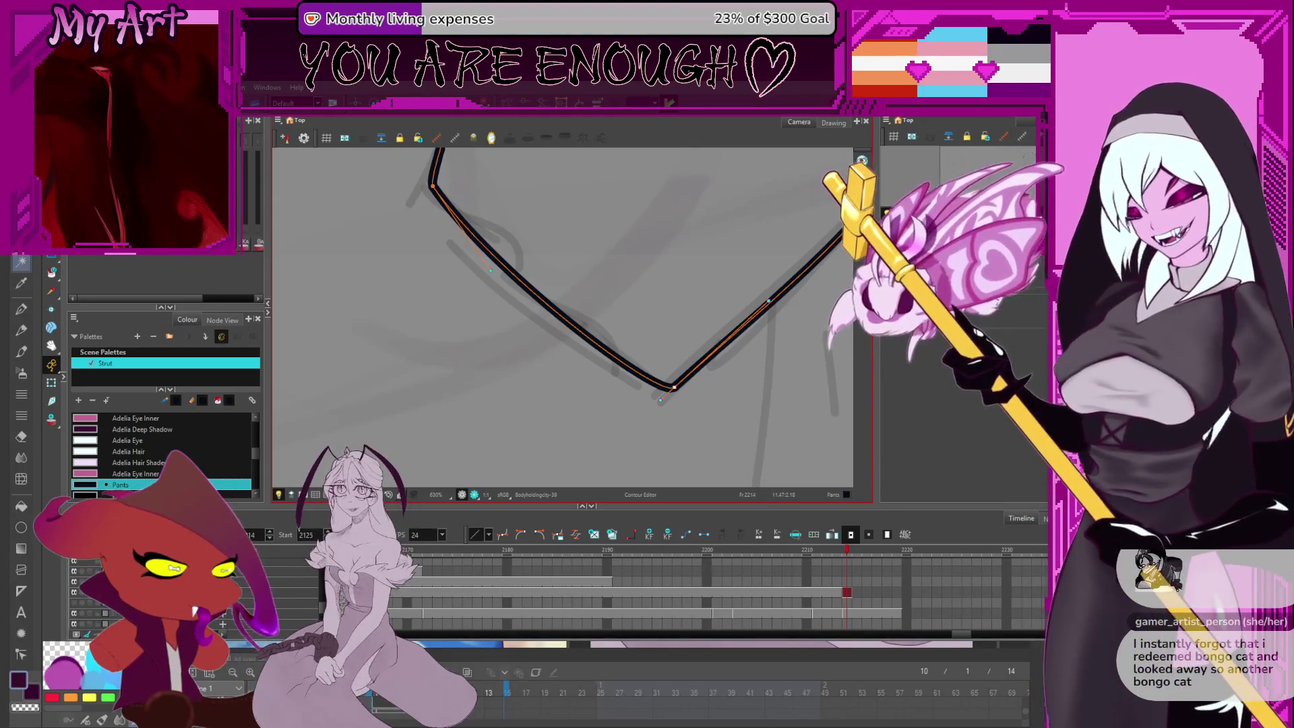
left_click(955, 286)
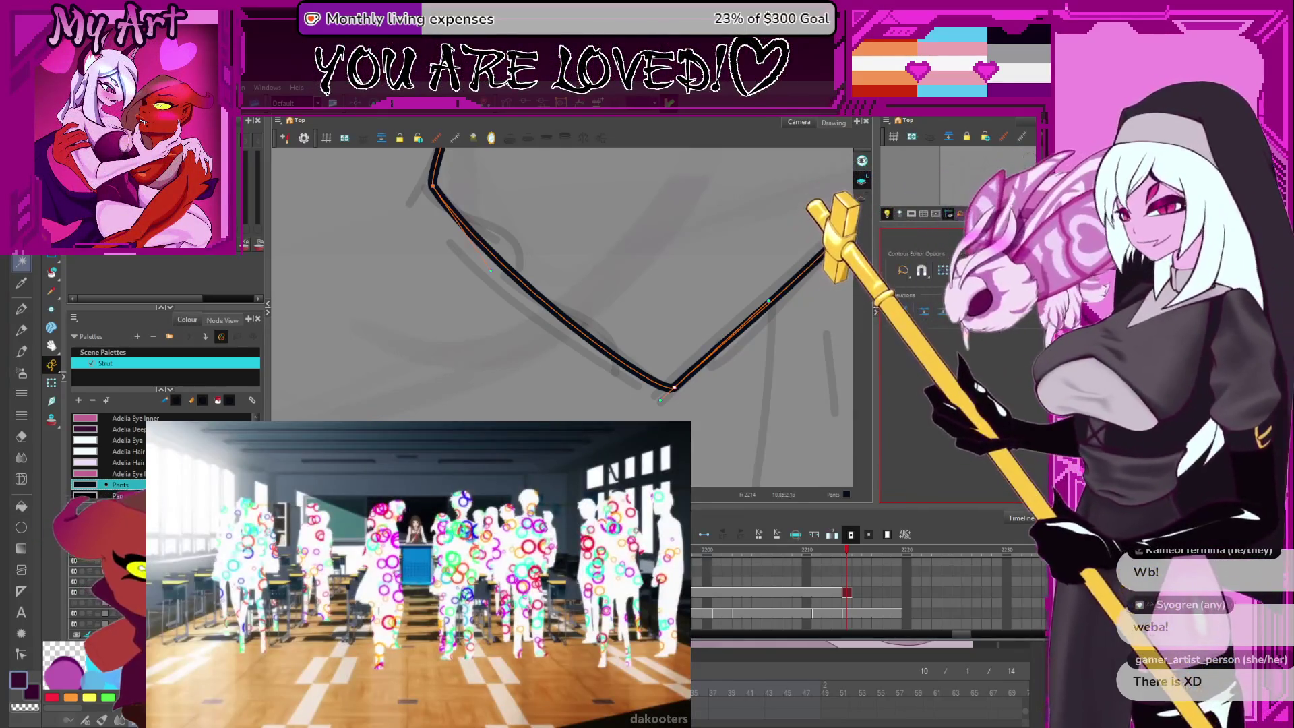
scroll(684, 365, "down", 3)
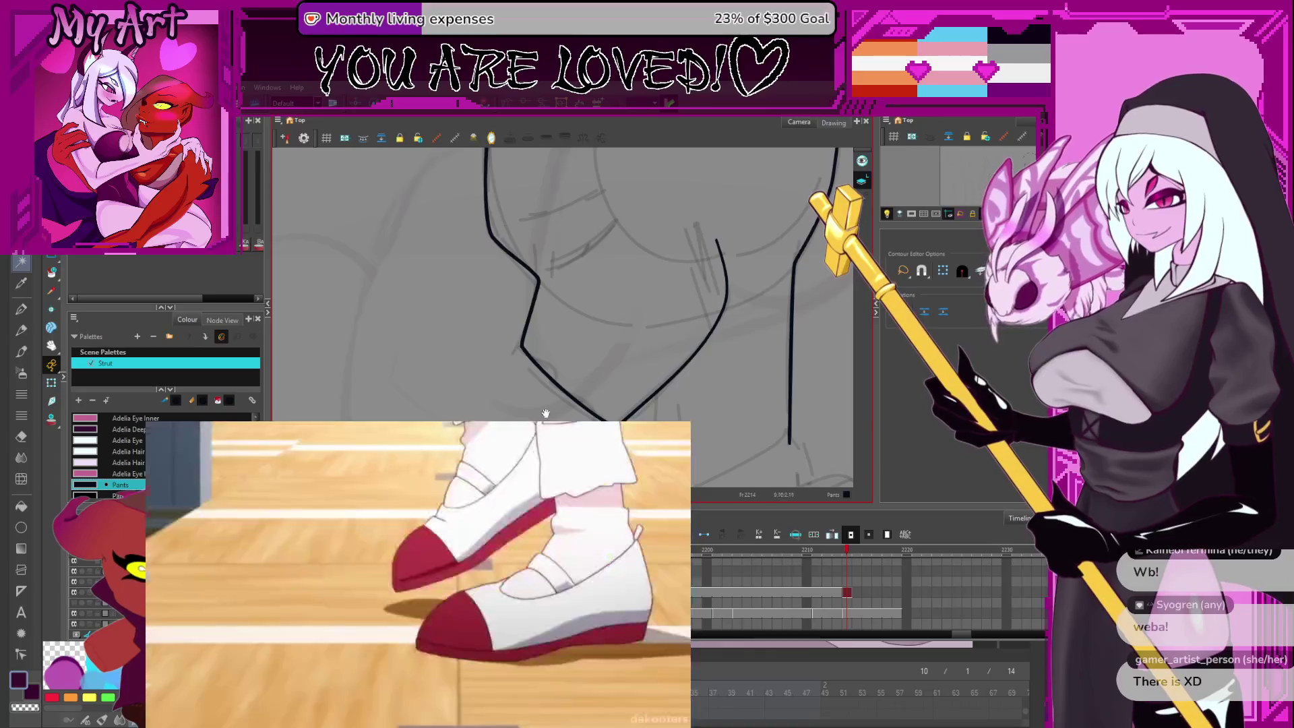
Pull the V stroke's lower-left segment into a stepped kink, redoing it after an undo
scroll(683, 364, "down", 2)
left_click(604, 362)
left_click(604, 363)
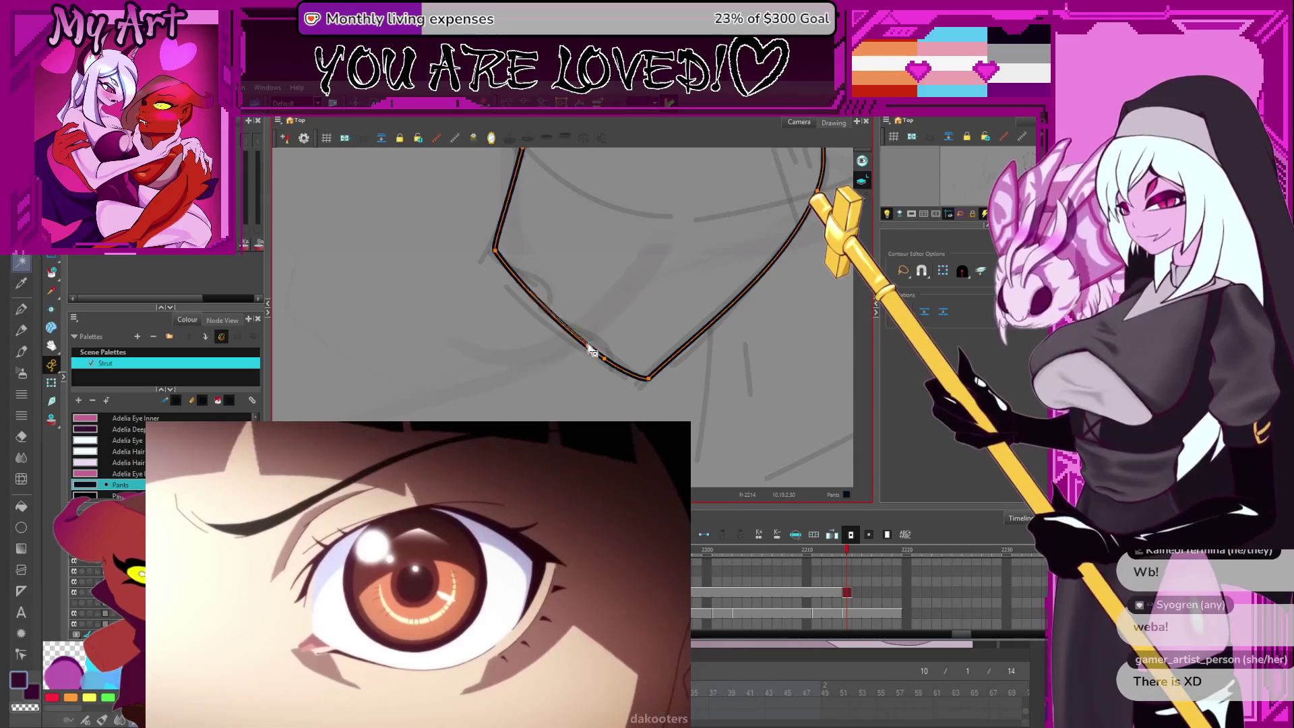
left_click_drag(592, 352, 599, 342)
key("ctrl+z")
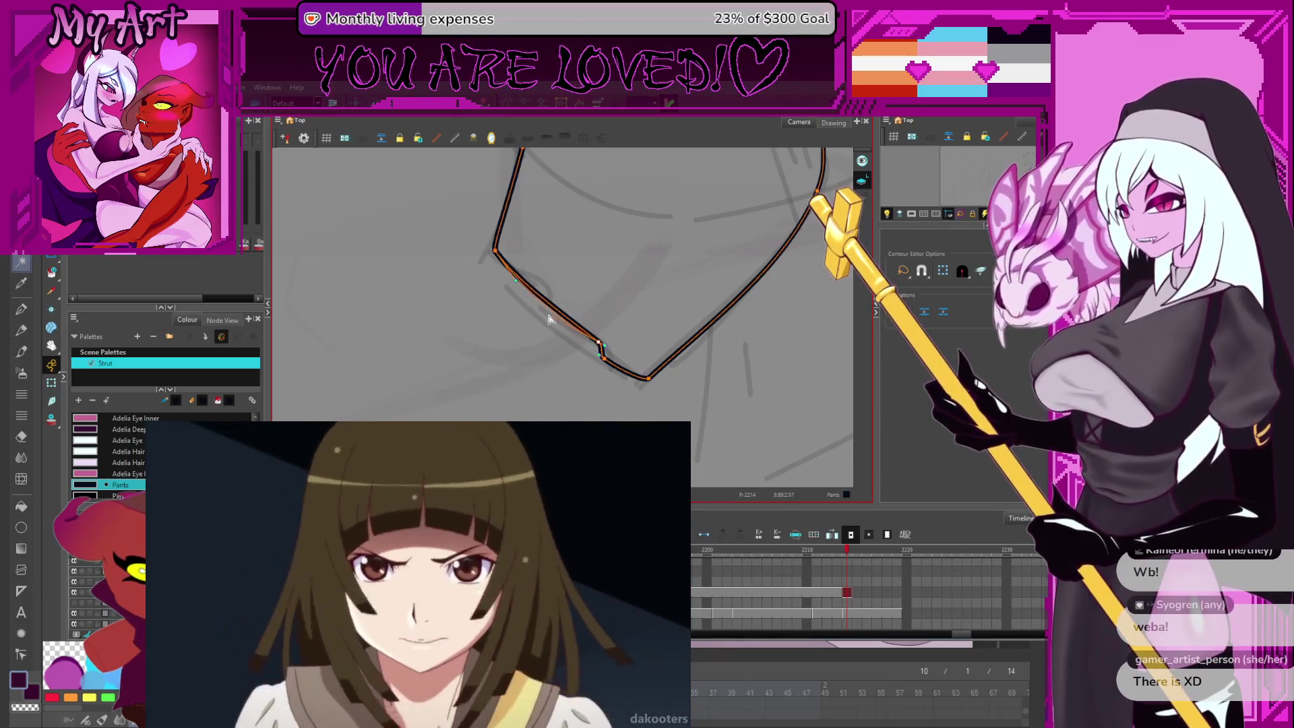
left_click(602, 358)
left_click_drag(602, 358, 594, 346)
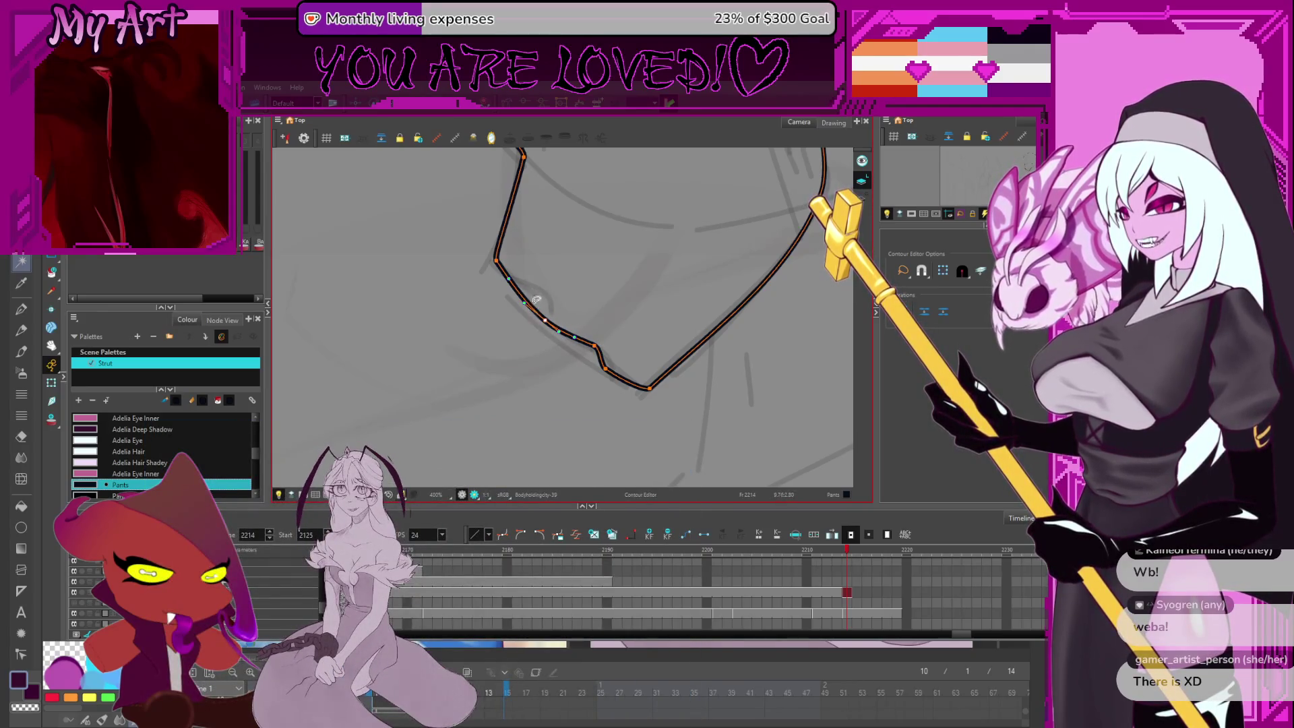
Check the neck stroke's lower and upper vertices, then deselect the finished stroke
mouse_move(530, 312)
left_mouse_down()
mouse_move(586, 337)
mouse_move(599, 323)
left_mouse_up()
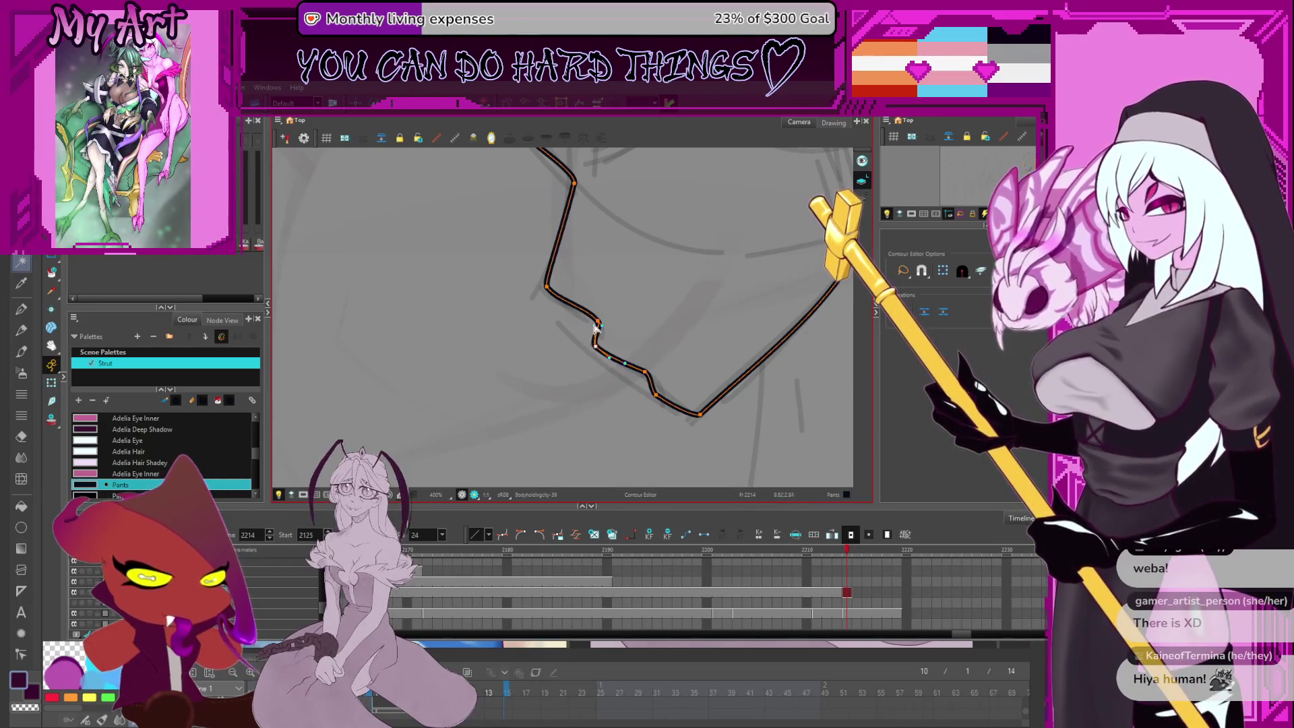
mouse_move(608, 296)
left_mouse_down()
mouse_move(627, 322)
mouse_move(625, 366)
mouse_move(631, 310)
mouse_move(650, 350)
left_mouse_up()
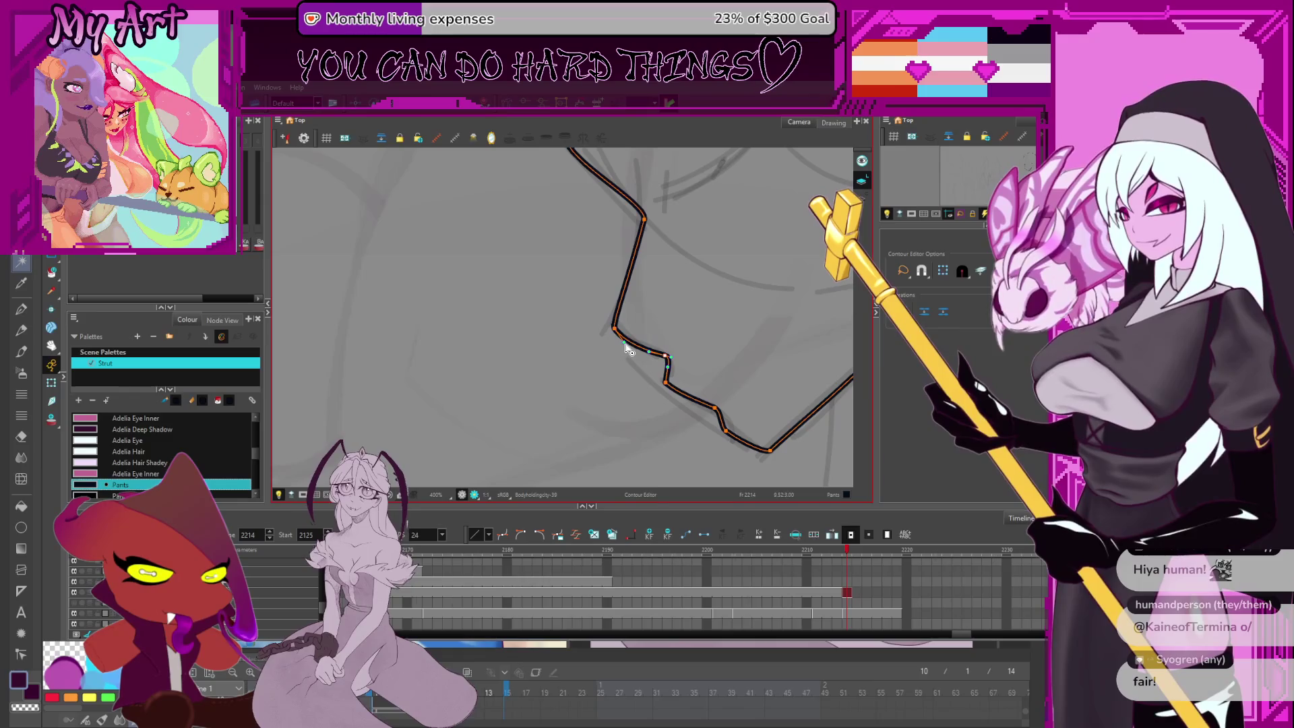
scroll(625, 354, "up", 2)
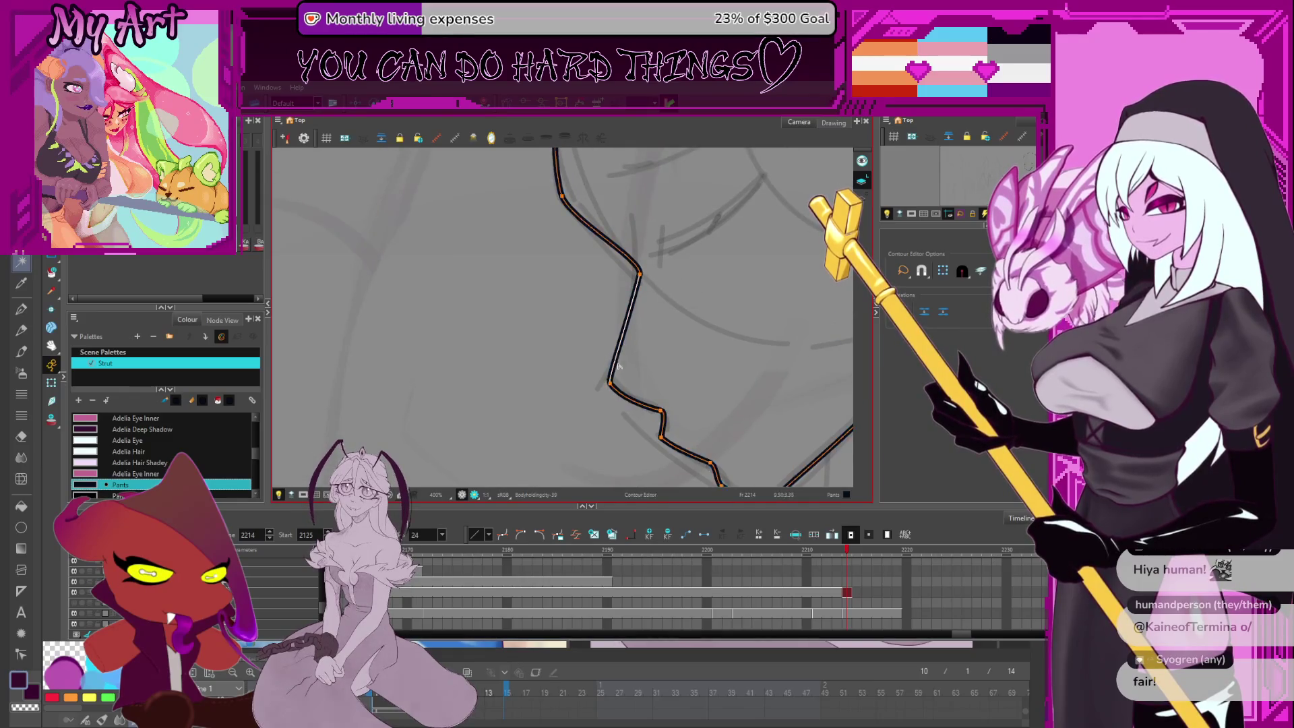
left_click(611, 386)
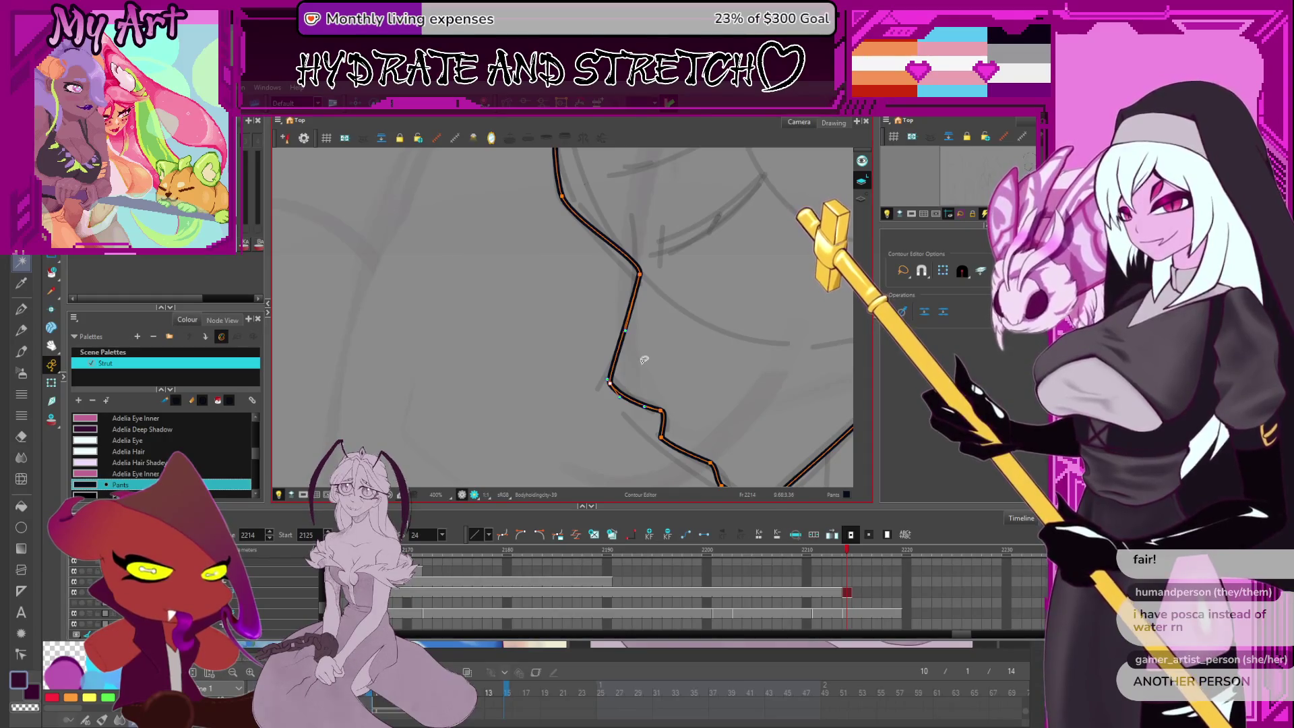
left_click(619, 365)
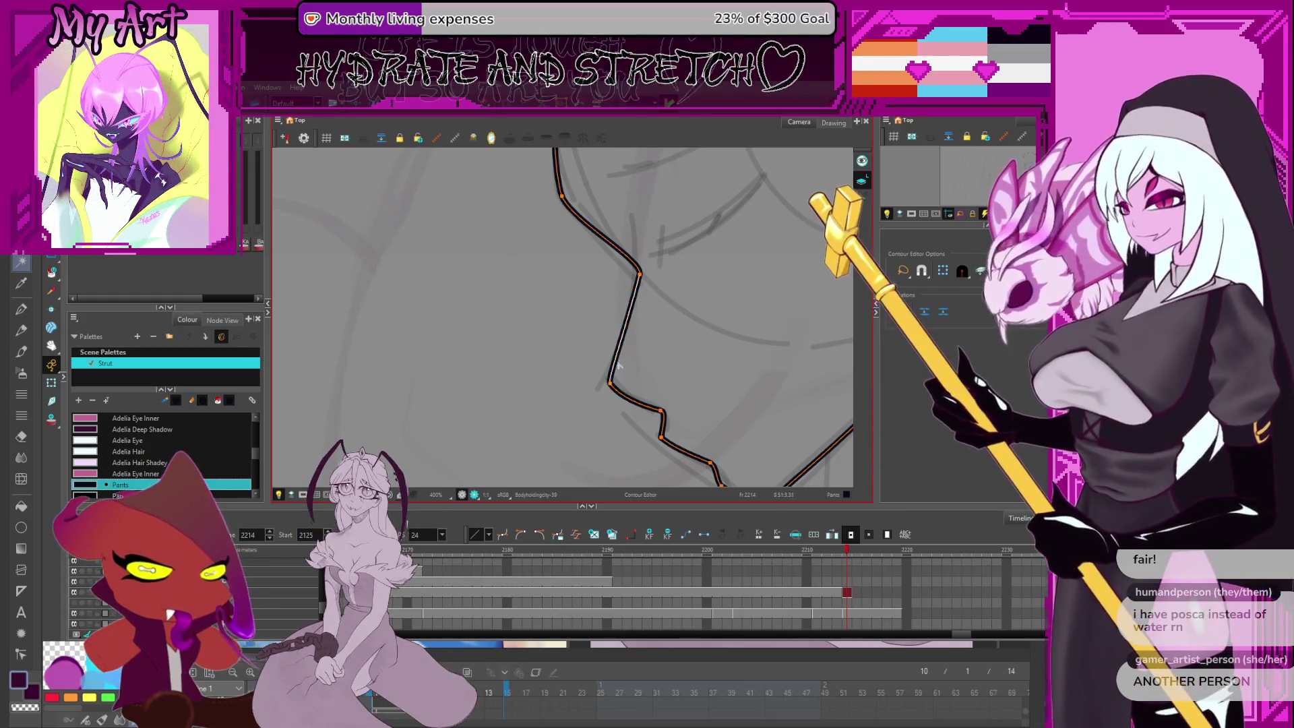
left_click(610, 387)
left_click(647, 270)
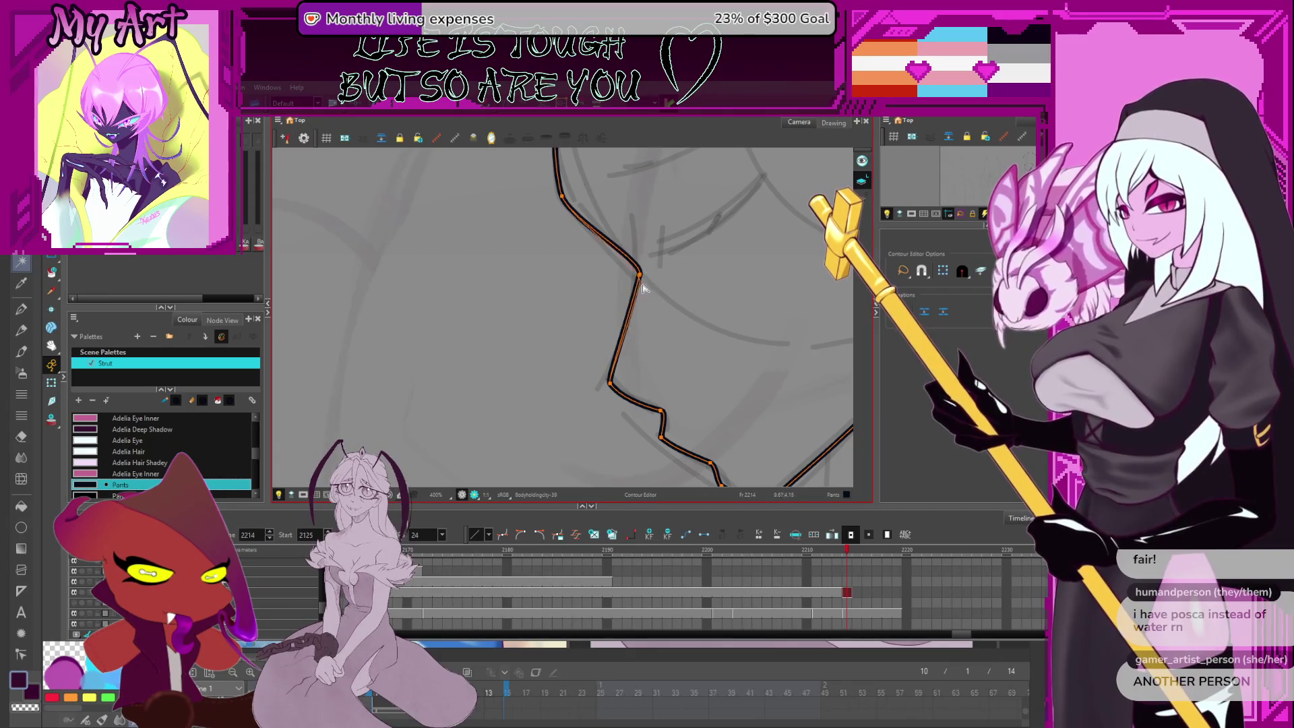
left_click(616, 370)
left_click_drag(616, 370, 647, 375)
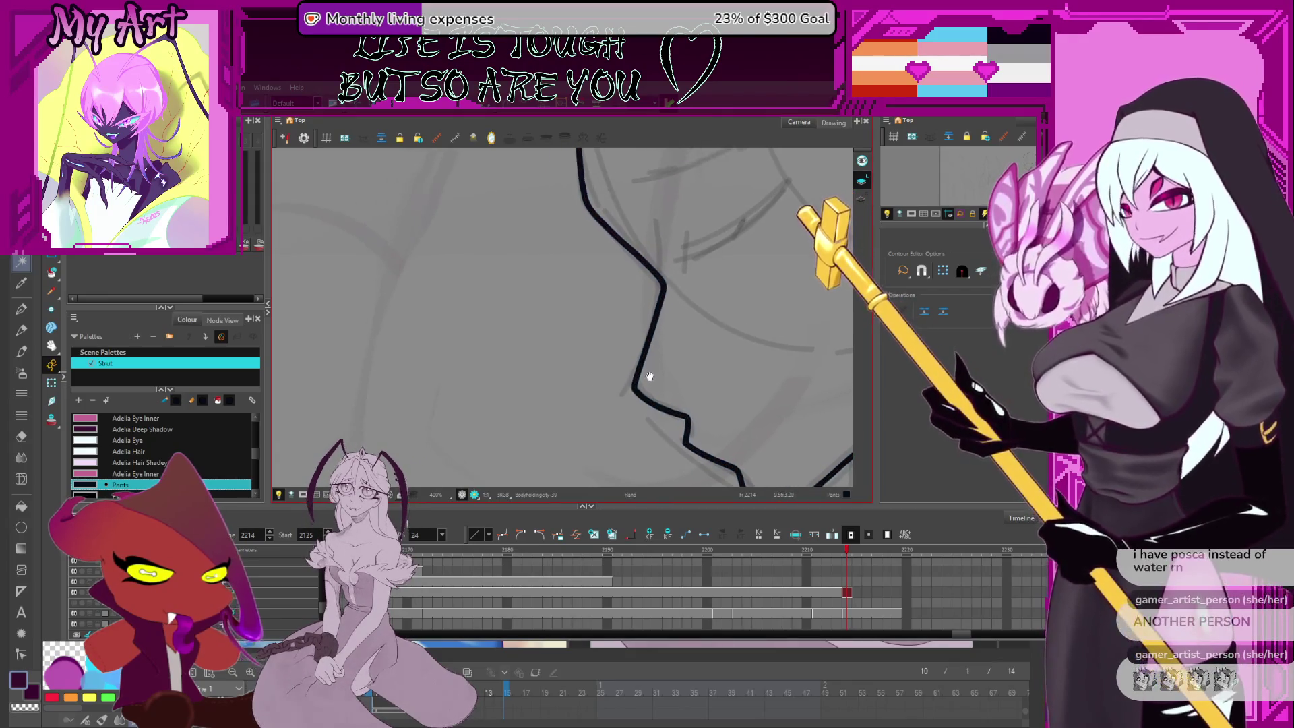
Select the jaw stroke beneath the head profile in the Contour Editor
scroll(691, 317, "down", 3)
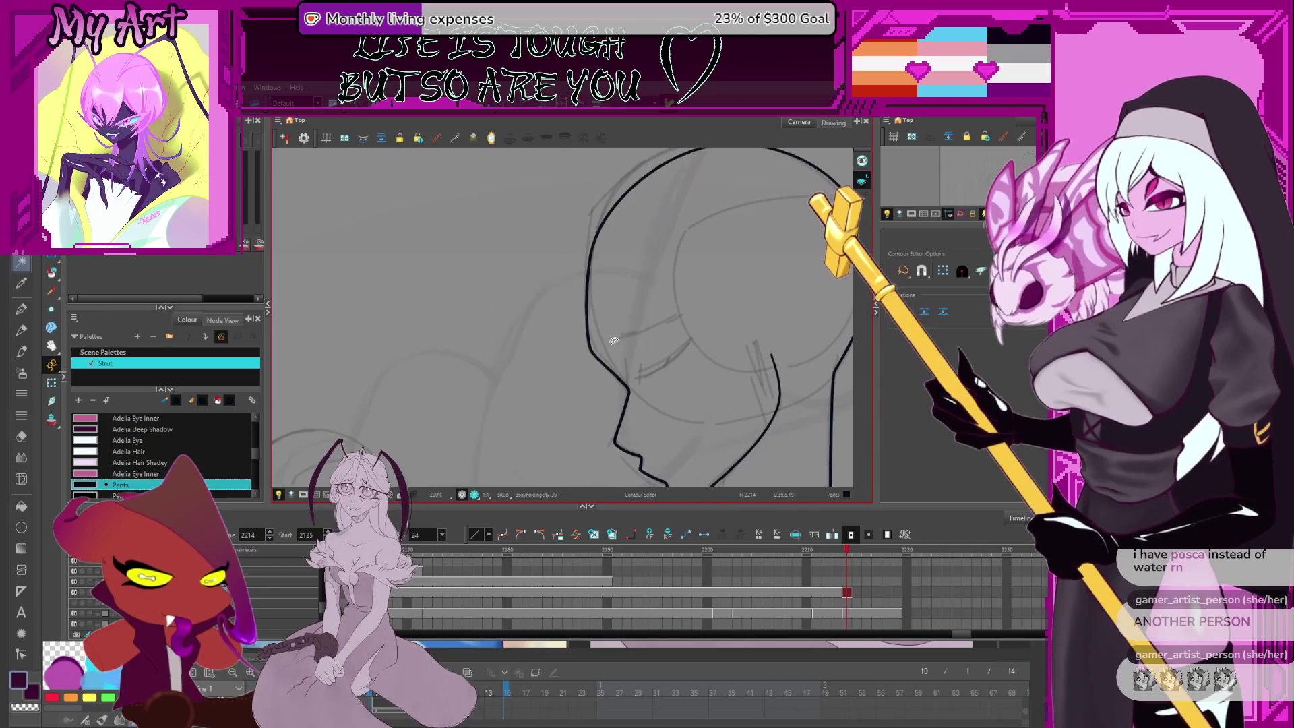
left_click(595, 354)
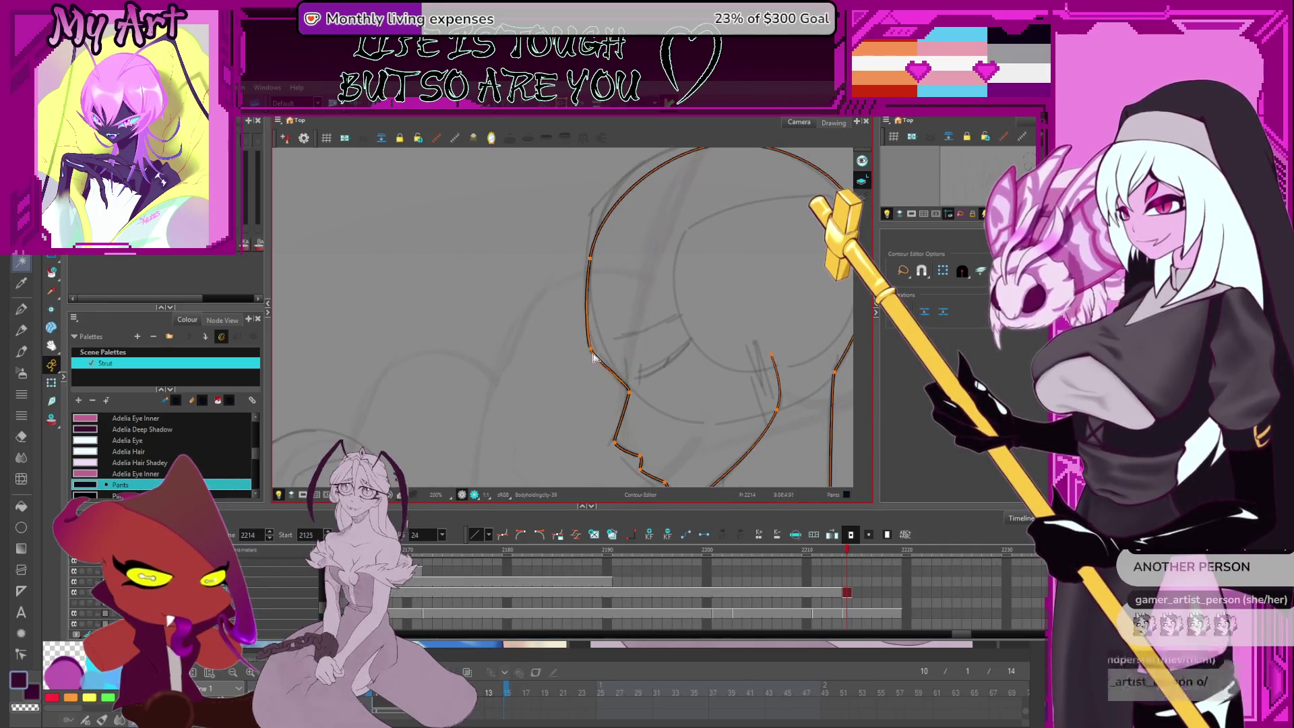
mouse_move(634, 399)
left_mouse_down()
mouse_move(665, 297)
mouse_move(653, 290)
mouse_move(695, 240)
mouse_move(663, 283)
left_mouse_up()
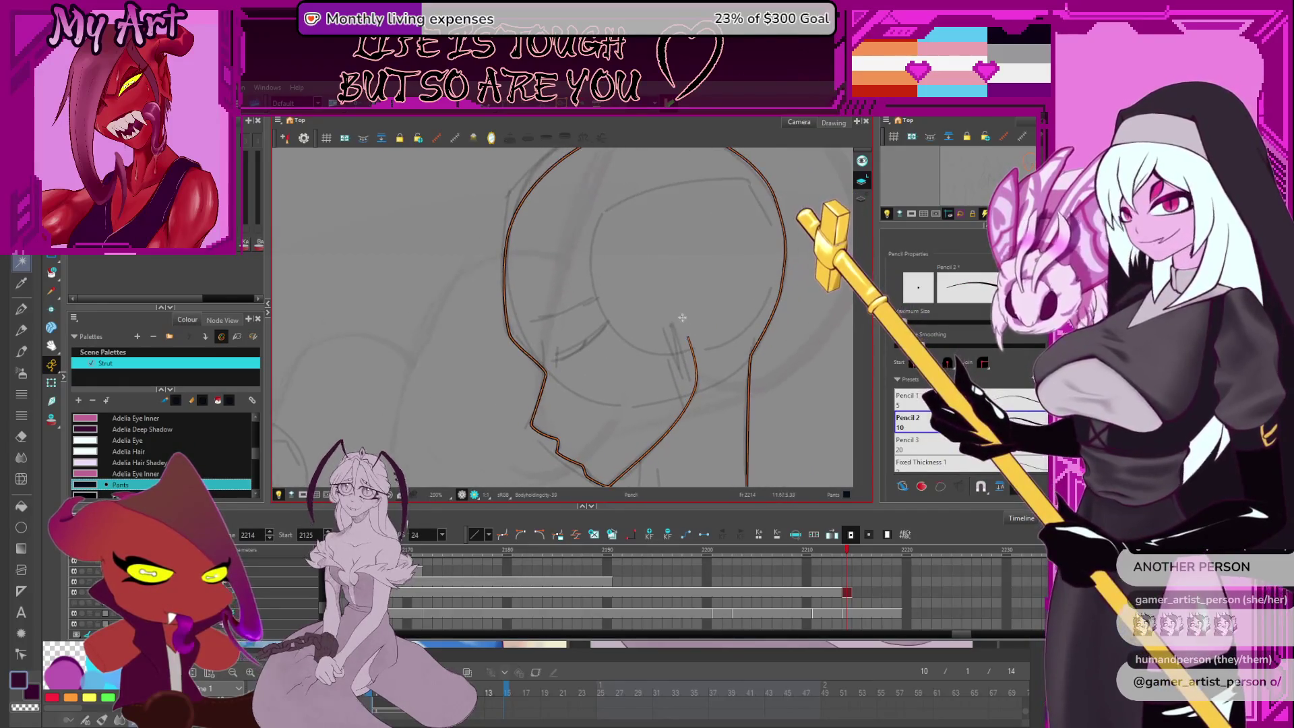
key("alt+/")
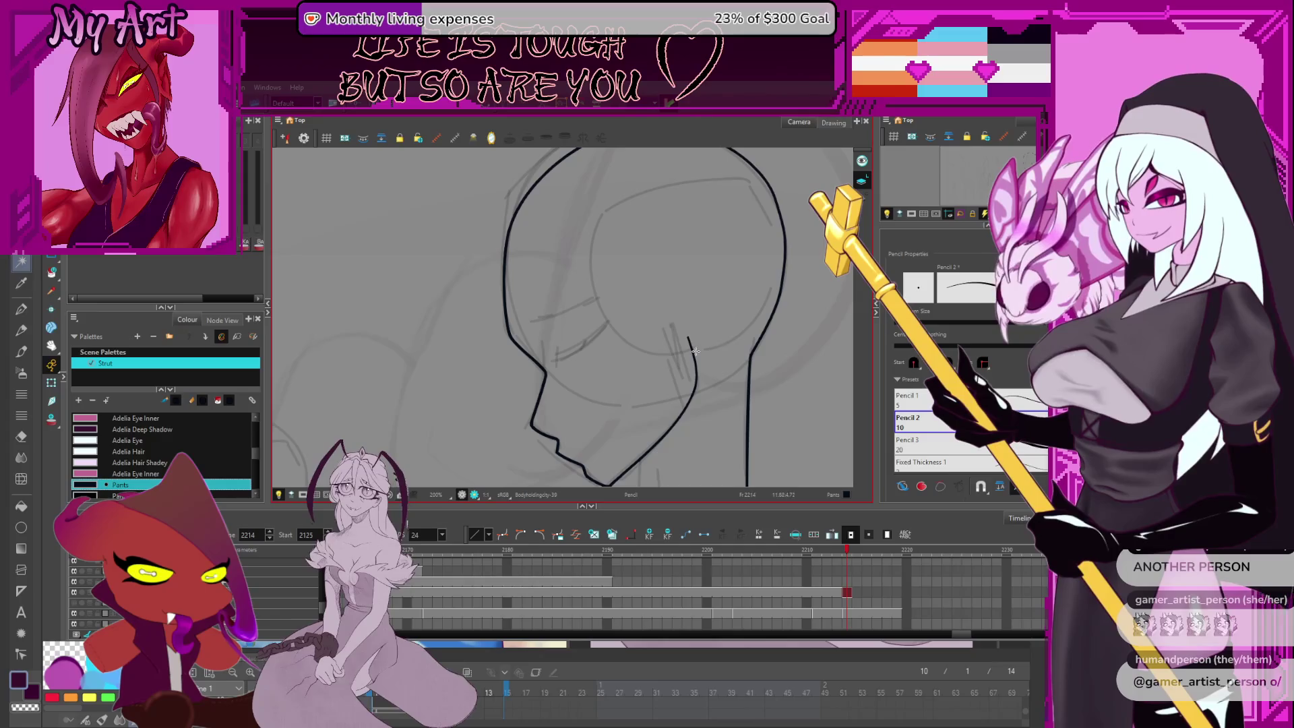
key("alt+q")
mouse_move(695, 352)
left_mouse_down()
mouse_move(693, 303)
mouse_move(715, 300)
left_mouse_up()
left_click(714, 301)
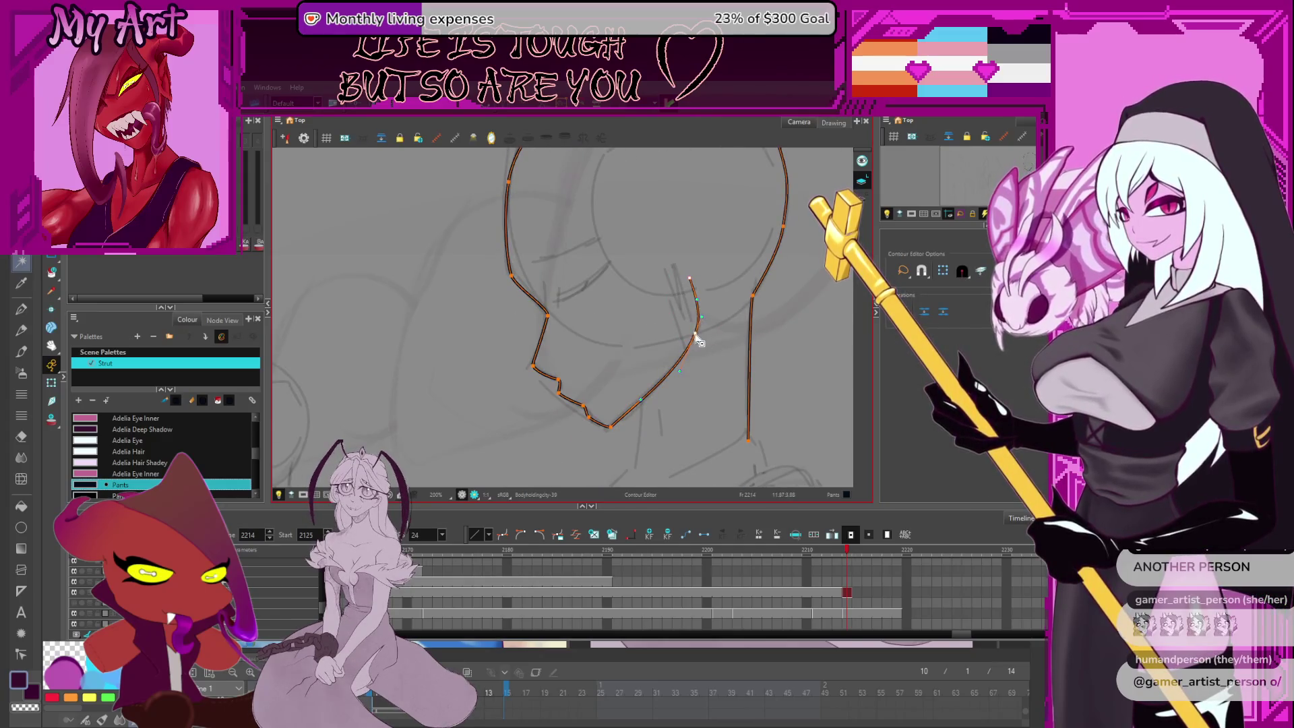
Lower the jaw stroke's top end and smooth its curve into a small upward hook
left_click_drag(691, 351, 693, 341)
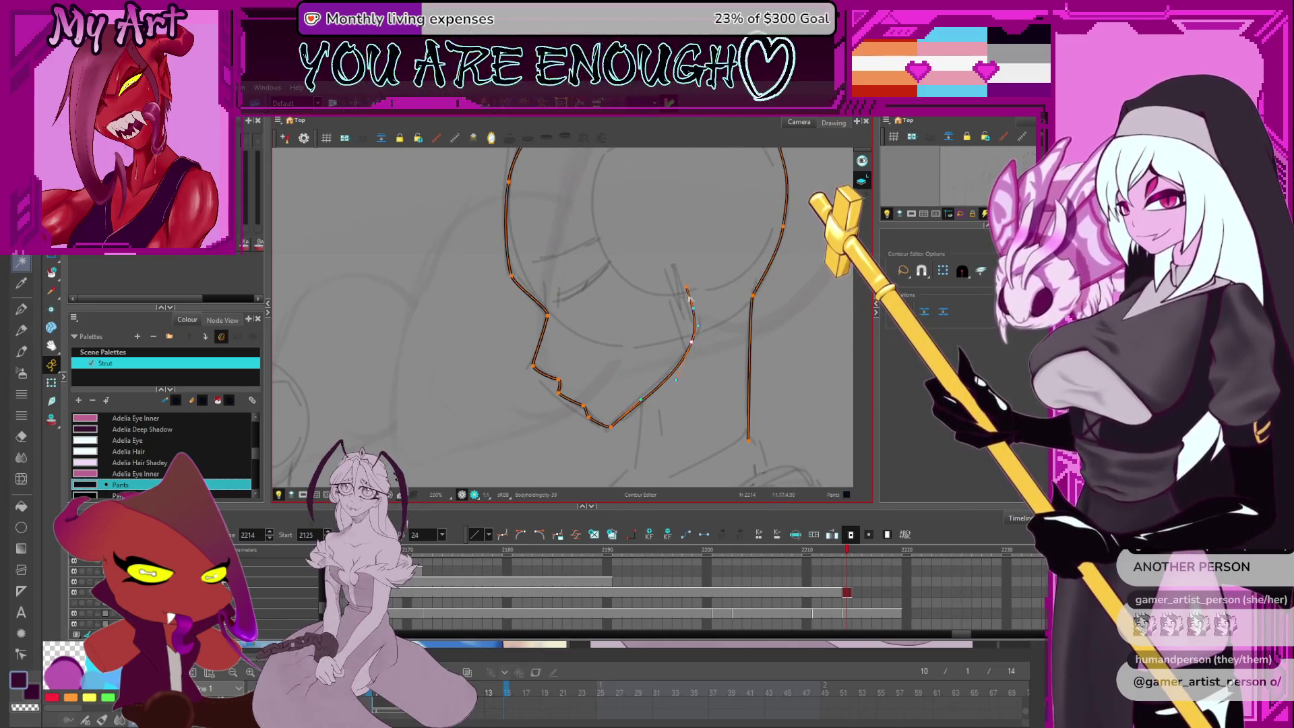
left_click(692, 342)
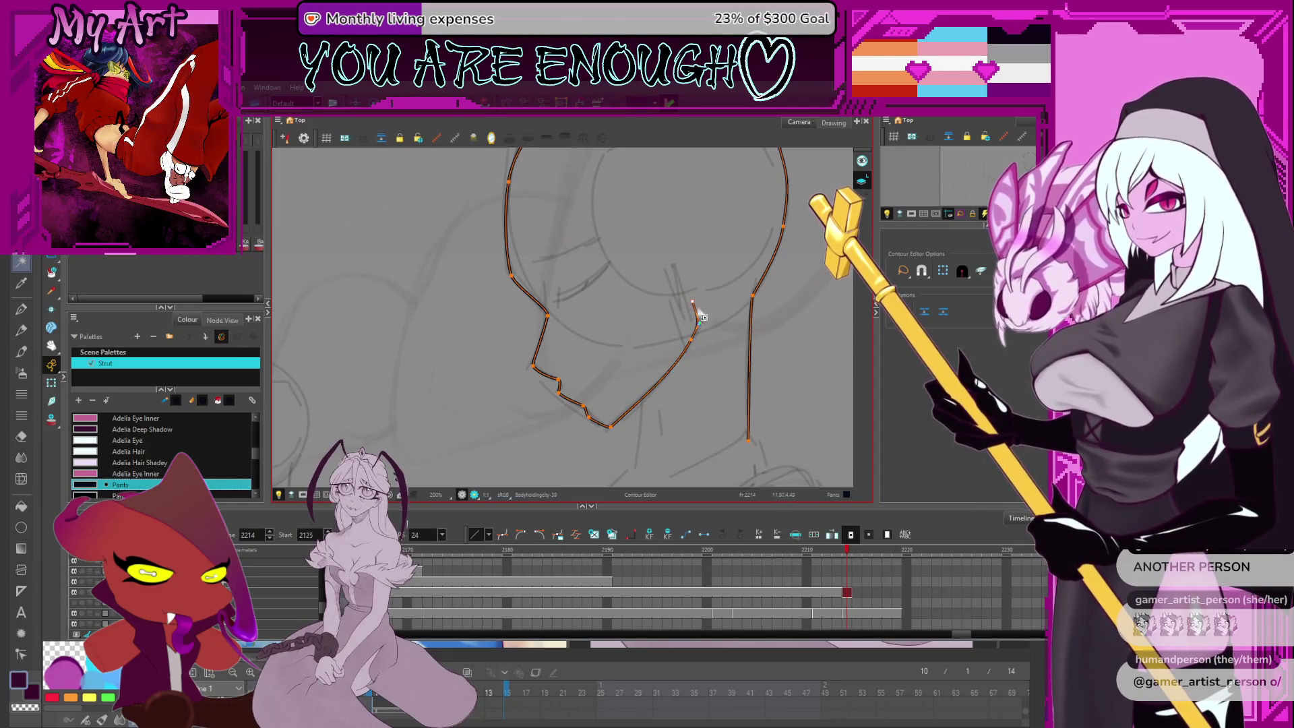
left_click_drag(701, 329, 698, 327)
scroll(701, 335, "up", 3)
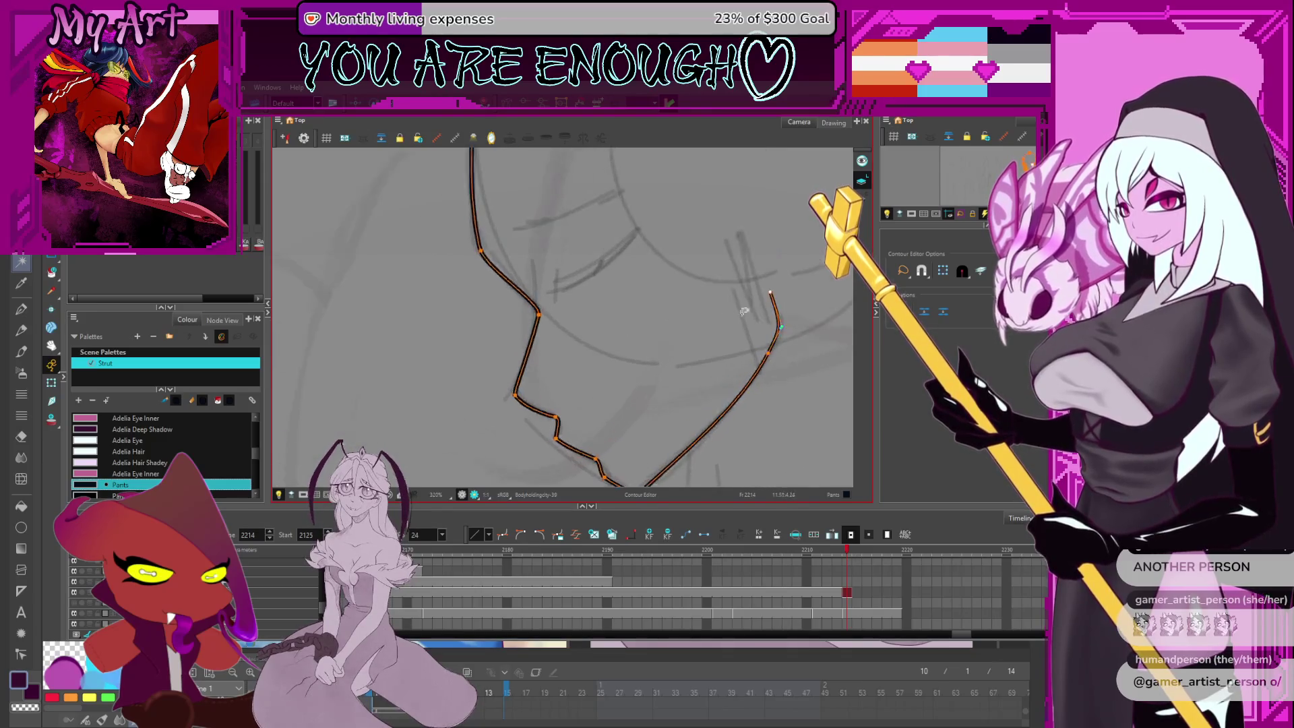
left_click_drag(742, 335, 741, 341)
left_click(702, 403)
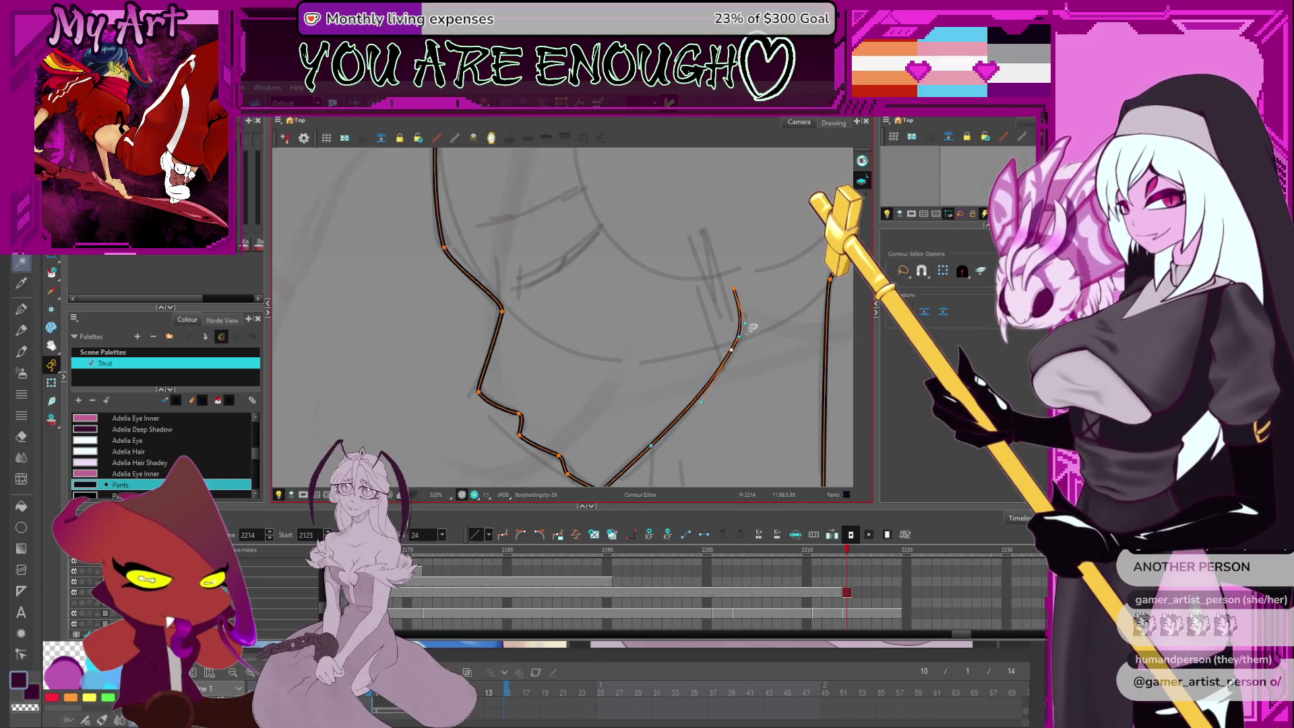
key("2")
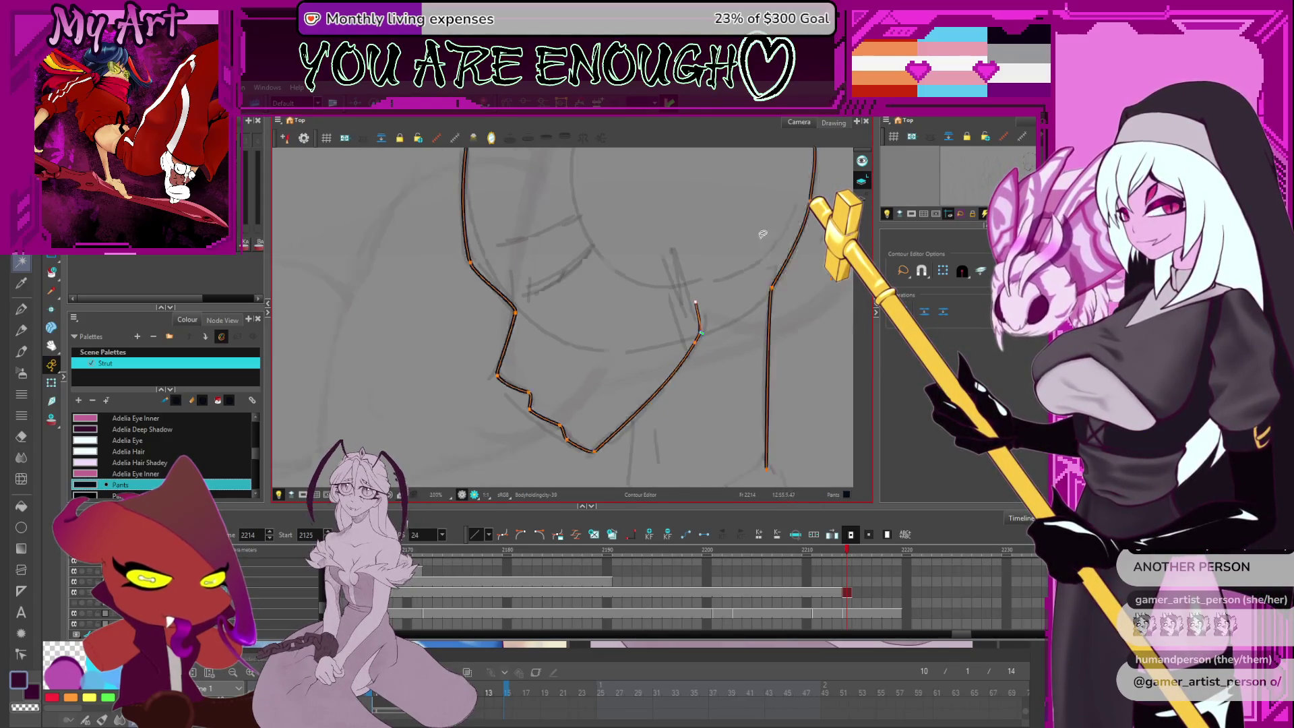
key("alt+x")
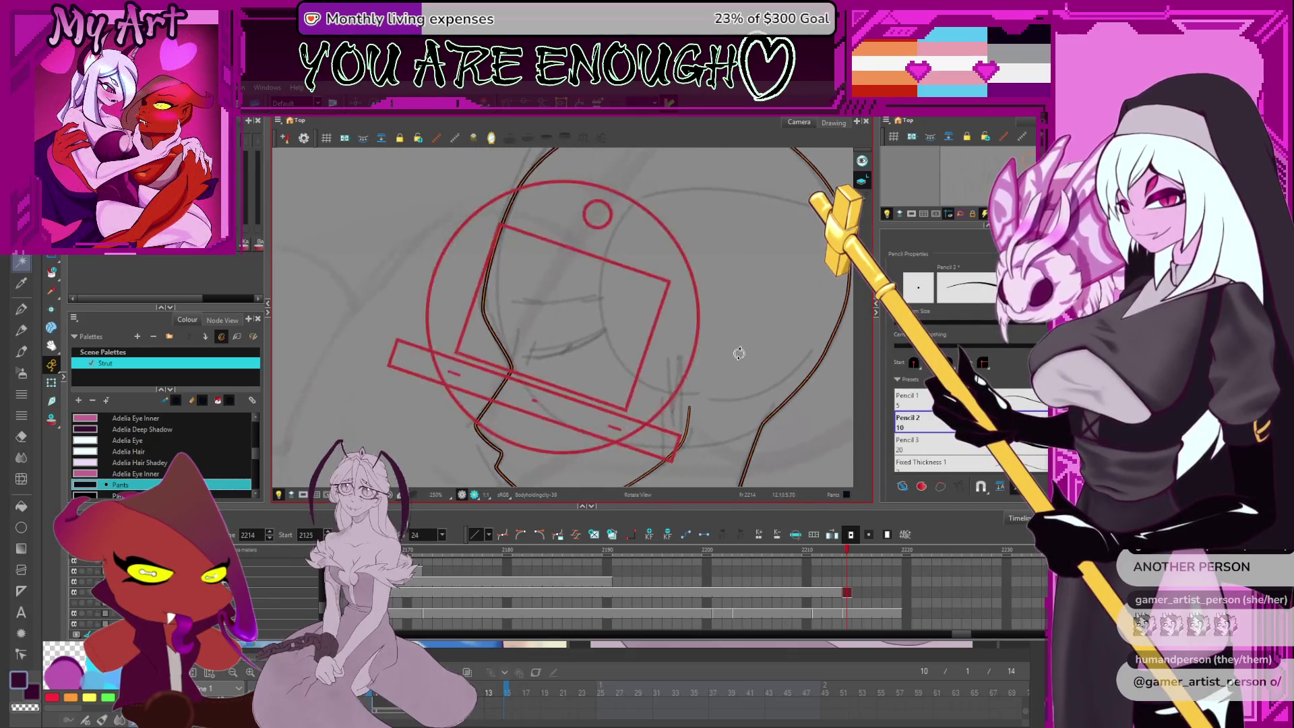
Undo the stray curved stroke and draw the ear outline behind the jaw
key("Escape")
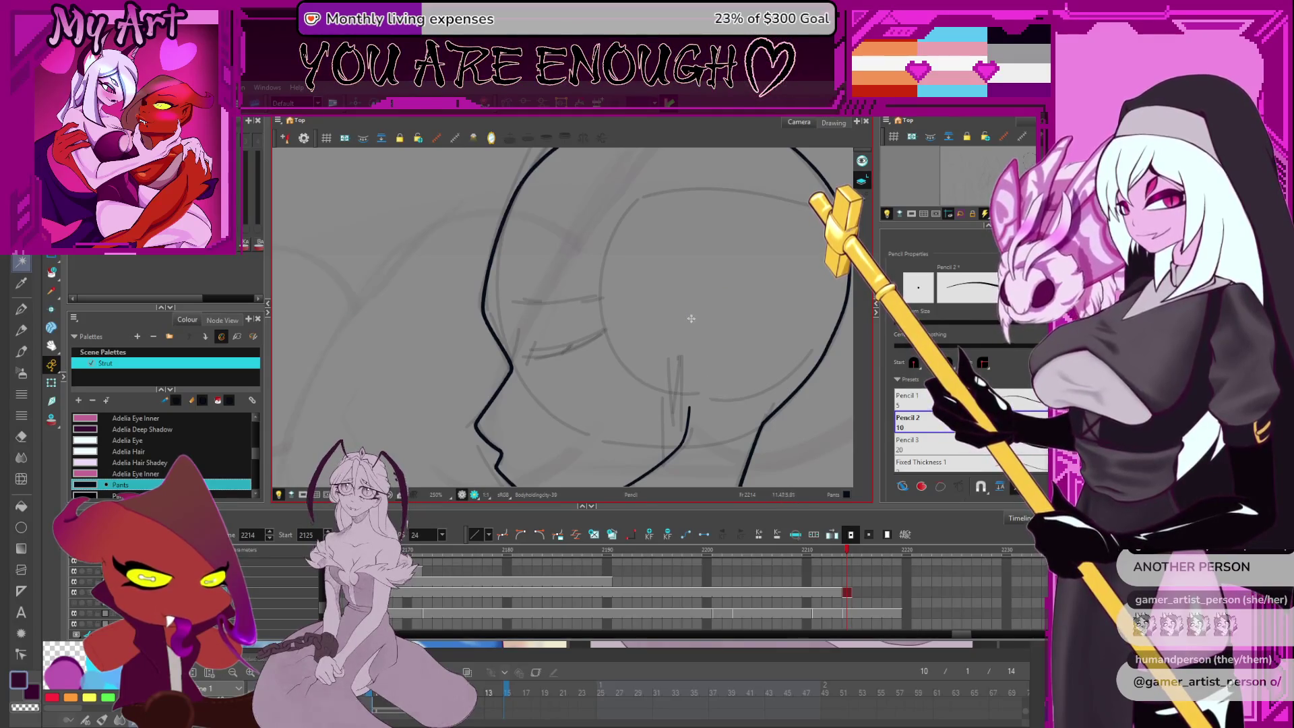
key("ctrl+z")
left_click_drag(726, 289, 696, 386)
Round out the bottom and right side of the ear curve
key("alt+q")
left_click(701, 384)
left_click(719, 368)
left_click_drag(711, 394, 706, 390)
left_click_drag(738, 344, 739, 329)
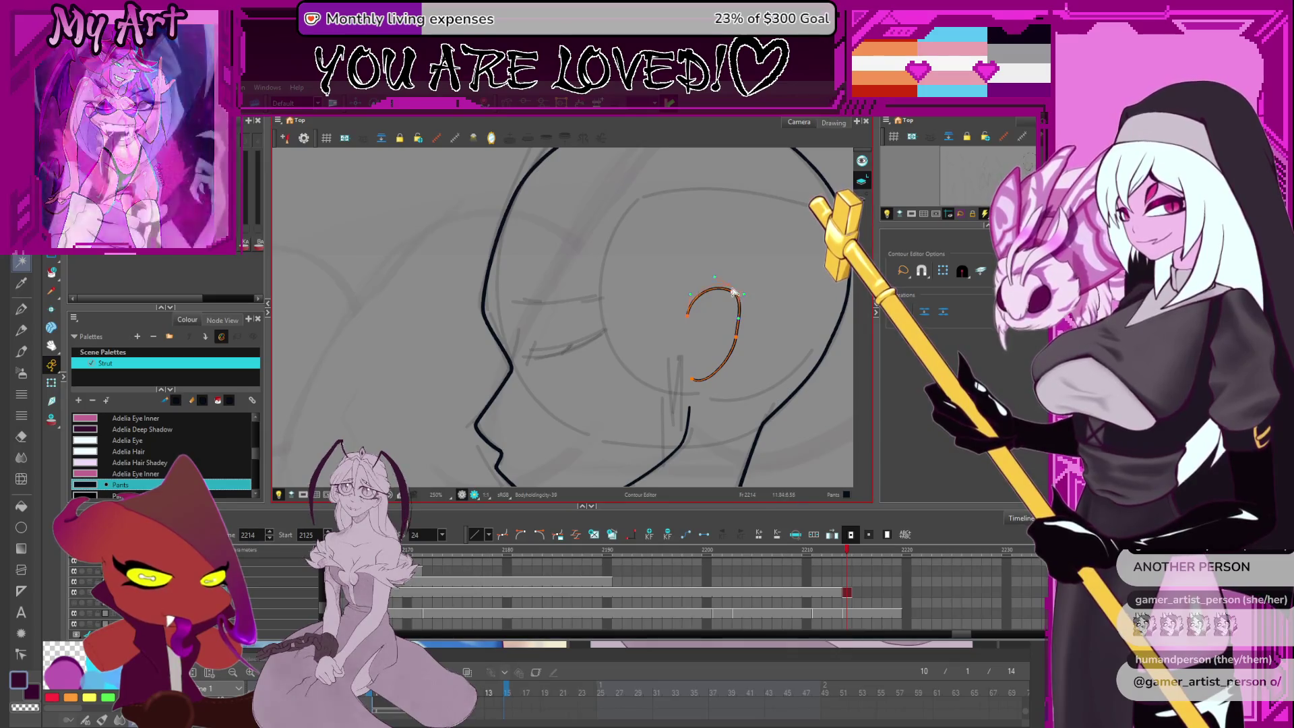
Reshape the right side and top of the ear curve with the Contour Editor
left_click_drag(742, 320, 742, 345)
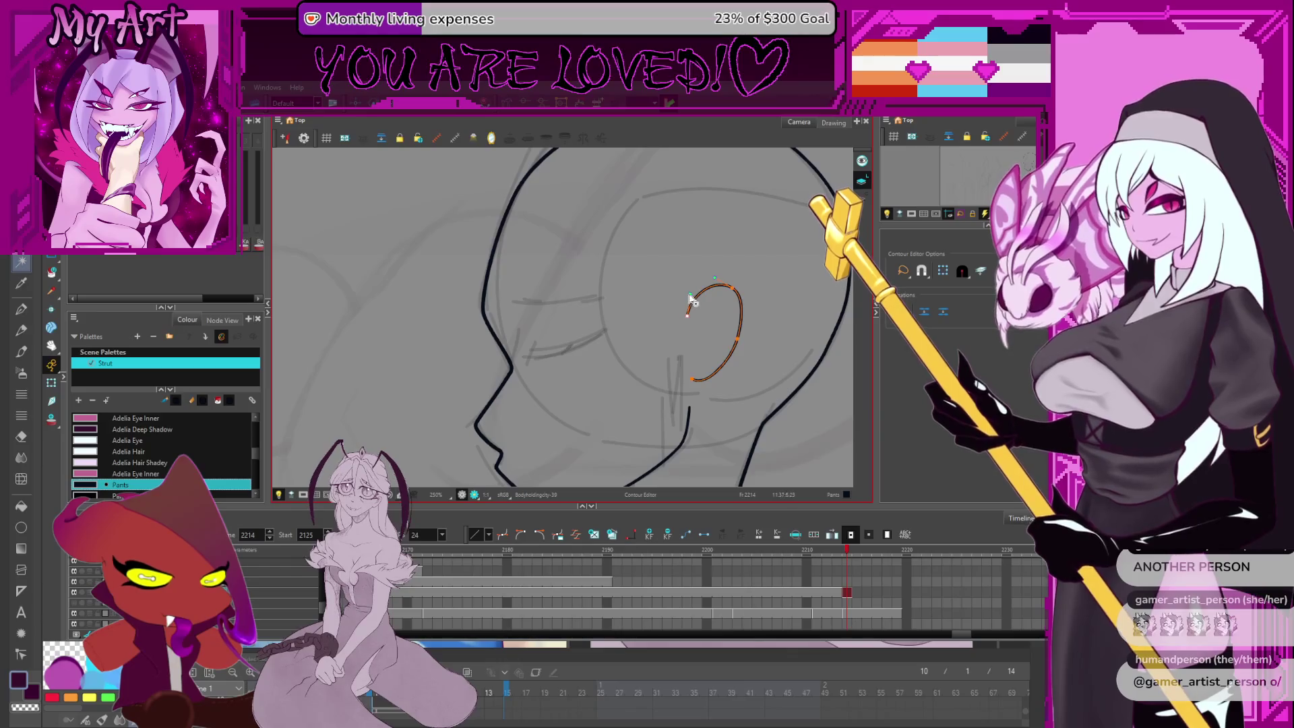
left_click_drag(735, 295, 733, 298)
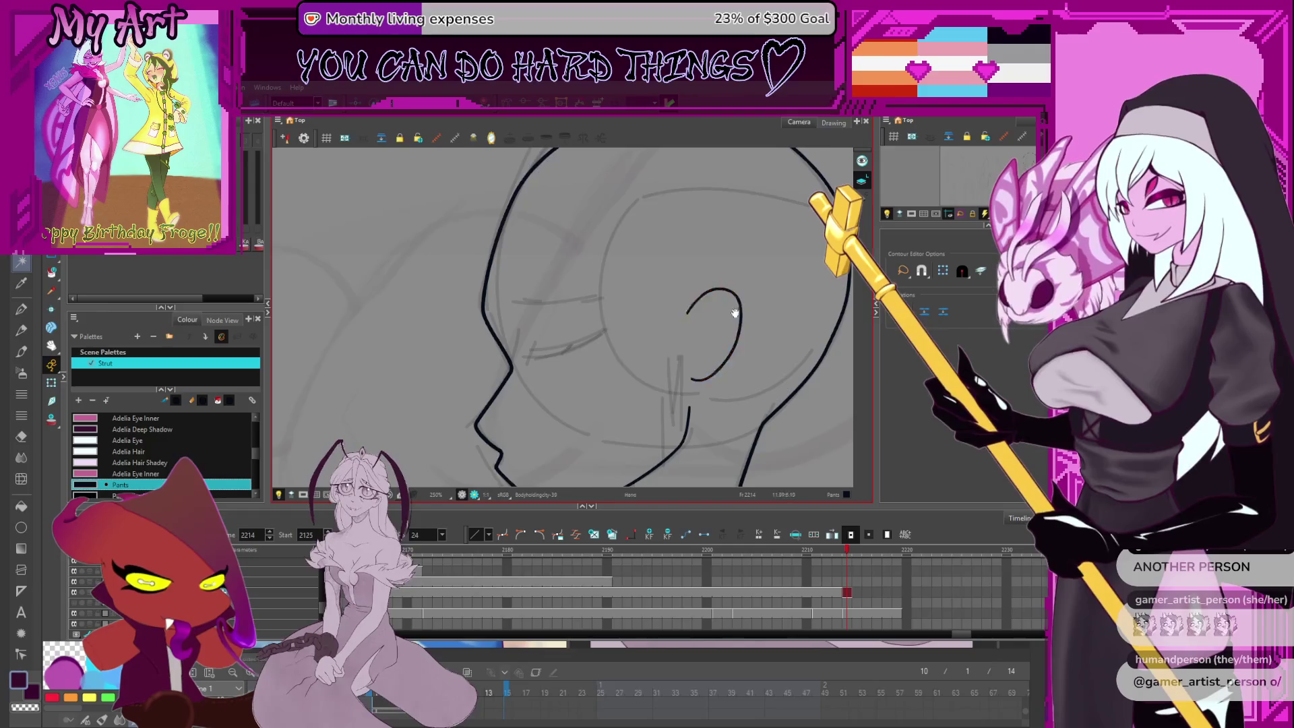
scroll(722, 300, "down", 2)
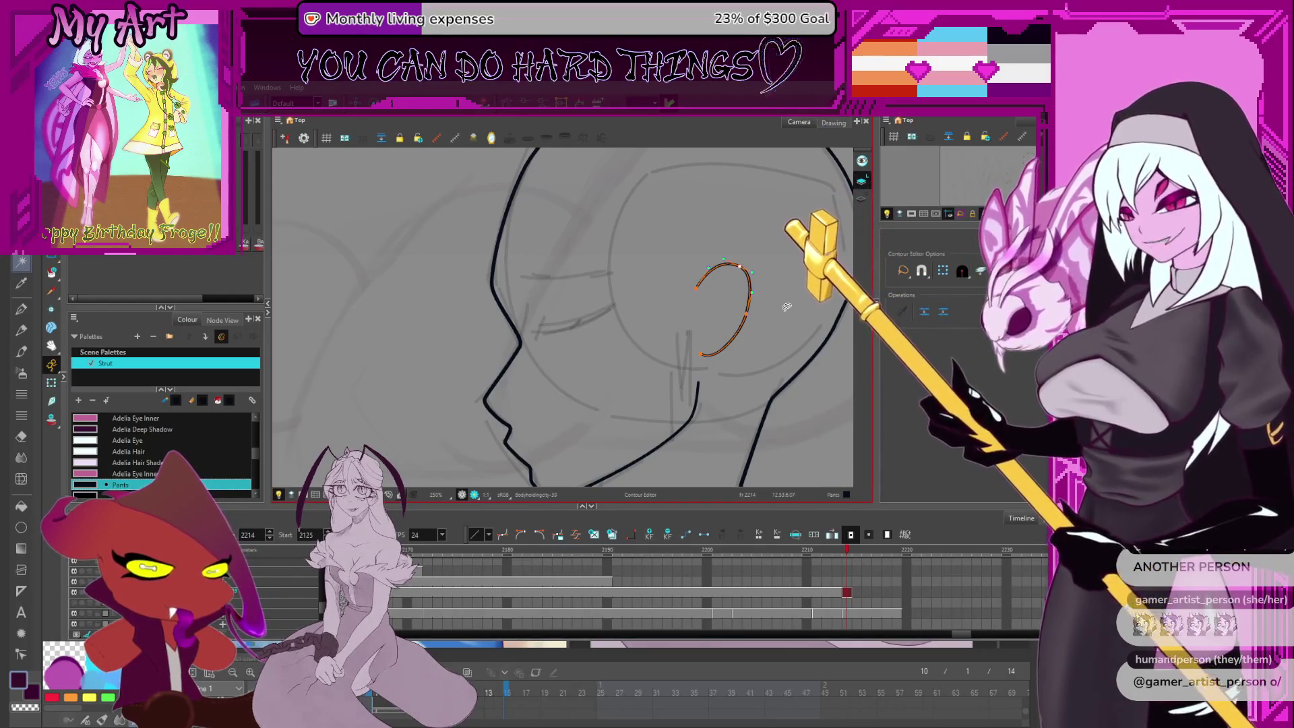
Select the ear stroke and scale it up so it reaches higher and wider behind the jaw
key("alt+s")
left_click(754, 242)
left_click(725, 263)
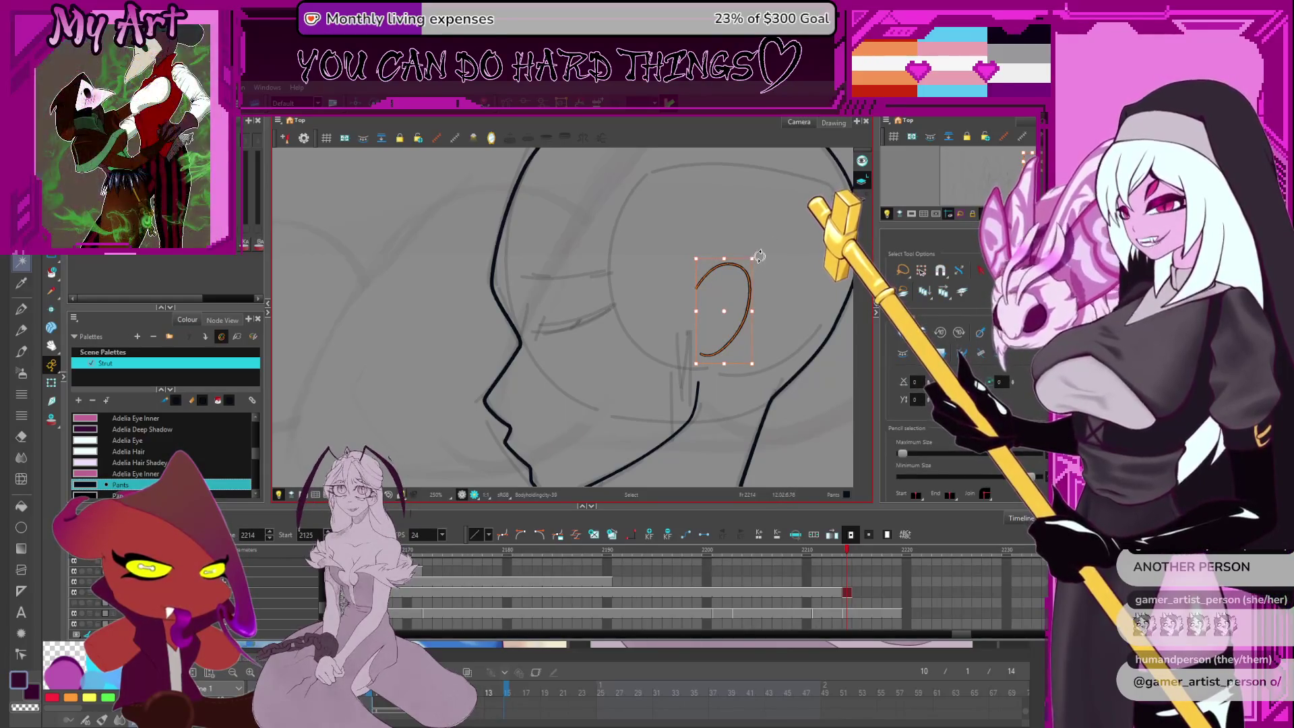
left_click(760, 266)
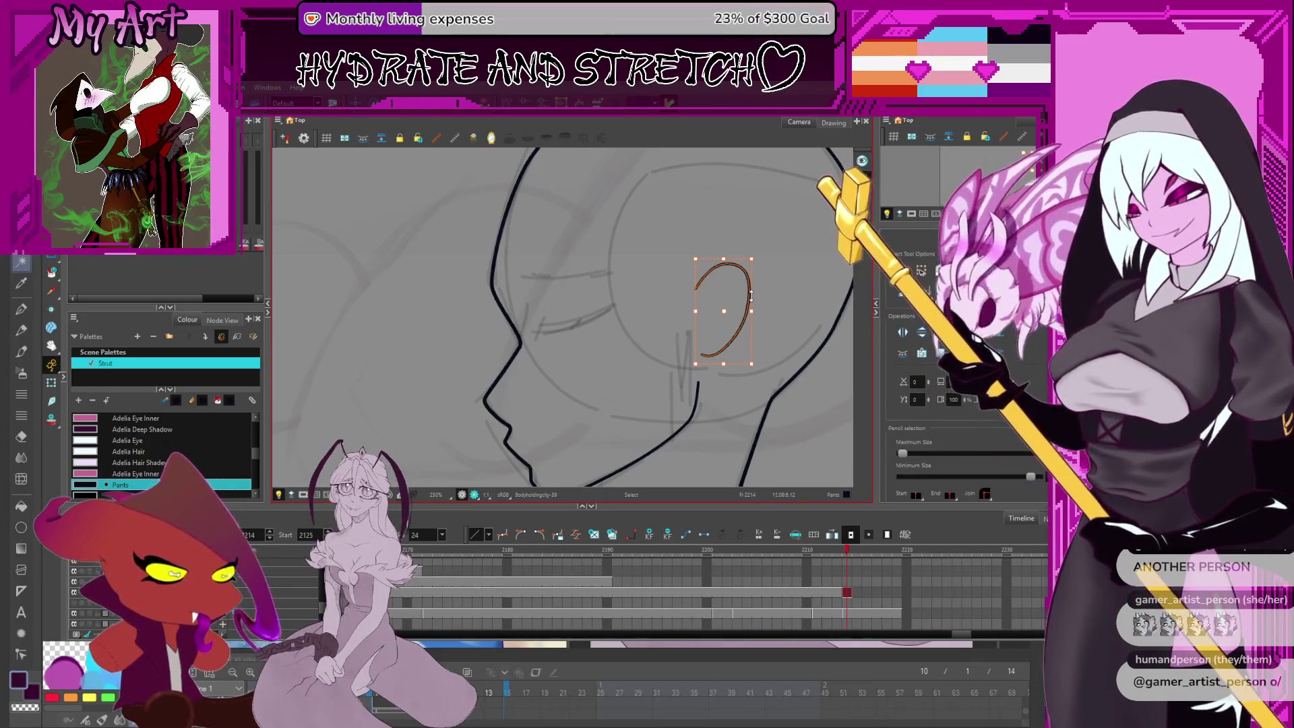
mouse_move(743, 270)
left_mouse_down()
mouse_move(769, 301)
mouse_move(772, 341)
left_mouse_up()
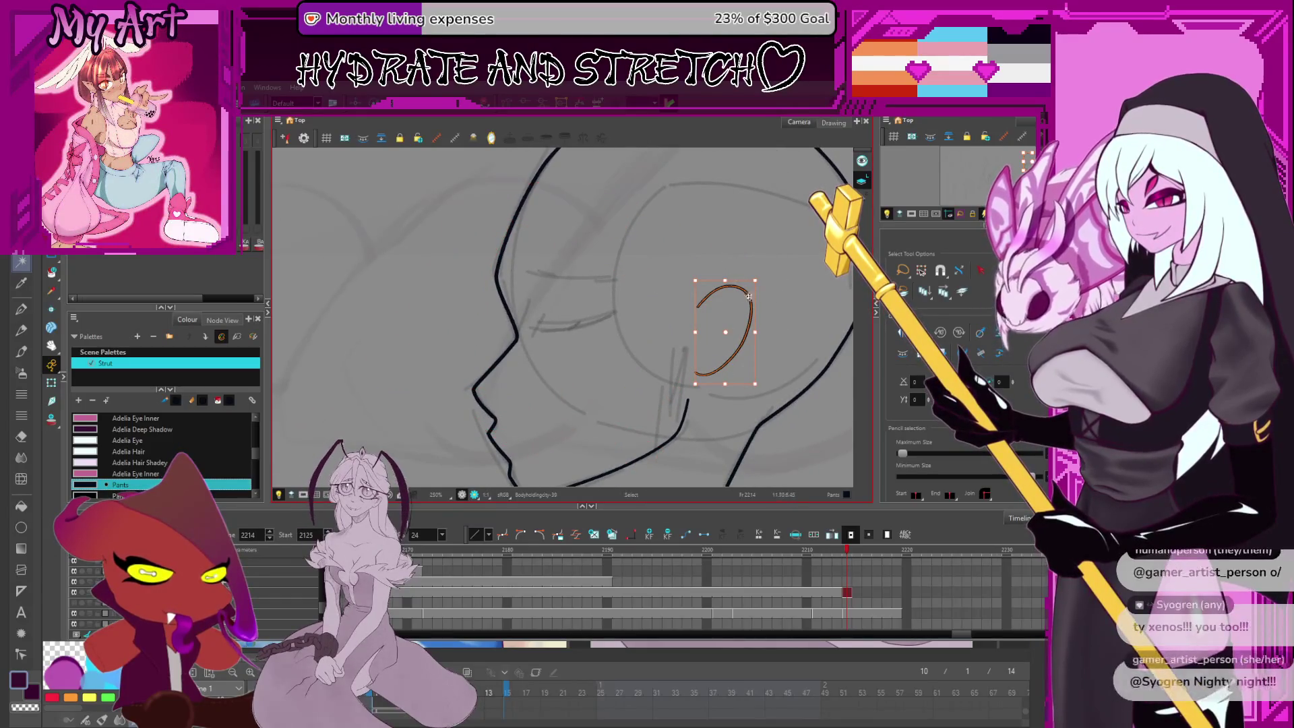
mouse_move(725, 331)
left_mouse_down()
mouse_move(723, 358)
mouse_move(722, 346)
left_mouse_up()
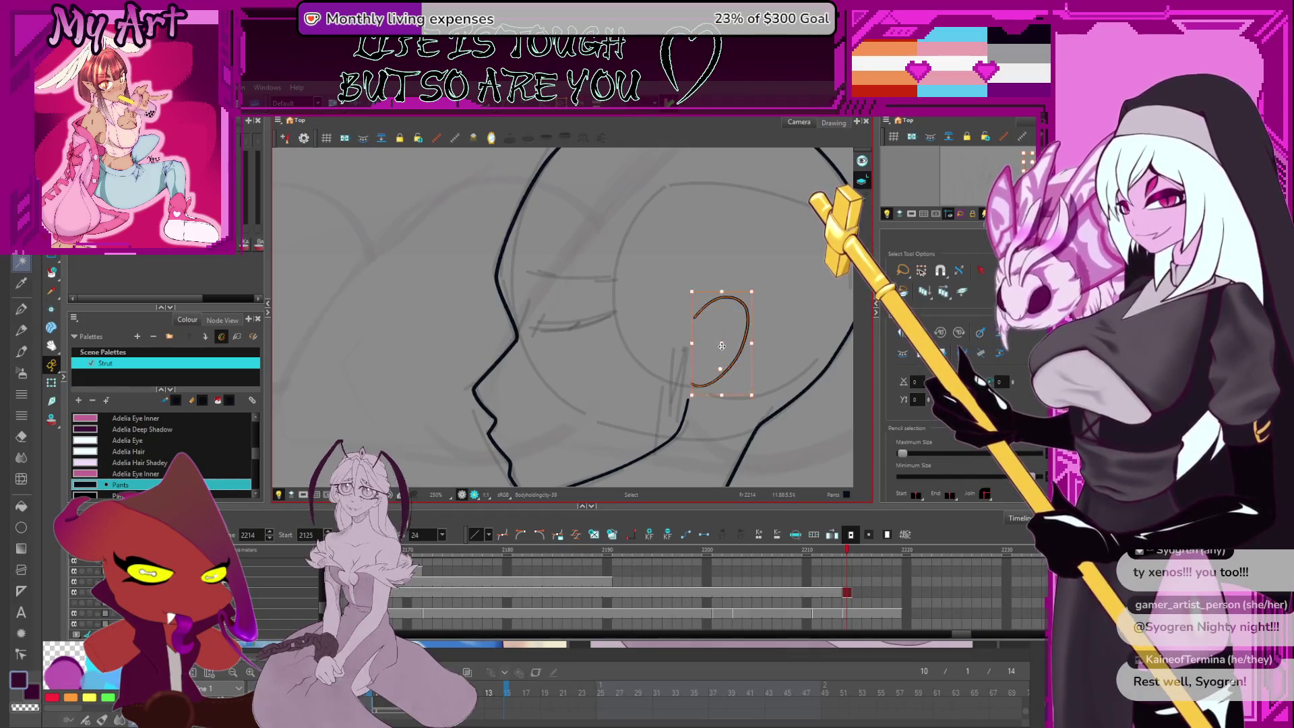
mouse_move(768, 307)
left_mouse_down()
mouse_move(650, 281)
mouse_move(699, 287)
left_mouse_up()
left_click(717, 326)
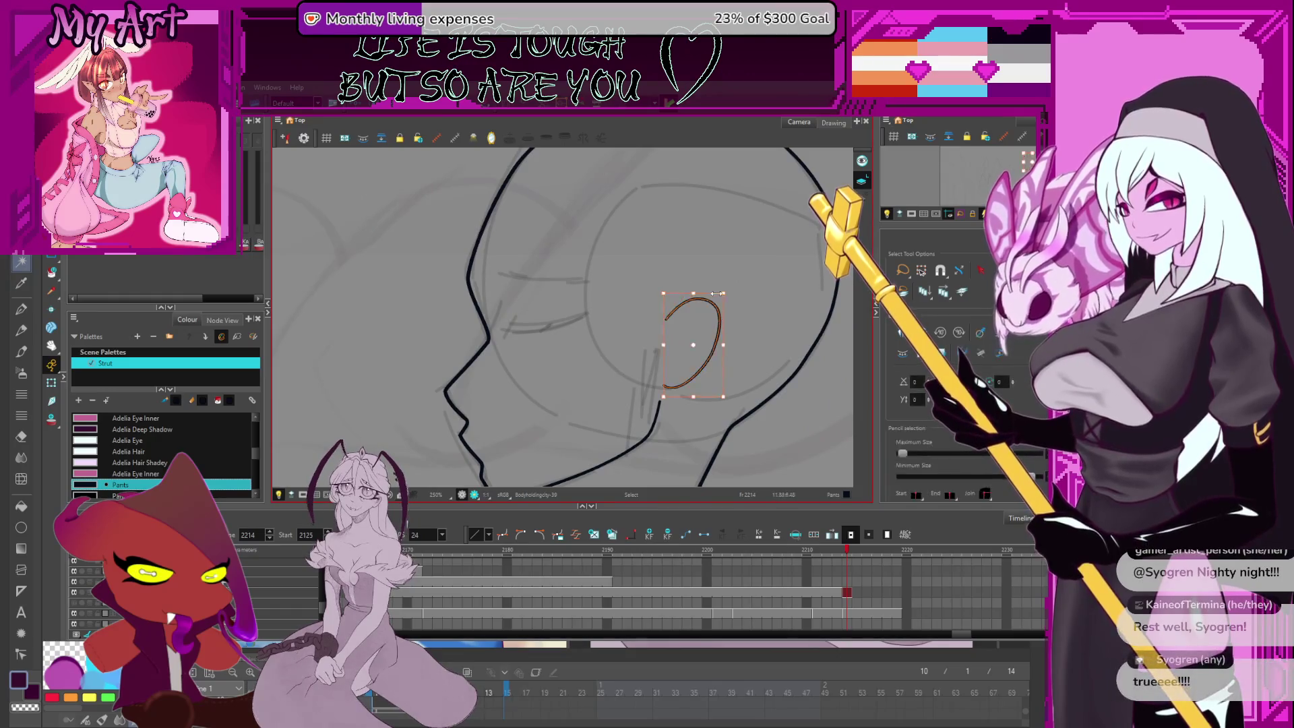
left_click_drag(730, 285, 739, 271)
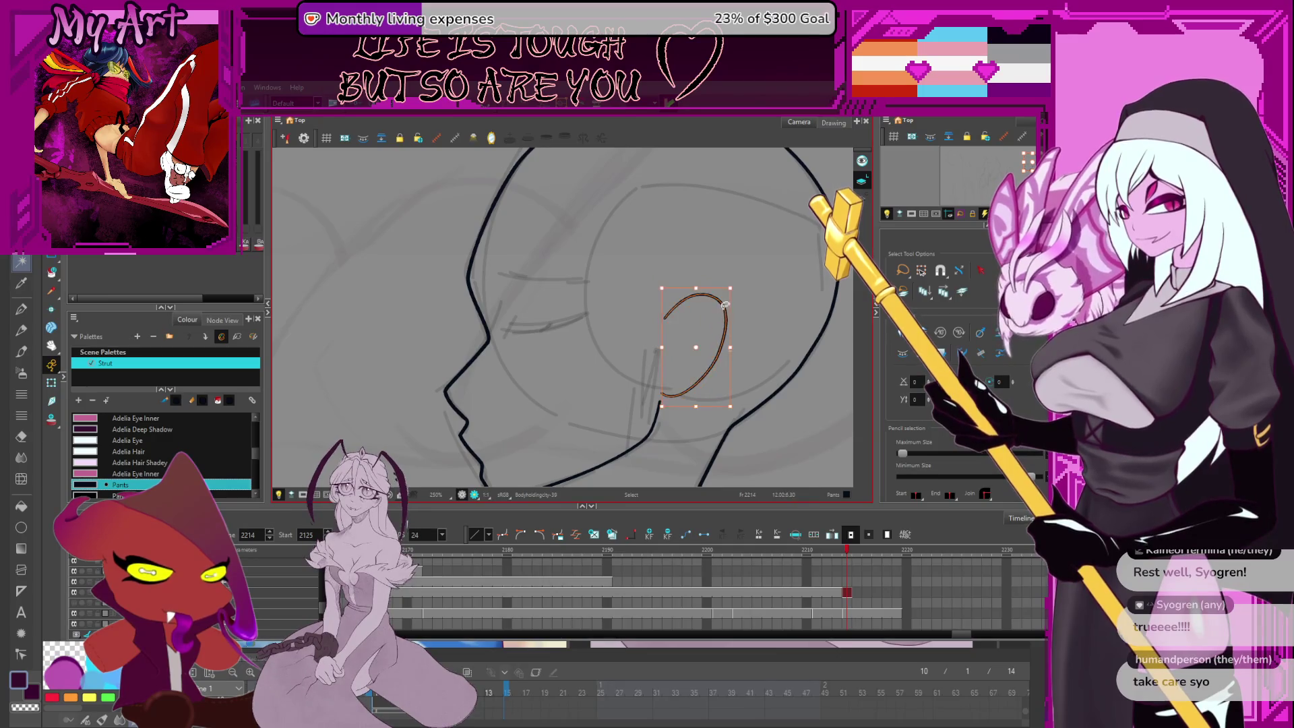
left_click_drag(703, 328, 701, 306)
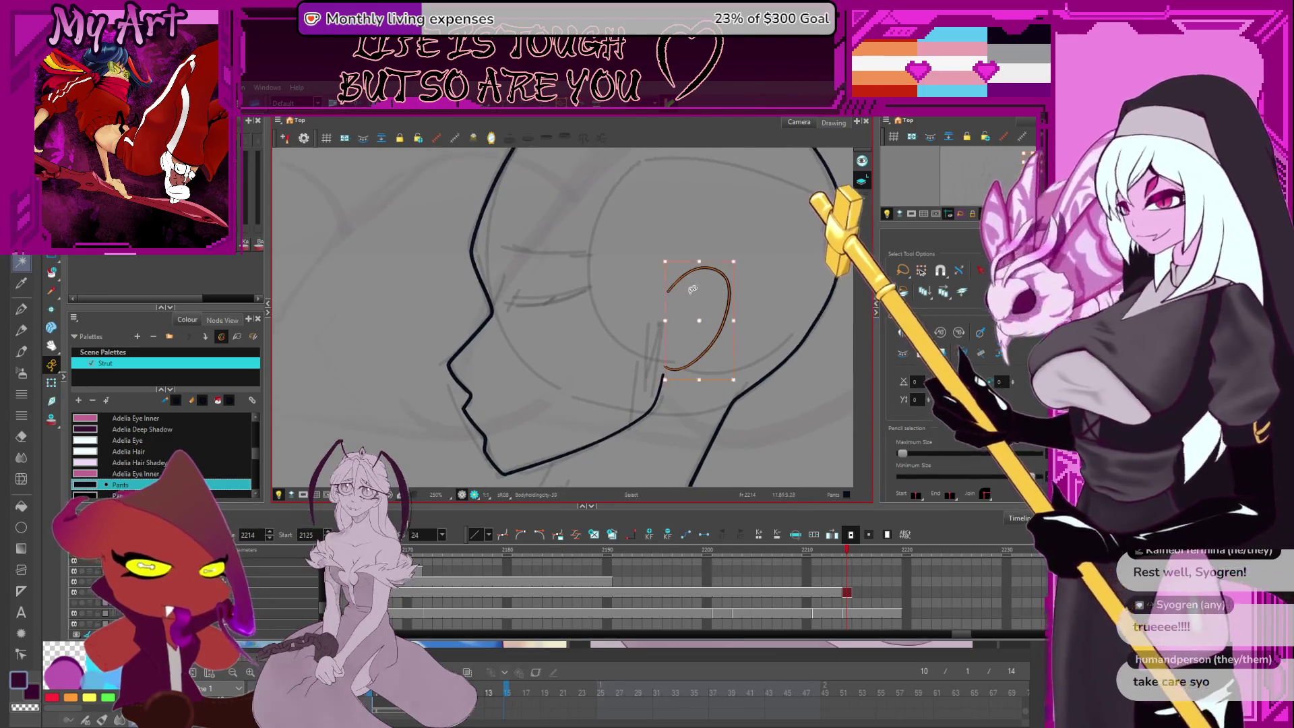
key("alt+slash")
scroll(677, 300, "up", 2)
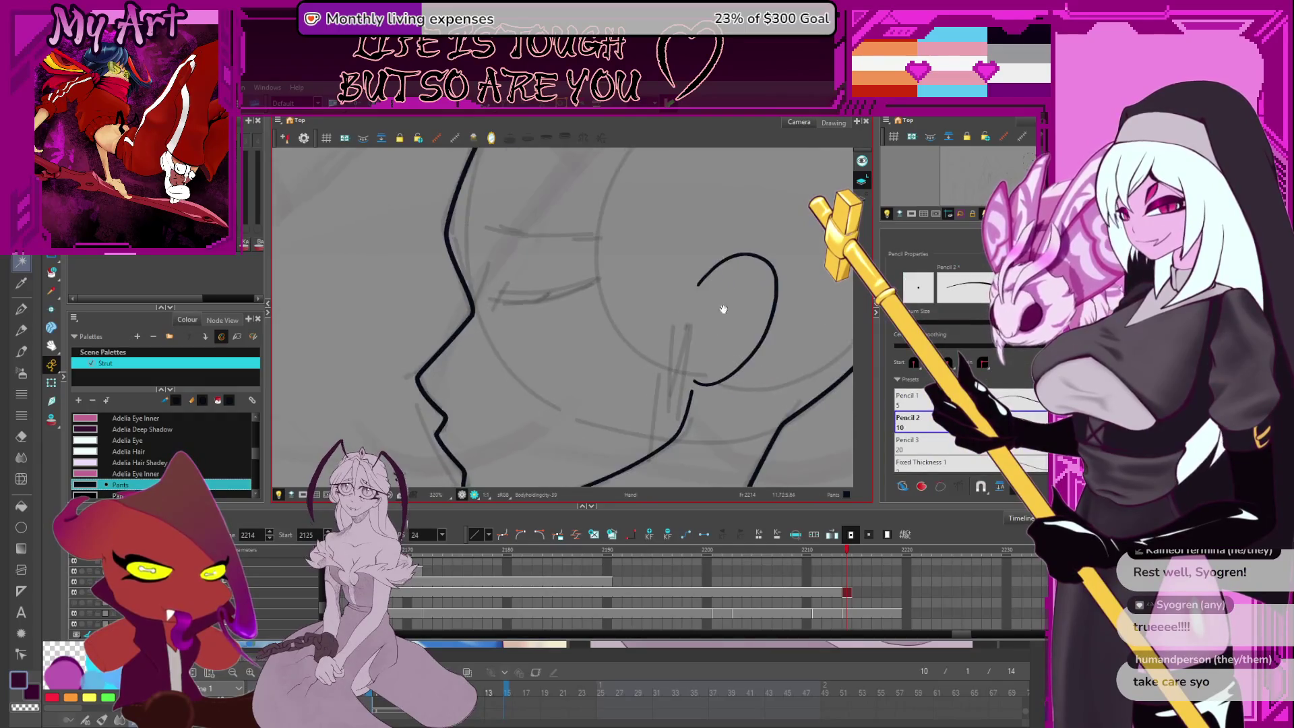
Undo a trial stroke inside the ear and adjust the ear's points
left_click_drag(647, 369, 655, 343)
key("ctrl+z")
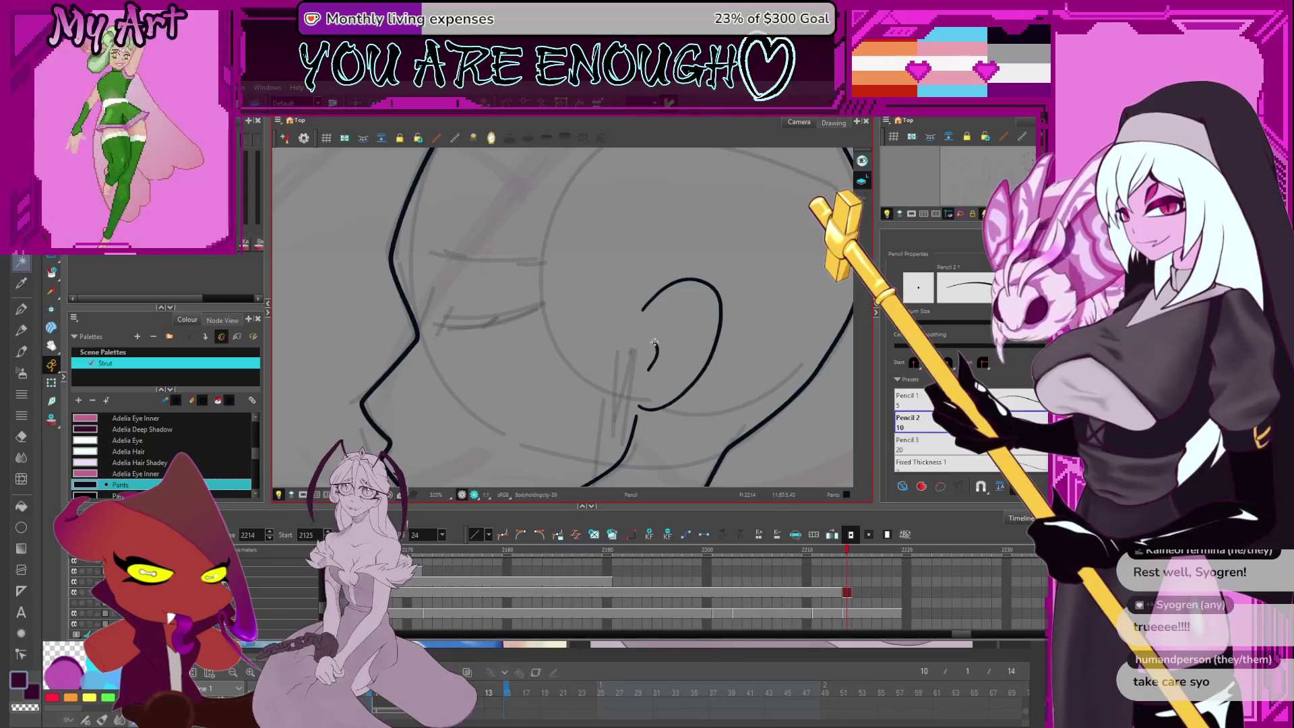
key("alt+q")
left_click(703, 312)
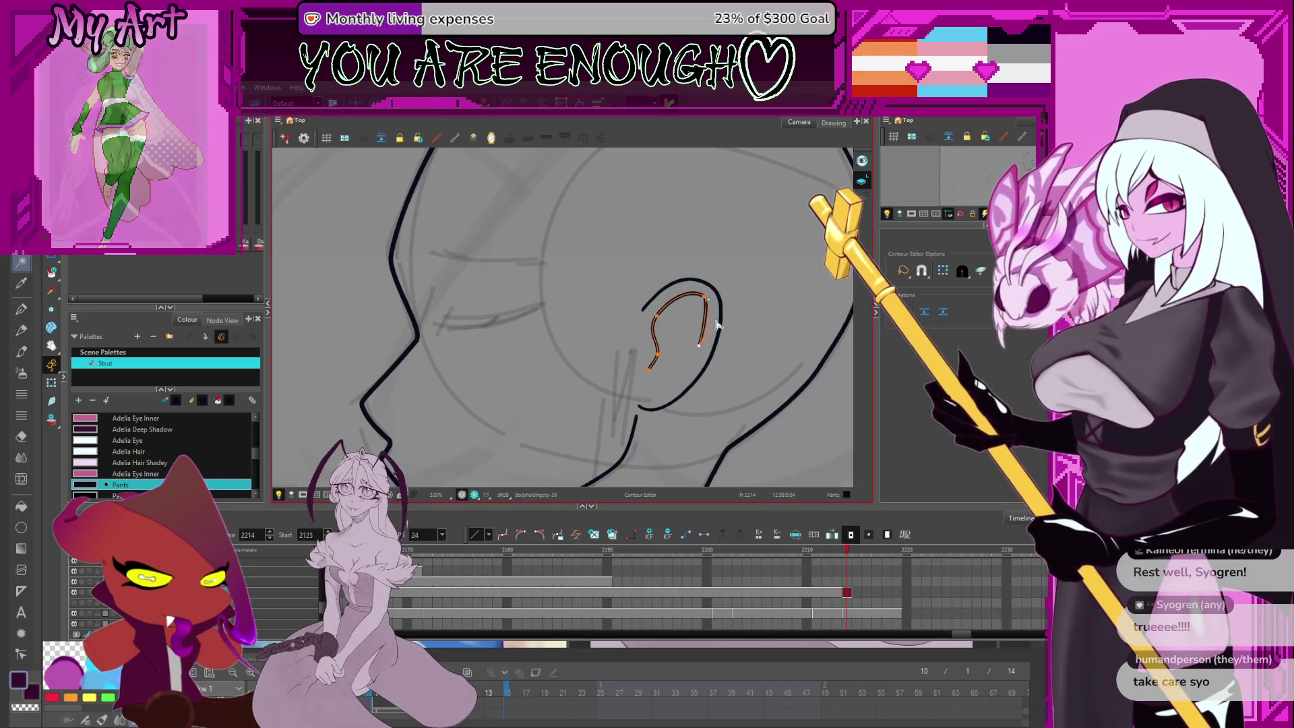
key("space")
left_click_drag(663, 334, 662, 318)
key("alt+slash")
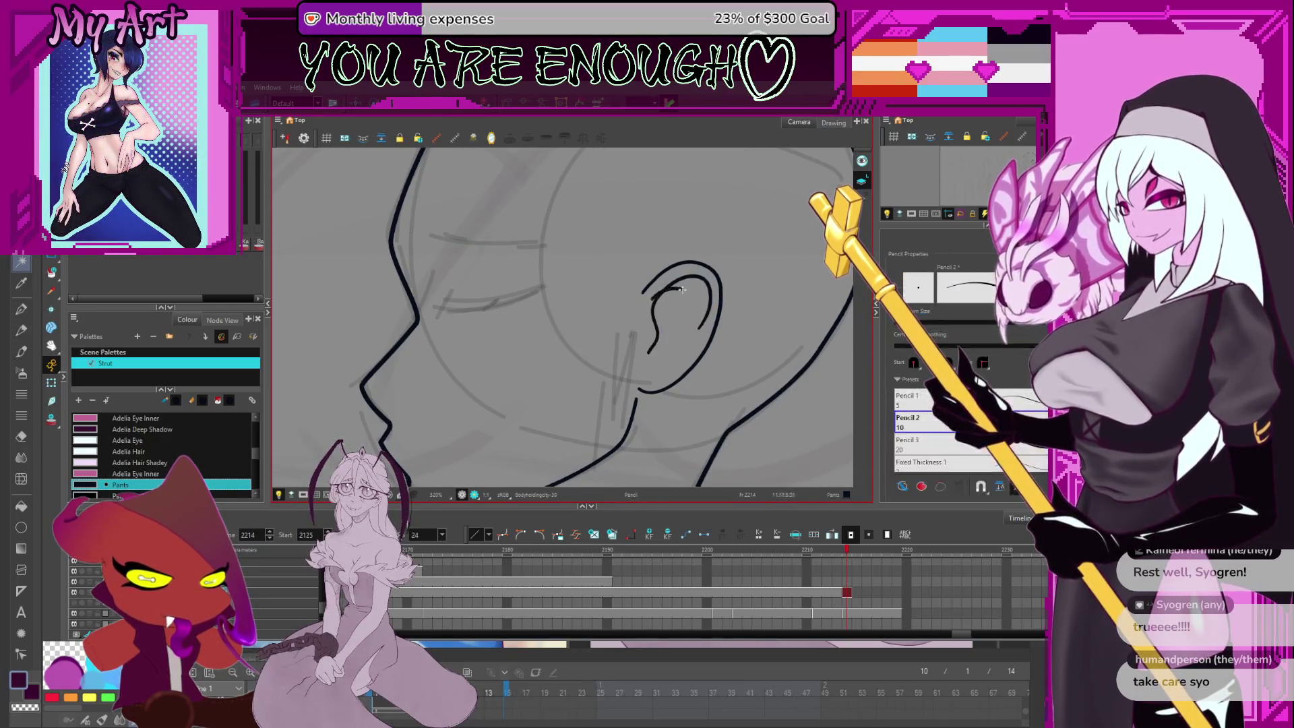
Draw the inner ear fold curve, edit its line thickness, and zoom out to check
left_click_drag(658, 300, 686, 331)
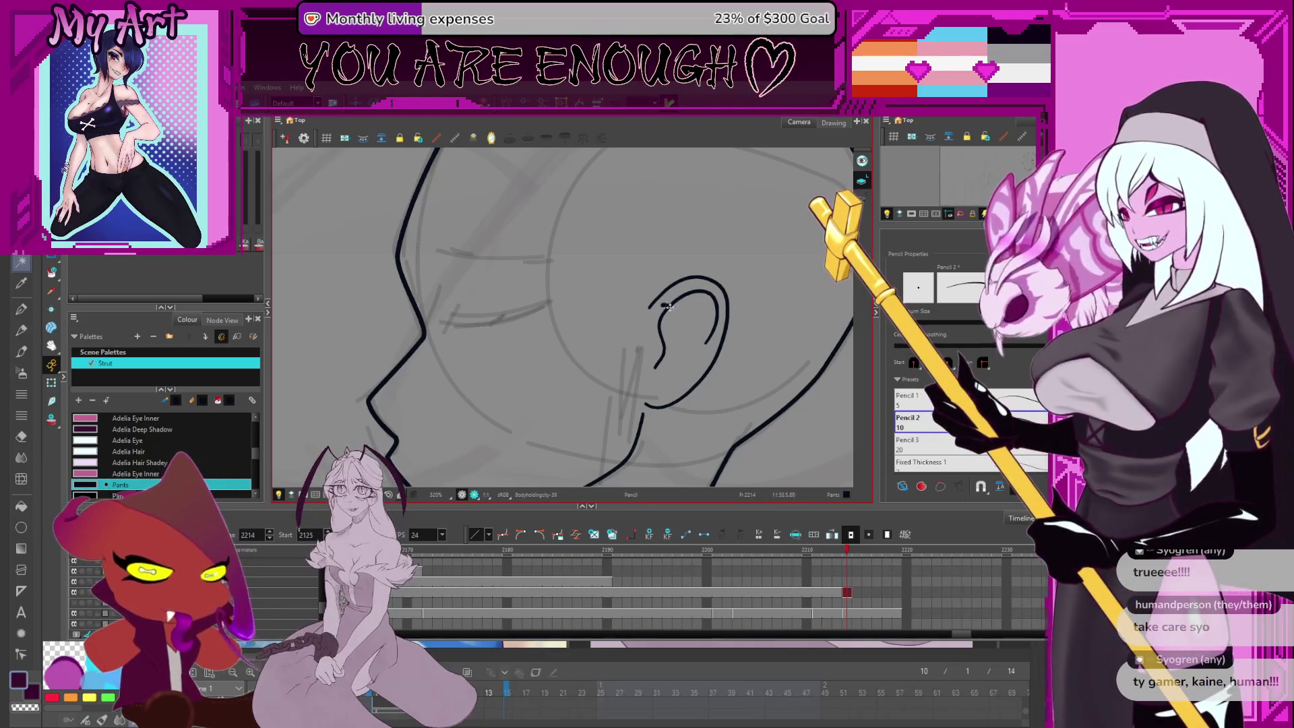
key("alt+s")
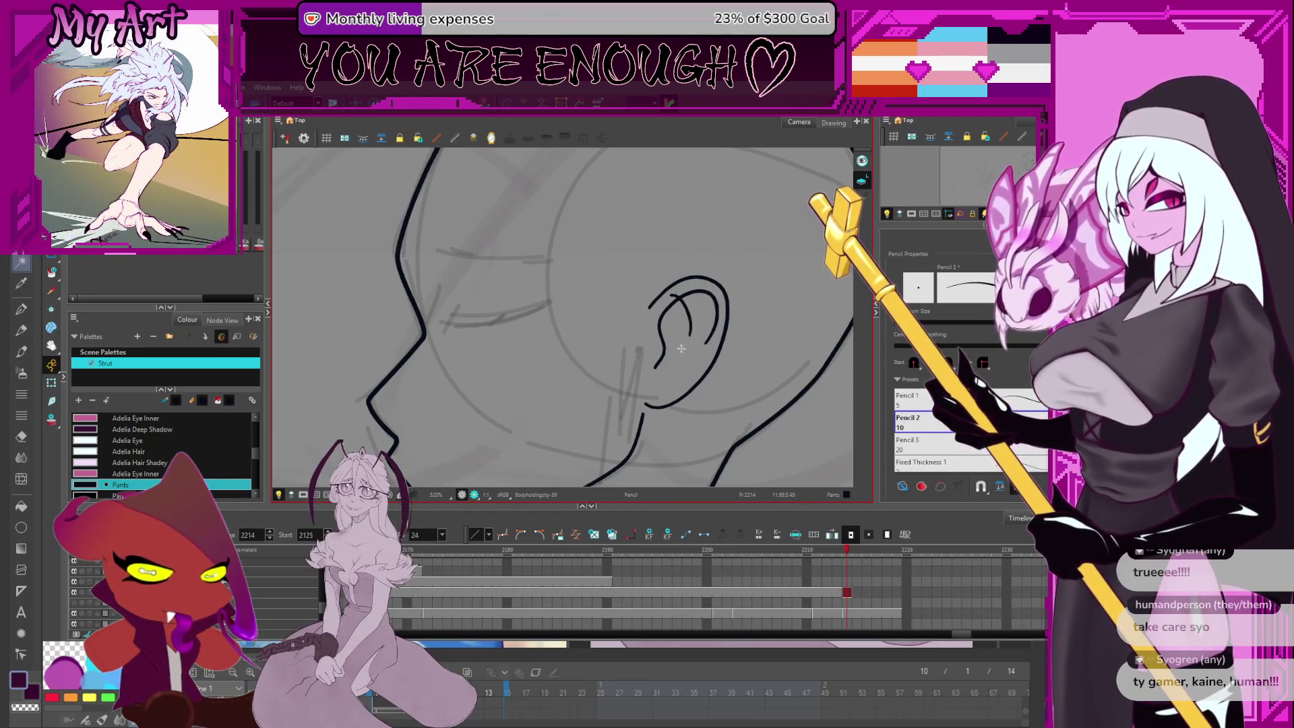
key("alt+shift+q")
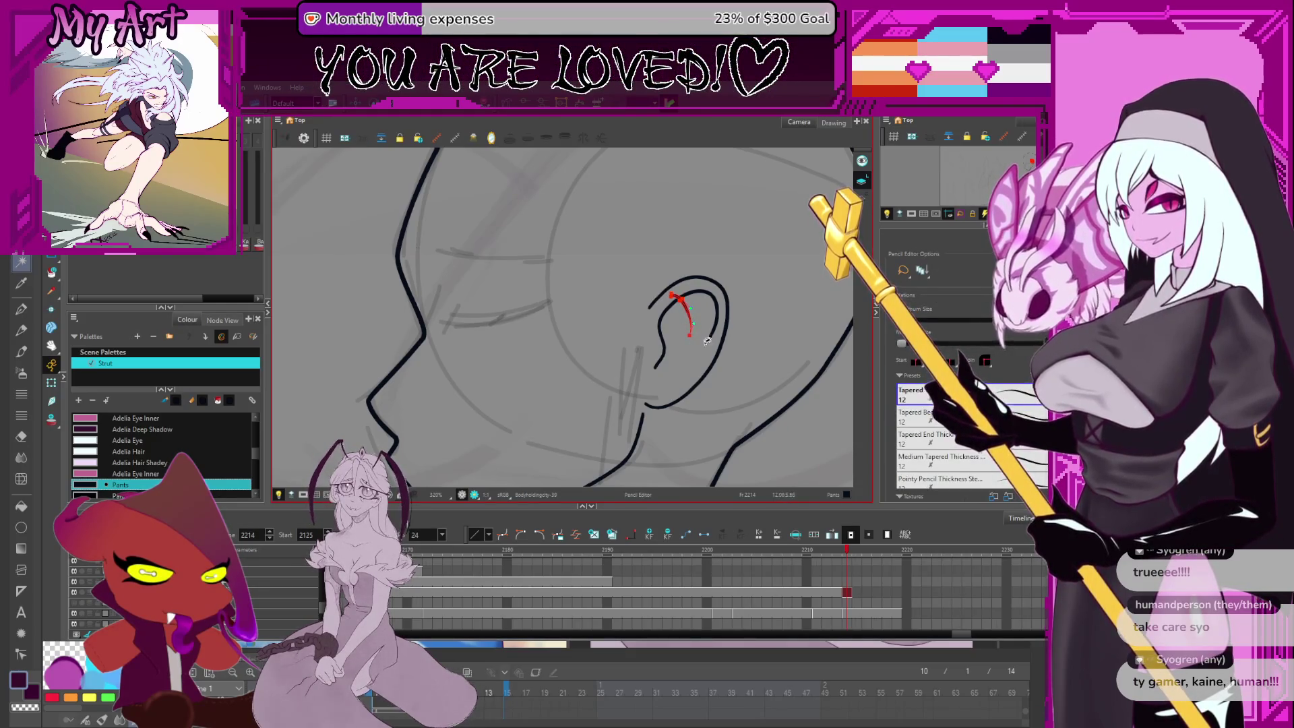
left_click(707, 340)
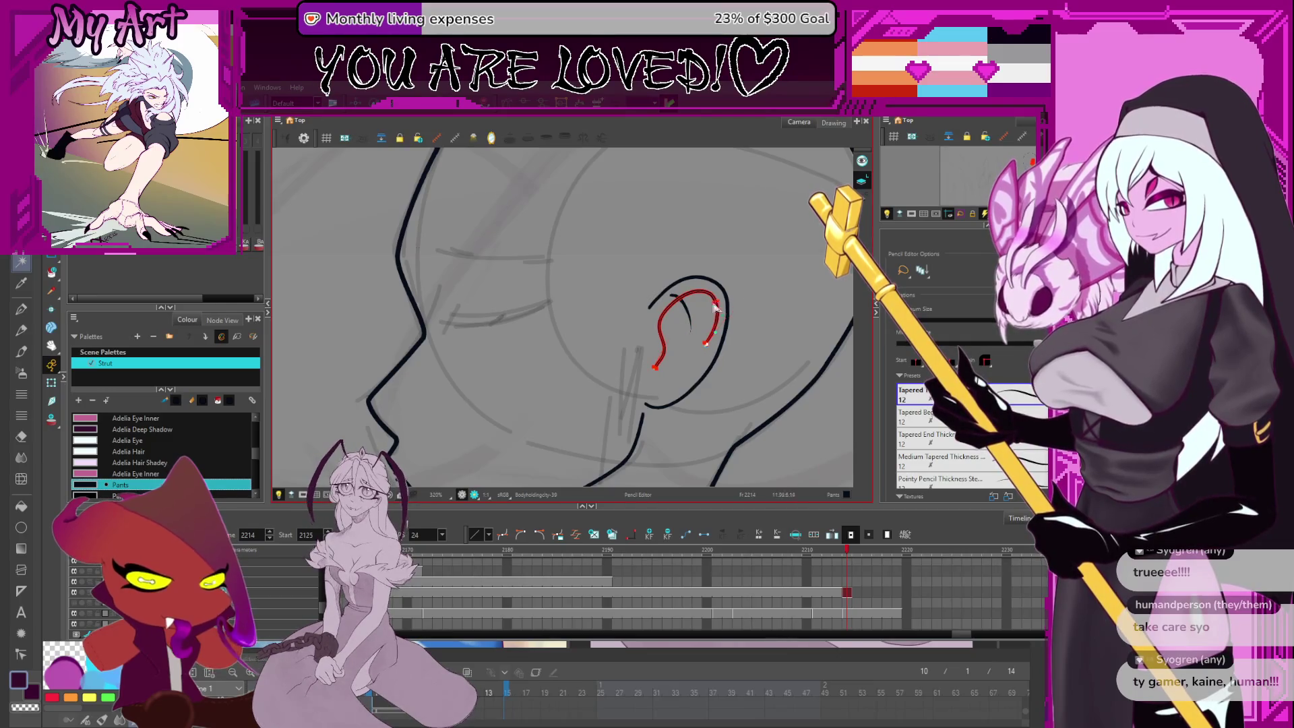
key("alt+t")
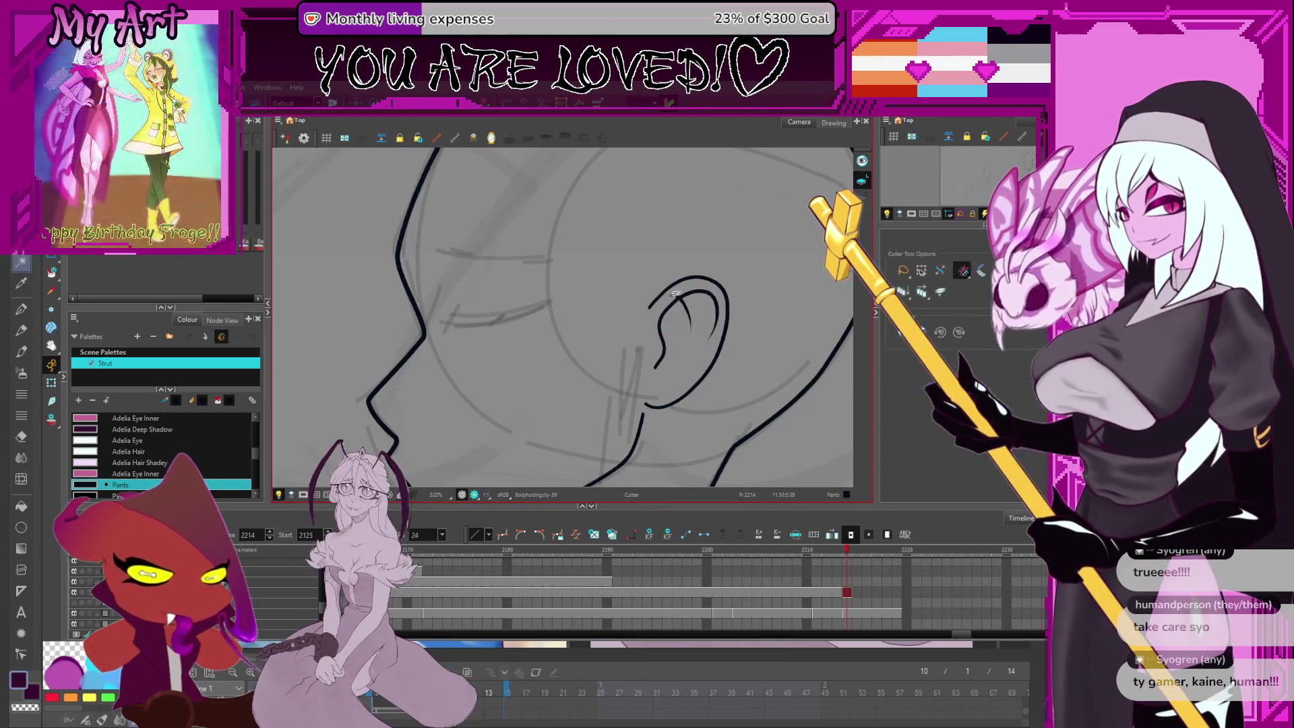
scroll(674, 295, "down", 3)
key("v")
mouse_move(670, 333)
left_mouse_down()
mouse_move(629, 346)
mouse_move(678, 303)
mouse_move(688, 254)
mouse_move(698, 270)
mouse_move(670, 283)
left_mouse_up()
Line up the view over the sketch and switch to the grey rough sketch drawing
scroll(699, 270, "up", 4)
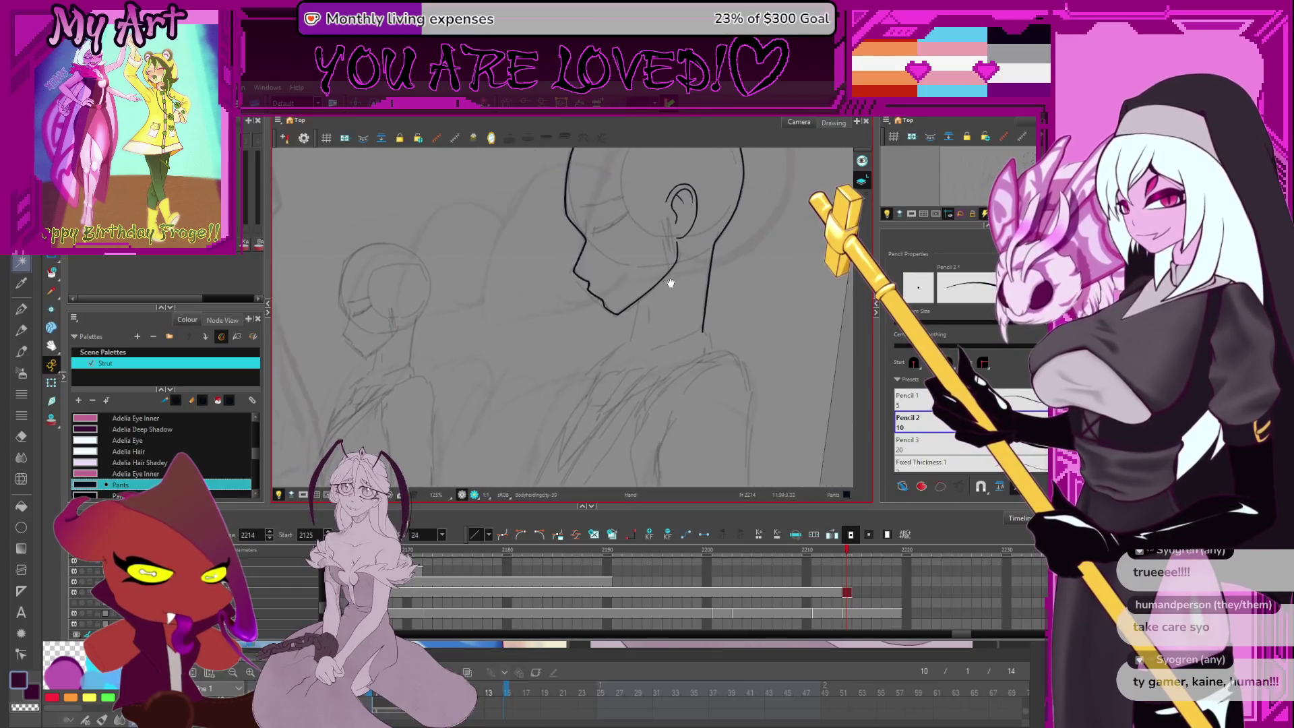
scroll(653, 240, "up", 5)
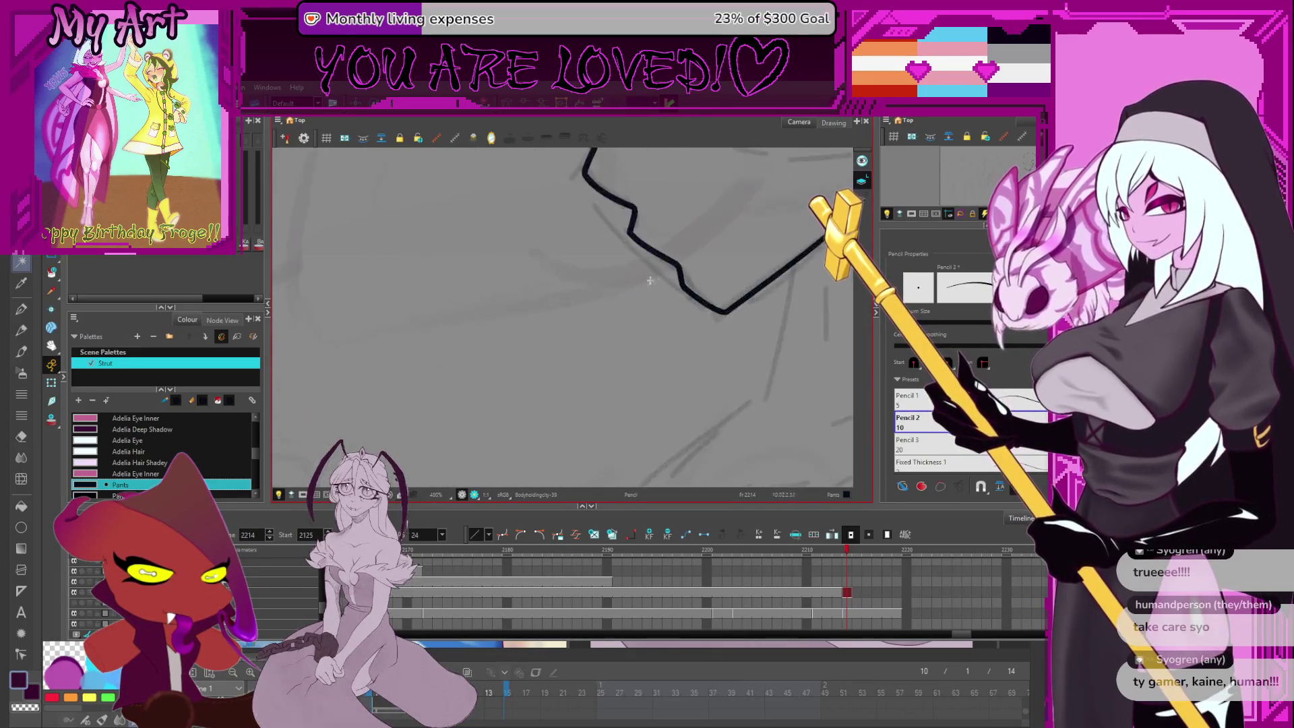
scroll(653, 240, "down", 6)
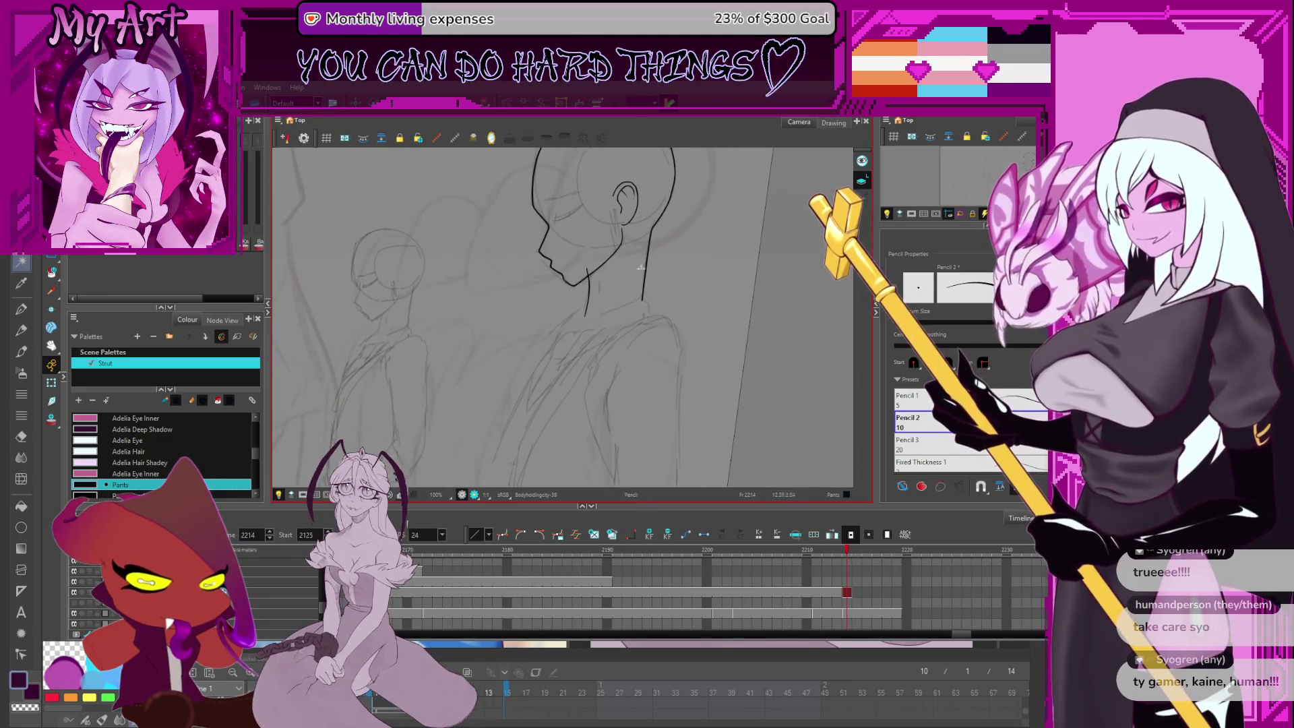
left_click_drag(585, 317, 575, 331)
scroll(586, 320, "up", 2)
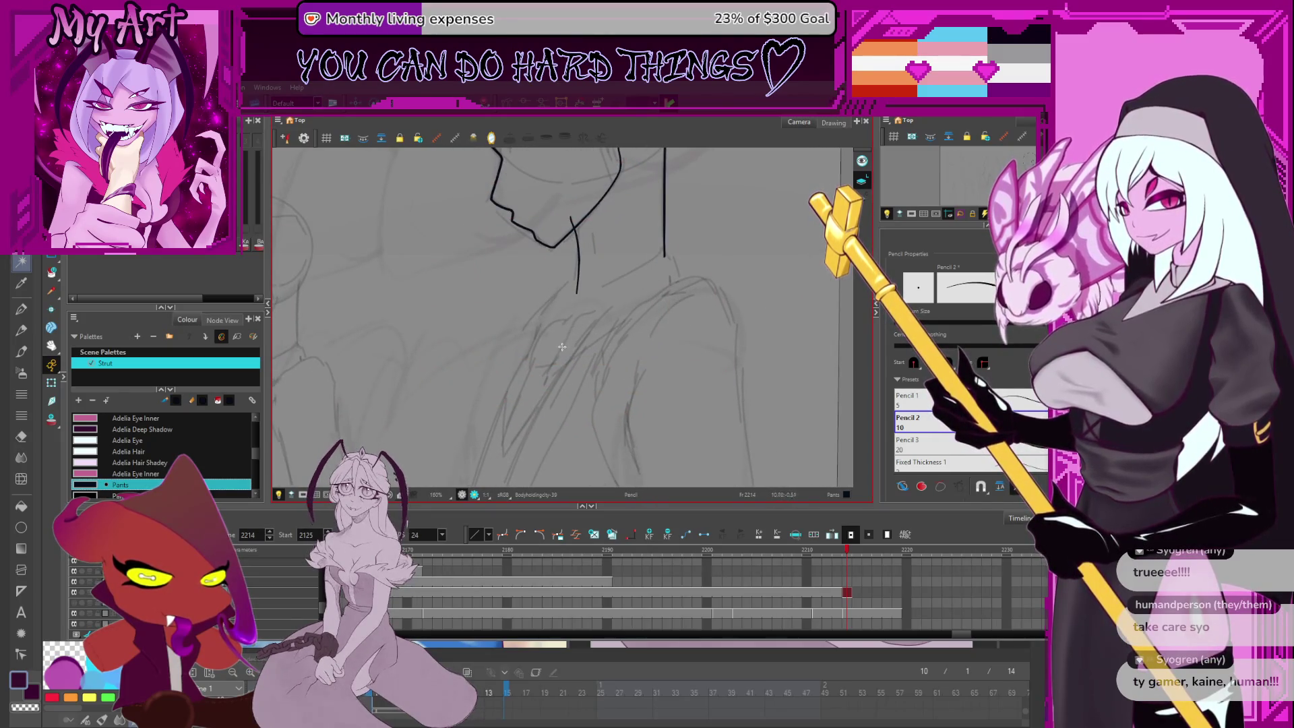
left_click_drag(620, 255, 612, 278)
key("shift+m")
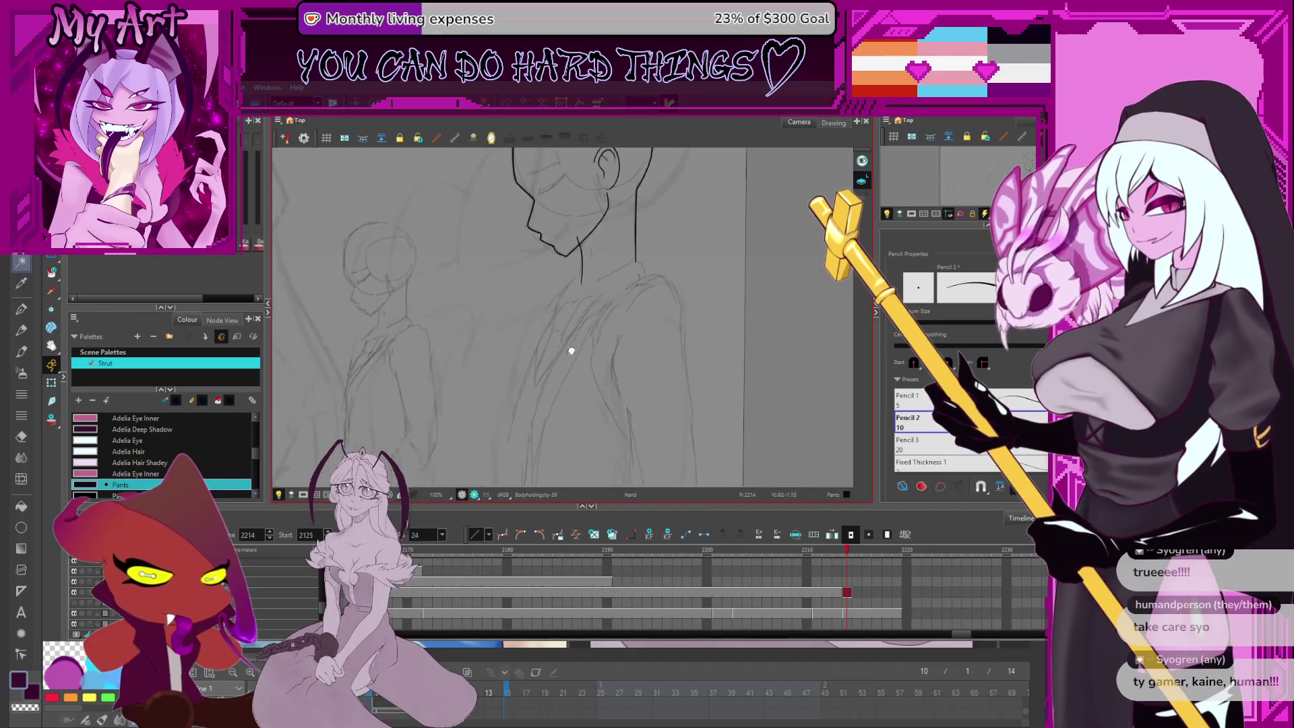
key("alt+s")
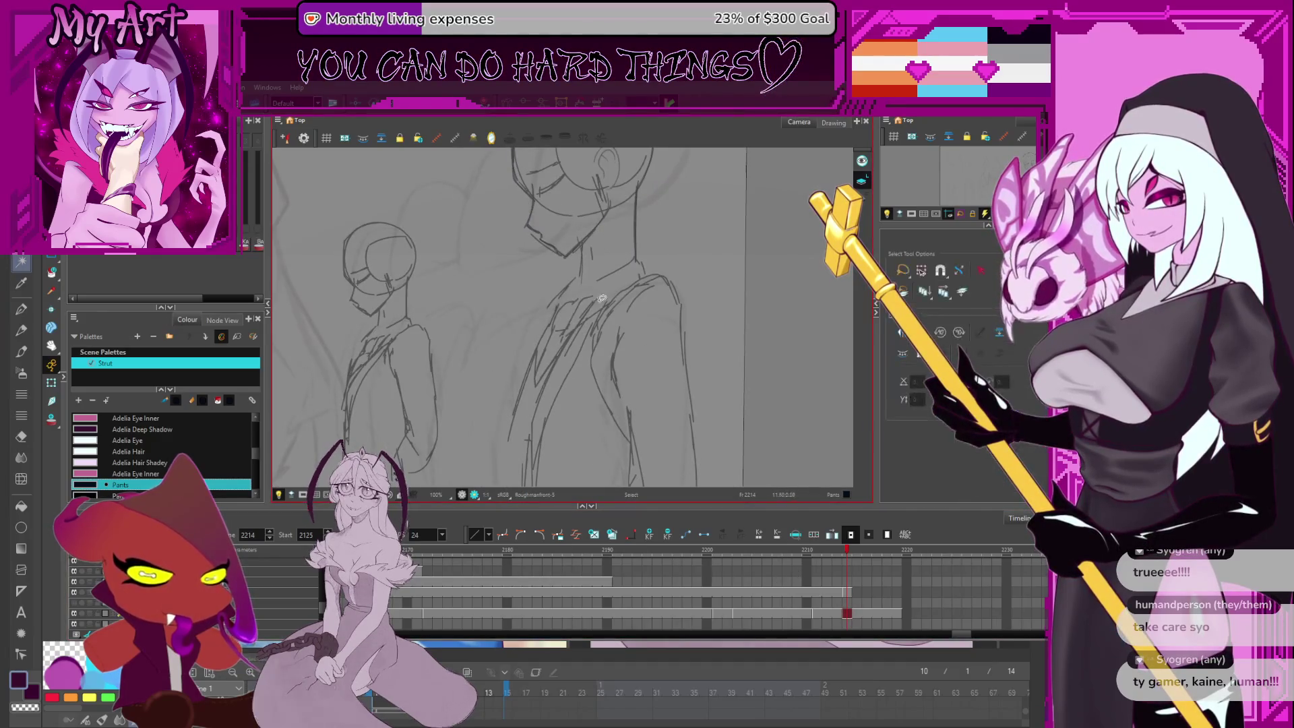
Lasso the rough shirt-front strokes, then clear the selection
left_click_drag(570, 295, 604, 290)
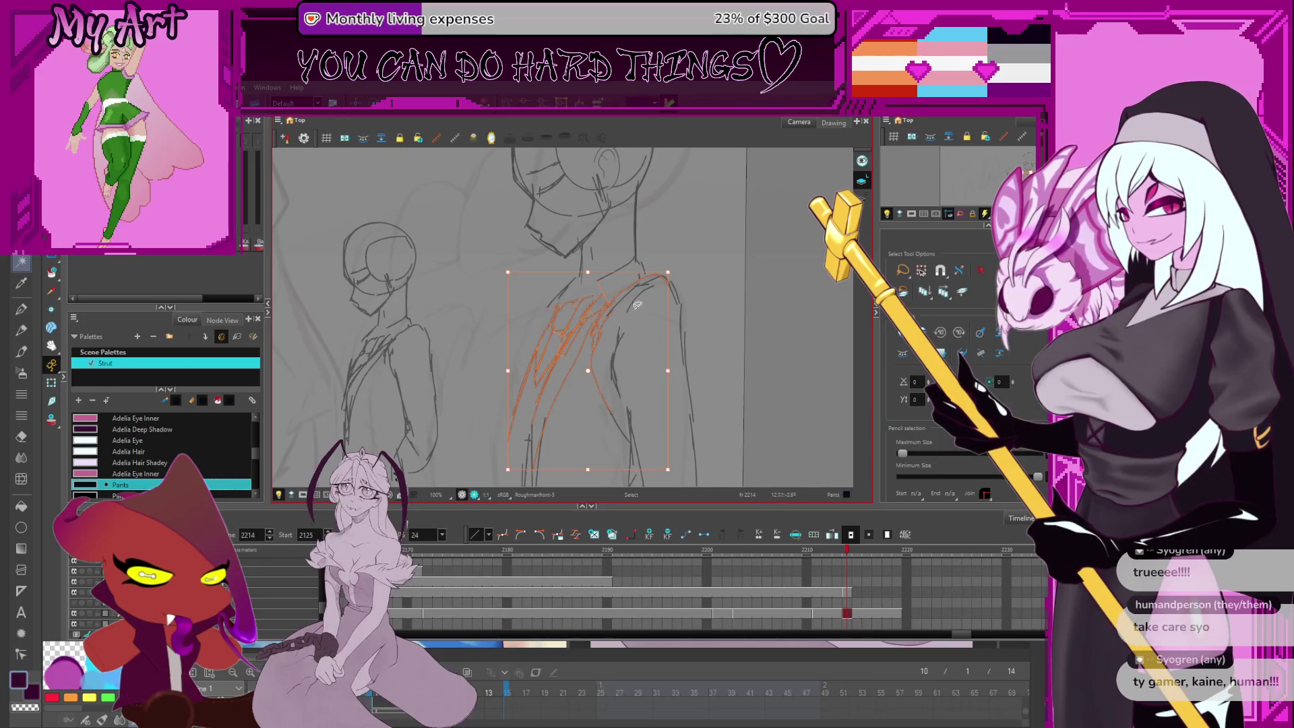
left_click(588, 374)
left_click(588, 373)
scroll(580, 375, "down", 2)
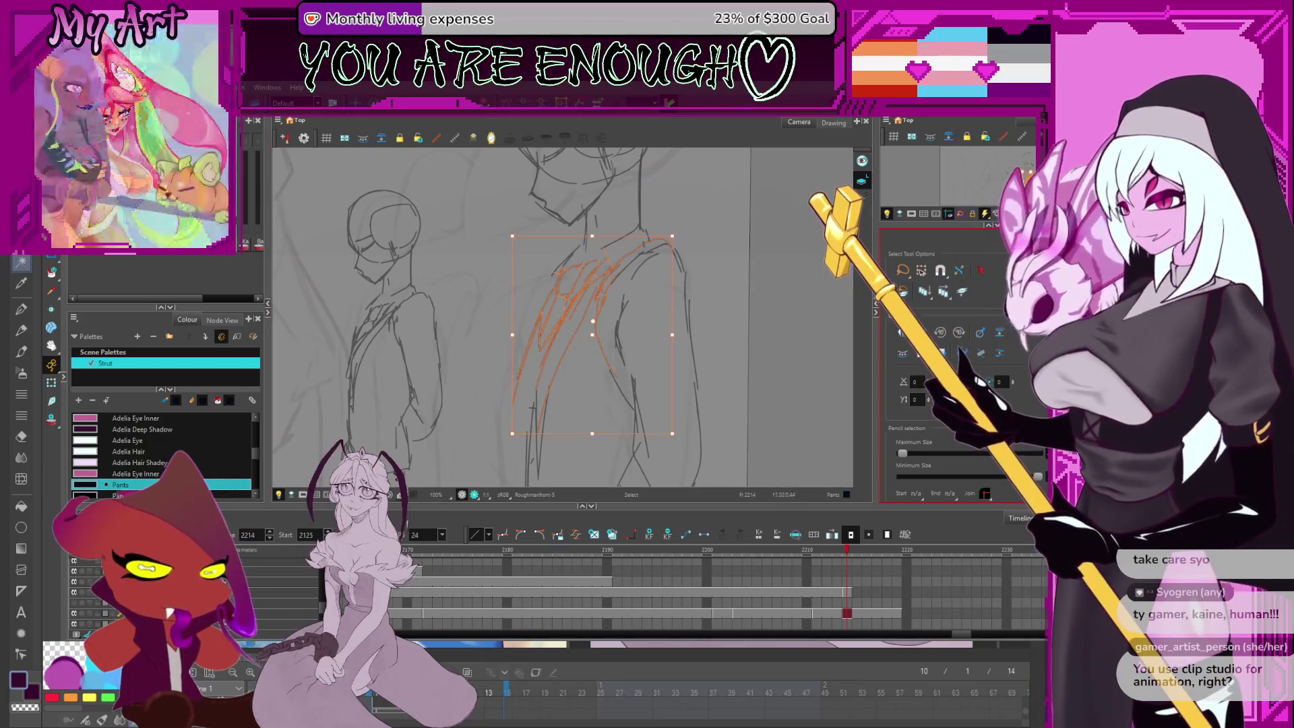
key("Escape")
scroll(572, 308, "up", 2)
scroll(572, 308, "down", 3)
scroll(573, 308, "up", 2)
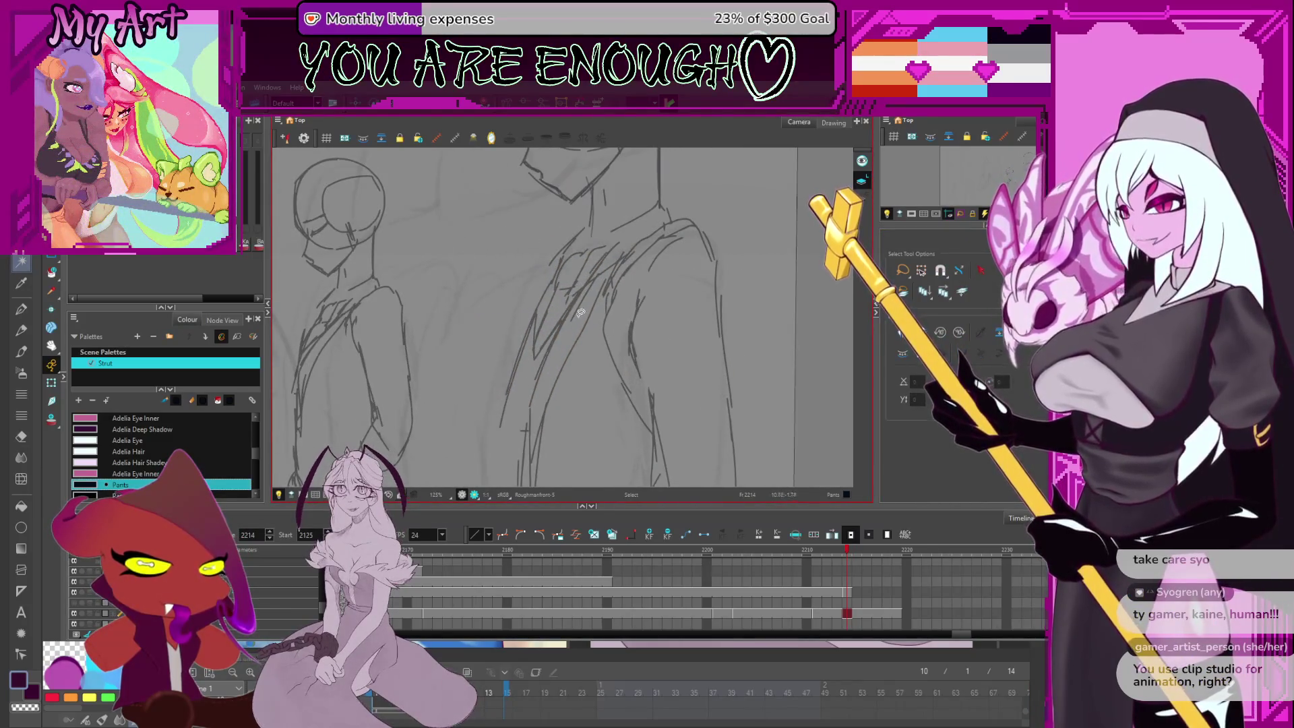
Squash the rough chest strokes slightly upward, then switch to Clip Studio Paint
left_click_drag(564, 257, 562, 383)
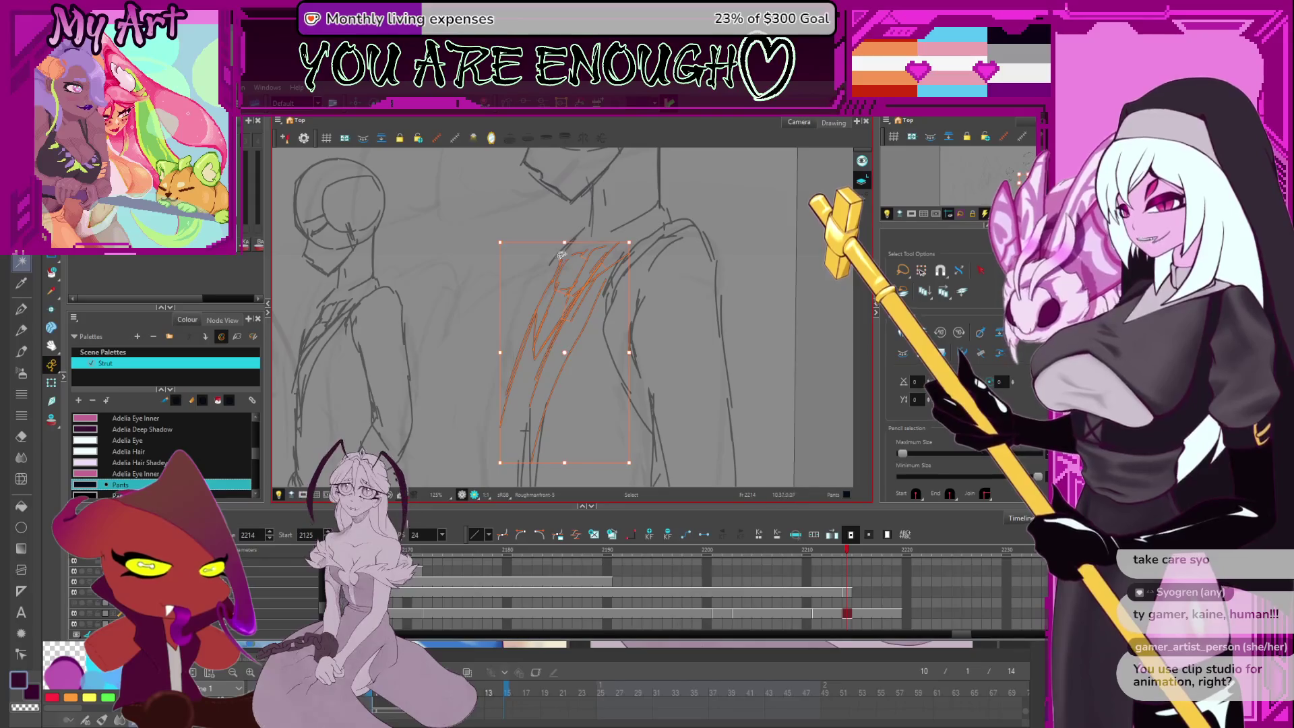
left_click_drag(497, 336, 506, 308)
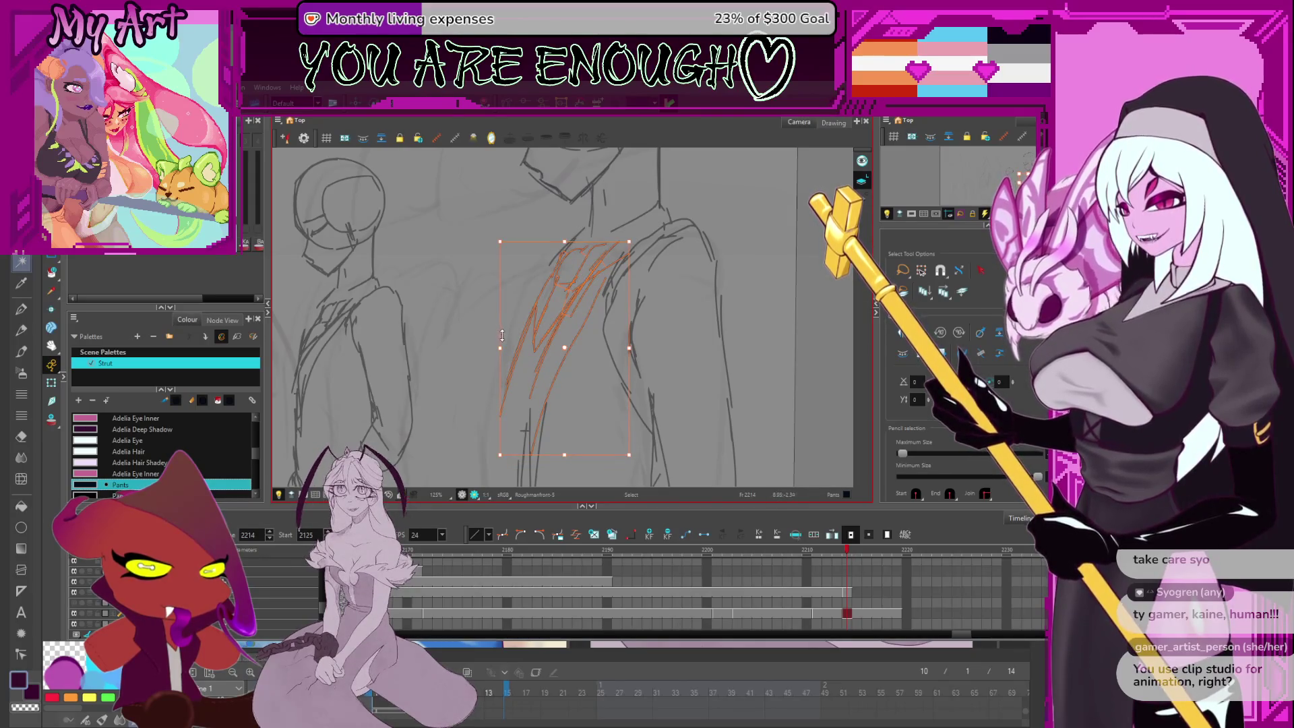
key("Escape")
scroll(565, 290, "down", 3)
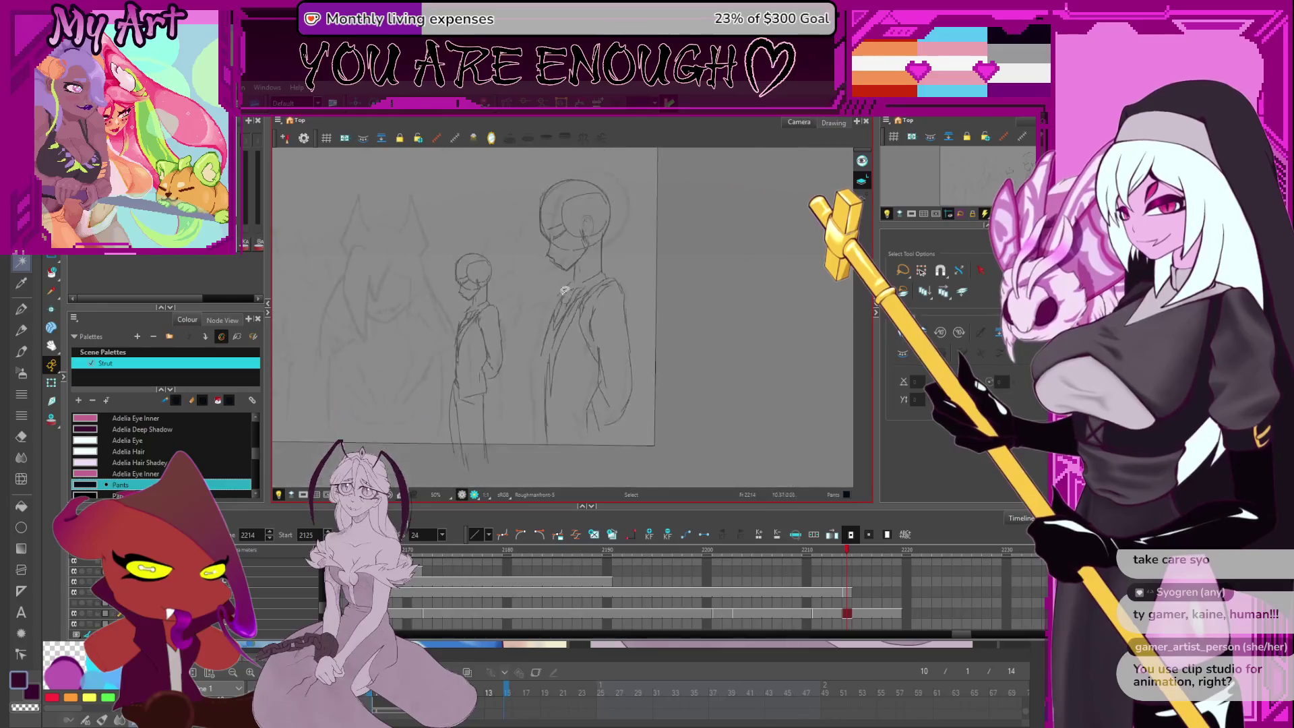
key("alt+Tab")
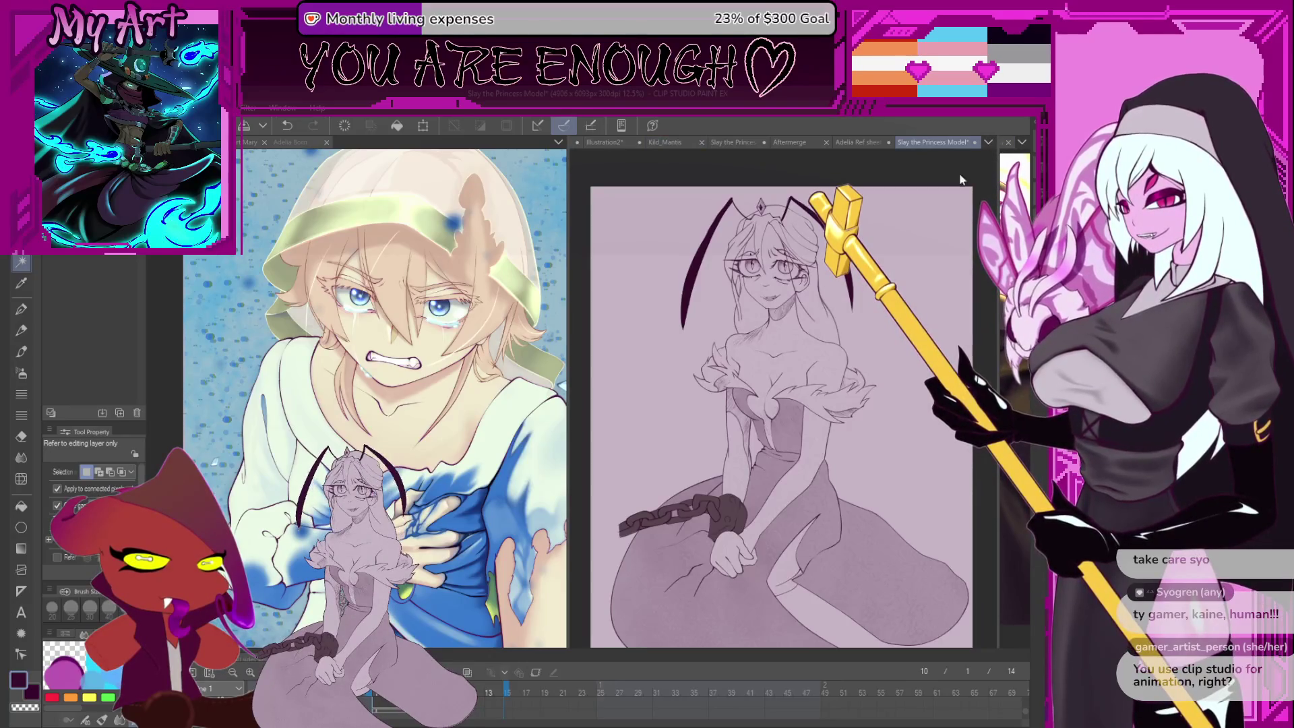
Bring up the Villain animation sketch canvas and widen the middle sketch pane
left_click_drag(997, 165, 666, 225)
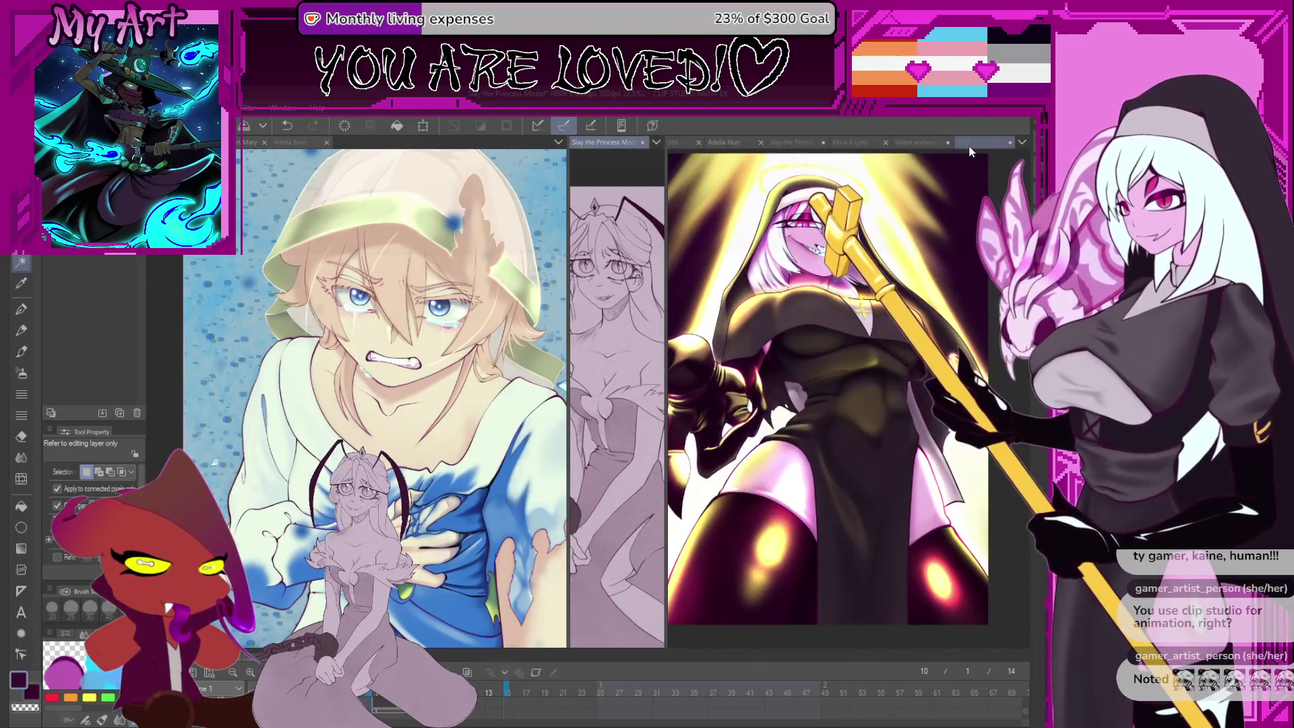
left_click(915, 150)
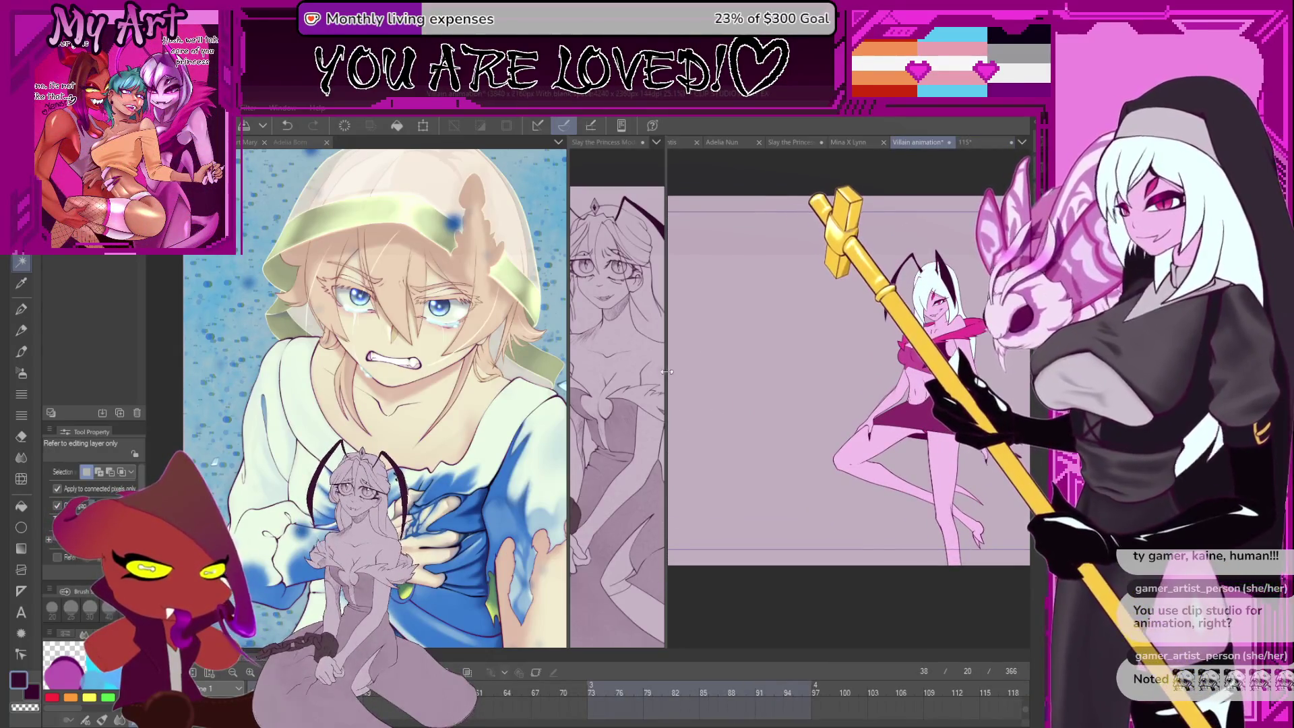
left_click_drag(666, 371, 827, 371)
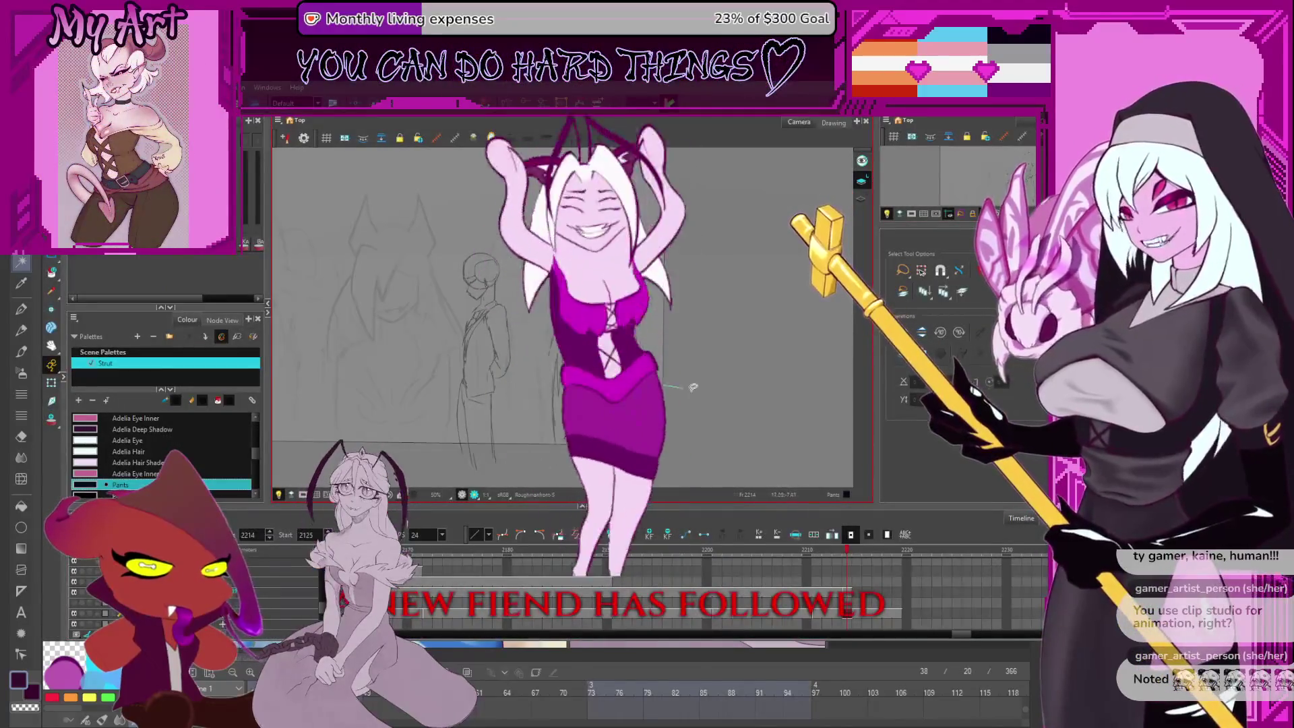
mouse_move(642, 370)
left_mouse_down()
mouse_move(702, 384)
mouse_move(731, 415)
mouse_move(748, 400)
left_mouse_up()
left_click(729, 357)
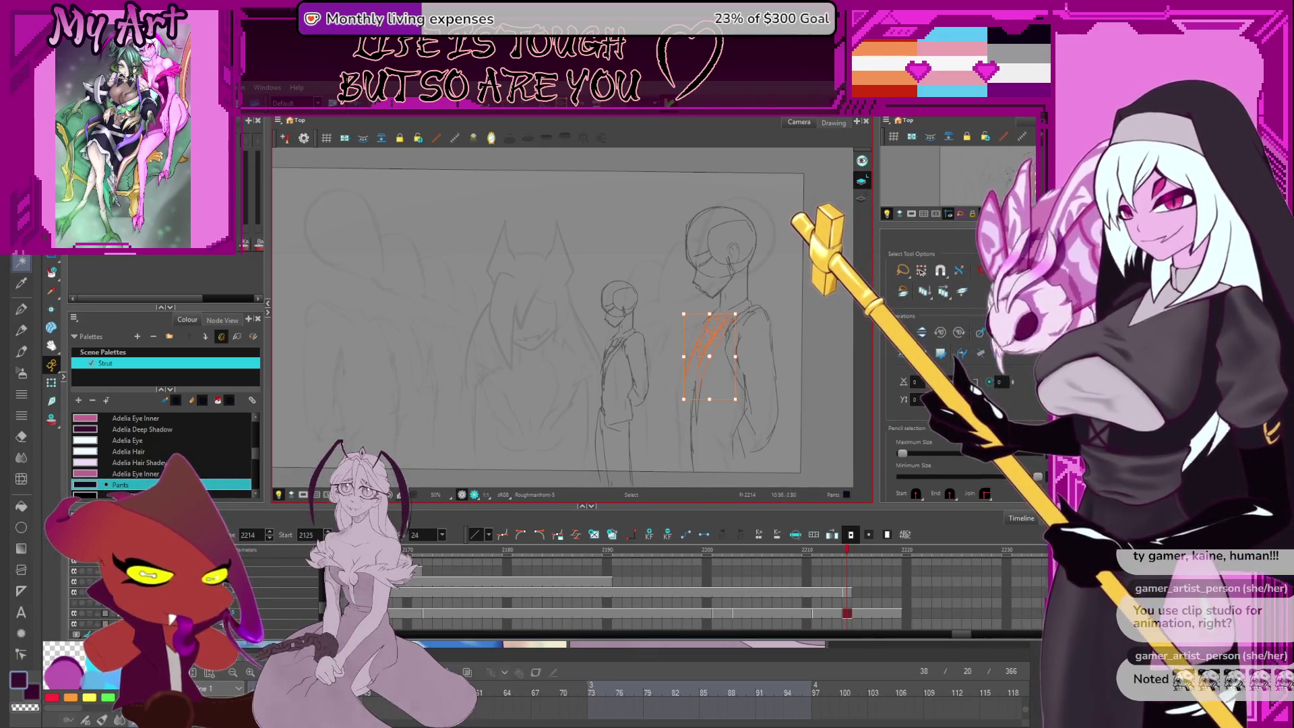
left_click_drag(696, 361, 647, 345)
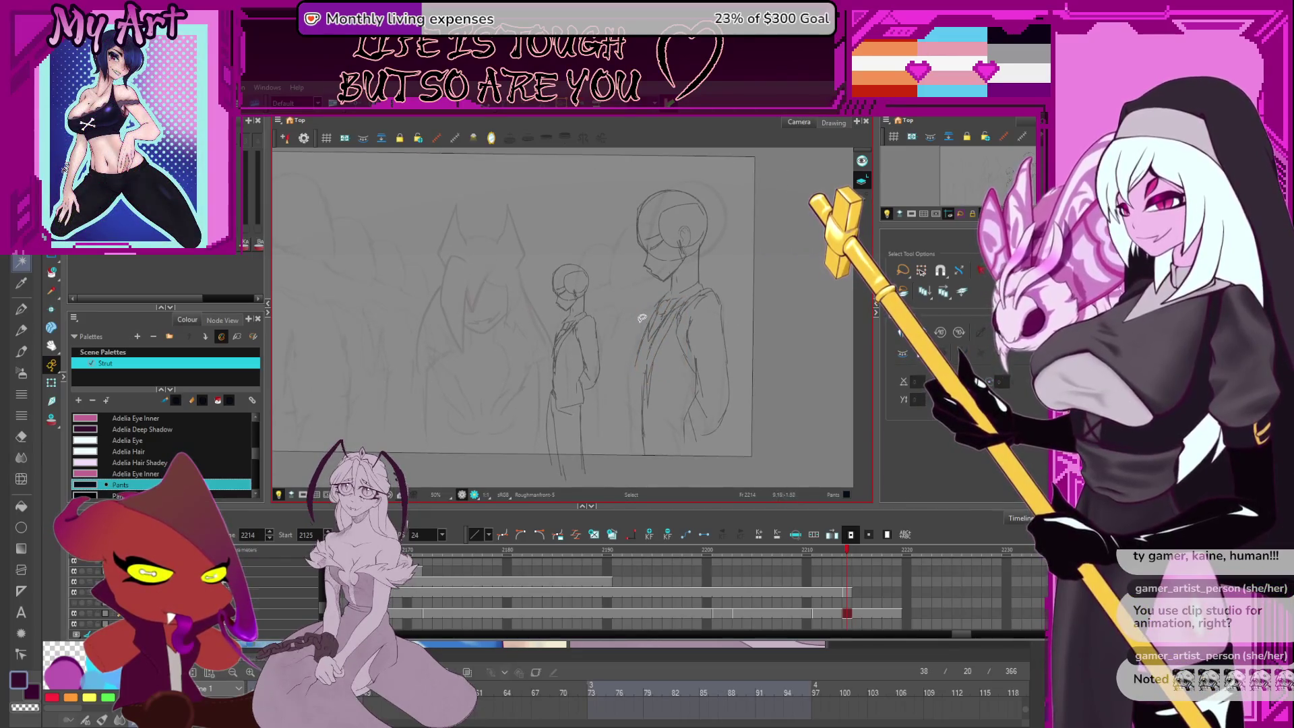
left_click(632, 347)
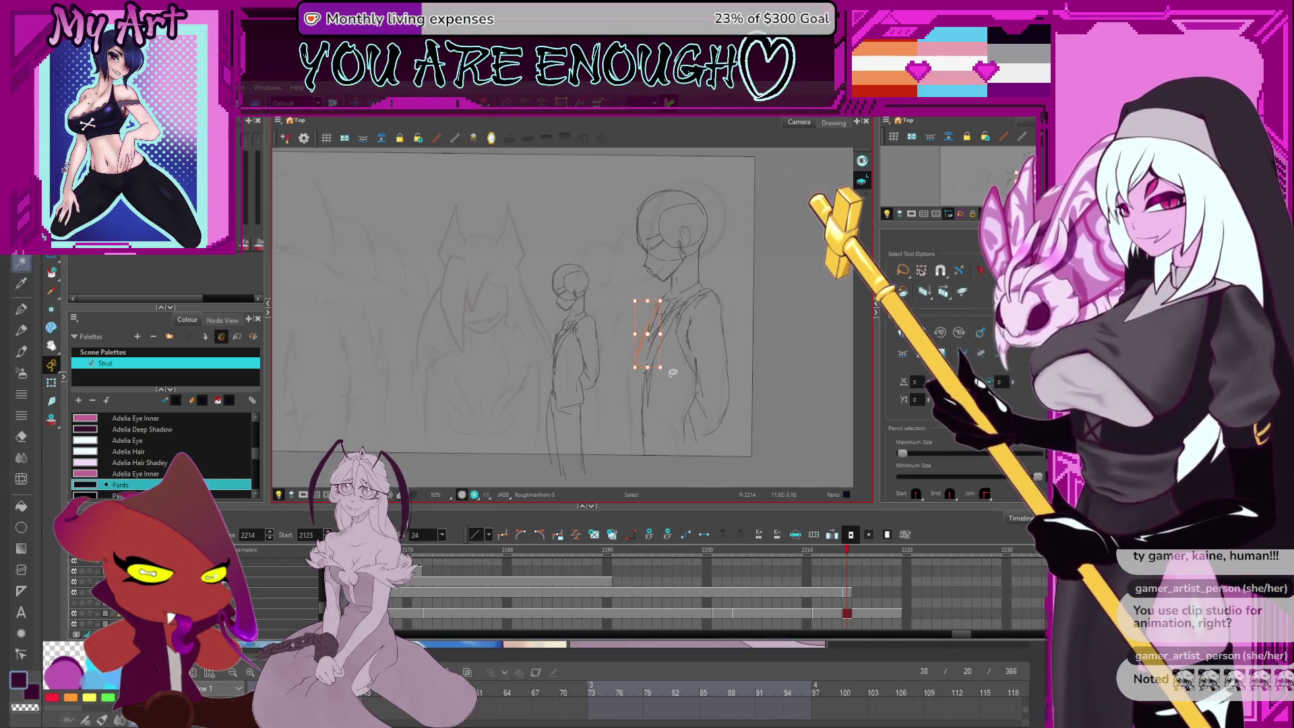
key("alt+slash")
scroll(726, 303, "up", 3)
left_click_drag(726, 302, 648, 326)
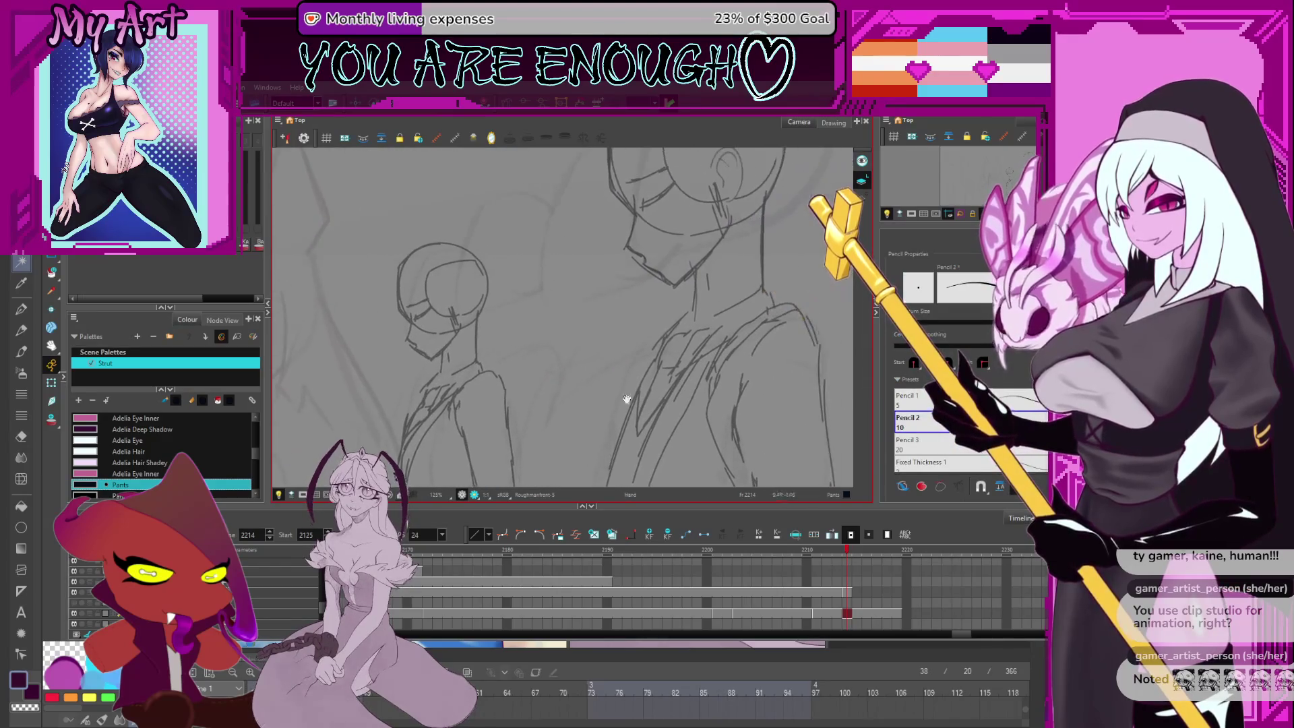
On the clean line art drawing, cut away a stray stroke piece and frame the collar area
left_click(848, 593)
scroll(657, 323, "down", 1)
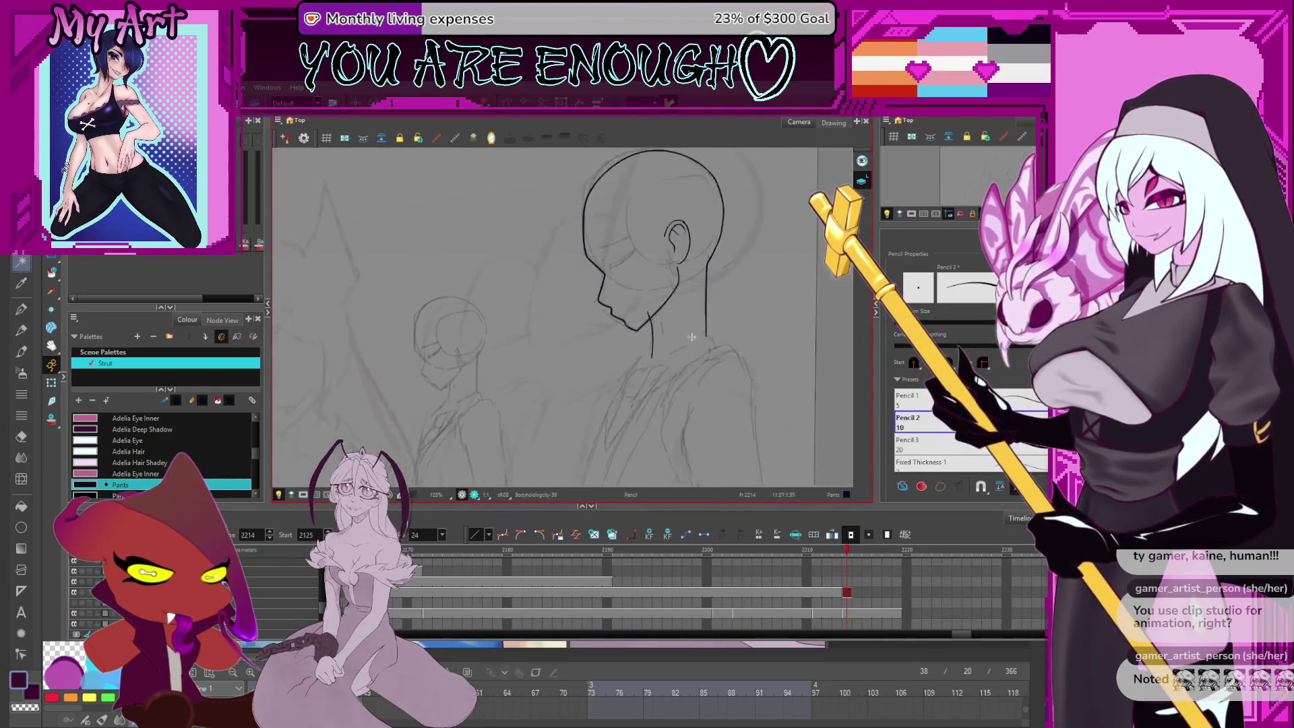
scroll(656, 323, "up", 1)
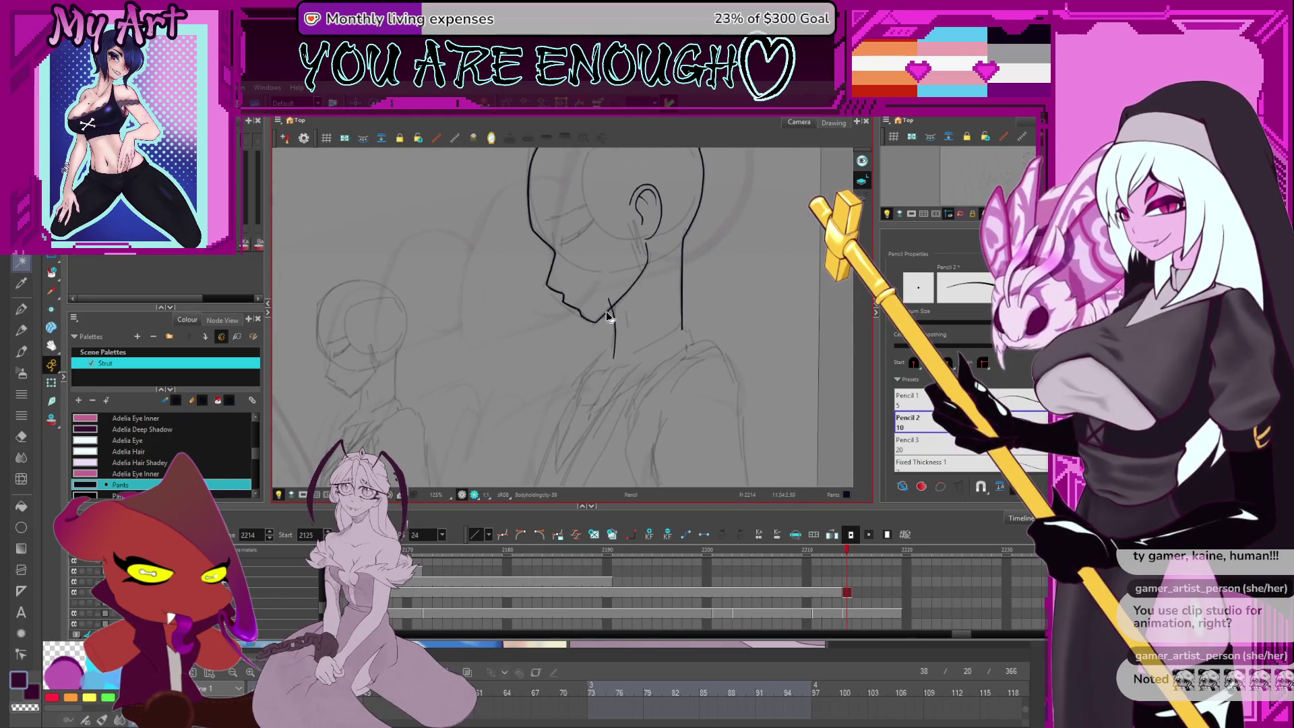
key("alt+t")
left_click_drag(642, 333, 606, 331)
key("alt+slash")
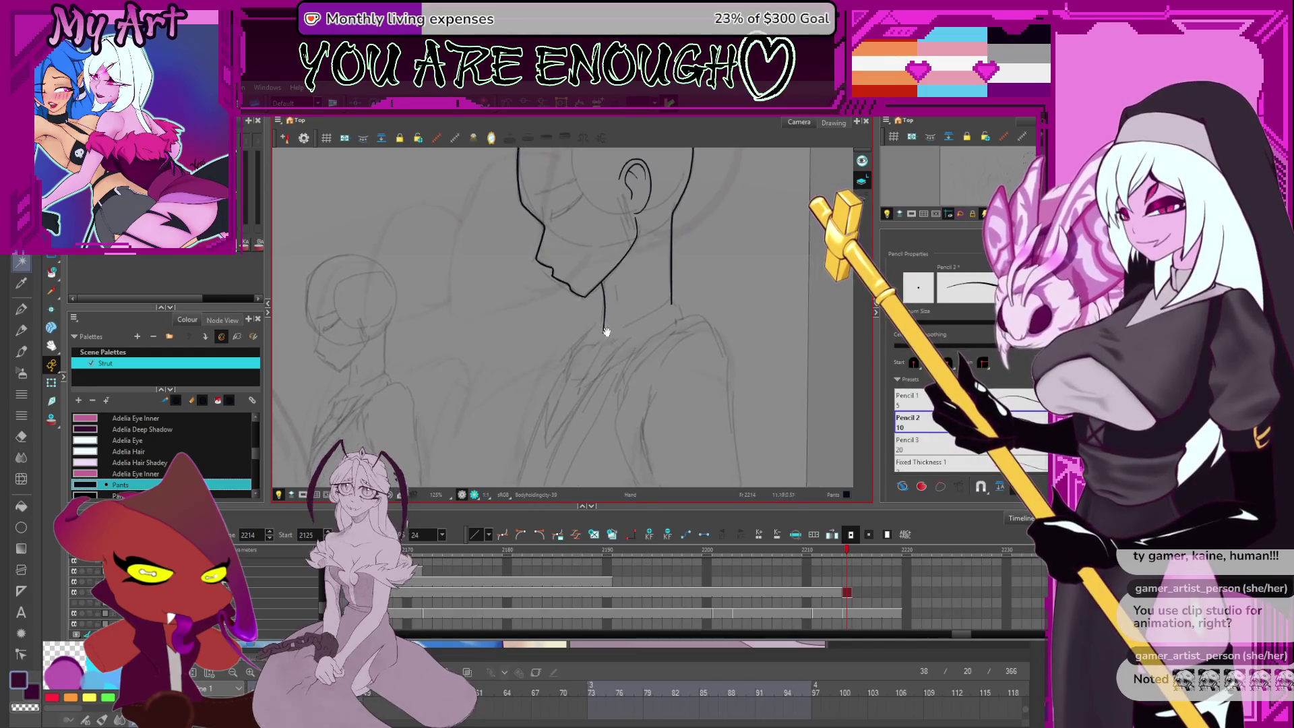
scroll(593, 345, "down", 2)
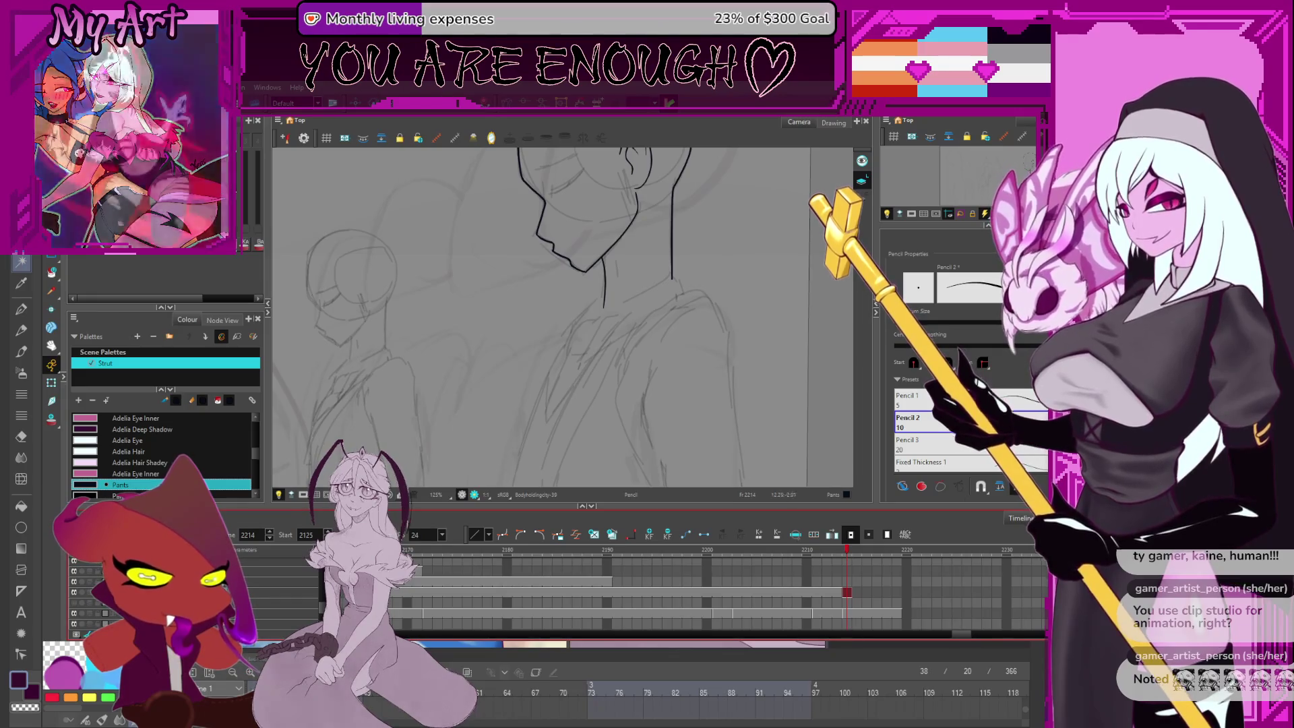
left_click_drag(647, 269, 700, 263)
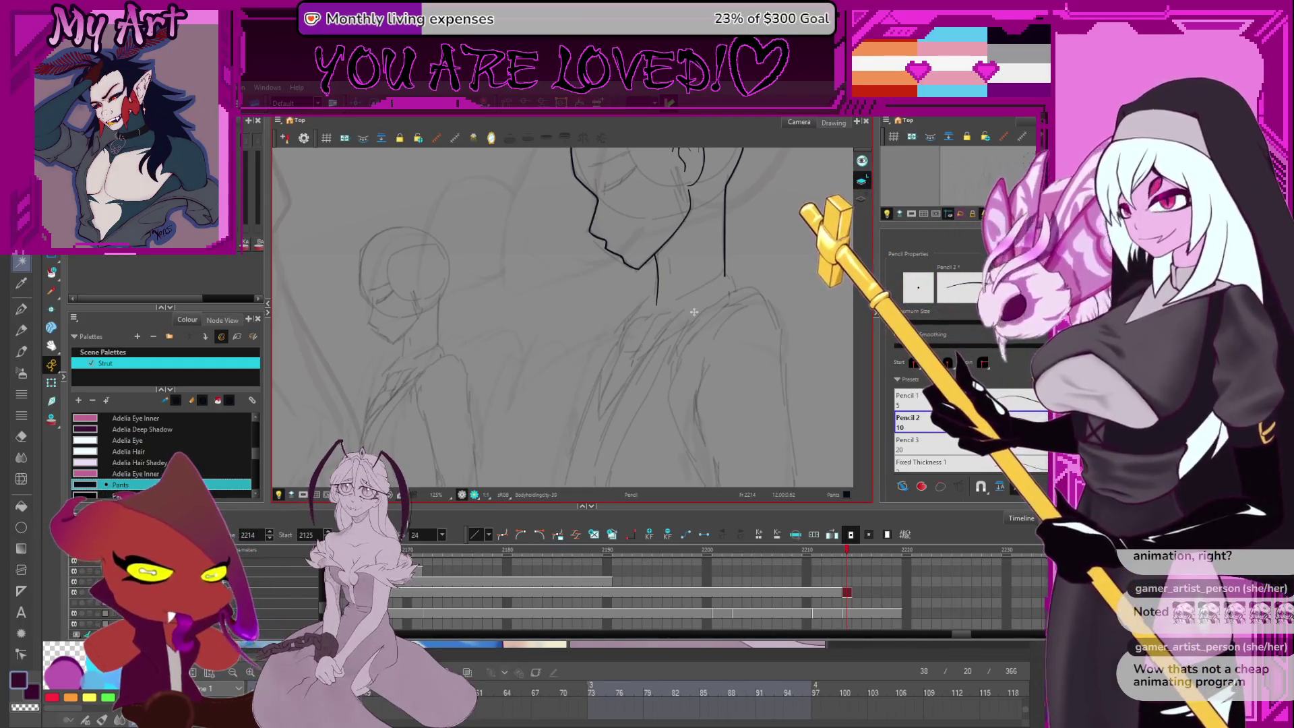
scroll(706, 271, "up", 3)
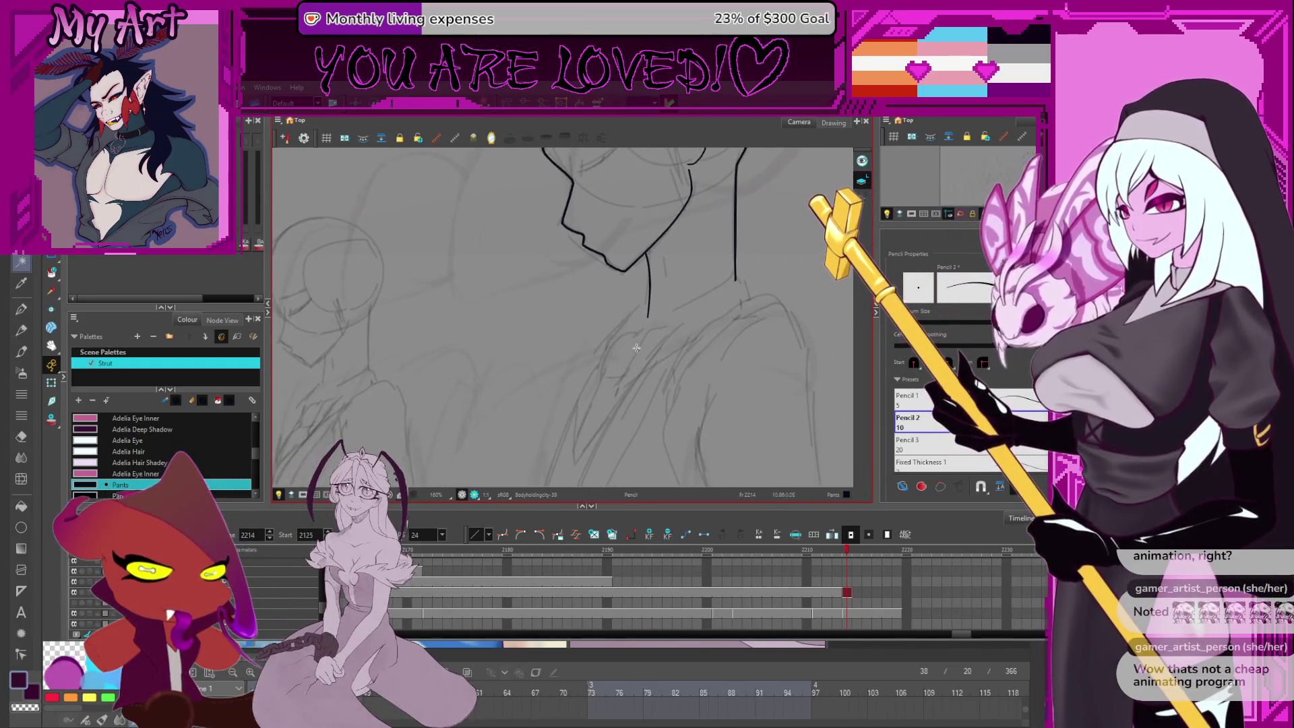
mouse_move(663, 325)
left_mouse_down()
mouse_move(646, 319)
mouse_move(720, 270)
left_mouse_up()
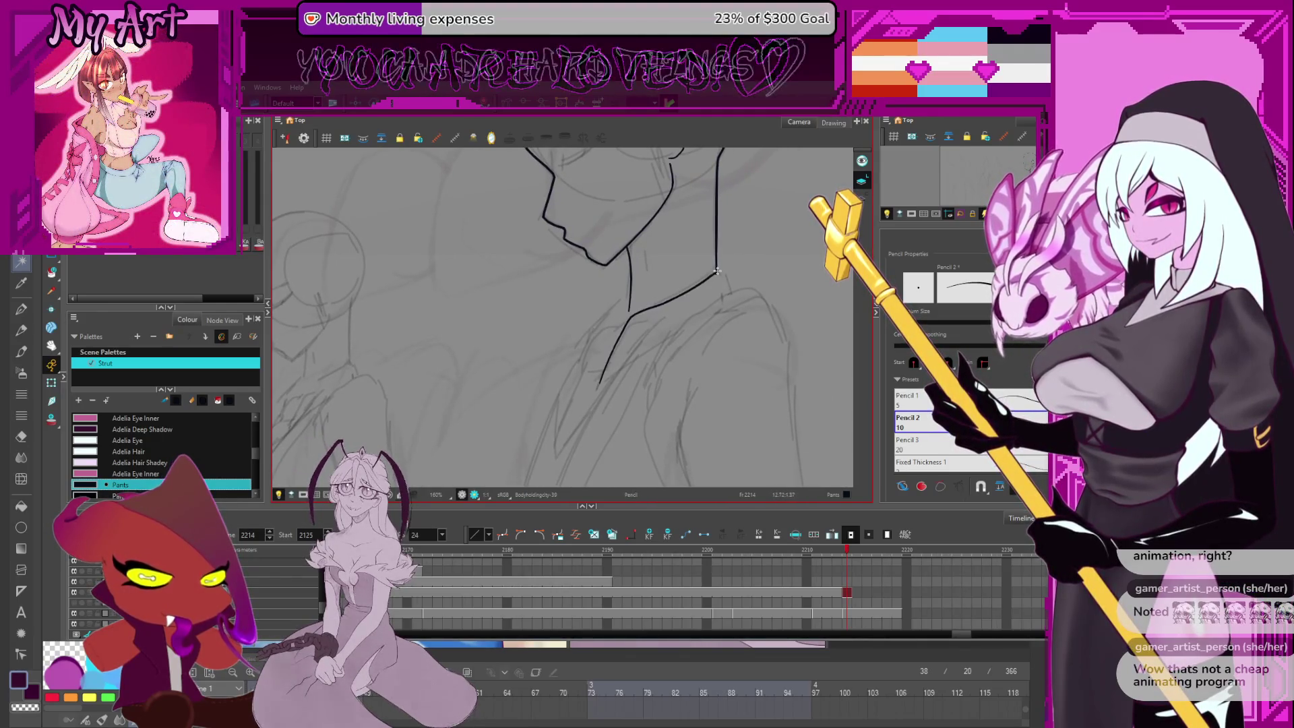
left_click_drag(745, 254, 646, 308)
Reshape the collar stroke's points so its corner at the neck becomes a rounded curve
key("alt+q")
left_click(774, 270)
left_click(774, 271)
left_click(773, 271)
left_click(776, 272, "shift")
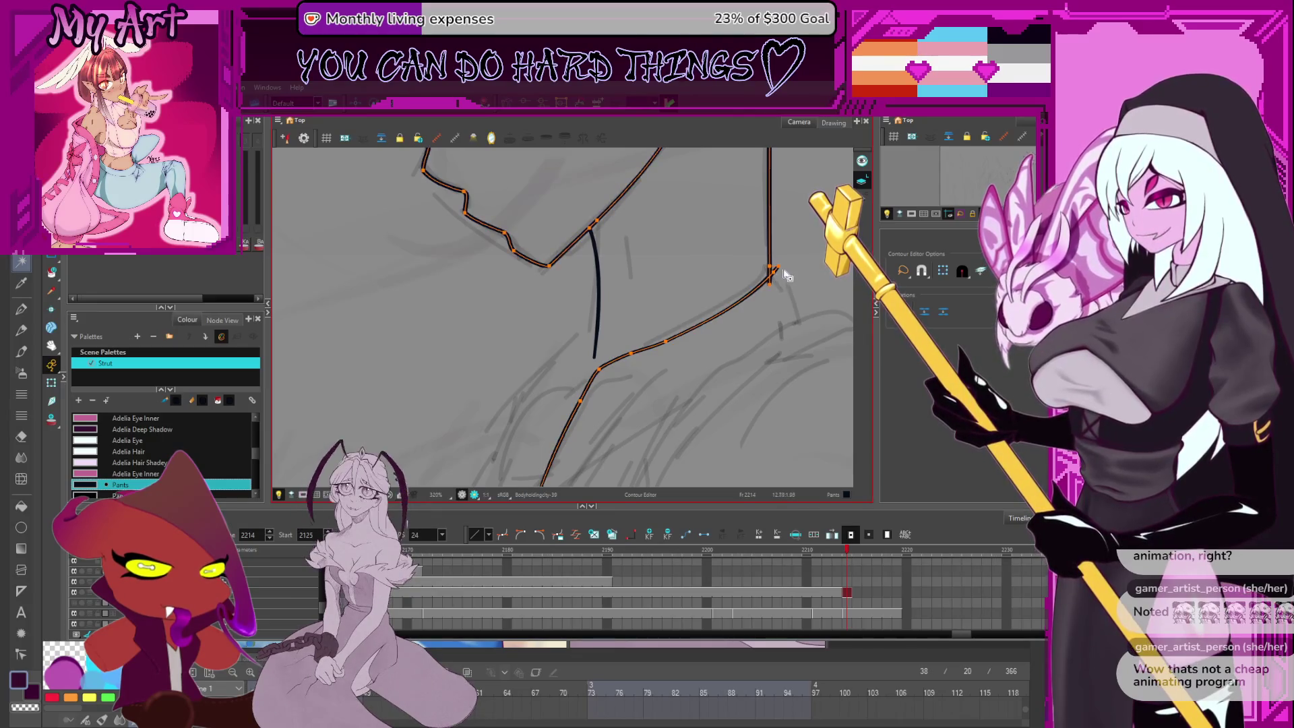
mouse_move(814, 300)
left_mouse_down()
mouse_move(826, 308)
mouse_move(754, 292)
left_mouse_up()
left_click(740, 287)
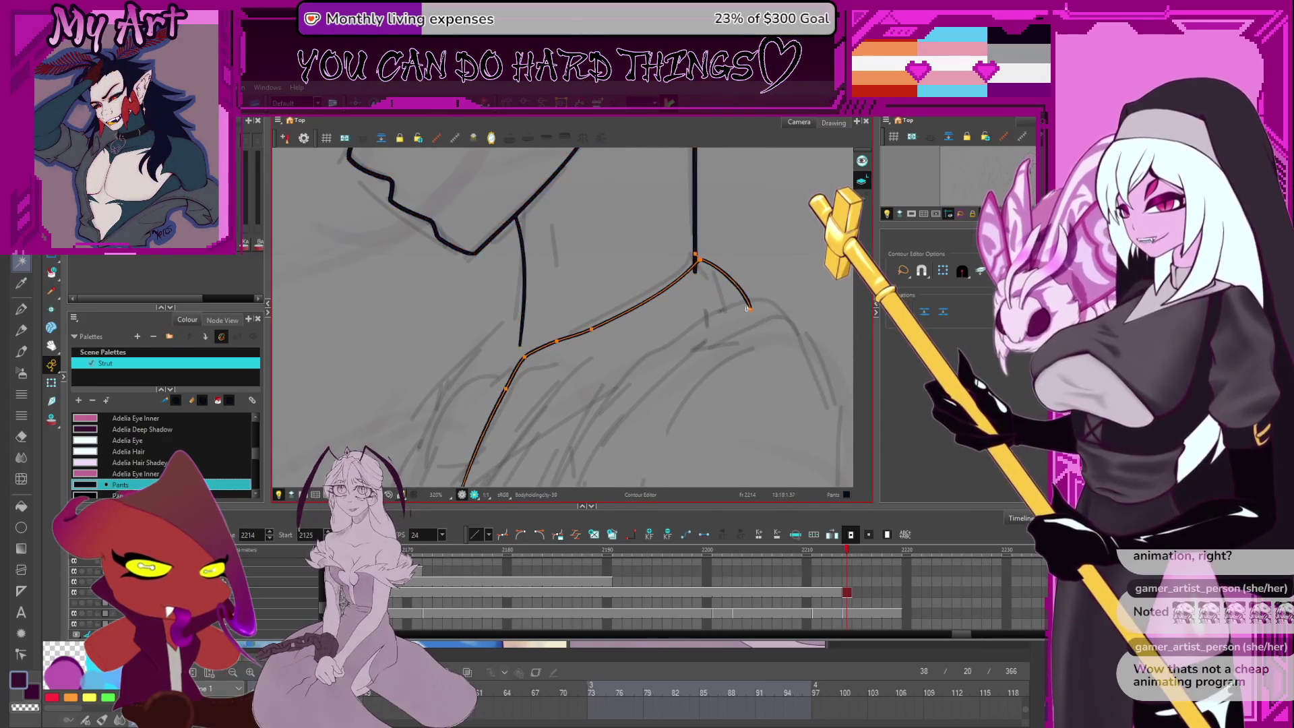
key("ctrl+z")
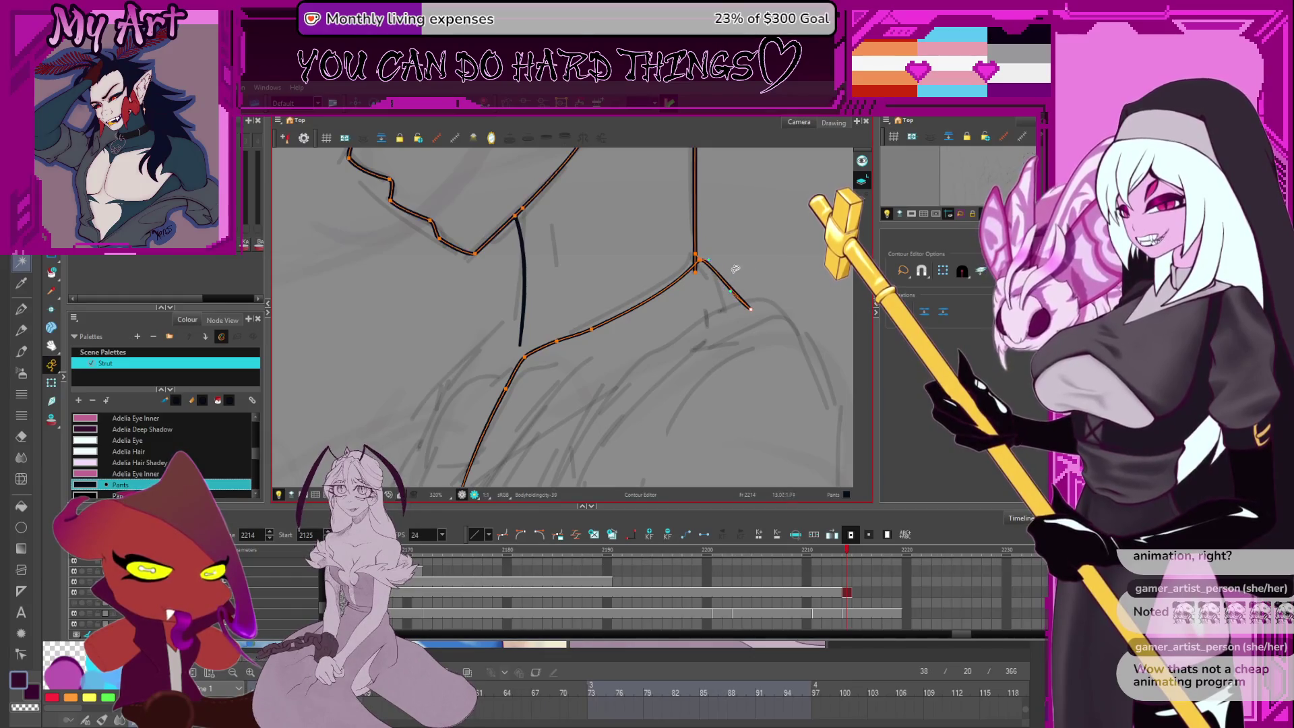
scroll(703, 264, "up", 3)
mouse_move(661, 309)
left_mouse_down()
mouse_move(649, 297)
mouse_move(670, 294)
mouse_move(662, 256)
left_mouse_up()
key("space")
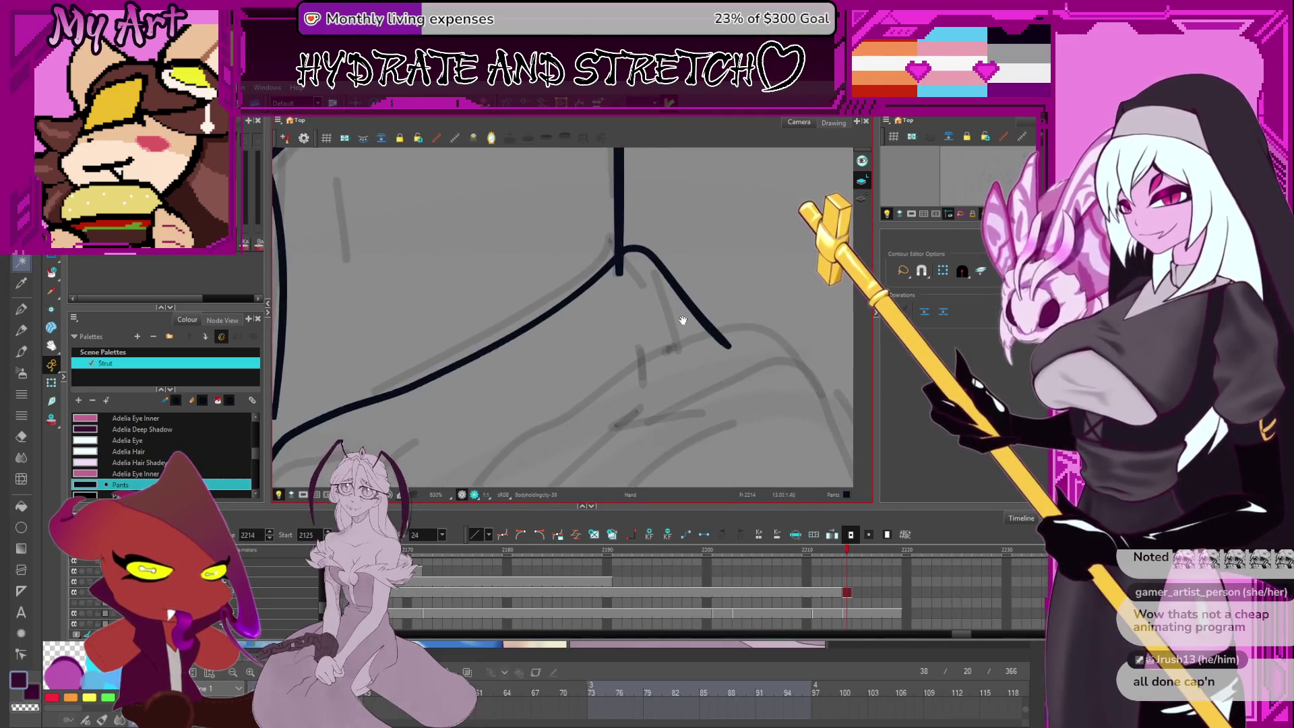
left_click_drag(679, 331, 674, 294)
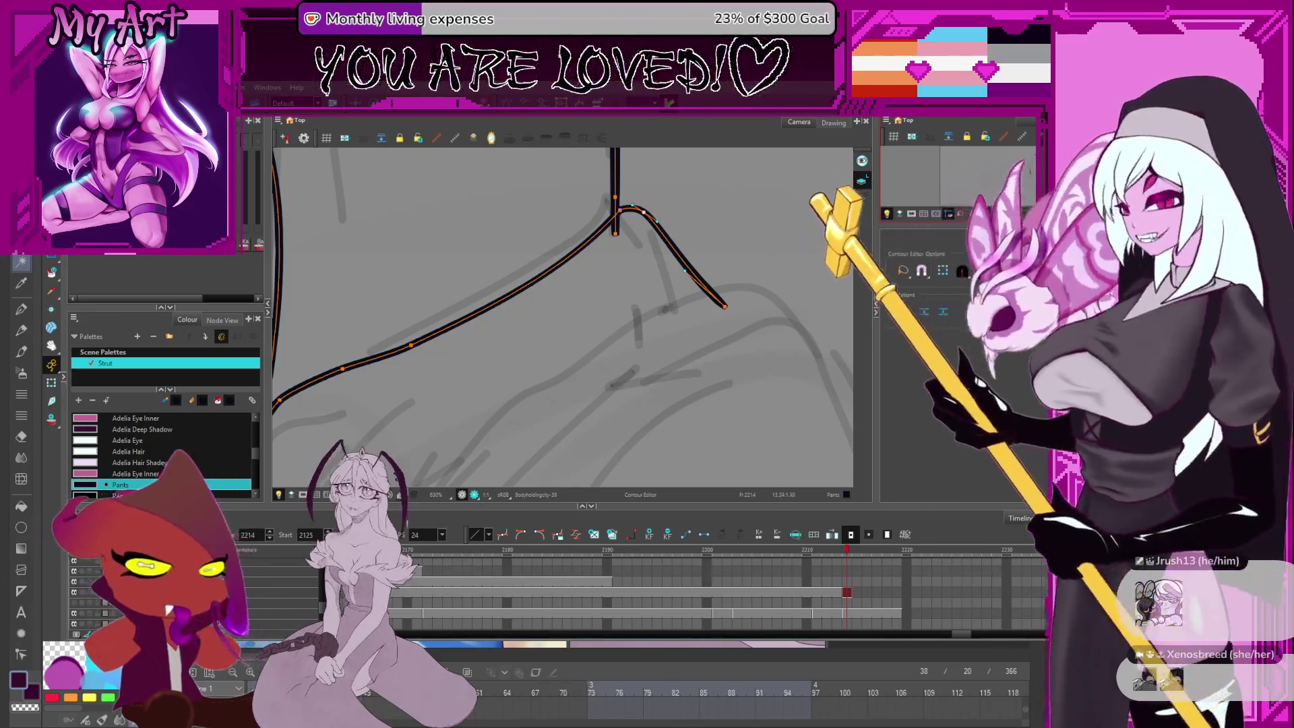
Raise the shoulder line's corner point and pull its short end into a tighter downward hook
scroll(683, 282, "down", 3)
left_click_drag(683, 282, 655, 308)
left_click(658, 297)
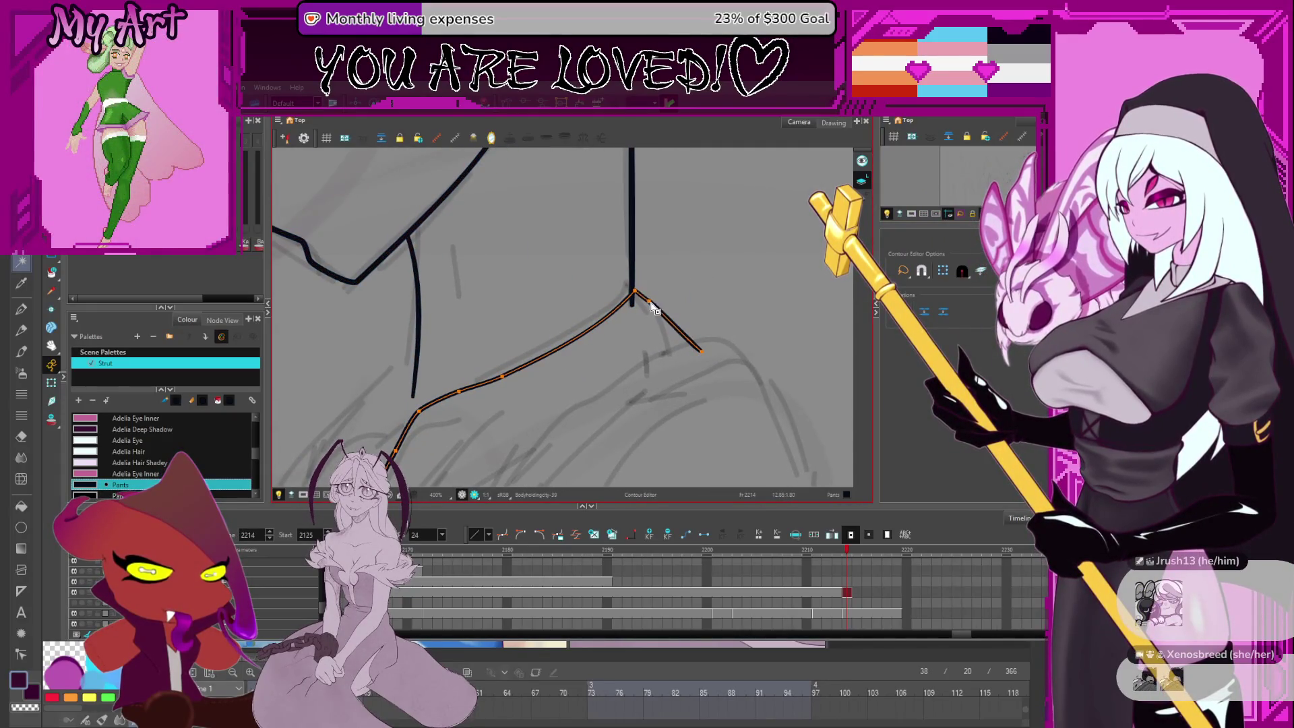
left_click(640, 295)
left_click(638, 297)
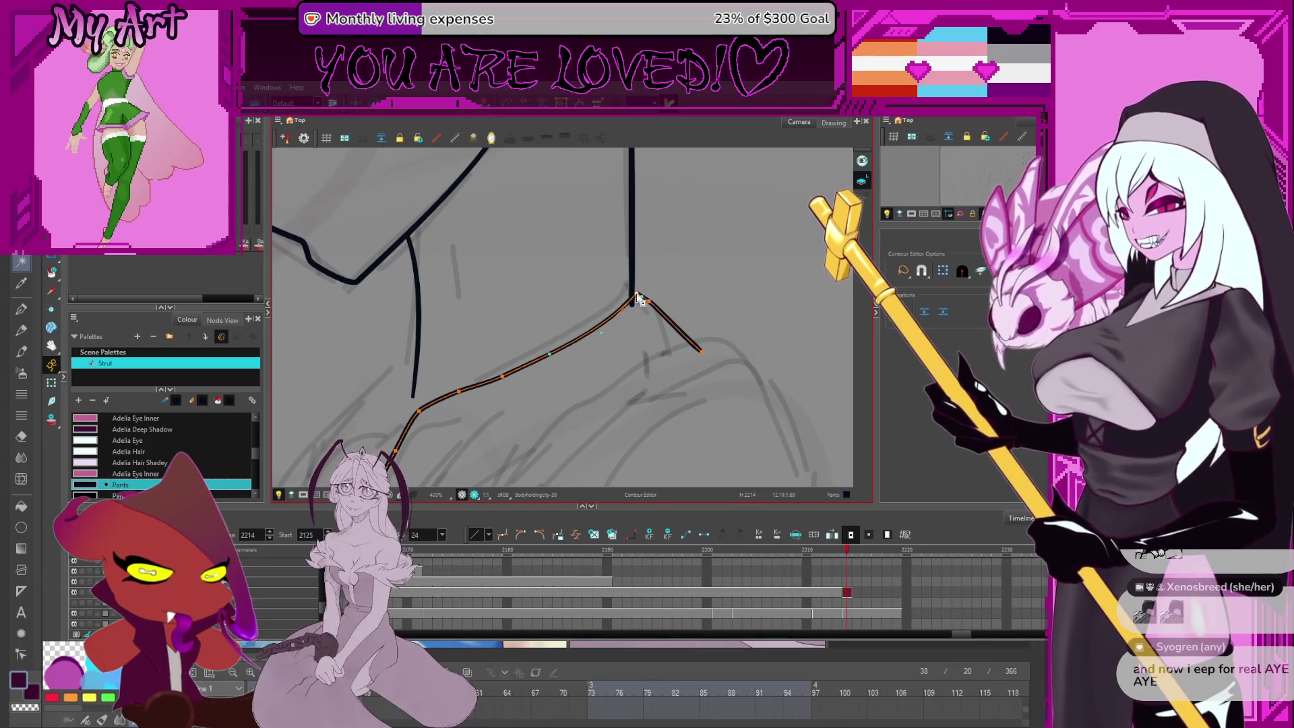
left_click(649, 299)
left_click_drag(649, 299, 646, 291)
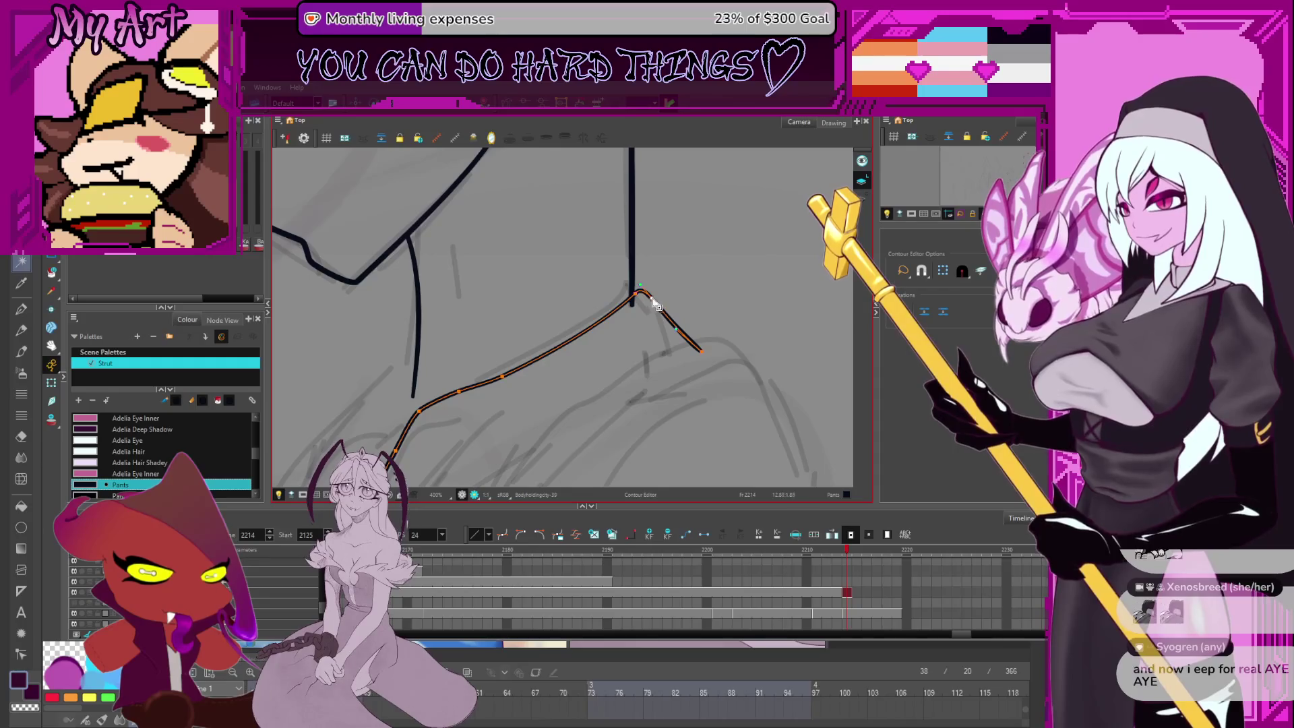
left_click_drag(701, 345, 726, 294)
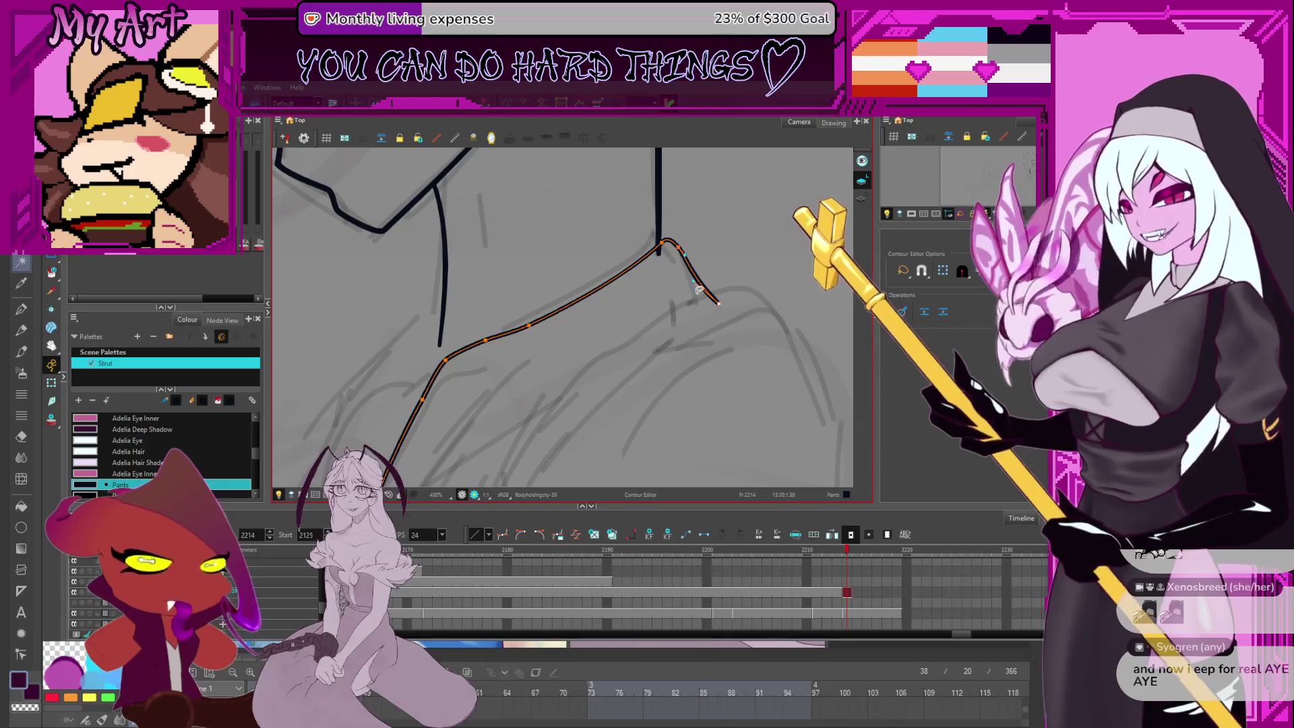
mouse_move(699, 290)
left_mouse_down()
mouse_move(700, 279)
mouse_move(703, 290)
left_mouse_up()
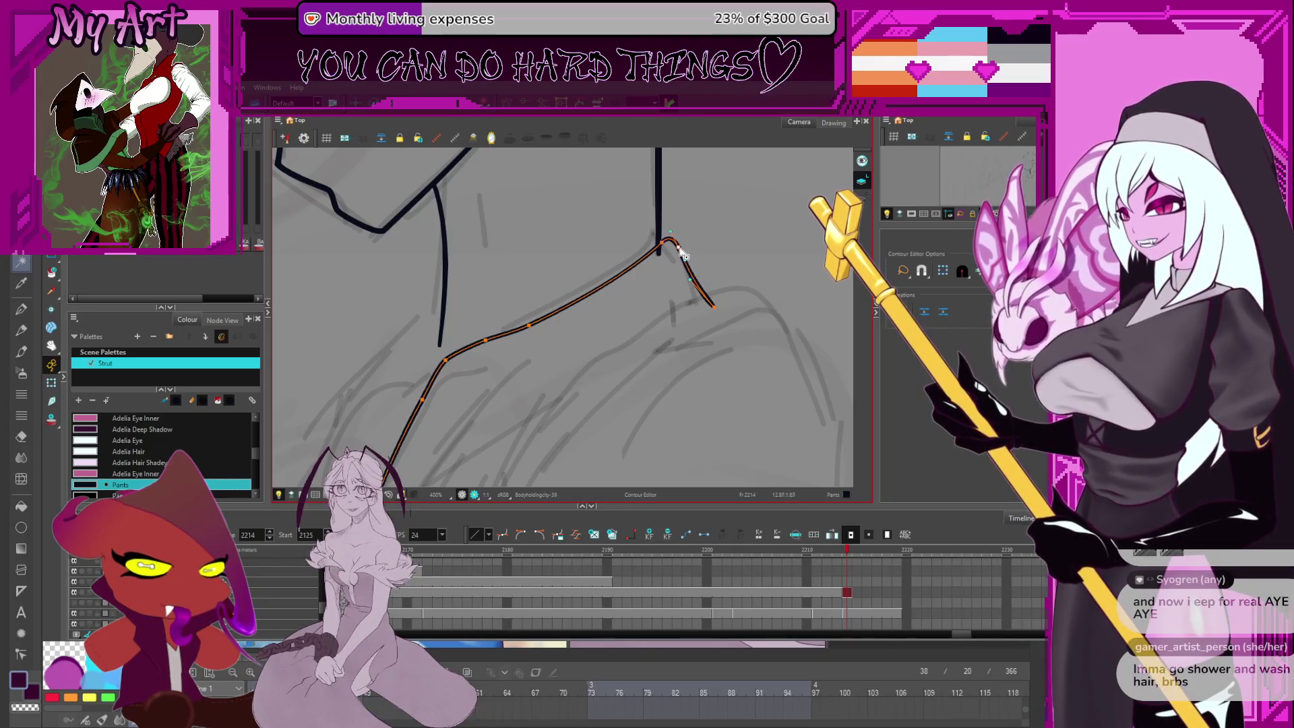
scroll(646, 271, "down", 2)
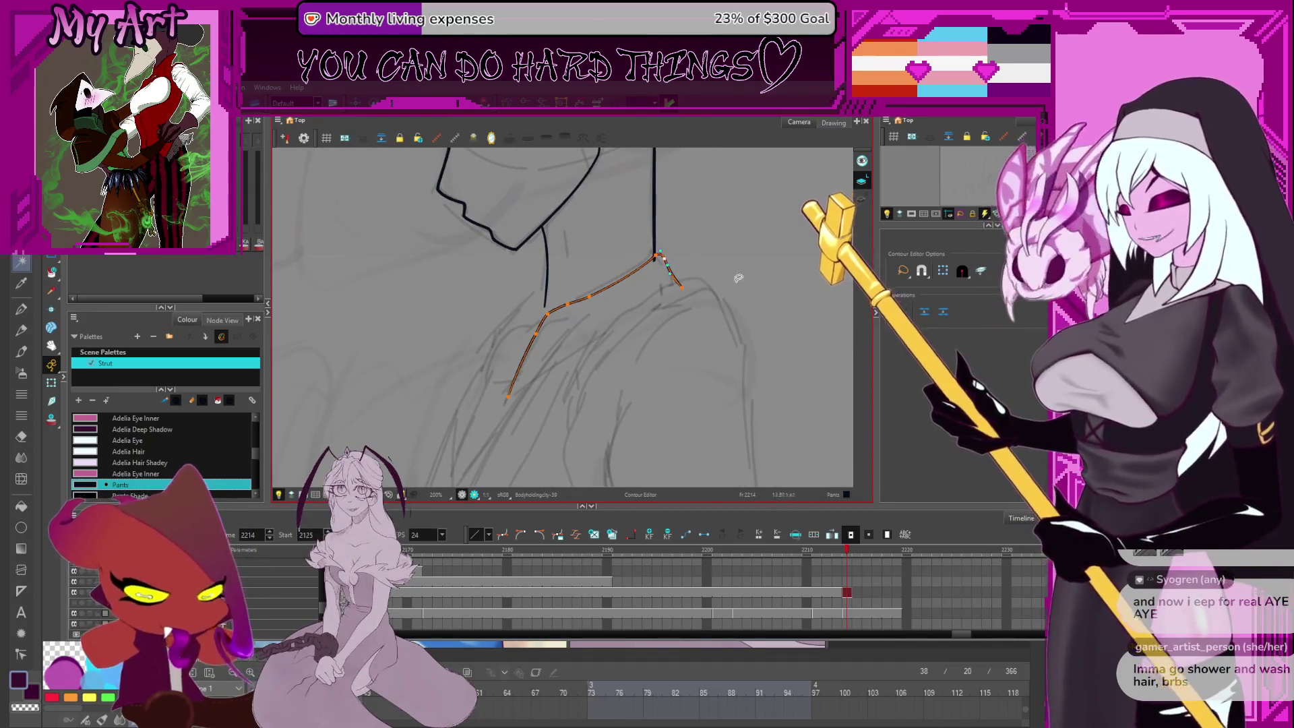
Extend the shoulder line's bottom with a short segment, forming a pointed collar tip
left_click(532, 373)
left_click(525, 373)
left_click(527, 372)
left_click(517, 387)
left_click(564, 375)
left_click(512, 389)
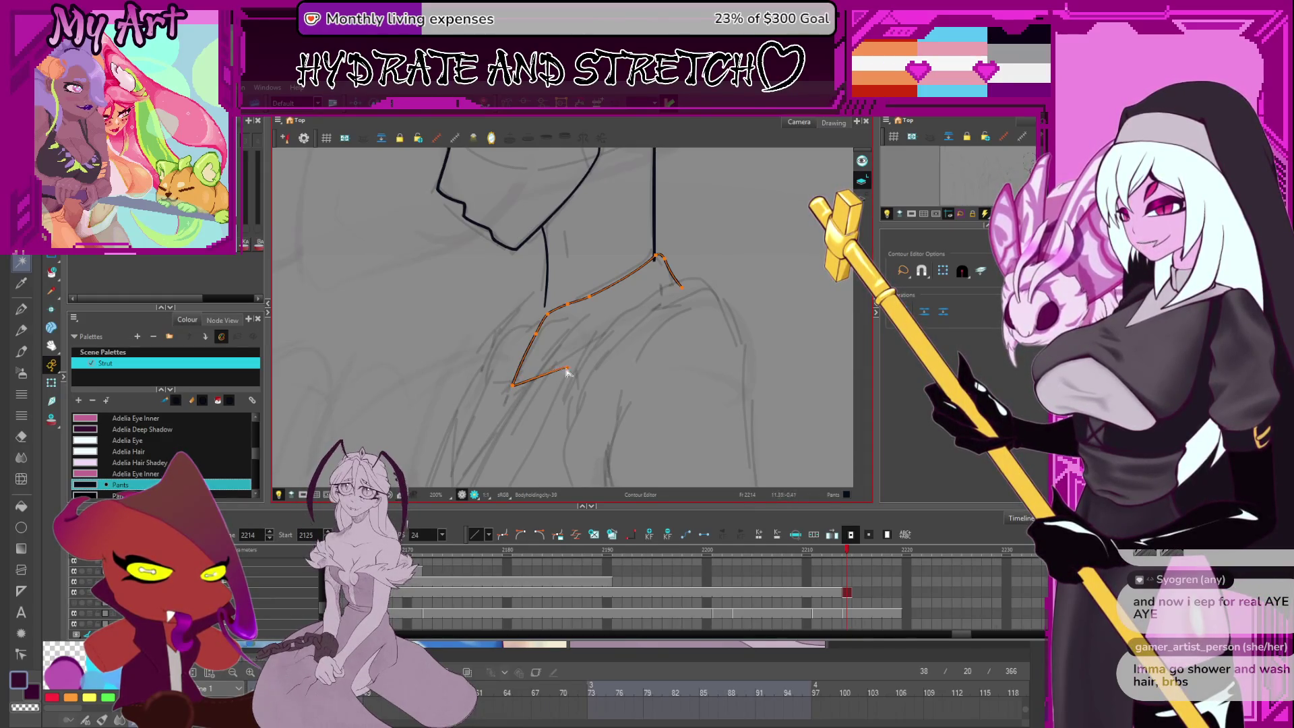
Pan and zoom out to view the whole inked figure
mouse_move(648, 337)
left_mouse_down()
mouse_move(708, 238)
mouse_move(697, 256)
left_mouse_up()
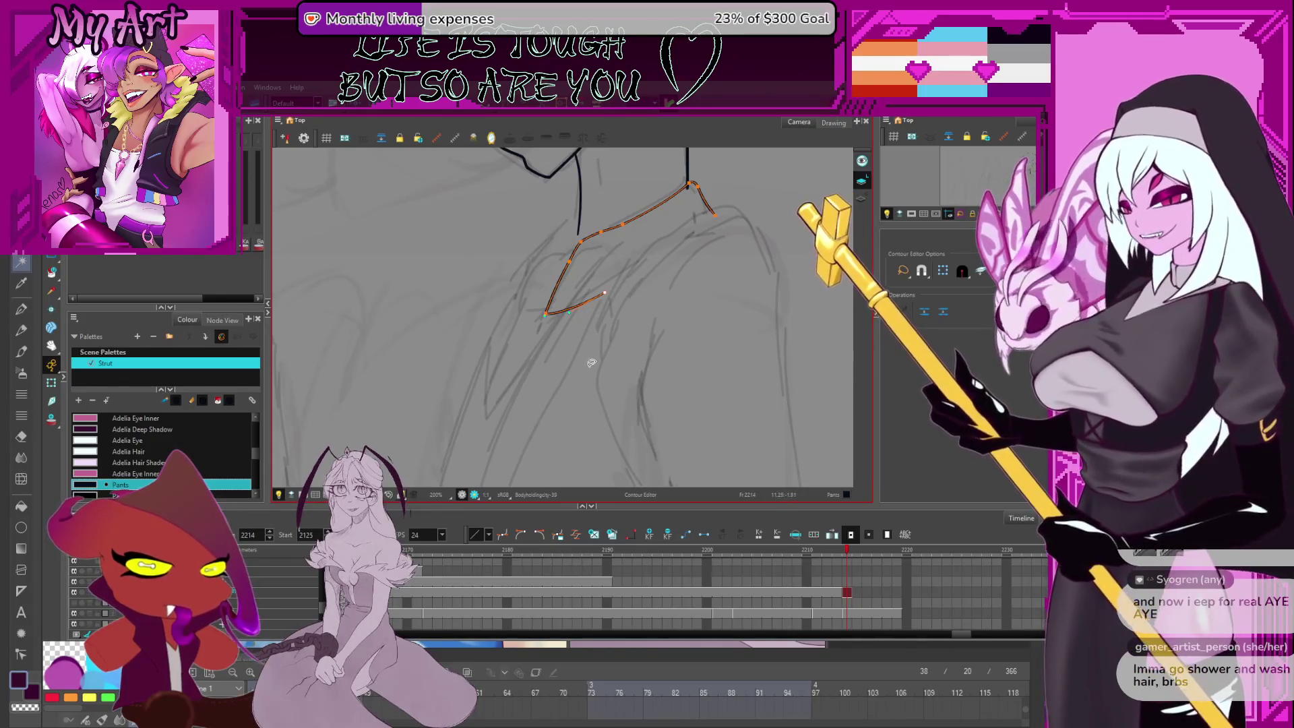
key("space")
left_click_drag(610, 342, 593, 346)
key("alt+/")
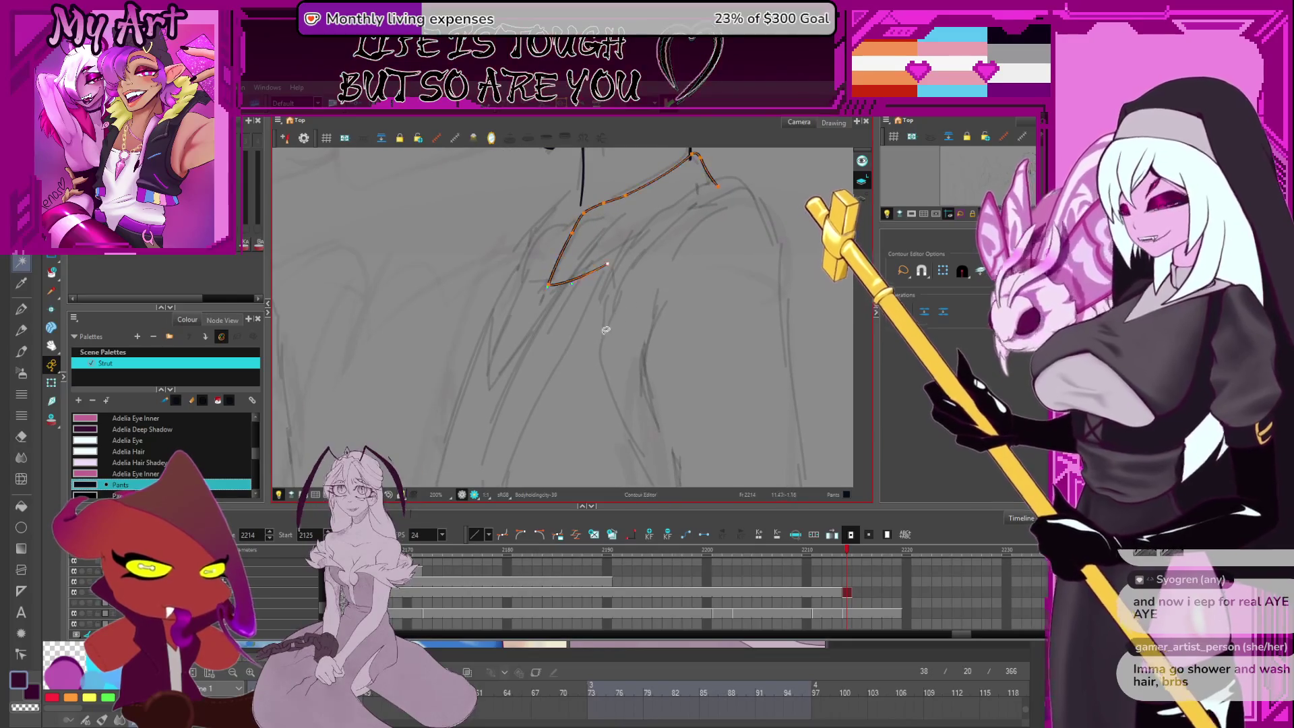
scroll(604, 327, "down", 2)
mouse_move(563, 318)
left_mouse_down()
mouse_move(488, 385)
mouse_move(534, 277)
mouse_move(569, 307)
left_mouse_up()
scroll(507, 405, "down", 2)
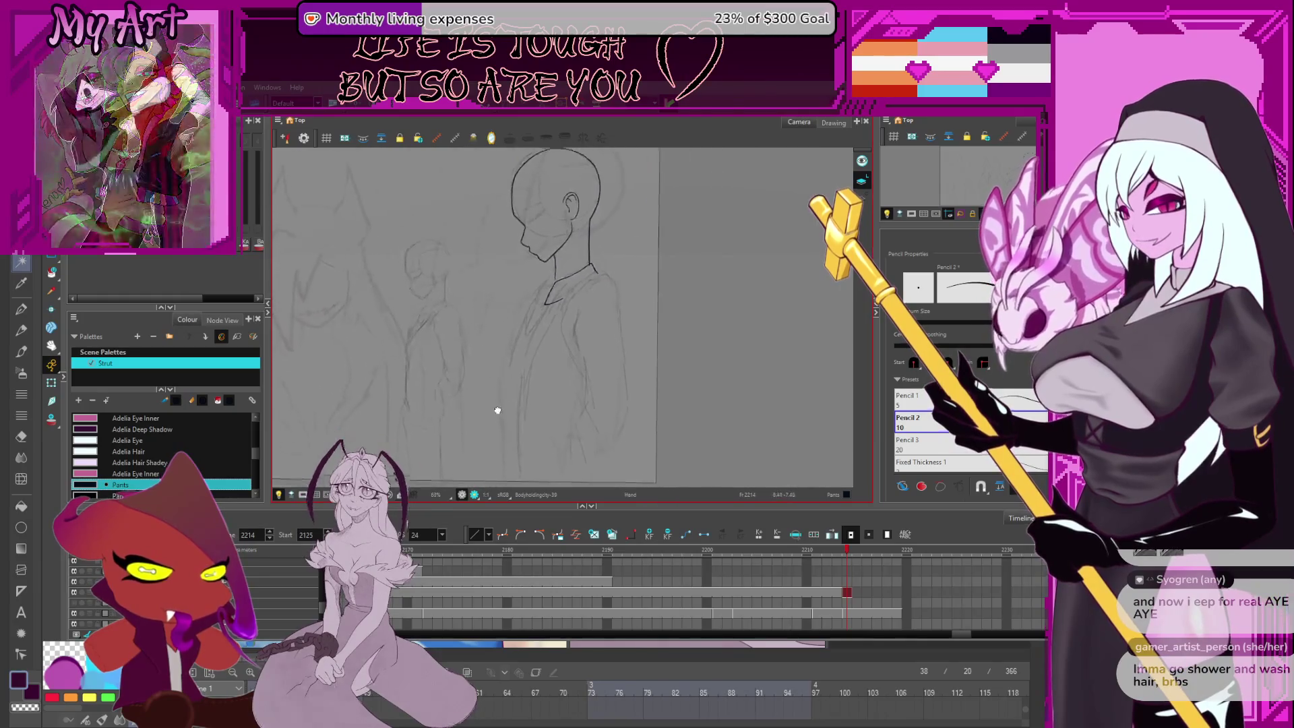
Draw a long line from the lower torso to the collar and tuck its end against the shoulder
scroll(509, 404, "up", 3)
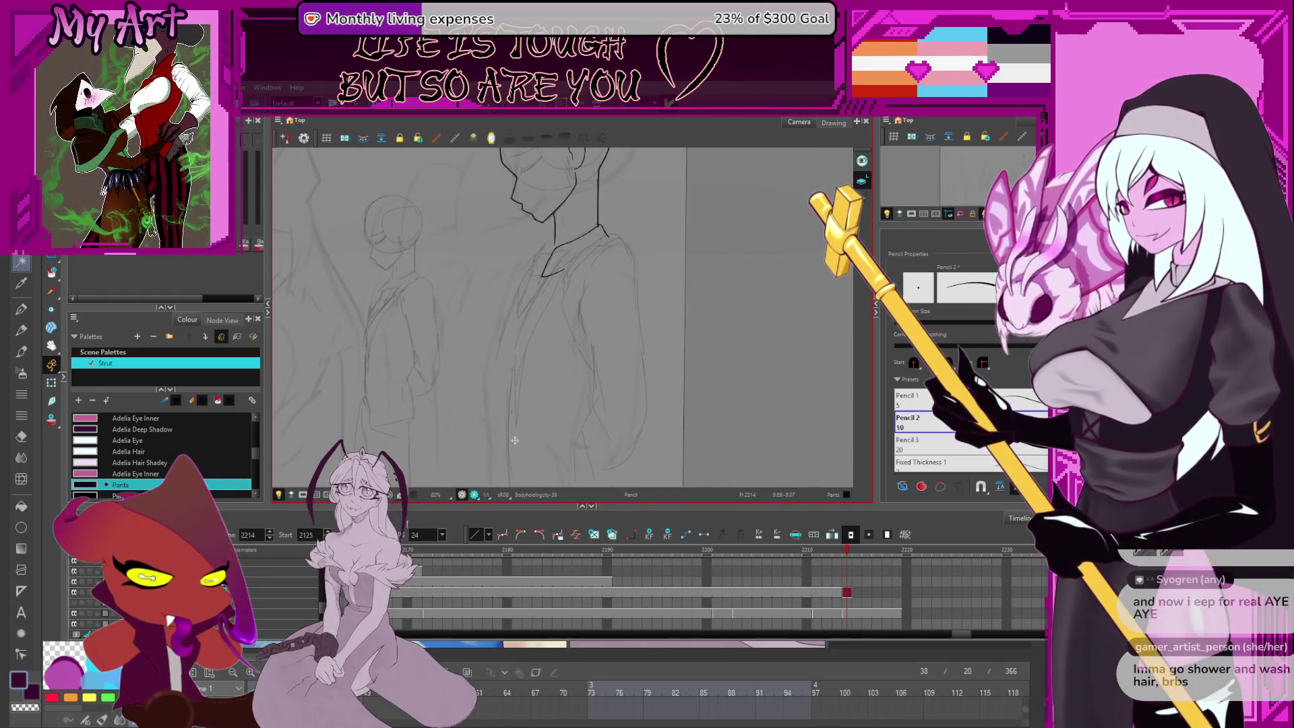
mouse_move(506, 453)
left_mouse_down()
mouse_move(518, 327)
mouse_move(545, 275)
left_mouse_up()
key("alt+q")
scroll(593, 242, "up", 5)
left_click(645, 213)
left_click(657, 215, "shift")
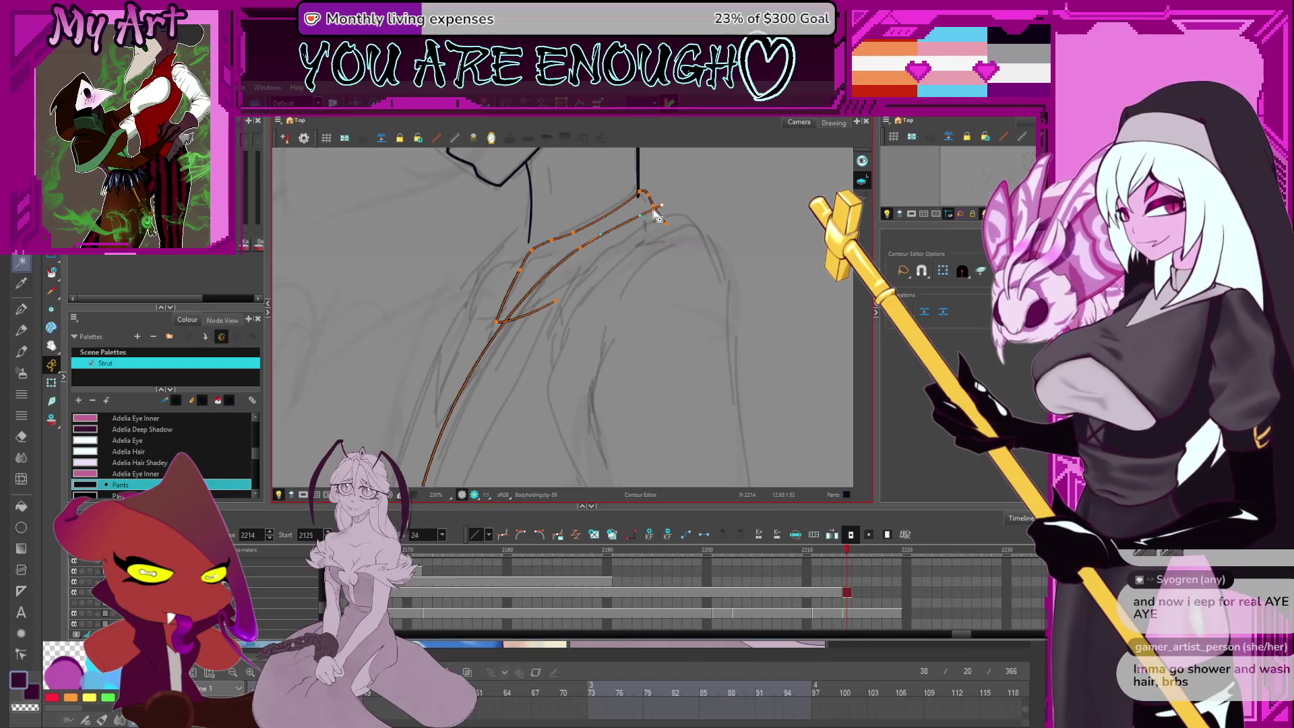
scroll(666, 211, "up", 3)
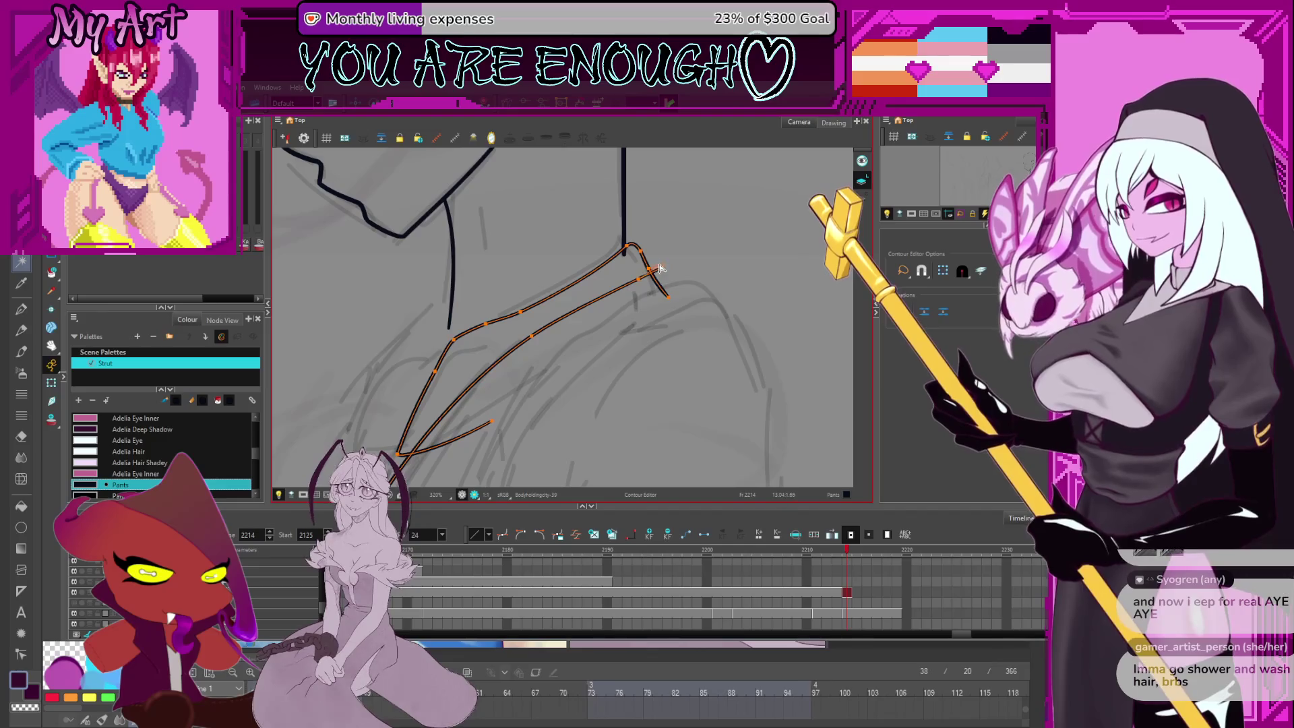
scroll(660, 267, "up", 3)
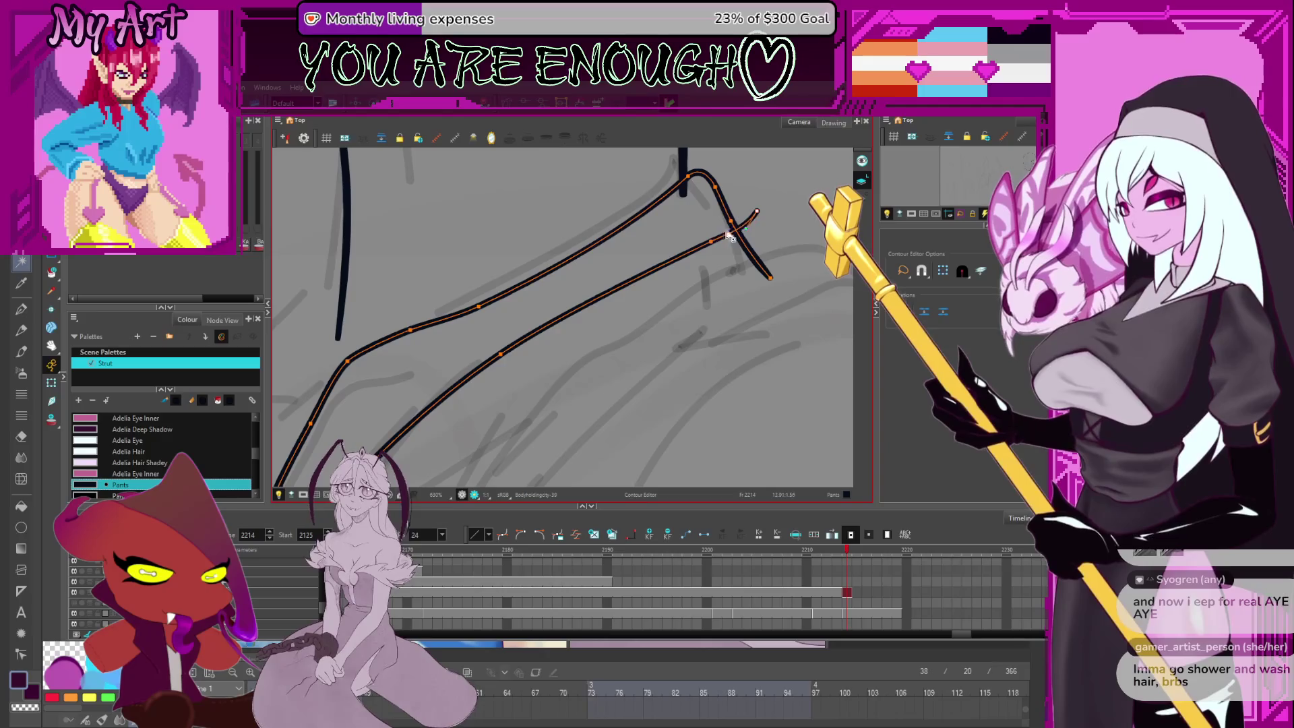
mouse_move(730, 238)
left_mouse_down()
mouse_move(750, 221)
mouse_move(687, 280)
left_mouse_up()
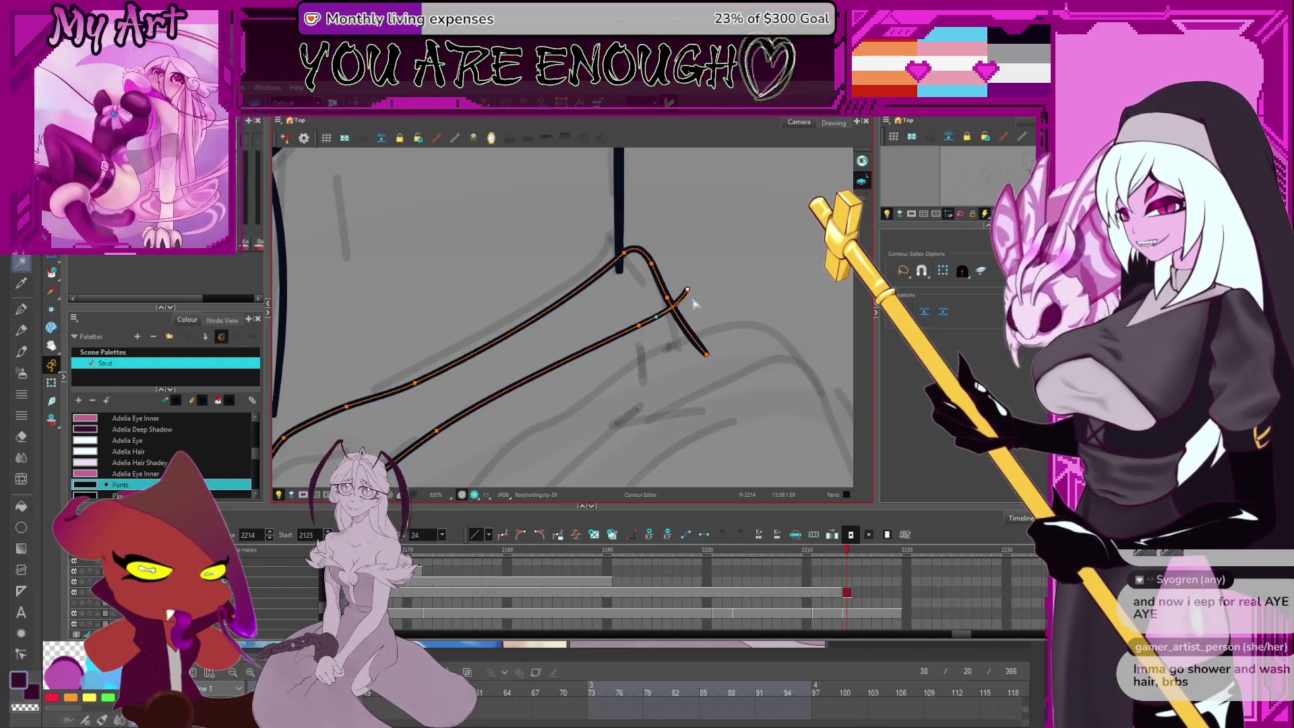
left_click_drag(688, 292, 685, 296)
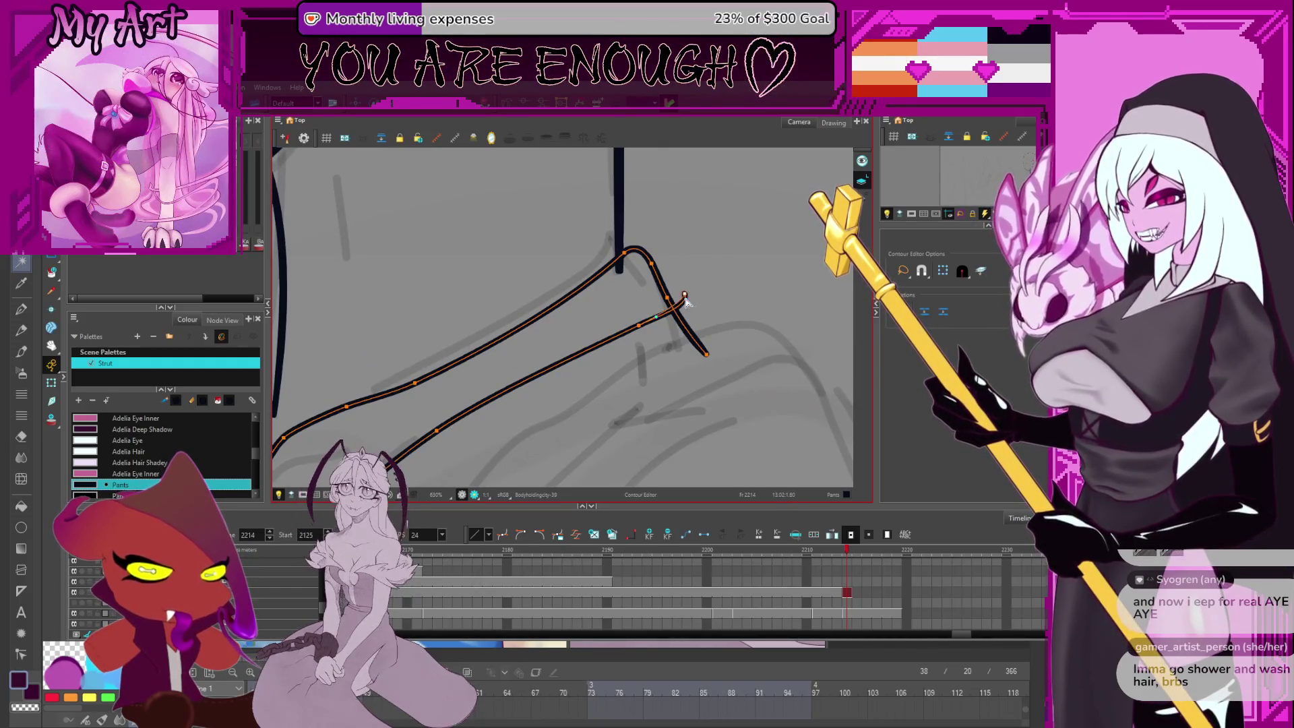
Select the neck line for point editing and pan along the neck toward the collar
key("alt+shift+q")
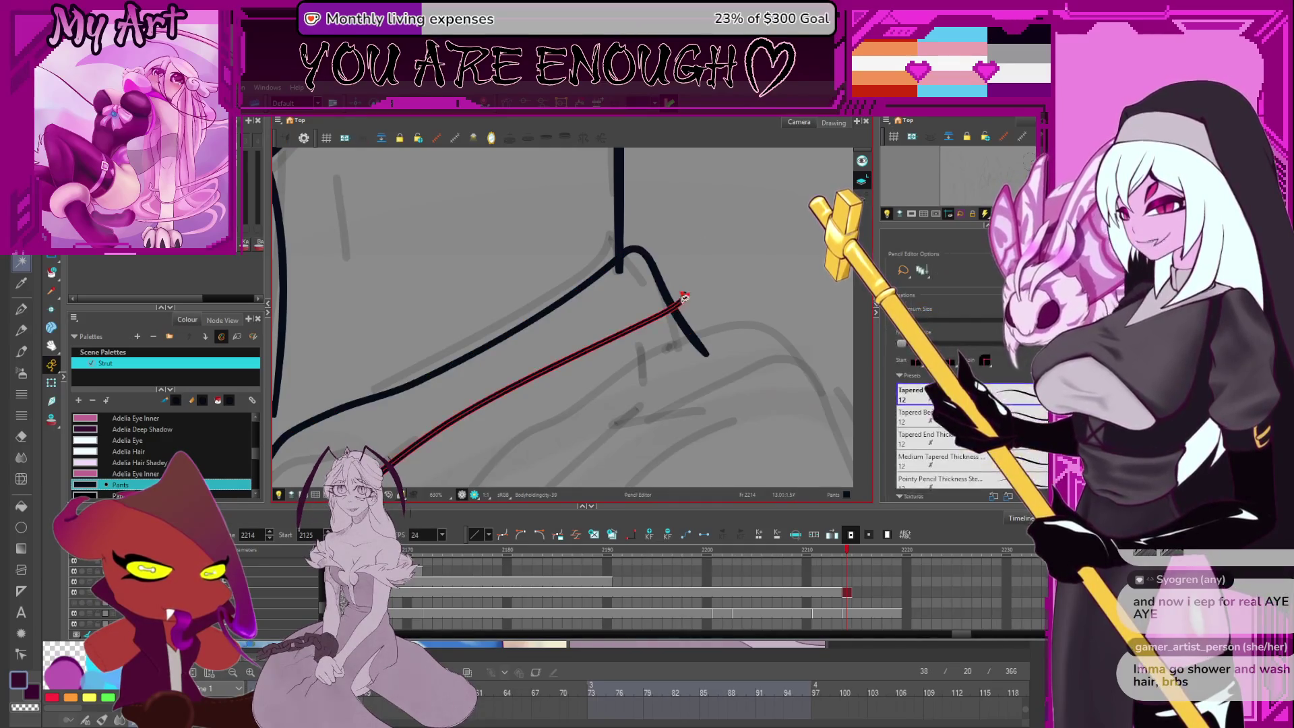
scroll(678, 297, "down", 5)
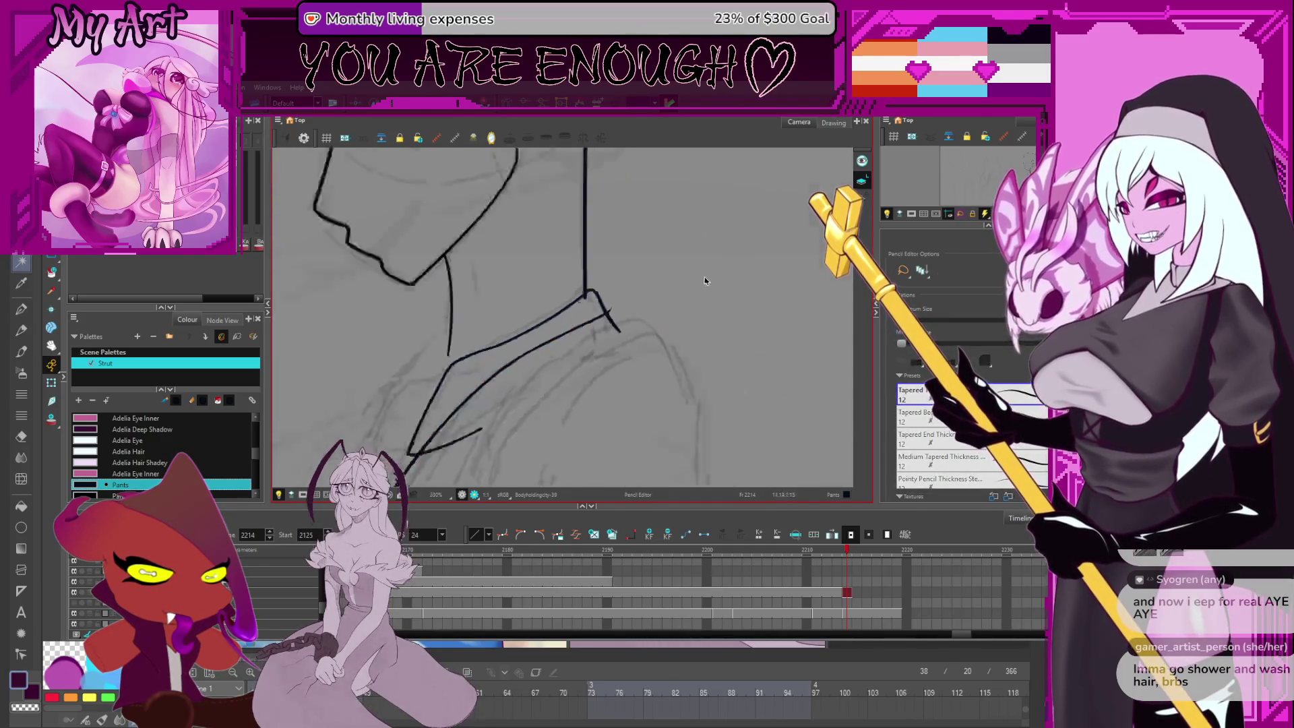
scroll(741, 268, "up", 5)
key("alt+slash")
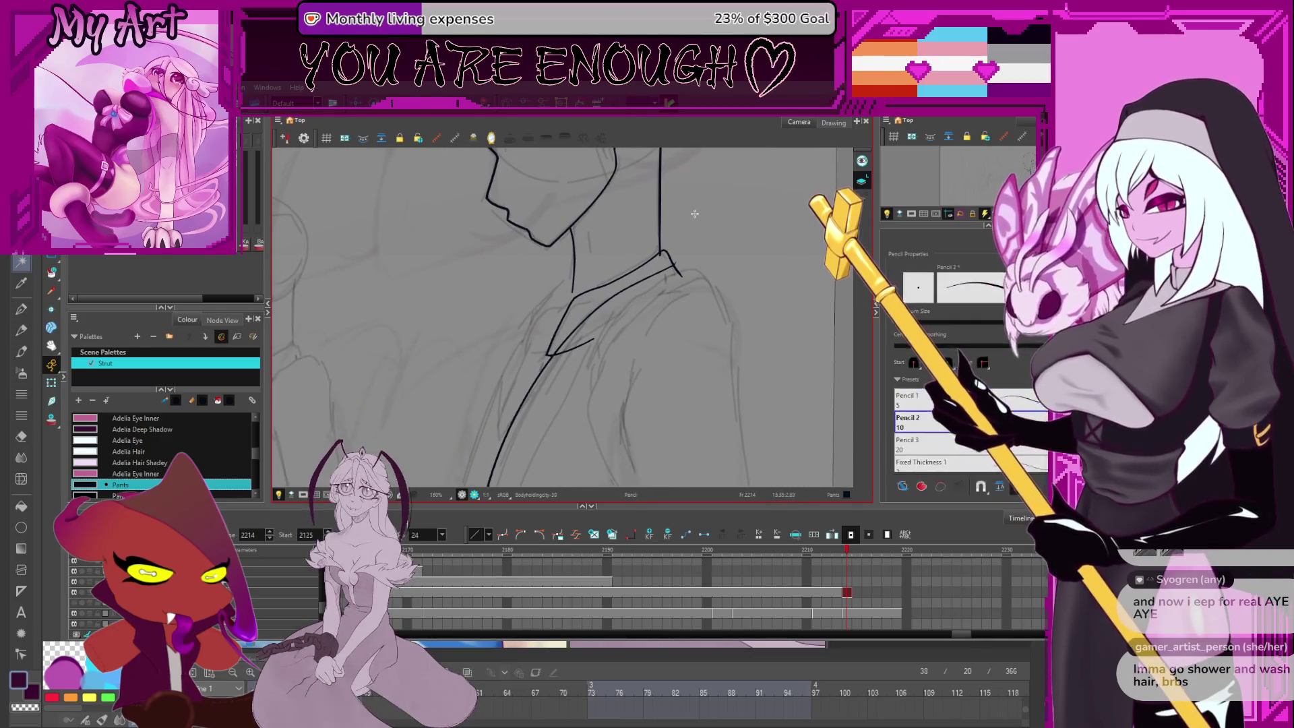
left_click_drag(741, 267, 614, 324)
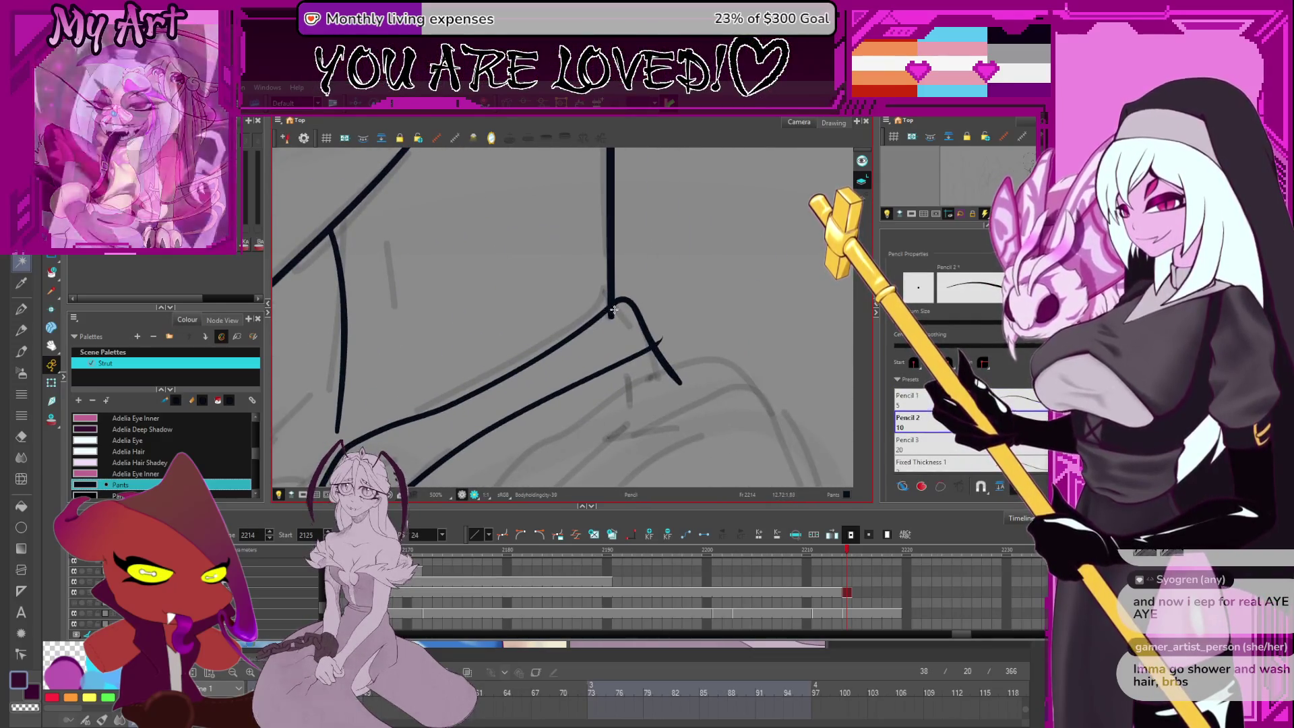
key("alt+q")
left_click(613, 323)
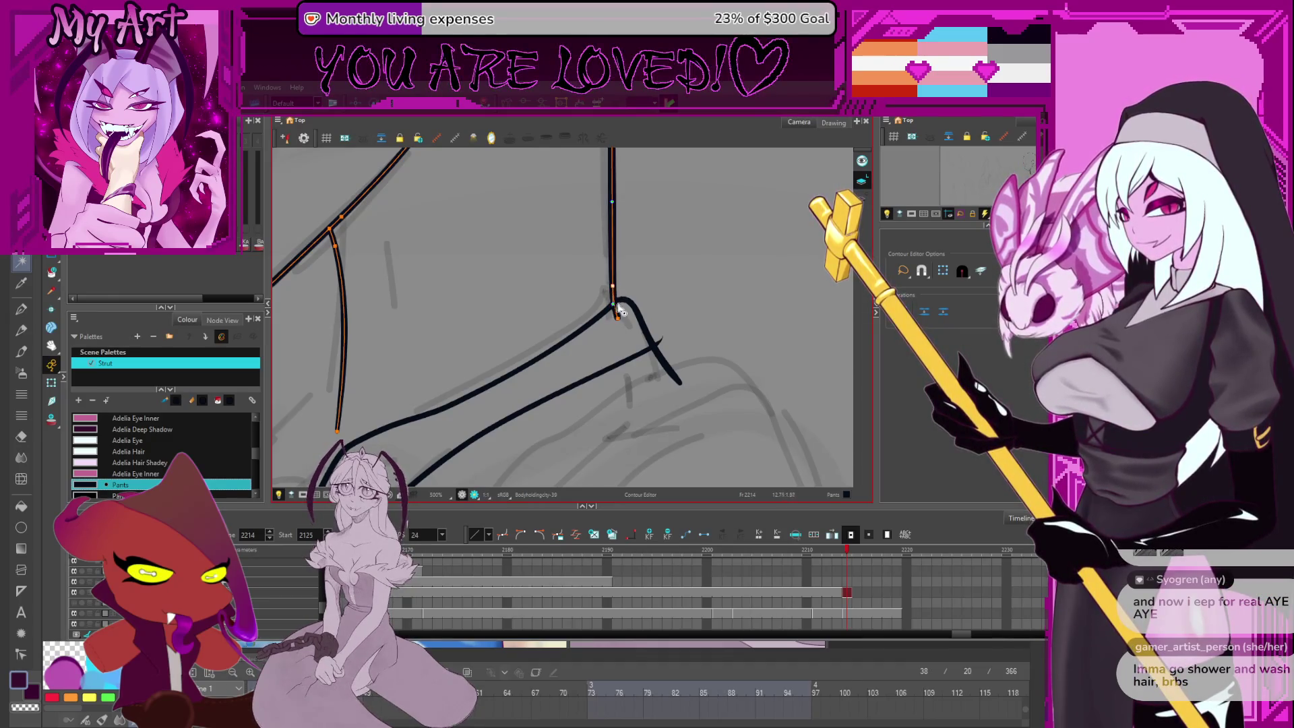
key("space")
left_click_drag(618, 283, 611, 370)
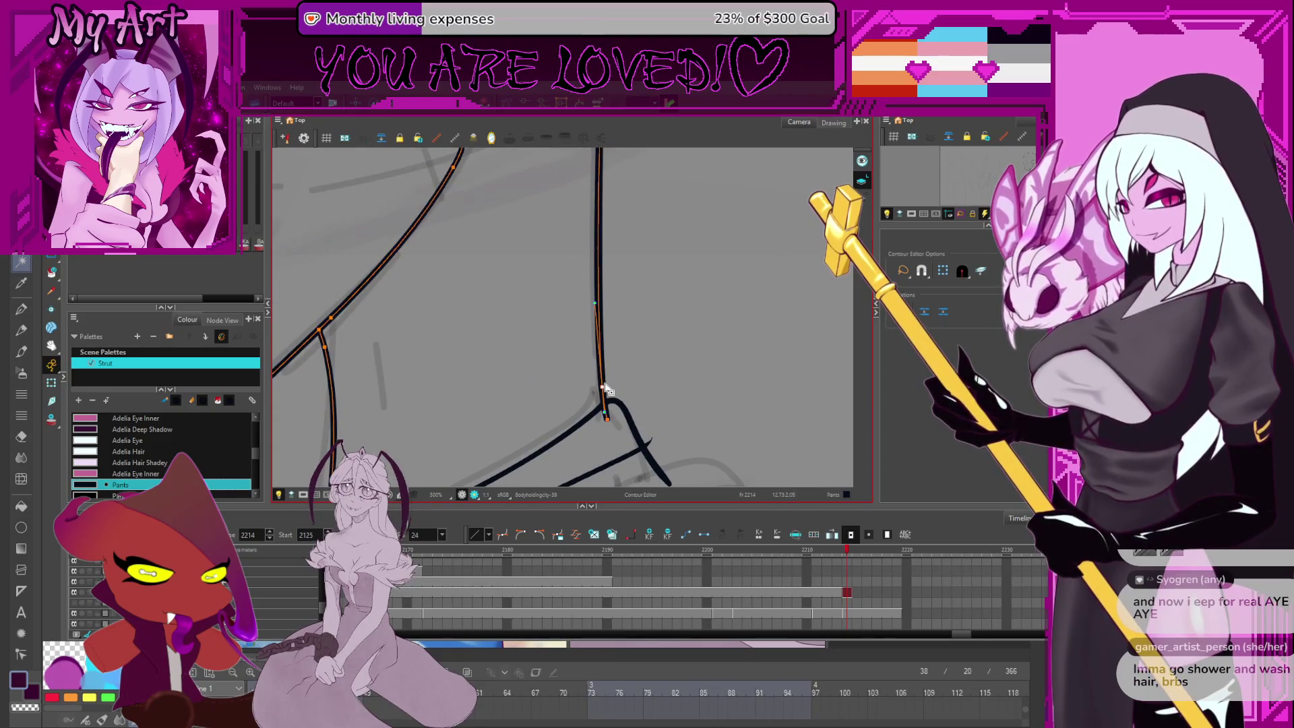
scroll(633, 358, "down", 3)
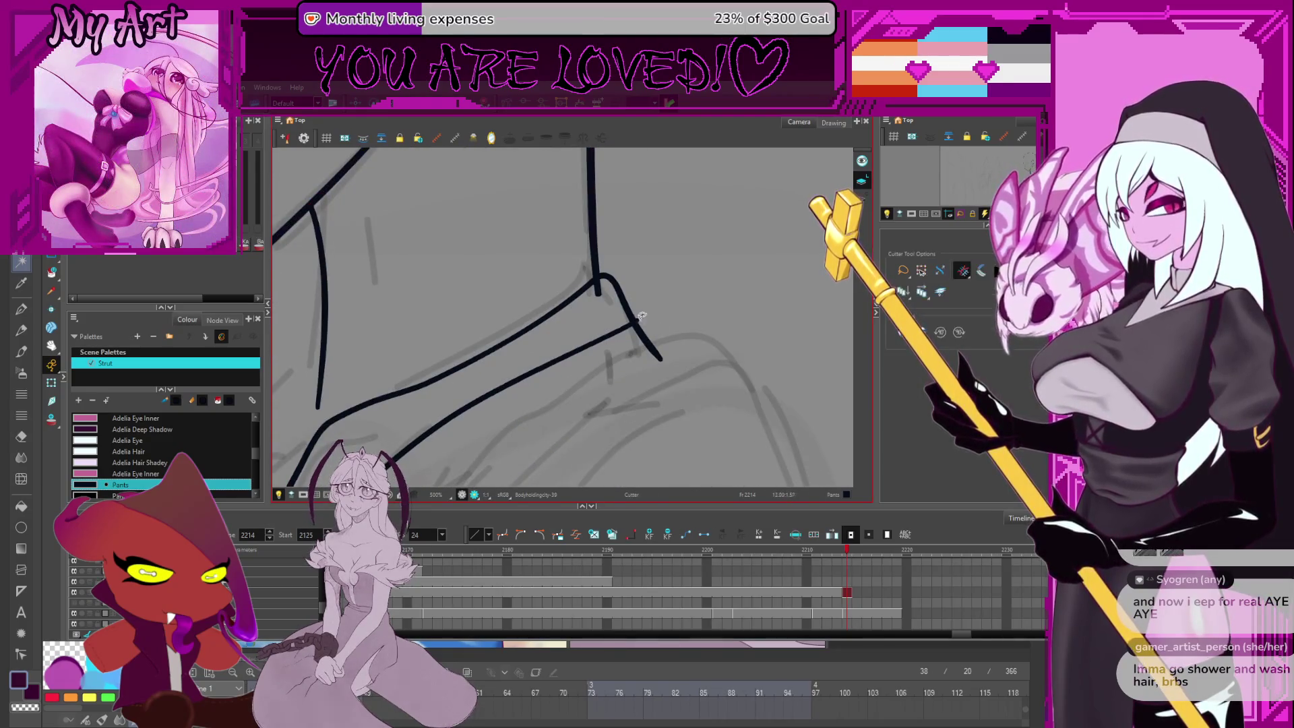
key("alt+/")
scroll(621, 310, "down", 3)
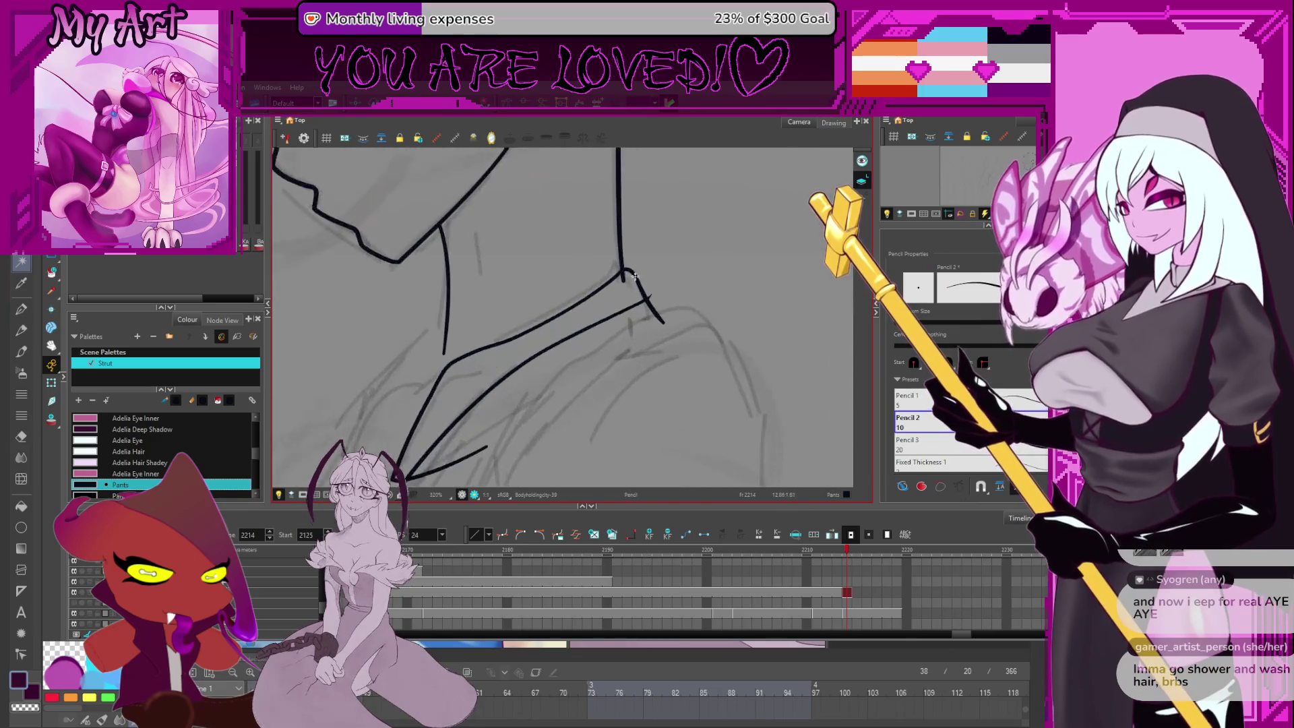
left_click_drag(608, 325, 605, 322)
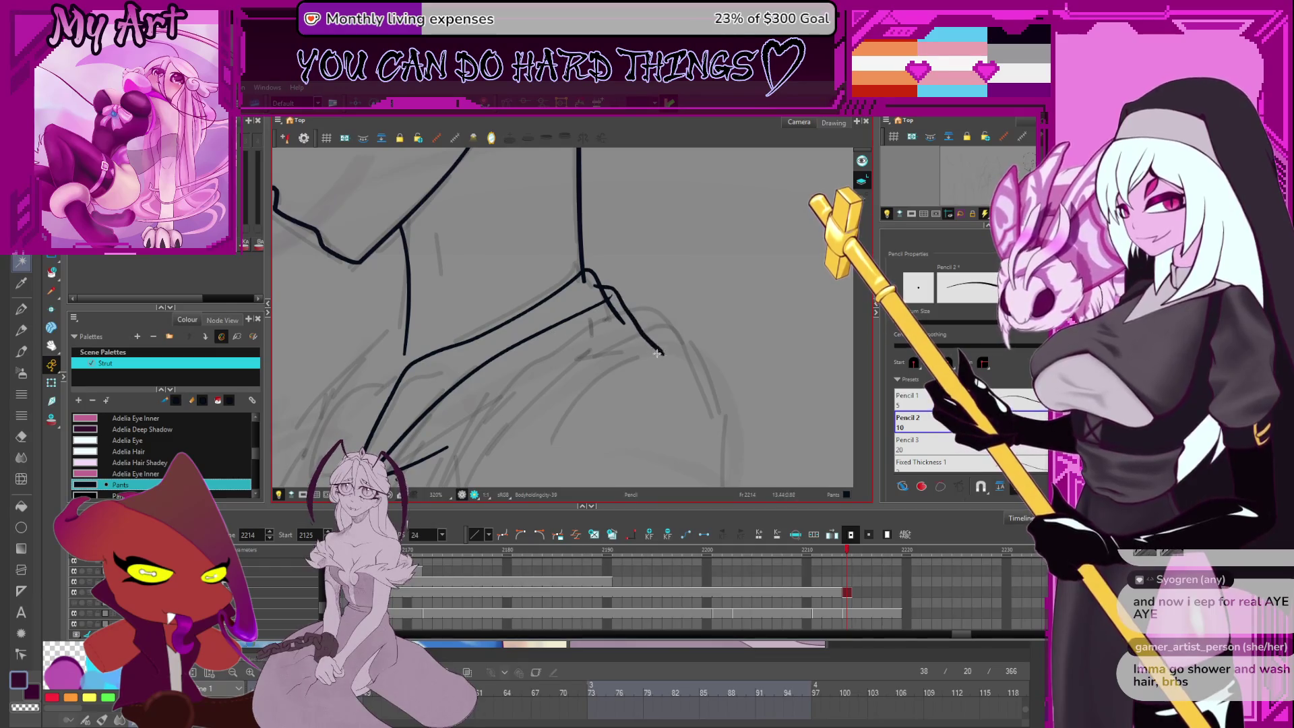
In the Contour Editor, drag the lower collar line's end point further left, doubling it back from the shoulder tip
scroll(654, 330, "down", 1)
key("alt+q")
left_click(641, 298)
left_click(637, 275)
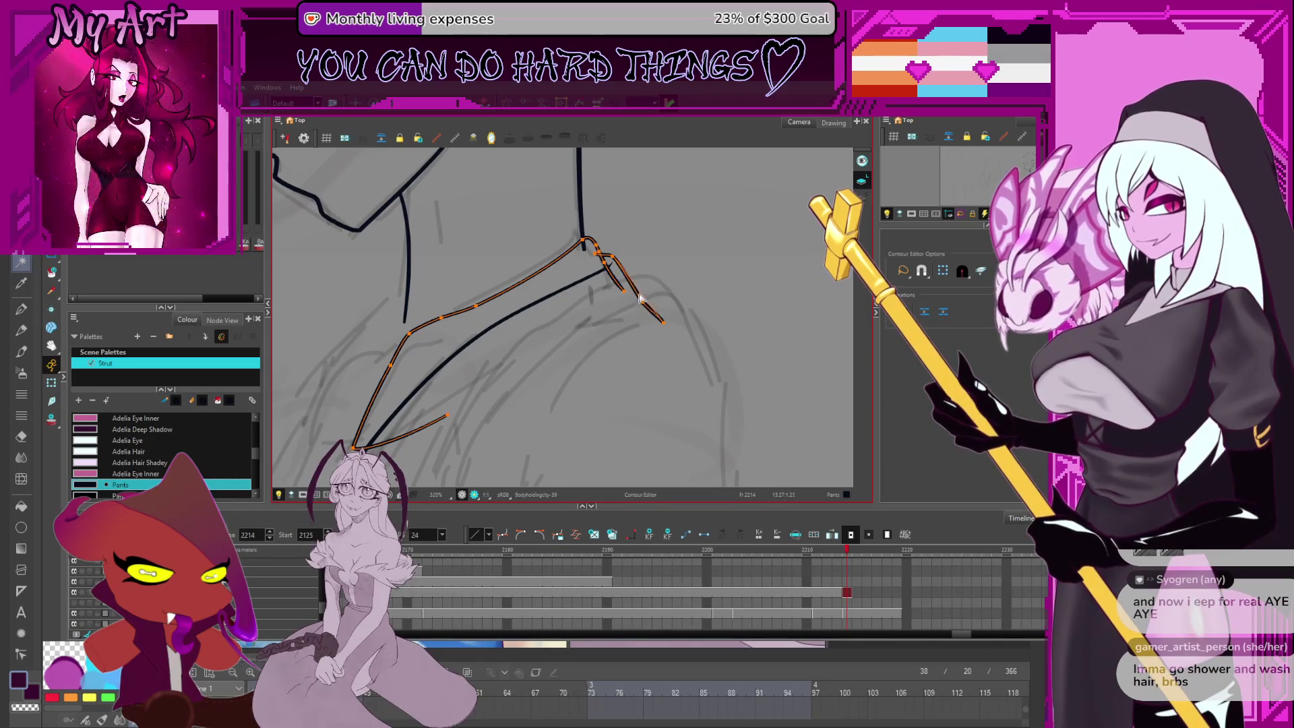
left_click_drag(598, 254, 619, 276)
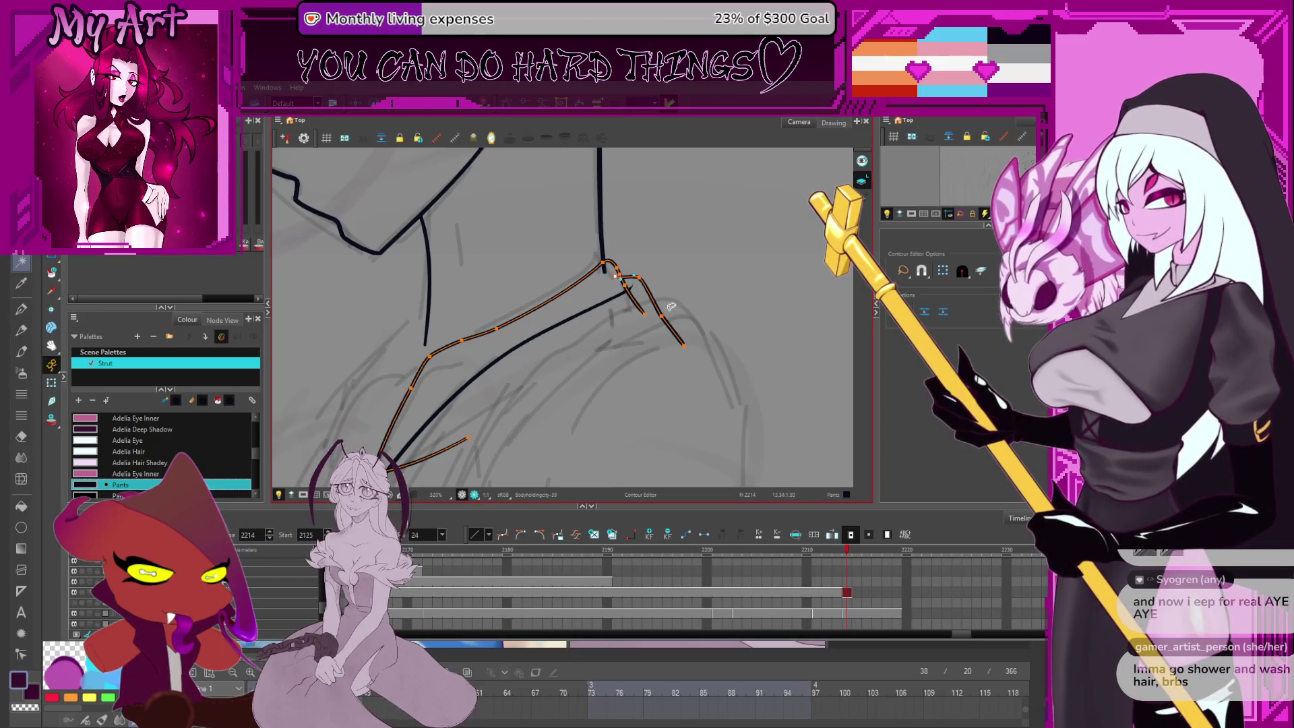
mouse_move(685, 350)
left_mouse_down()
mouse_move(696, 257)
mouse_move(695, 291)
mouse_move(570, 322)
mouse_move(671, 250)
left_mouse_up()
left_click(754, 217)
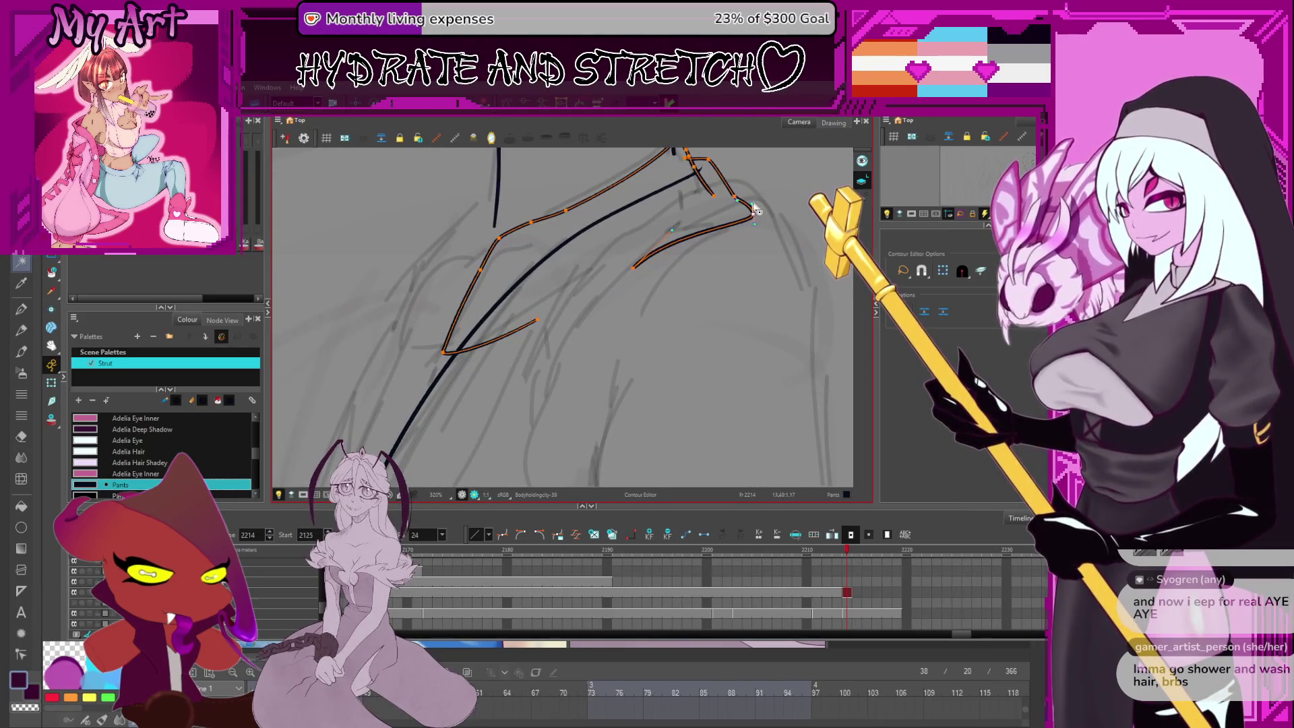
left_click_drag(721, 233, 753, 233)
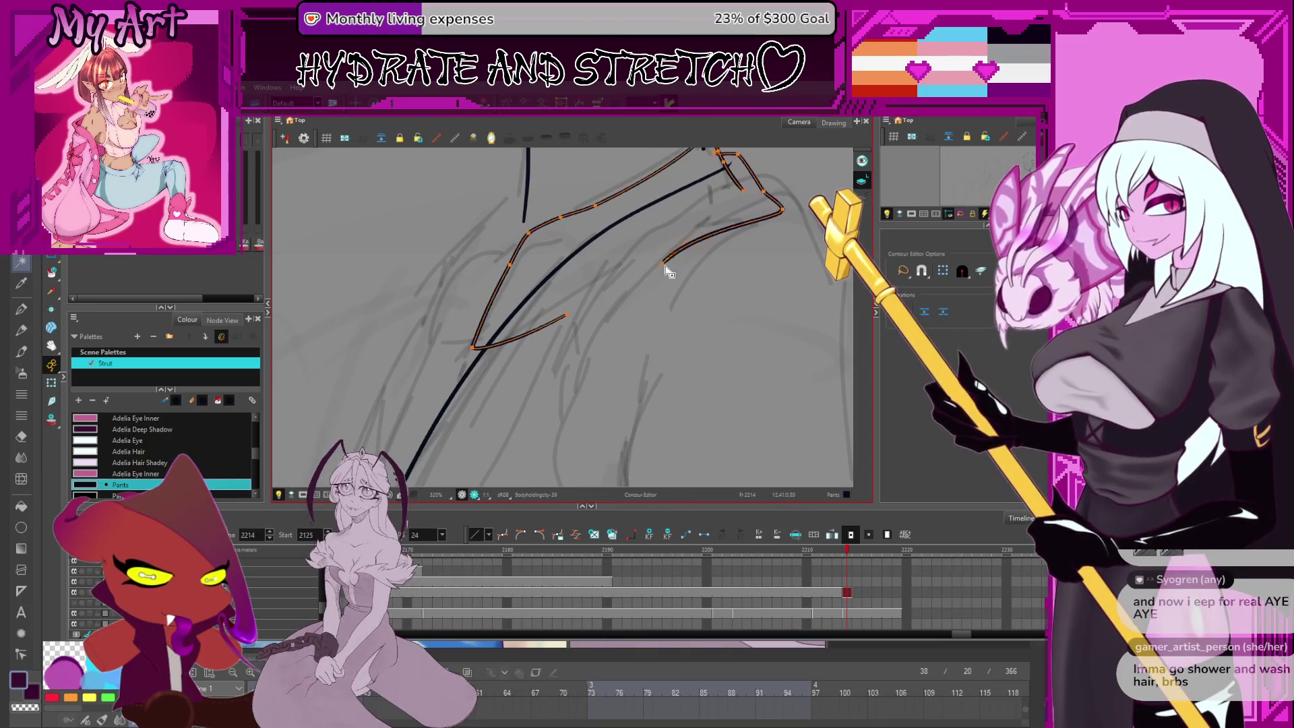
left_click_drag(667, 263, 634, 285)
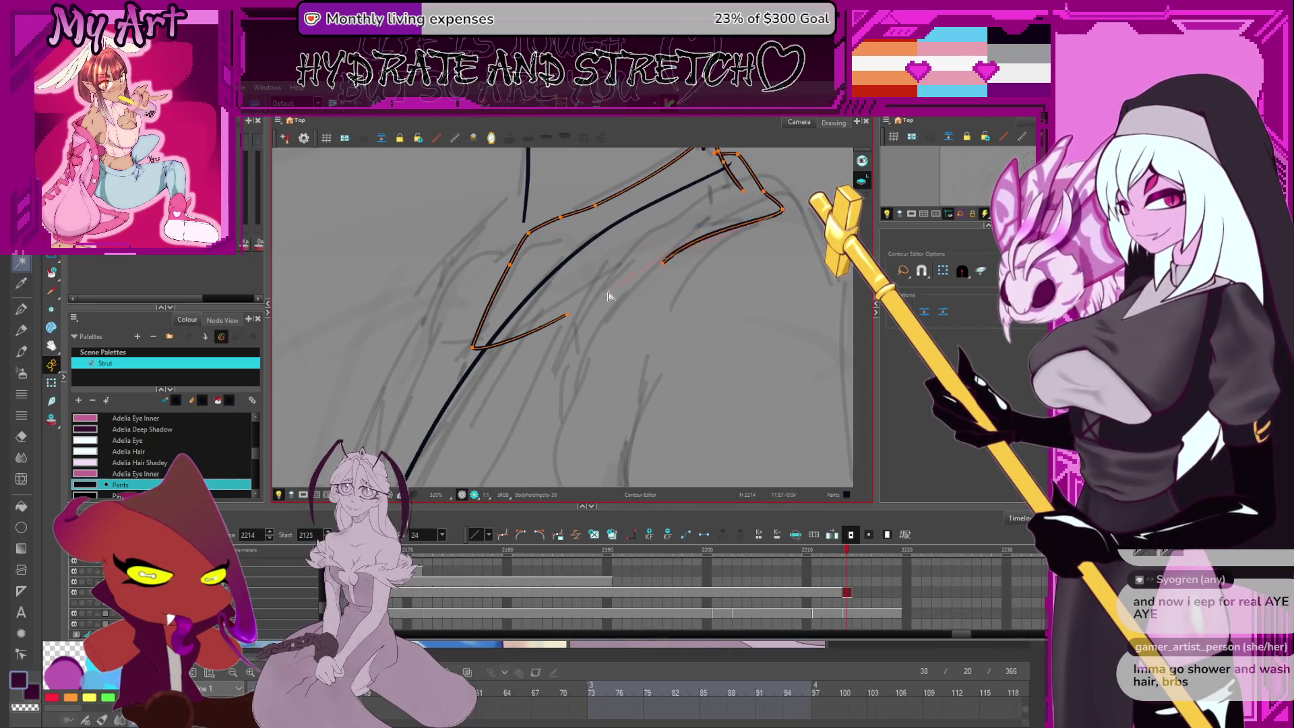
scroll(657, 274, "down", 5)
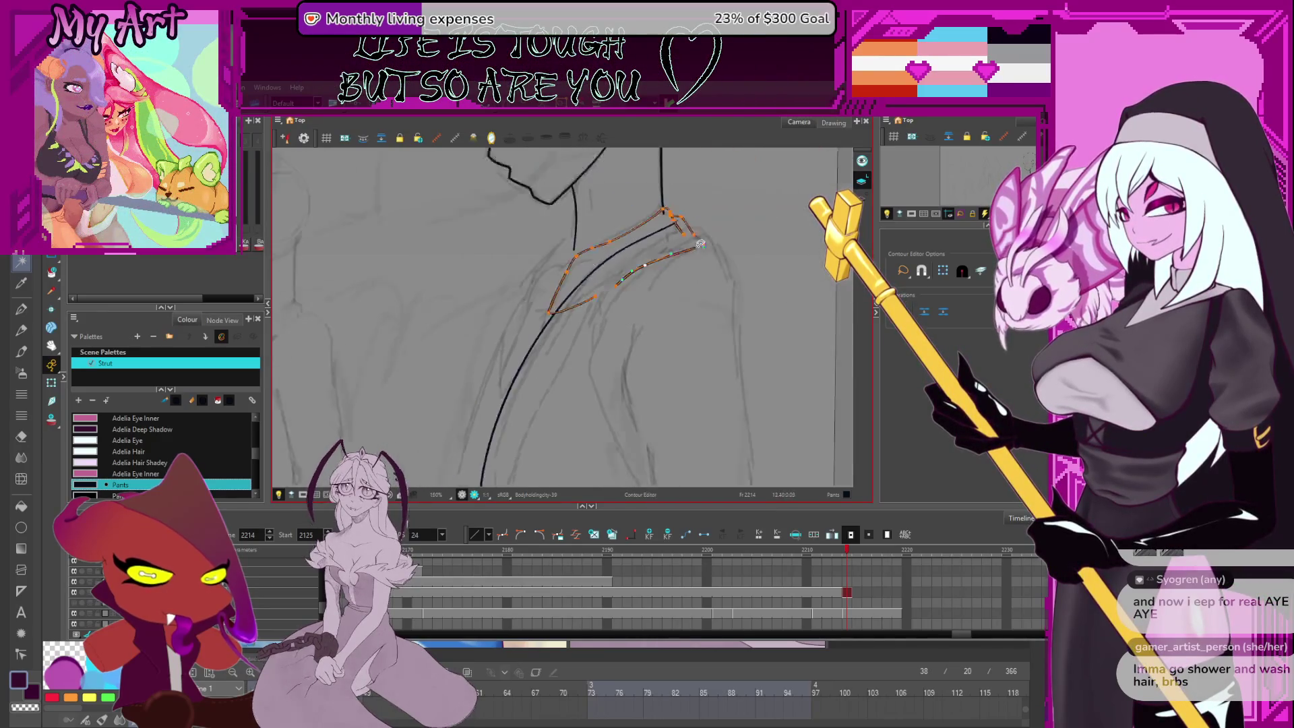
Move the lower collar edge's end down-left and bend that edge into a curve
scroll(604, 288, "up", 4)
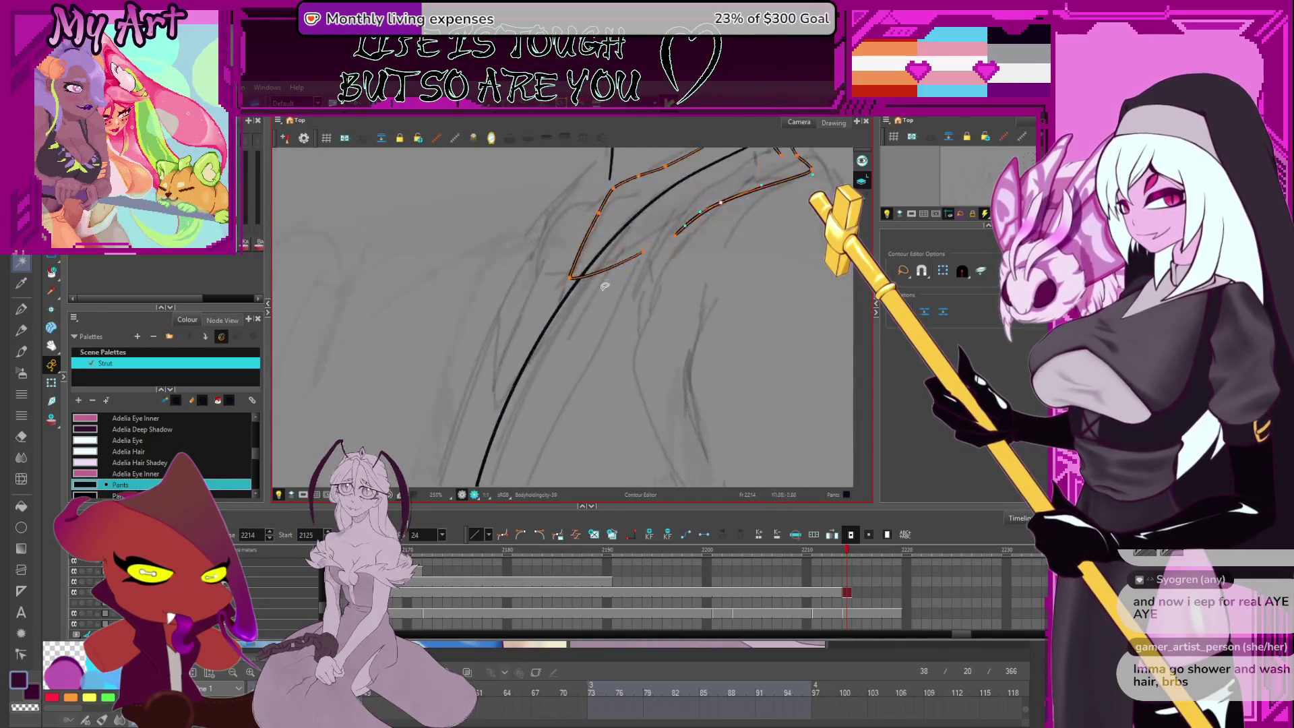
left_click(652, 289)
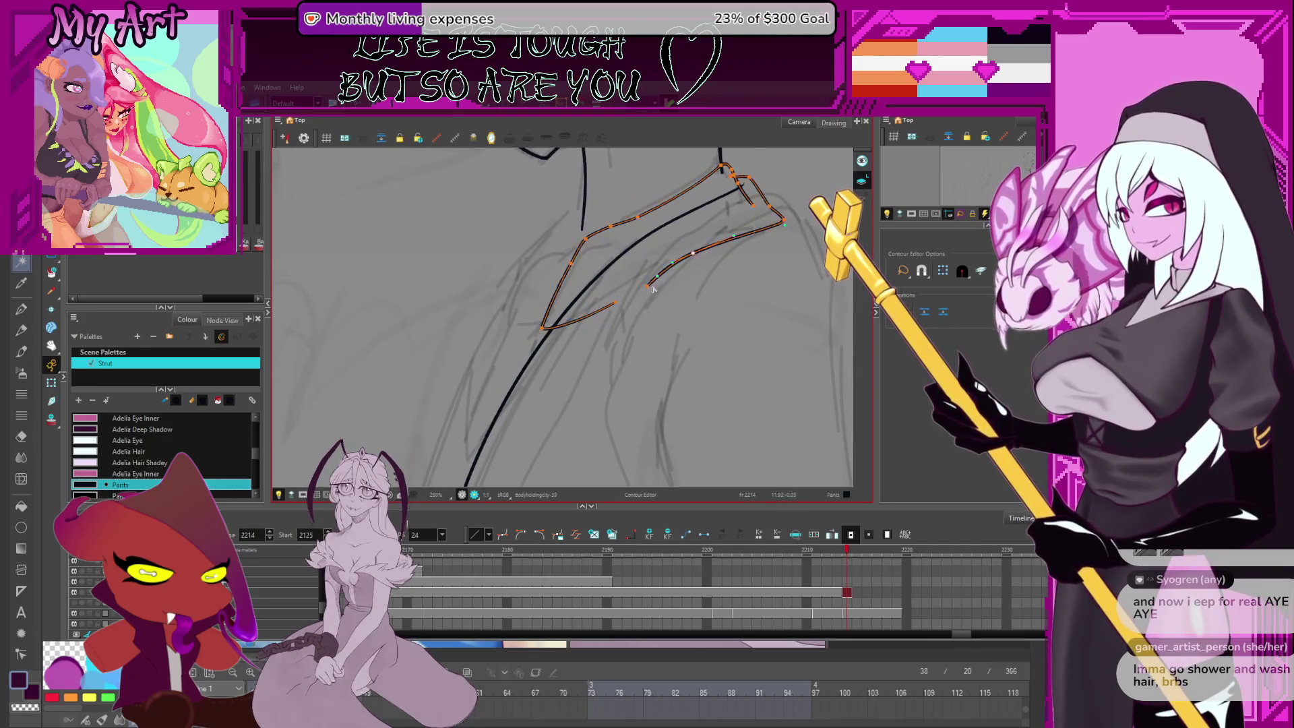
mouse_move(592, 352)
left_mouse_down()
mouse_move(584, 361)
mouse_move(617, 345)
left_mouse_up()
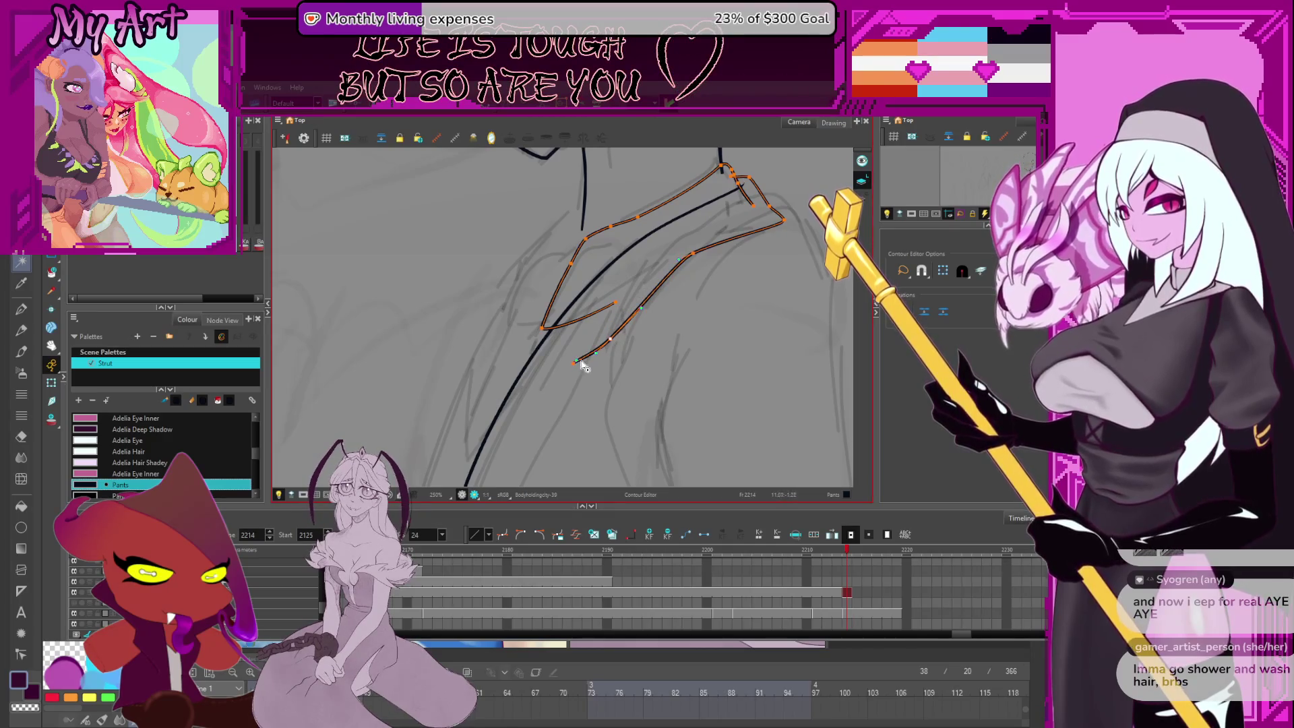
left_click_drag(507, 451, 514, 435)
left_click_drag(558, 364, 566, 358)
Smooth out the kink in the collar line by adjusting its control point
scroll(593, 323, "down", 3)
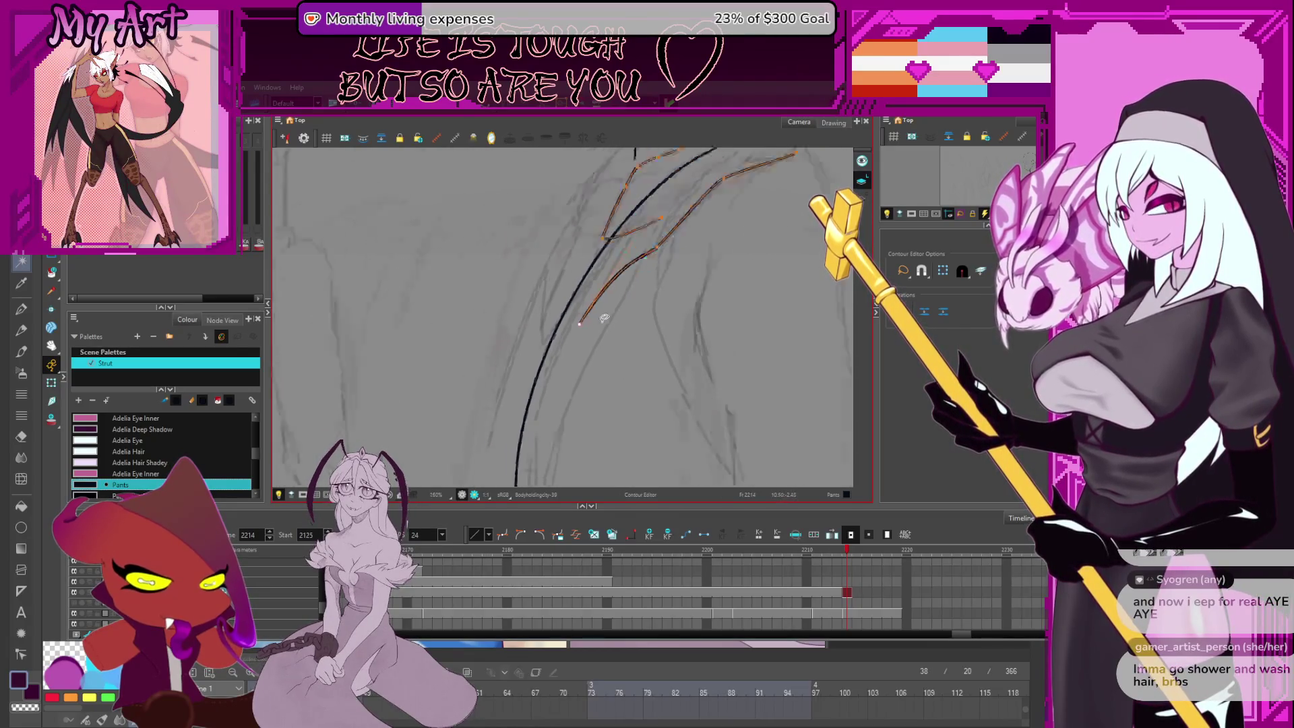
scroll(605, 318, "down", 3)
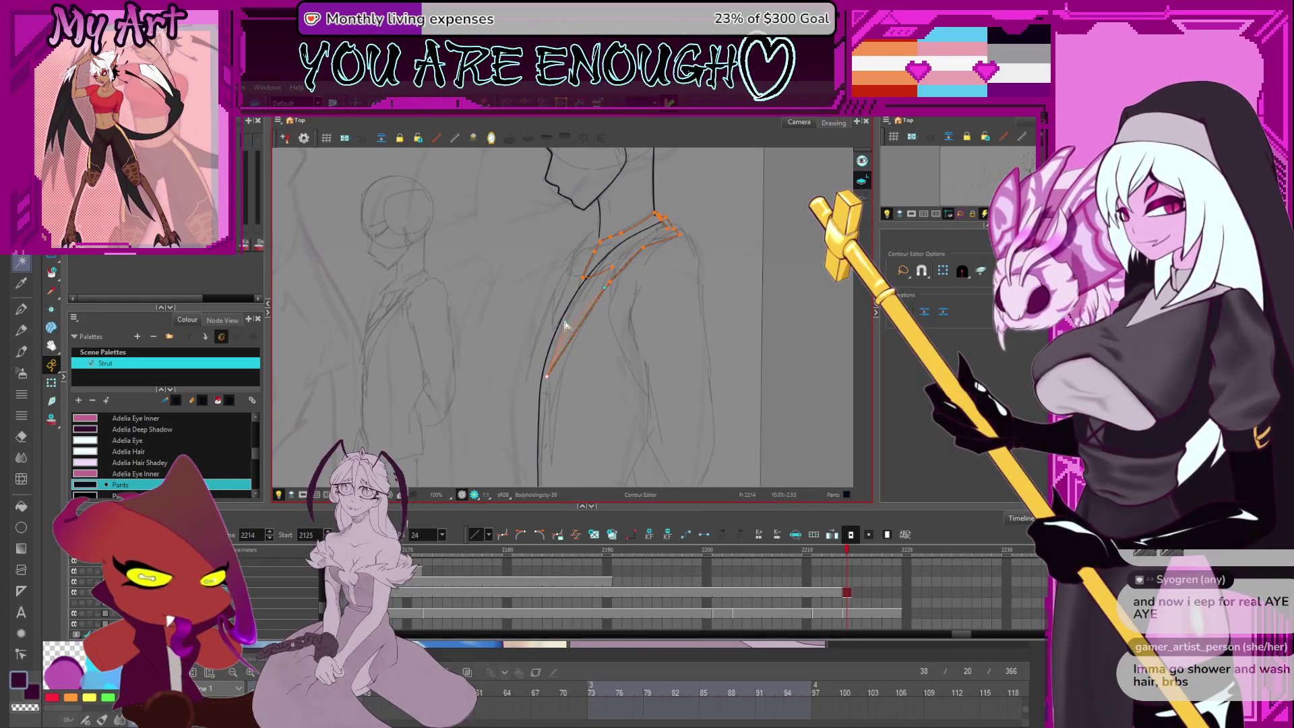
scroll(634, 264, "up", 1)
left_click_drag(646, 268, 652, 283)
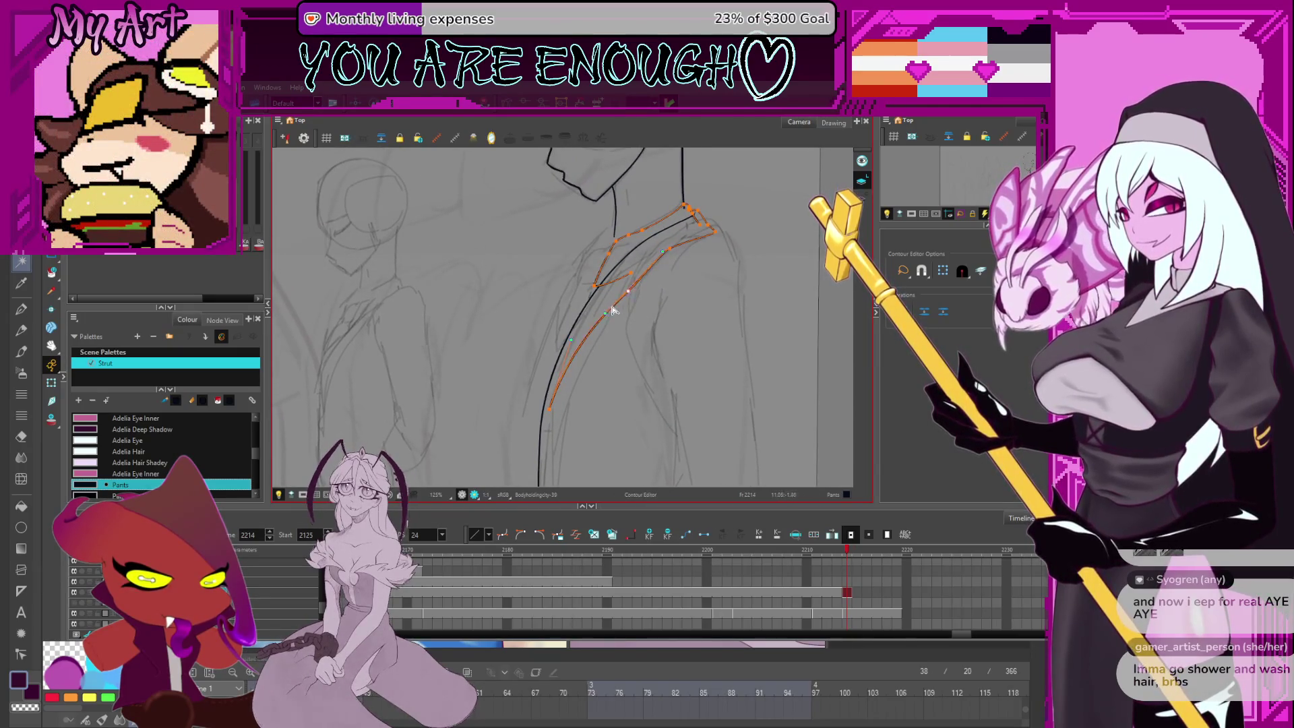
left_click(634, 285)
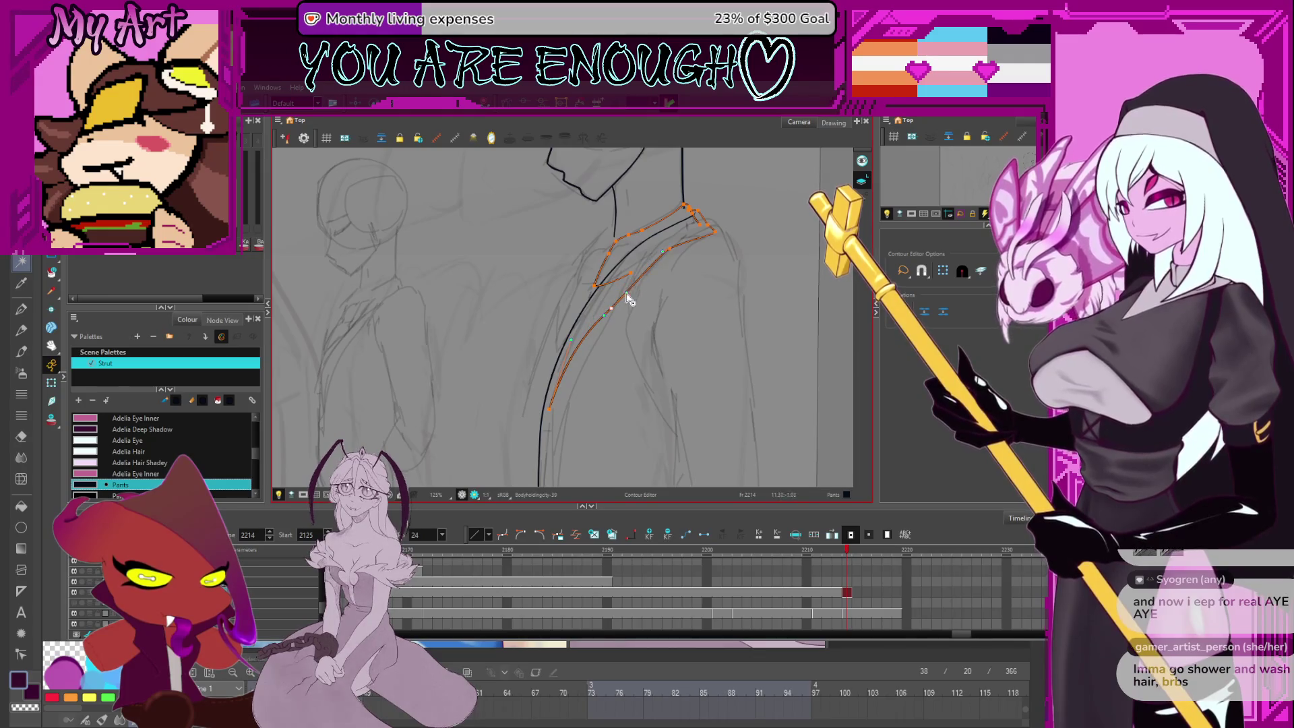
scroll(630, 285, "up", 2)
left_click_drag(616, 317, 650, 289)
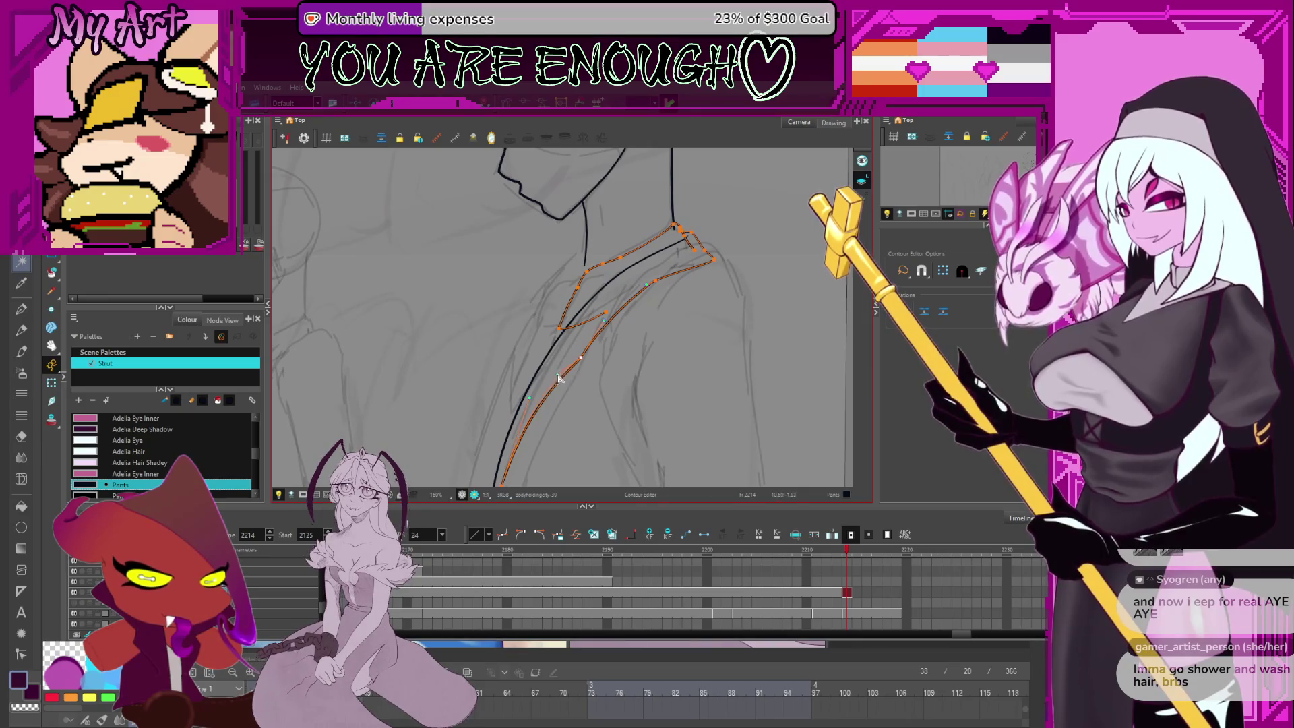
left_click_drag(559, 378, 576, 345)
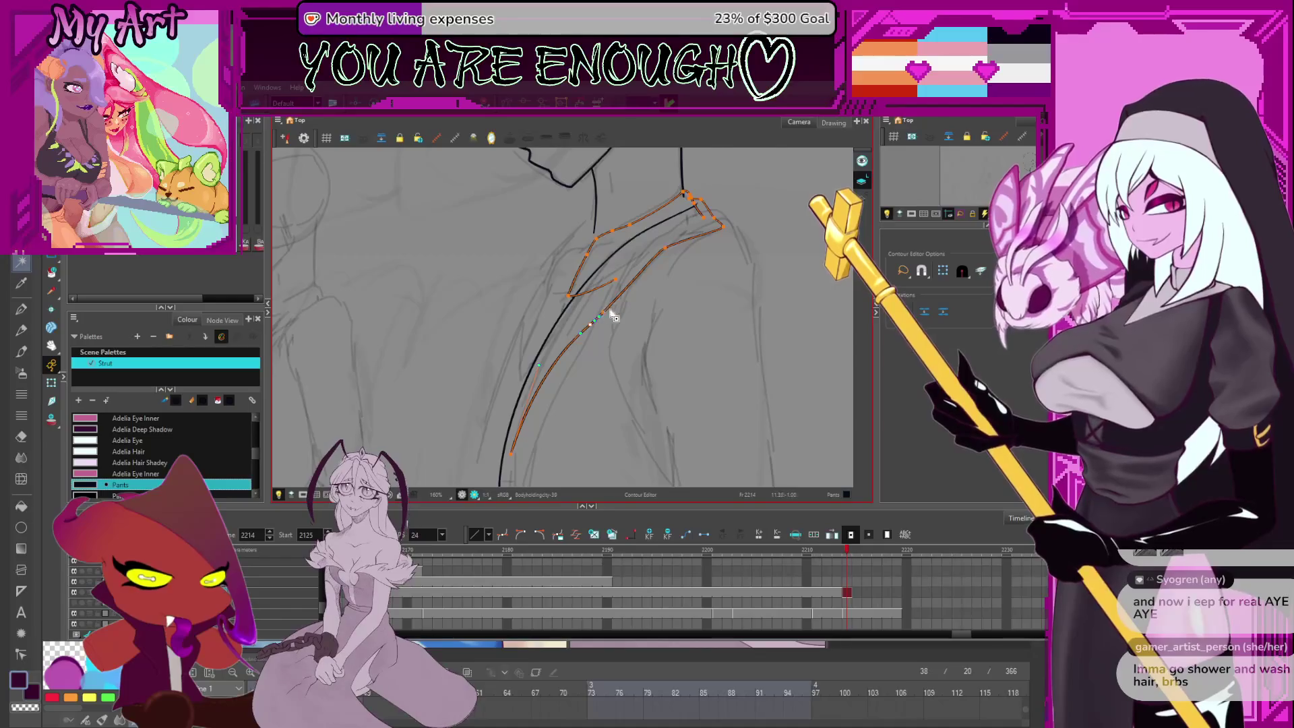
scroll(612, 315, "up", 4)
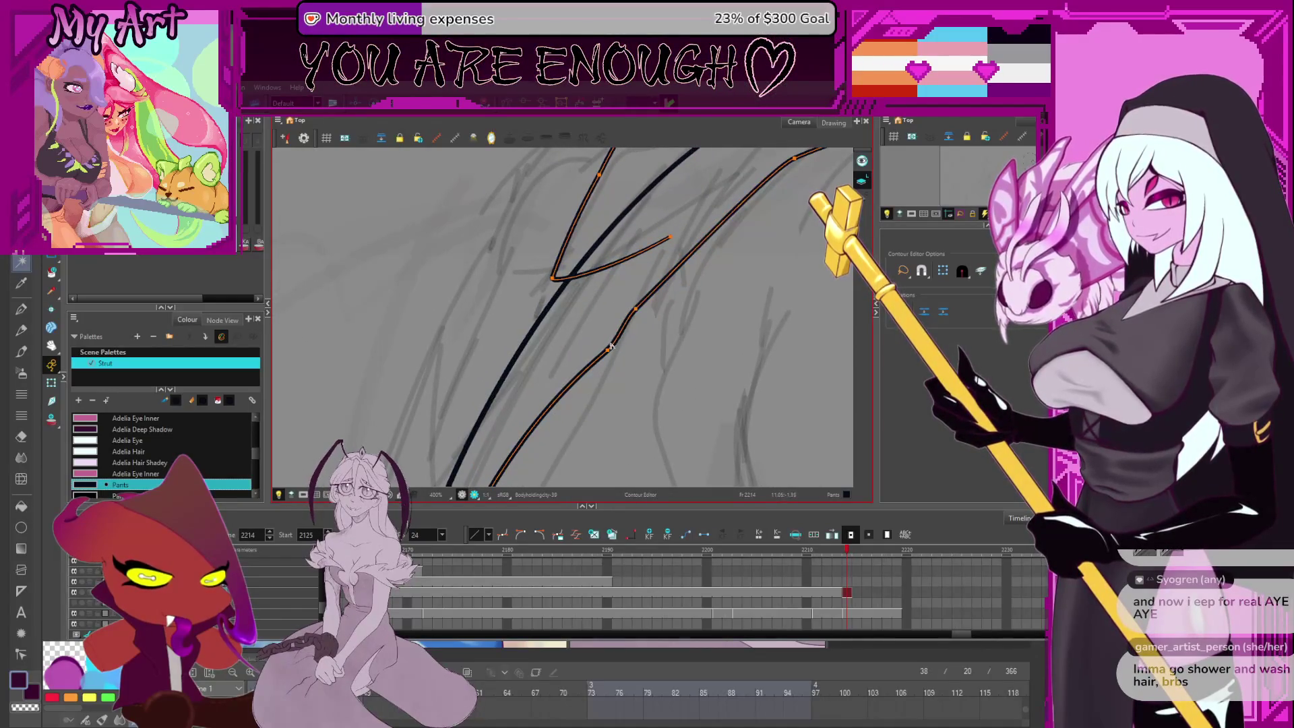
mouse_move(611, 363)
left_mouse_down()
mouse_move(631, 333)
mouse_move(588, 342)
mouse_move(615, 328)
mouse_move(624, 339)
left_mouse_up()
Straighten the kinked upper collar segment and reshape the lower collar edge up to its end
left_click(657, 292)
left_click_drag(657, 293, 650, 312)
left_click_drag(741, 202, 646, 297)
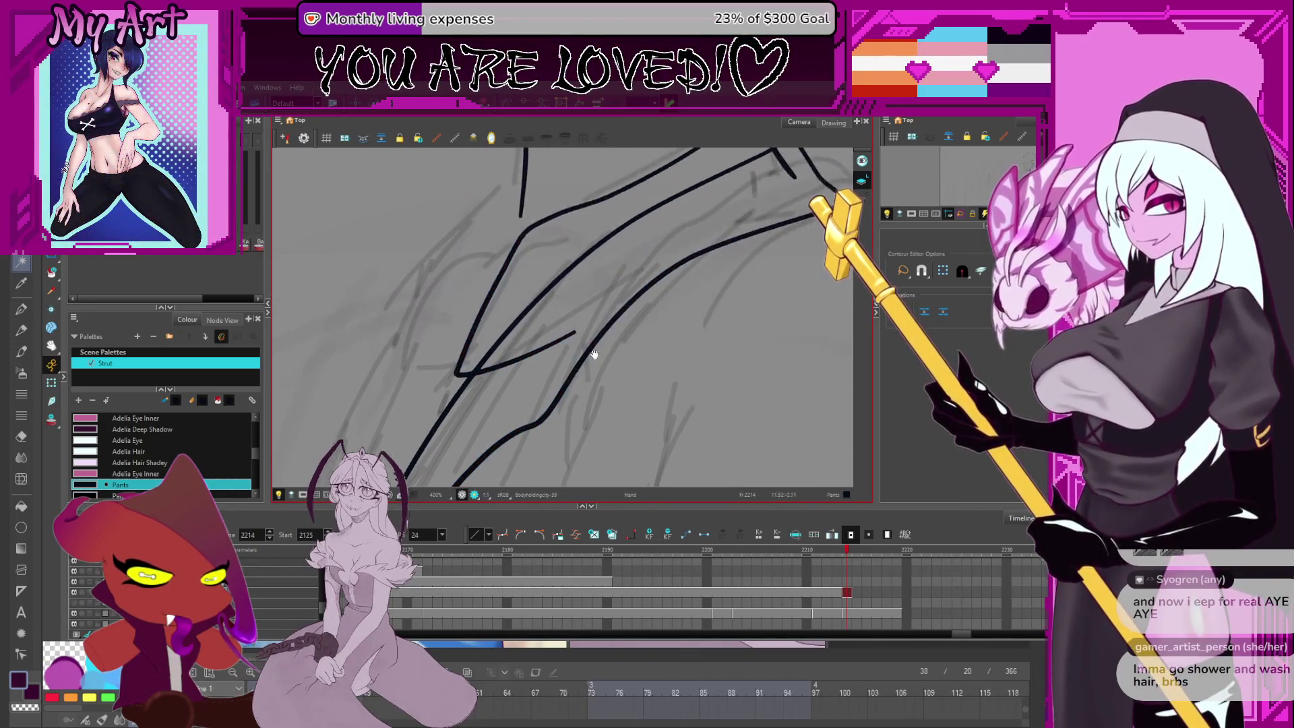
mouse_move(703, 255)
left_mouse_down()
mouse_move(623, 328)
mouse_move(637, 305)
left_mouse_up()
left_click_drag(769, 277, 766, 270)
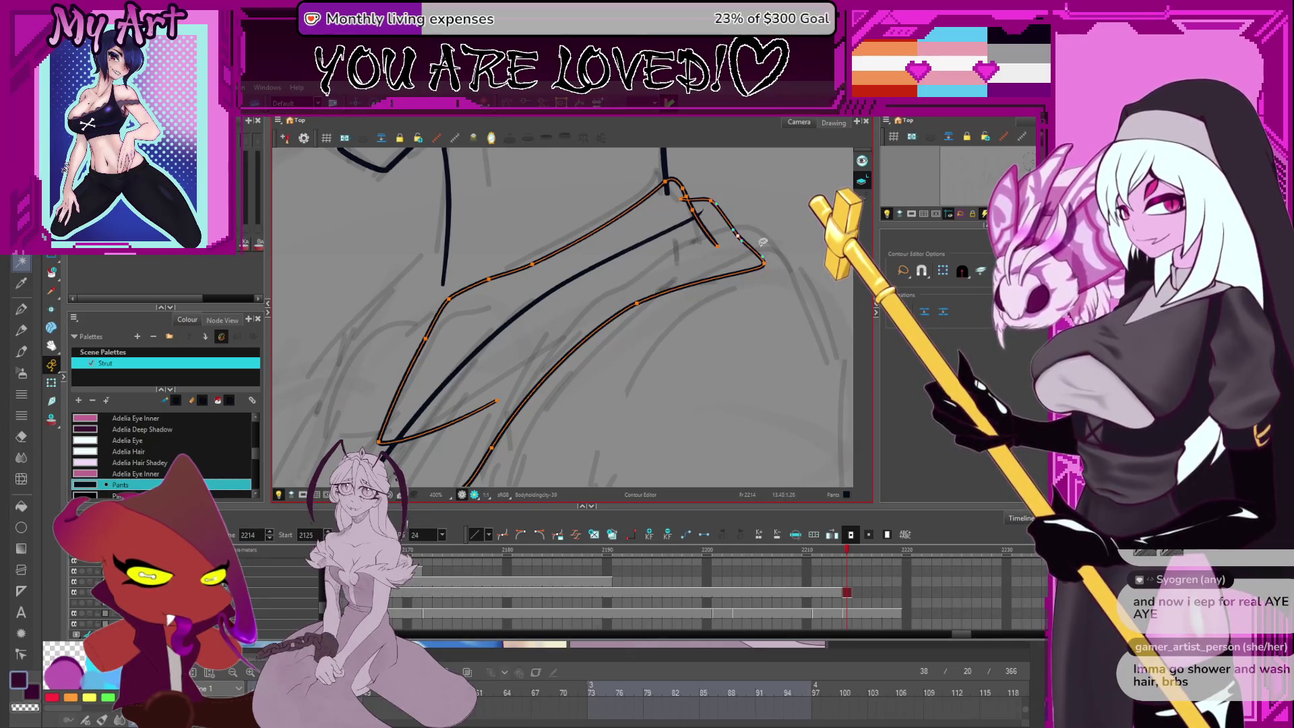
With the whole figure in view, select both the lower and upper collar contours
scroll(664, 269, "down", 4)
left_click_drag(658, 296, 655, 275)
scroll(647, 283, "up", 1)
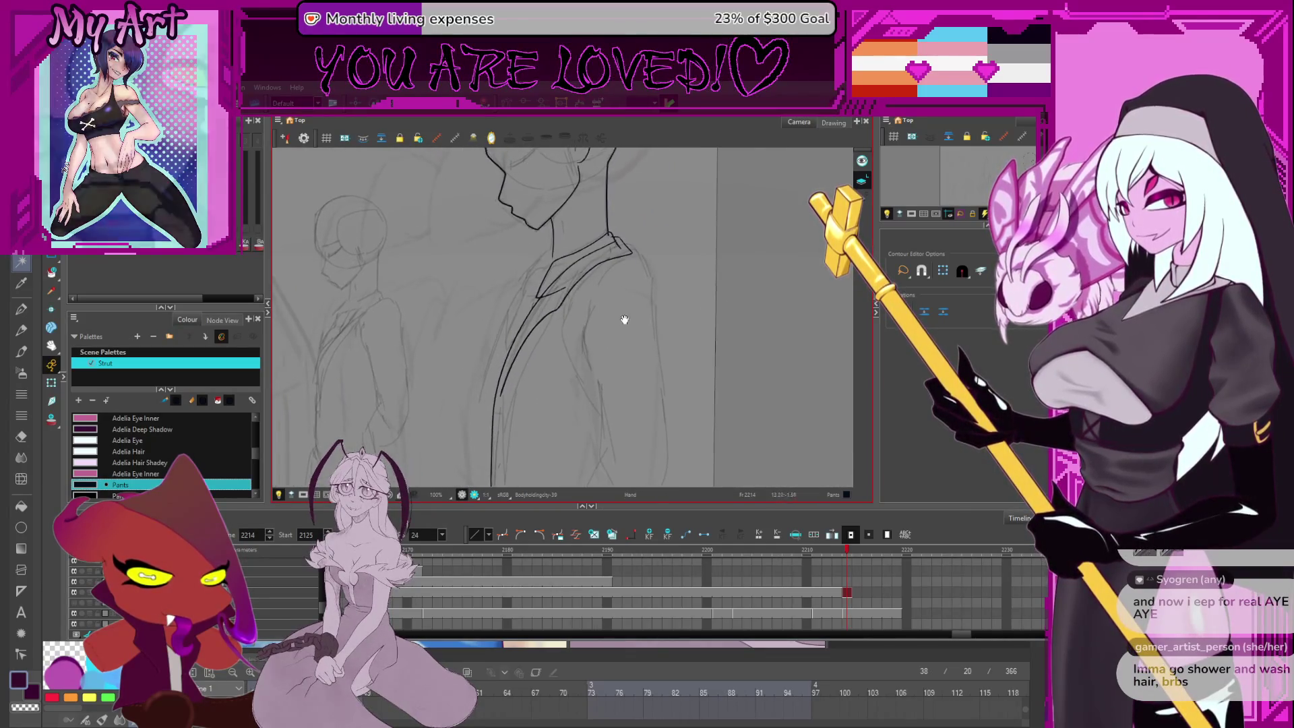
left_click(558, 310)
left_click(555, 315, "shift")
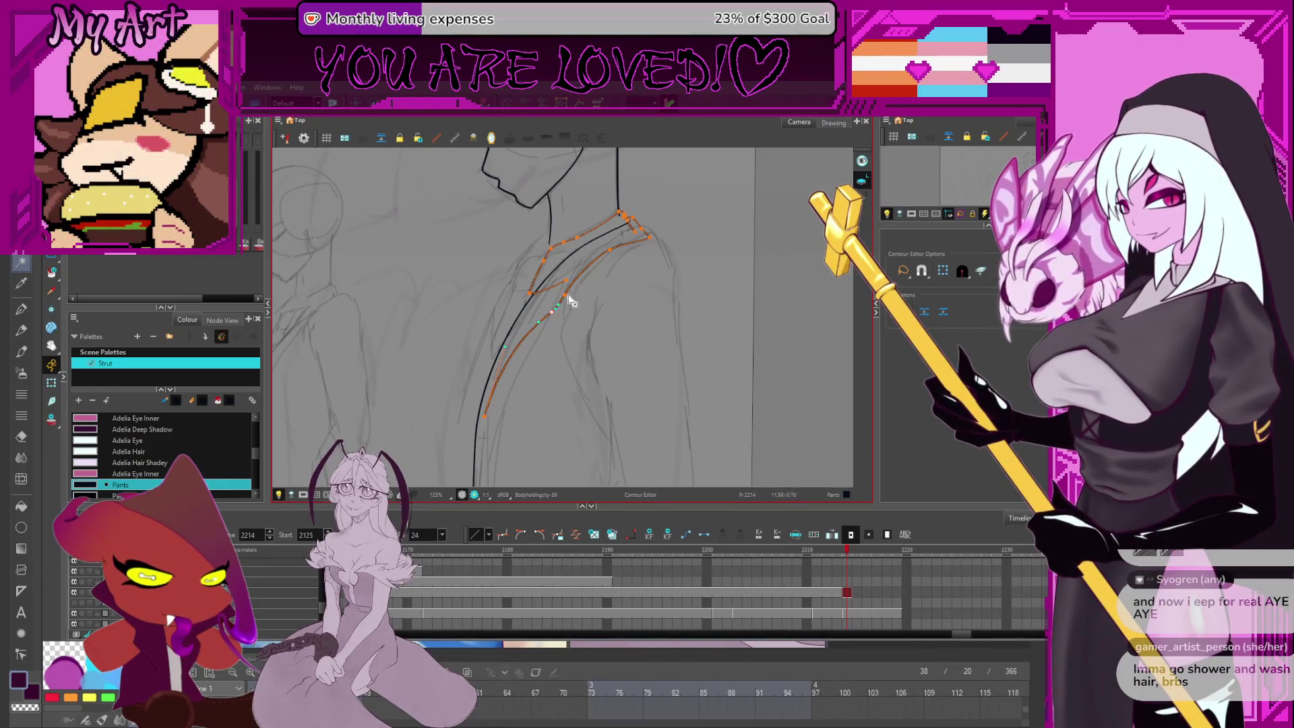
scroll(572, 299, "down", 2)
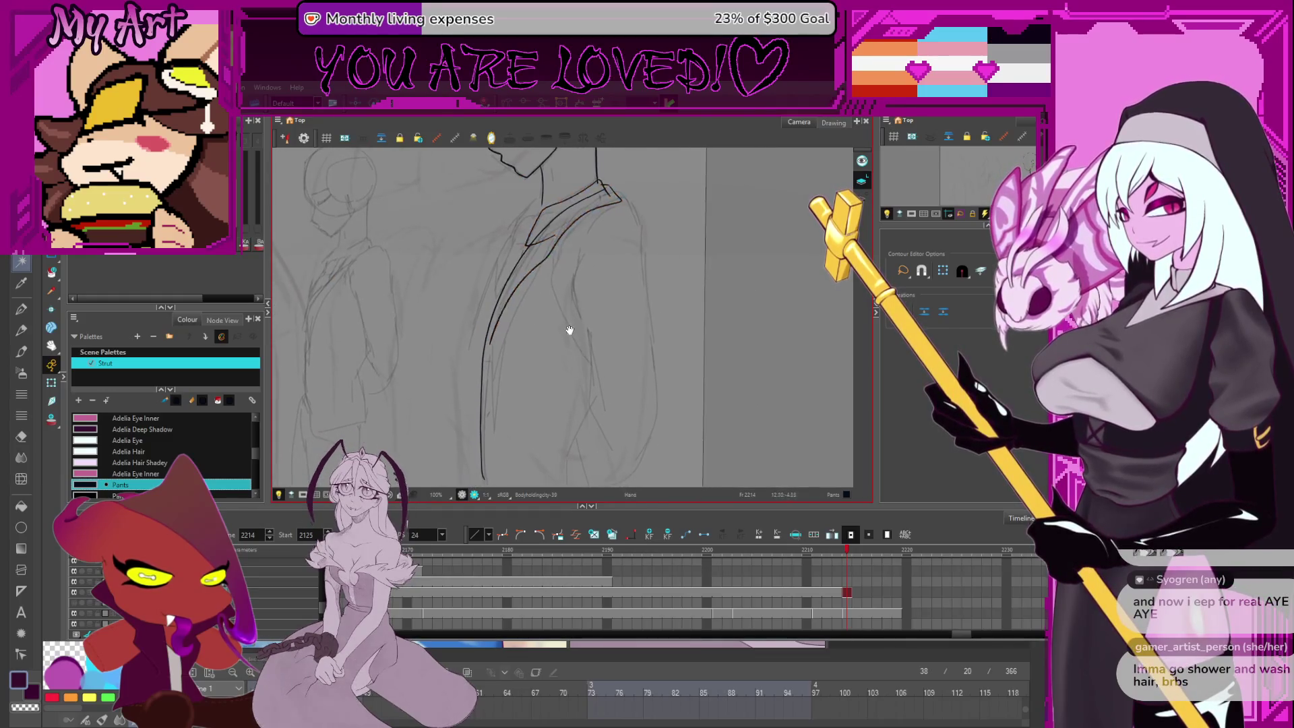
key("alt+/")
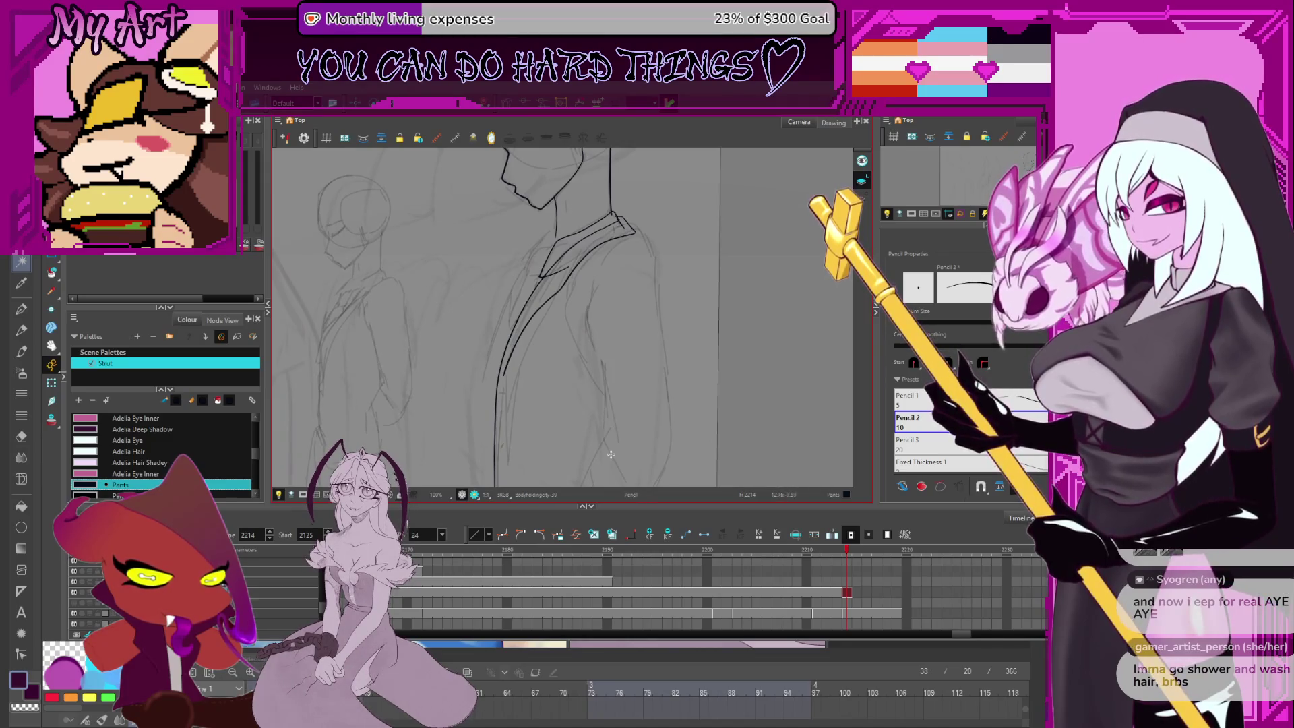
Draw a new stroke for the shoulder outline and pull its upper end up over the shoulder
mouse_move(606, 392)
left_mouse_down()
mouse_move(588, 275)
mouse_move(569, 306)
left_mouse_up()
scroll(569, 306, "right", 1)
scroll(544, 295, "up", 3)
key("alt+q")
left_click(511, 346)
mouse_move(518, 330)
left_mouse_down()
mouse_move(577, 273)
mouse_move(605, 272)
mouse_move(570, 278)
mouse_move(609, 338)
left_mouse_up()
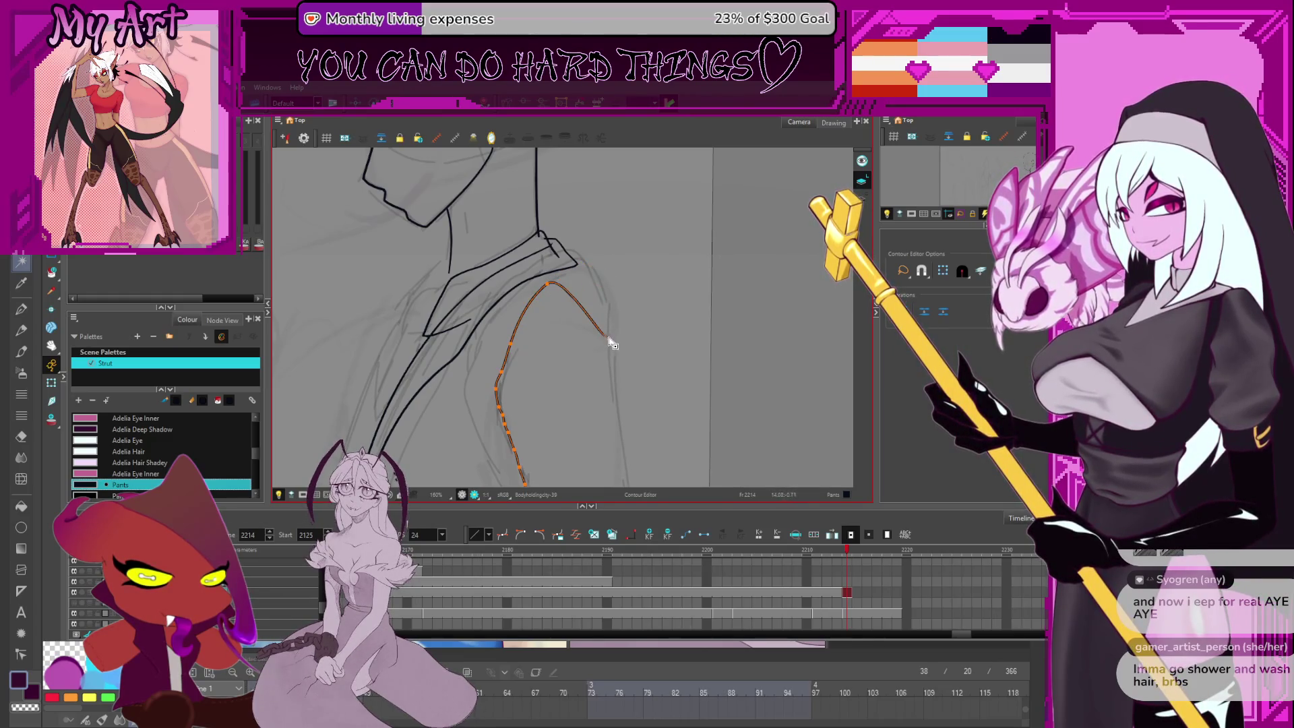
Reshape the arm line's shoulder curve and extend its lower end down and to the left
left_click_drag(607, 290, 605, 259)
left_click_drag(610, 347, 602, 240)
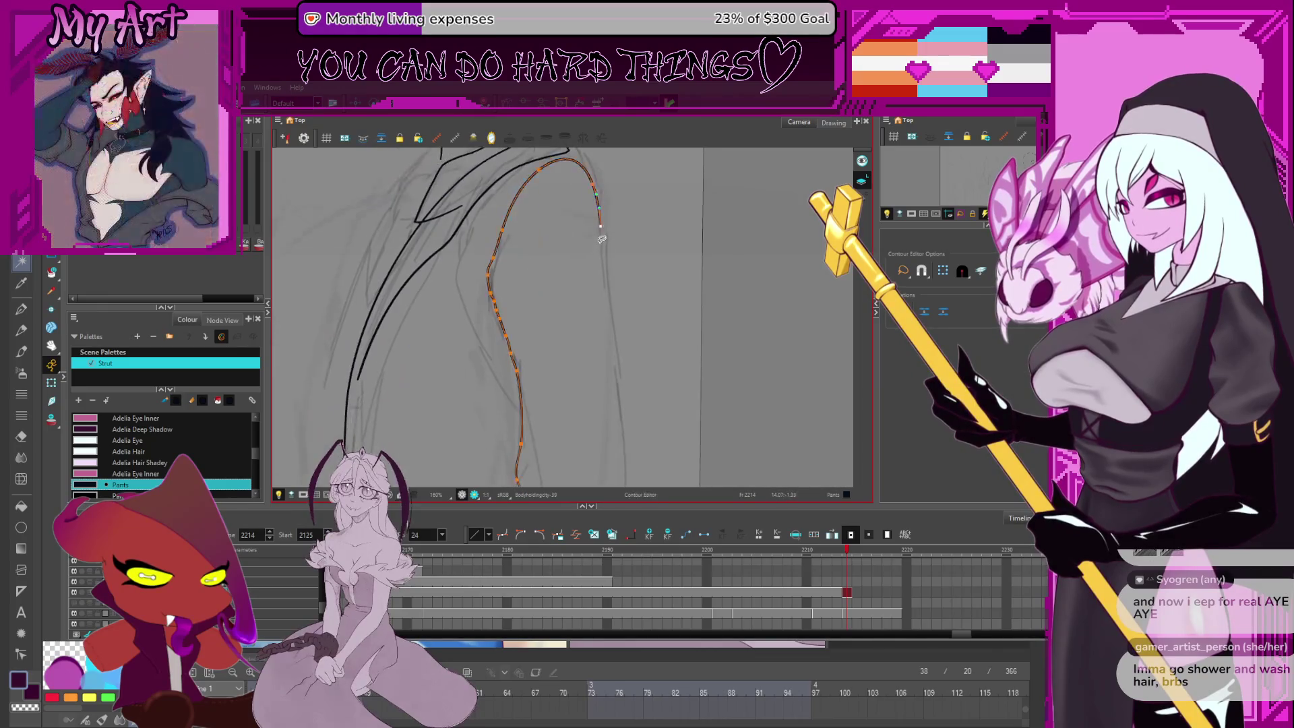
mouse_move(615, 387)
left_mouse_down()
mouse_move(622, 435)
mouse_move(598, 274)
left_mouse_up()
mouse_move(615, 334)
left_mouse_down()
mouse_move(577, 402)
mouse_move(599, 364)
left_mouse_up()
left_click_drag(546, 417, 461, 416)
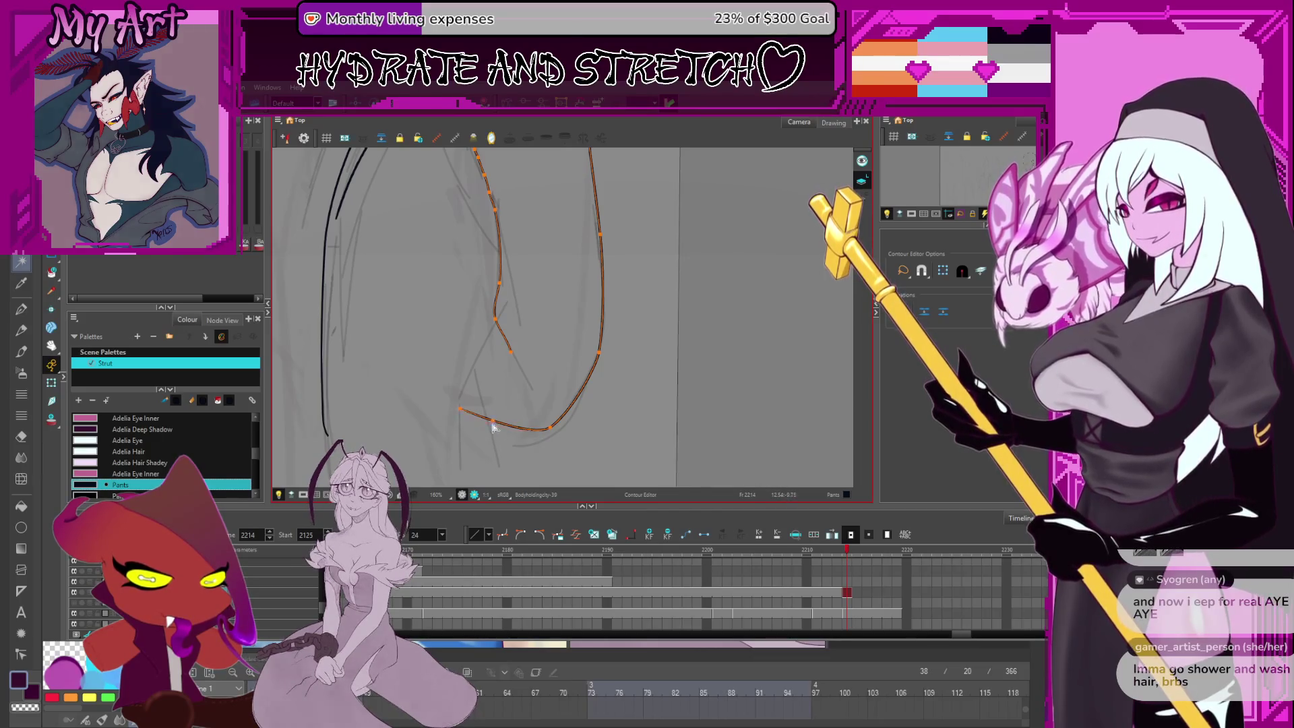
scroll(493, 427, "down", 3)
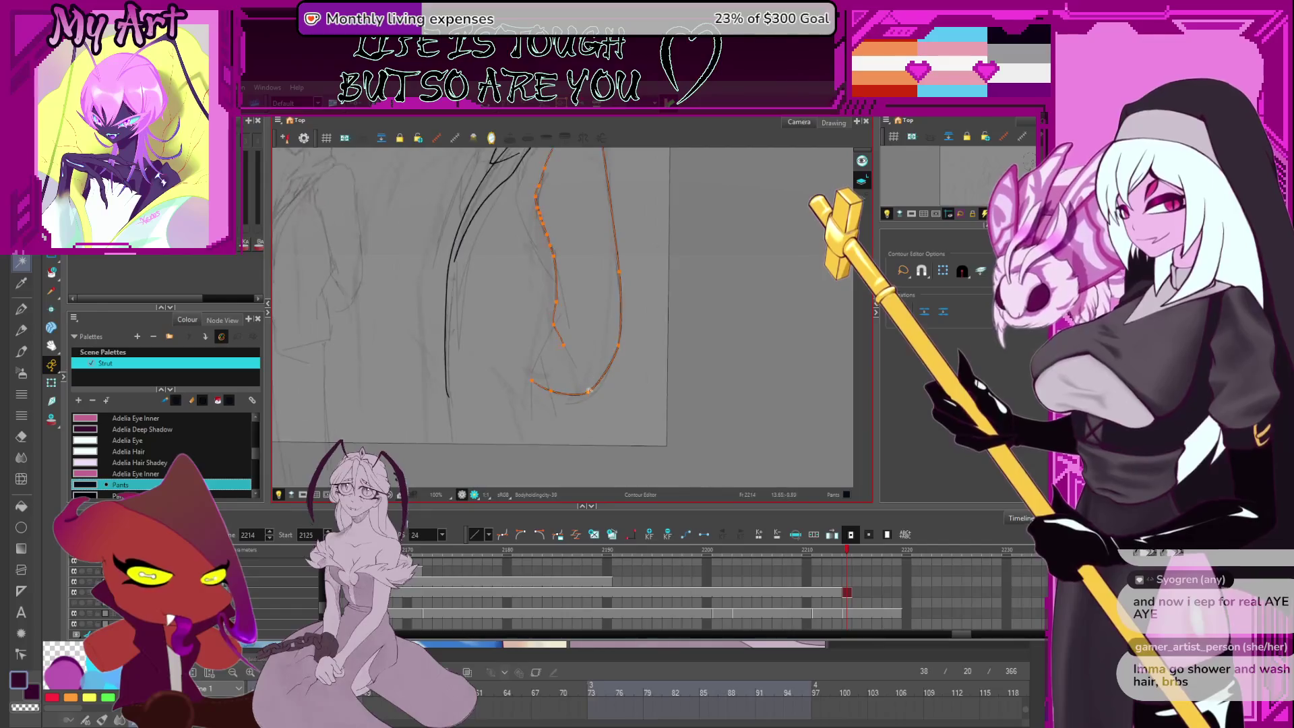
left_click(588, 390)
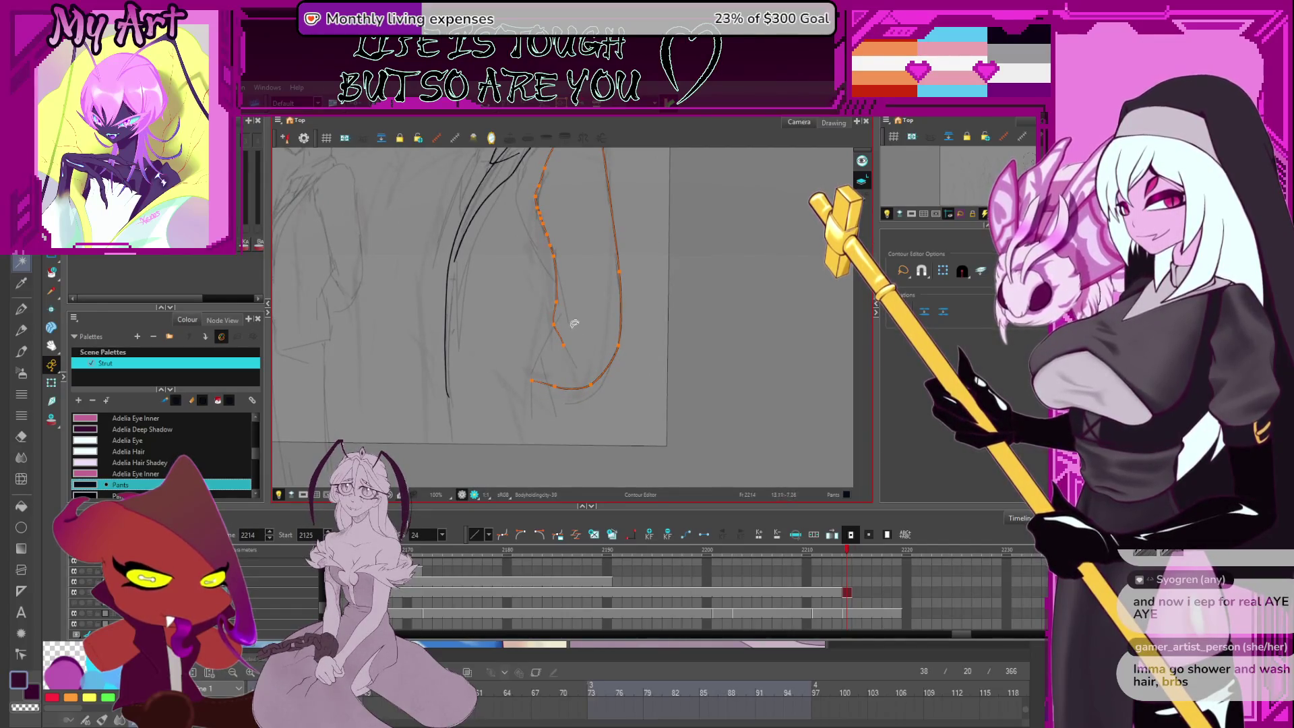
Select the right-hand arm stroke, alternating between the Contour Editor and Cutter tools
key("alt+slash")
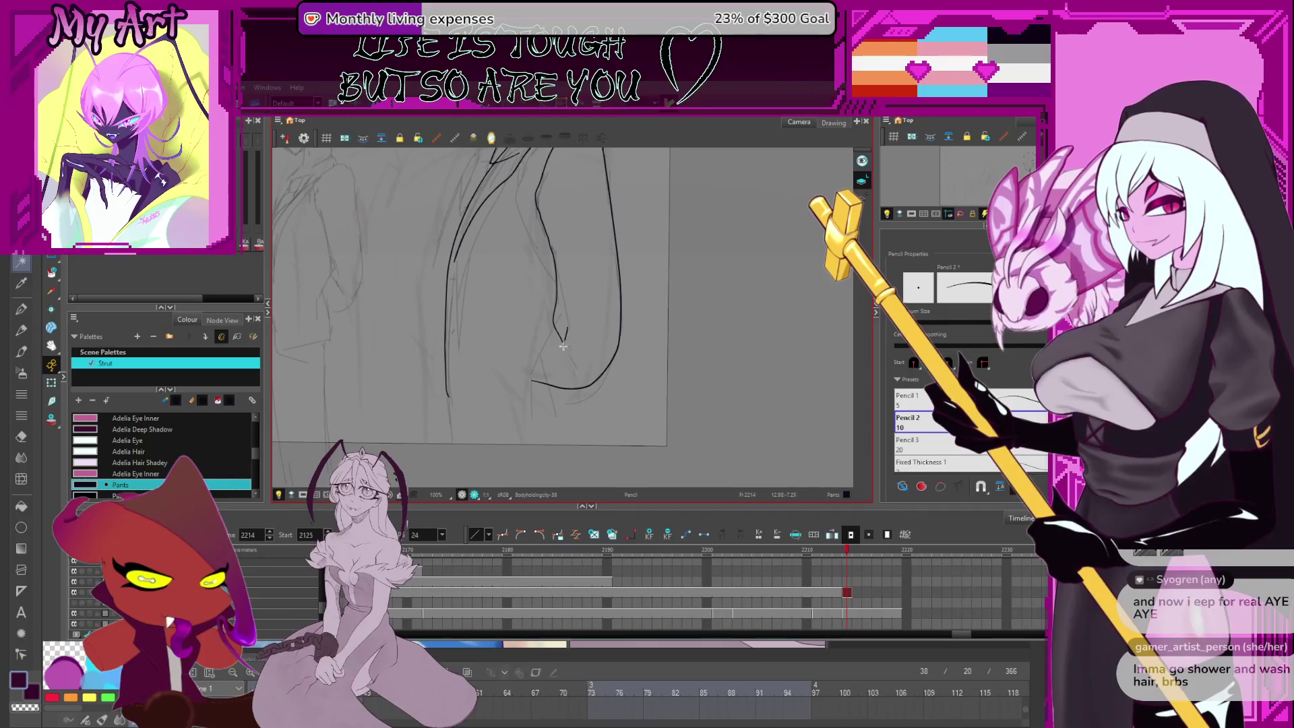
left_click_drag(565, 344, 561, 328)
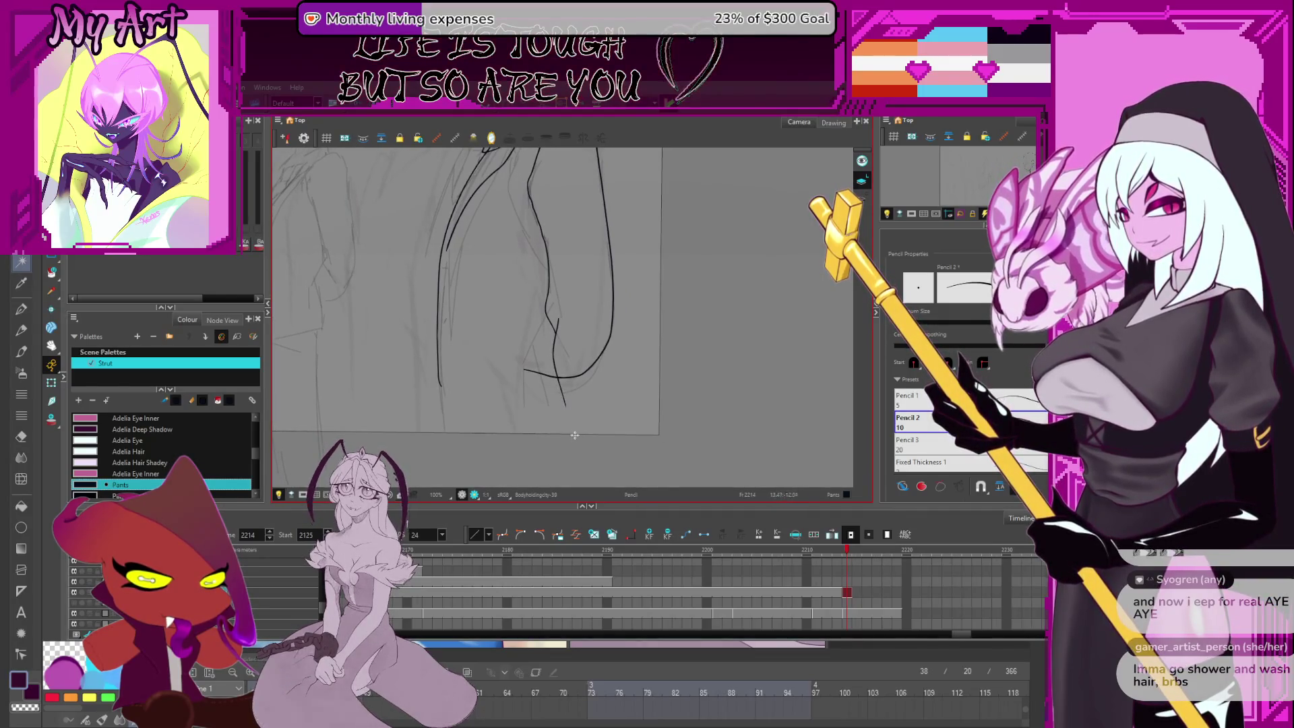
key("alt+q")
left_click_drag(567, 413, 567, 379)
left_click(565, 377)
key("alt+t")
mouse_move(569, 309)
left_mouse_down()
mouse_move(596, 376)
mouse_move(576, 381)
left_mouse_up()
key("alt+q")
scroll(578, 362, "up", 3)
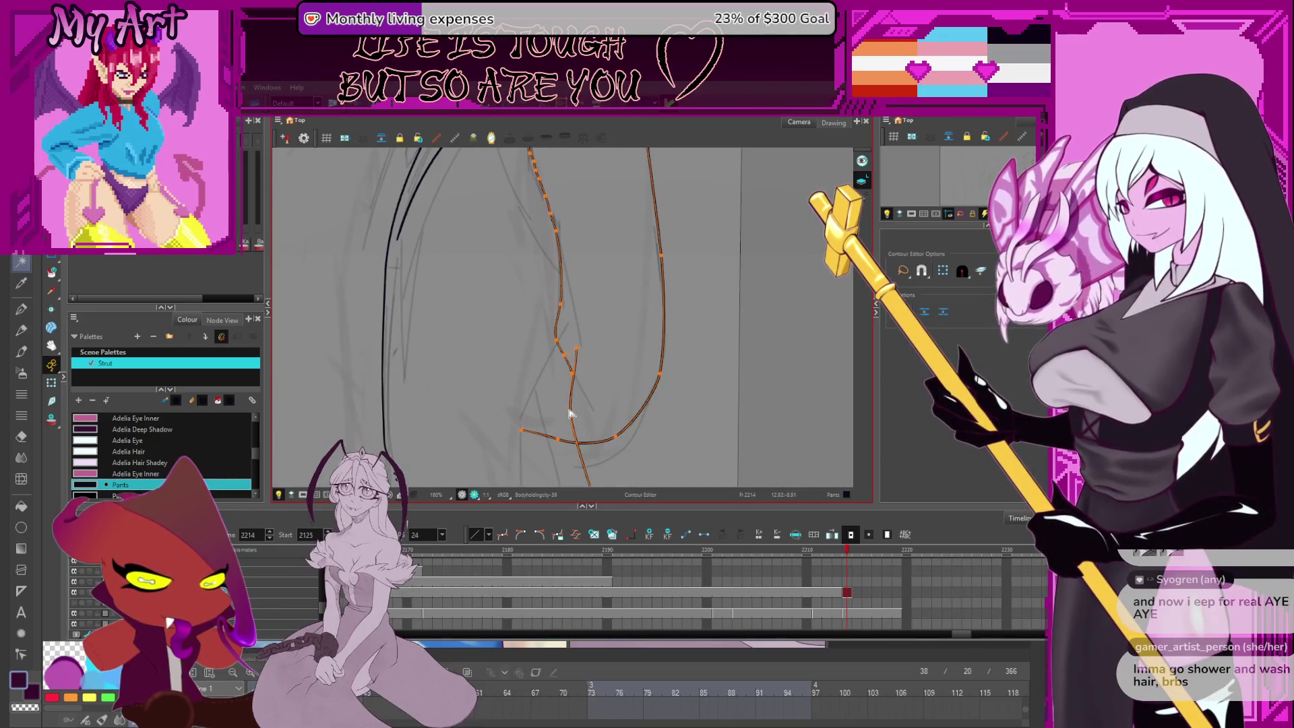
Select the arm outline stroke and bring the arm and shoulder into view
key("alt+t")
scroll(569, 404, "down", 1)
scroll(567, 434, "down", 3)
key("alt+q")
left_click(591, 377)
scroll(598, 384, "up", 2)
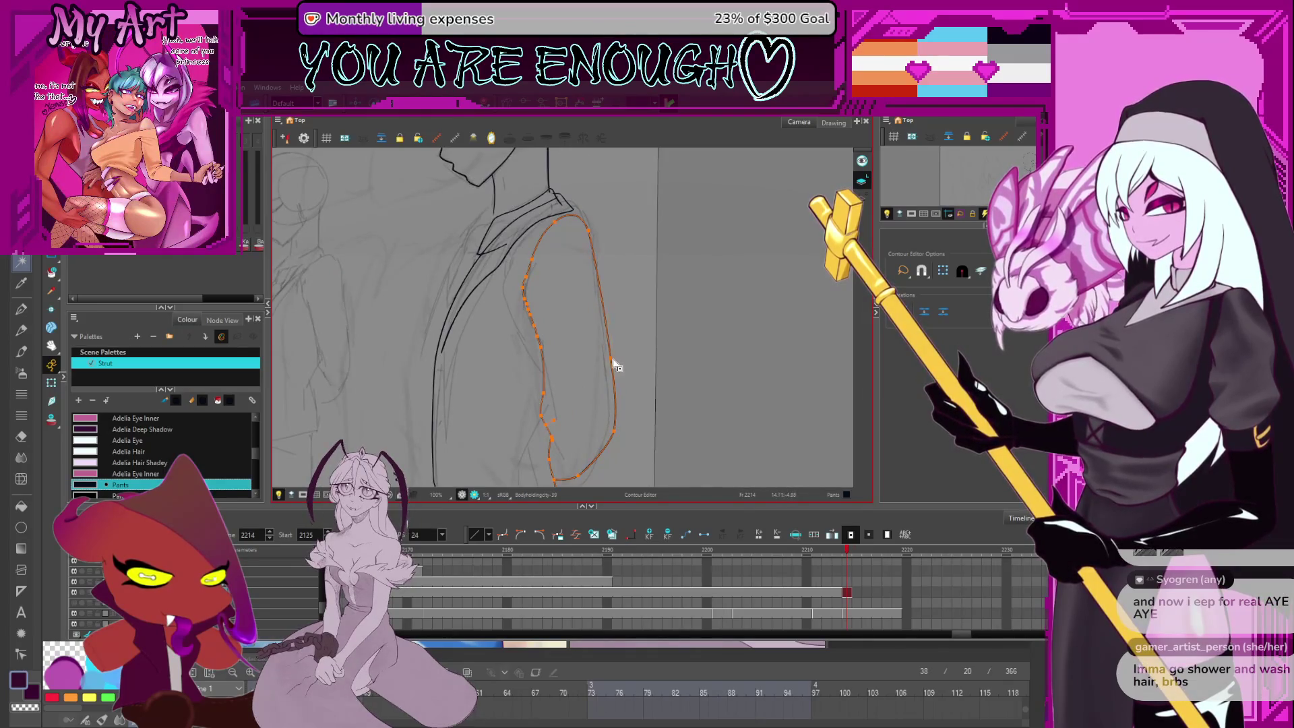
scroll(615, 367, "up", 2)
mouse_move(686, 311)
left_mouse_down()
mouse_move(648, 344)
mouse_move(641, 331)
left_mouse_up()
key("alt+t")
key("alt+b")
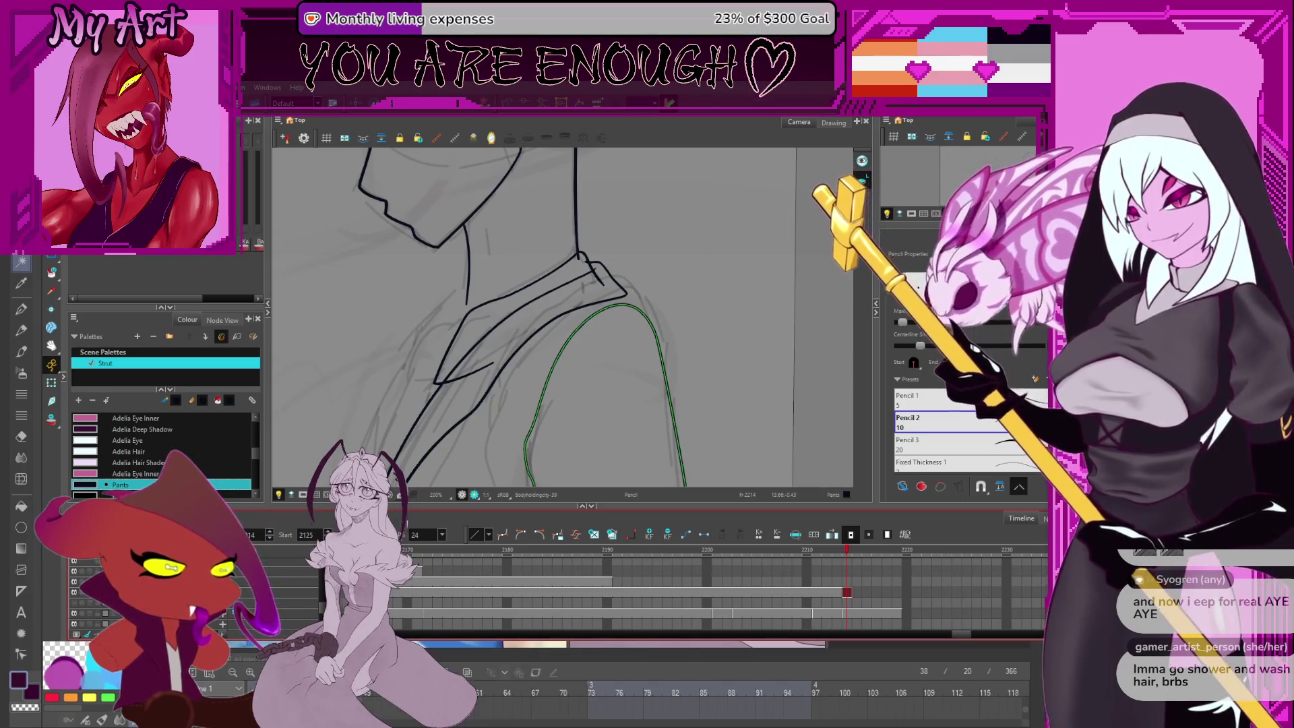
Zoom in on the neck-collar crossing and cut away the overshooting line tail below it
mouse_move(732, 298)
left_mouse_down()
mouse_move(757, 333)
mouse_move(683, 385)
mouse_move(675, 358)
left_mouse_up()
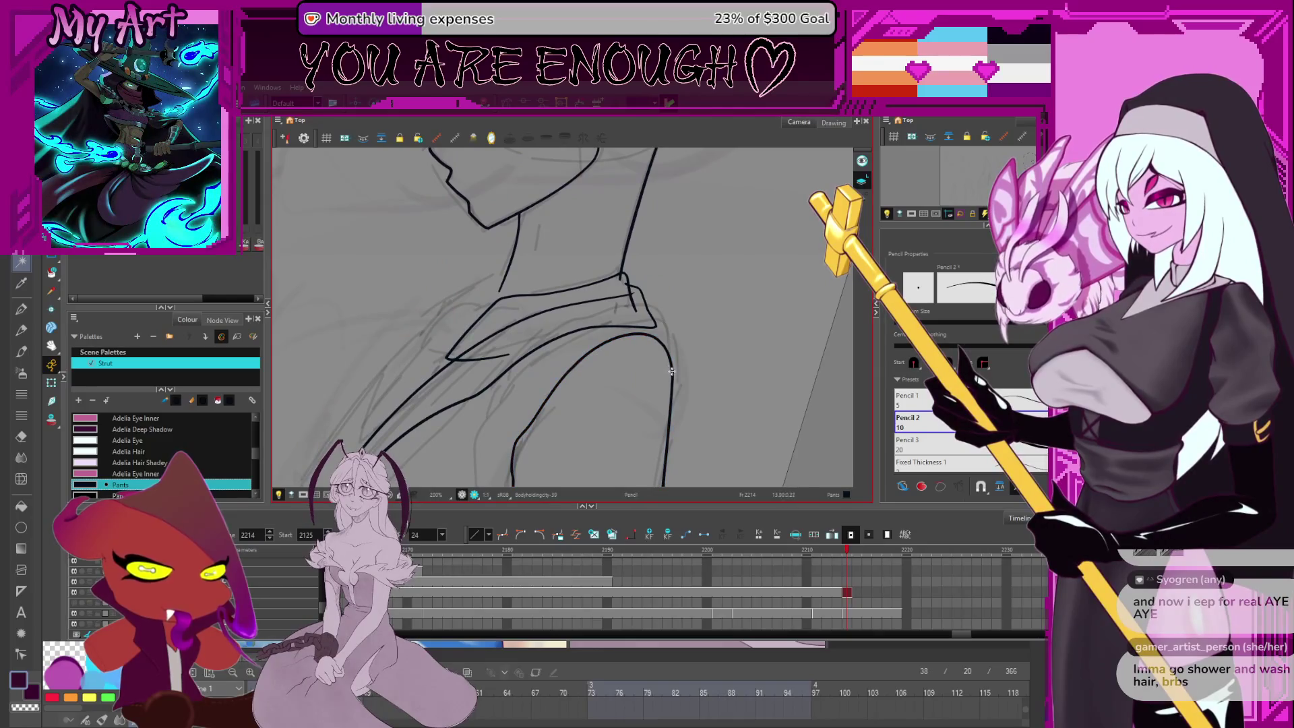
key("2")
key("alt+t")
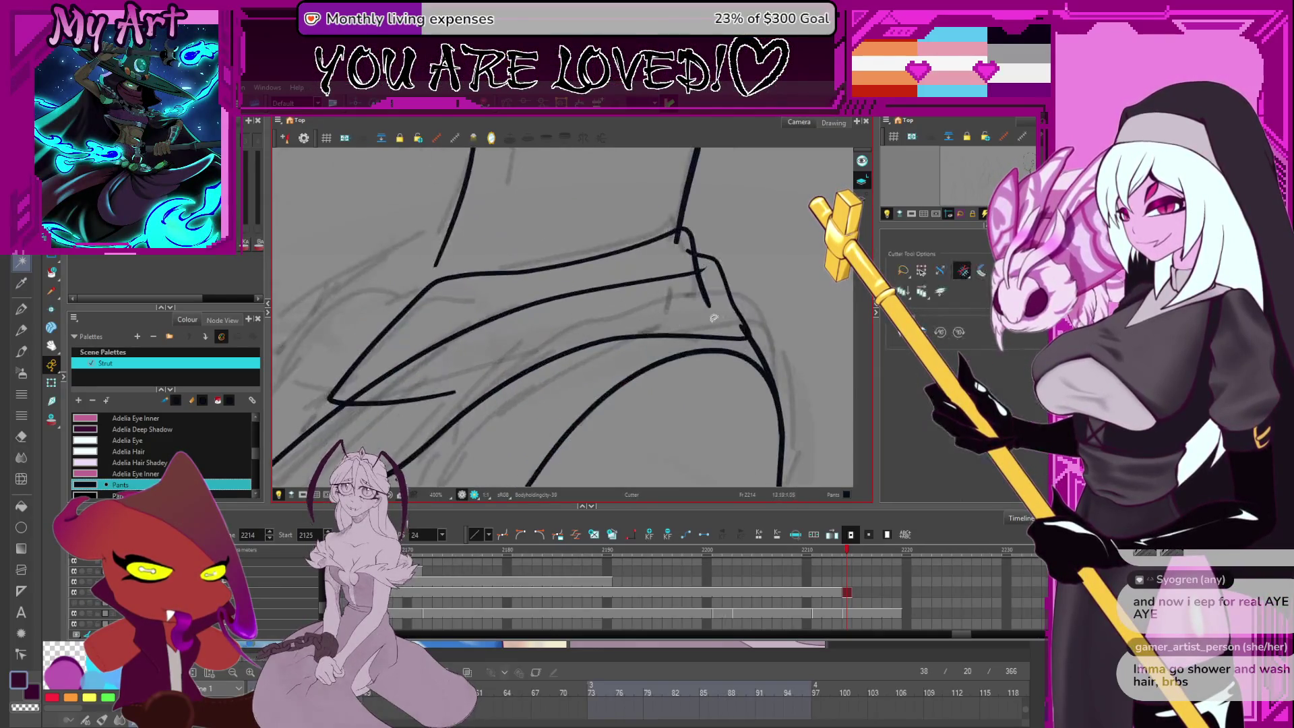
scroll(739, 328, "down", 4)
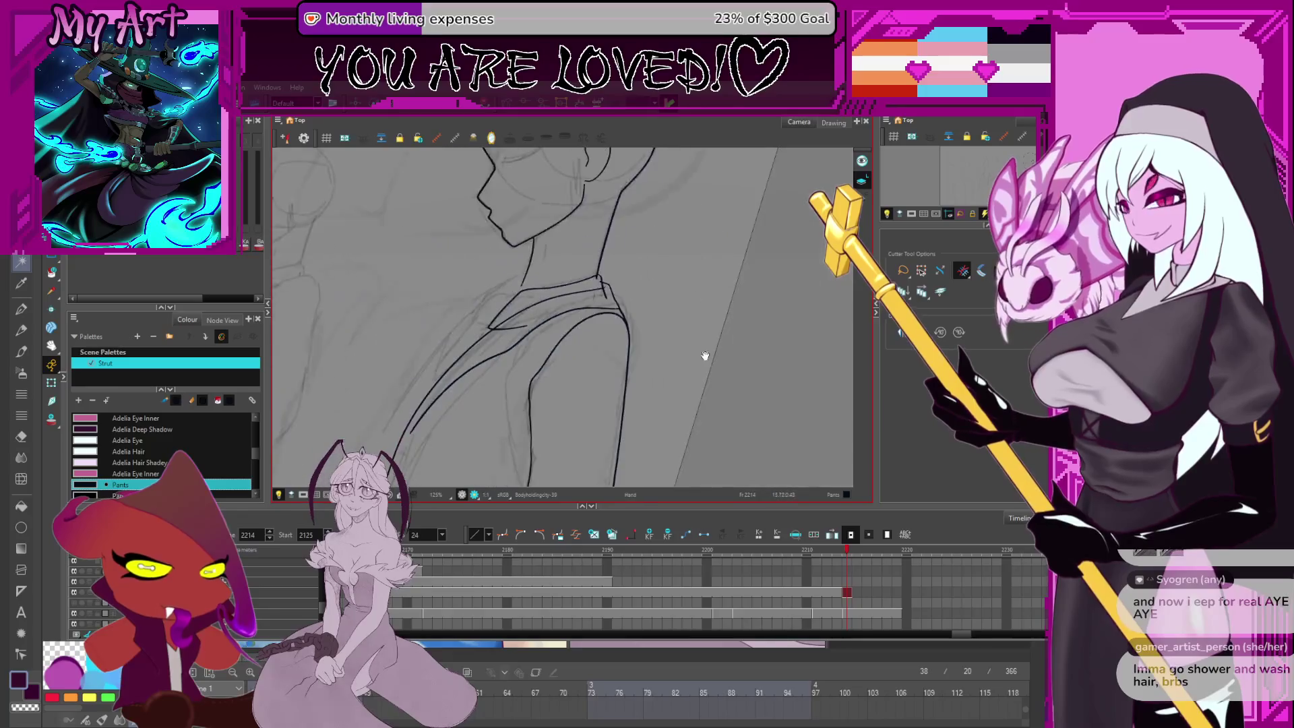
mouse_move(659, 375)
left_mouse_down()
mouse_move(722, 332)
mouse_move(761, 249)
left_mouse_up()
scroll(638, 355, "up", 4)
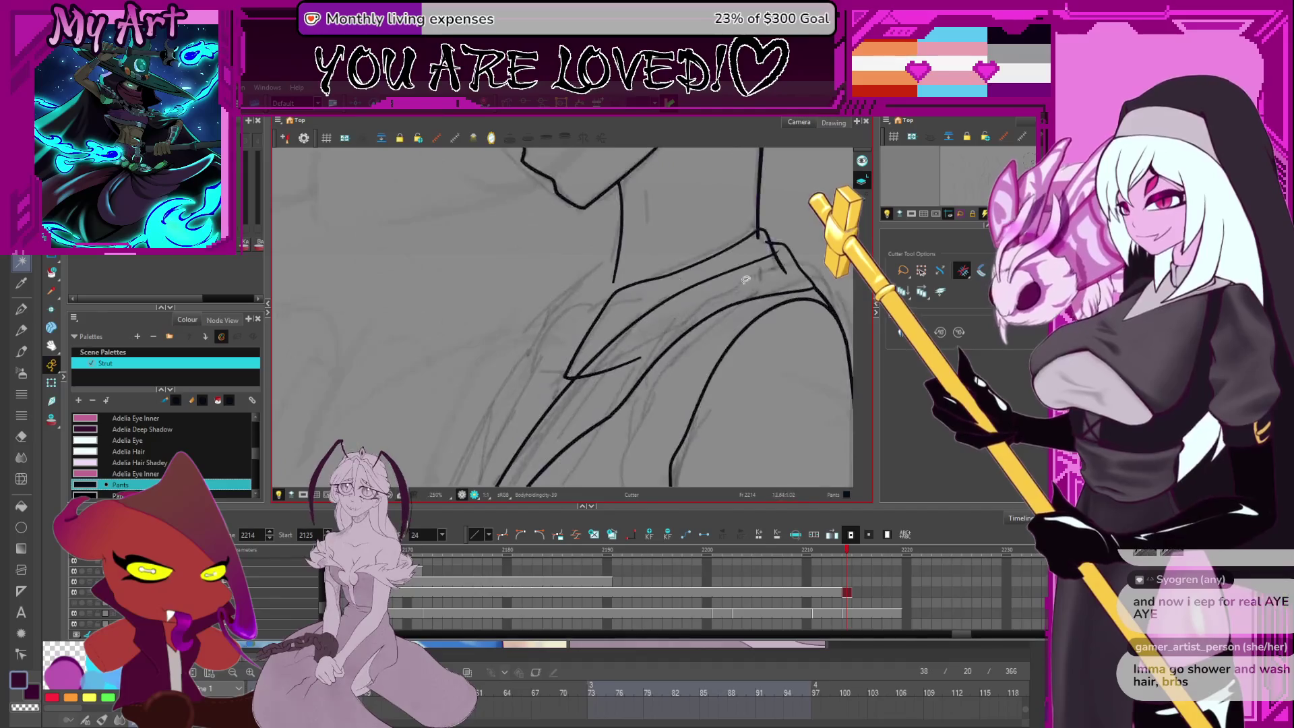
left_click(756, 317)
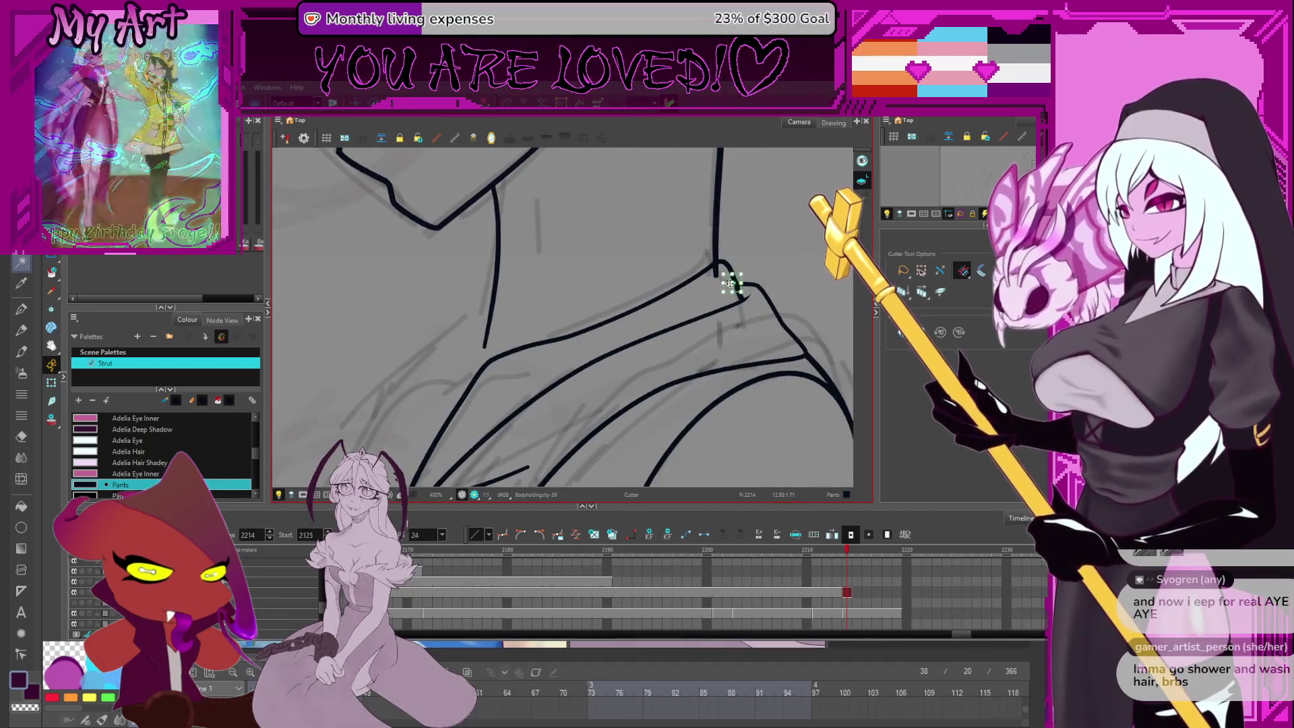